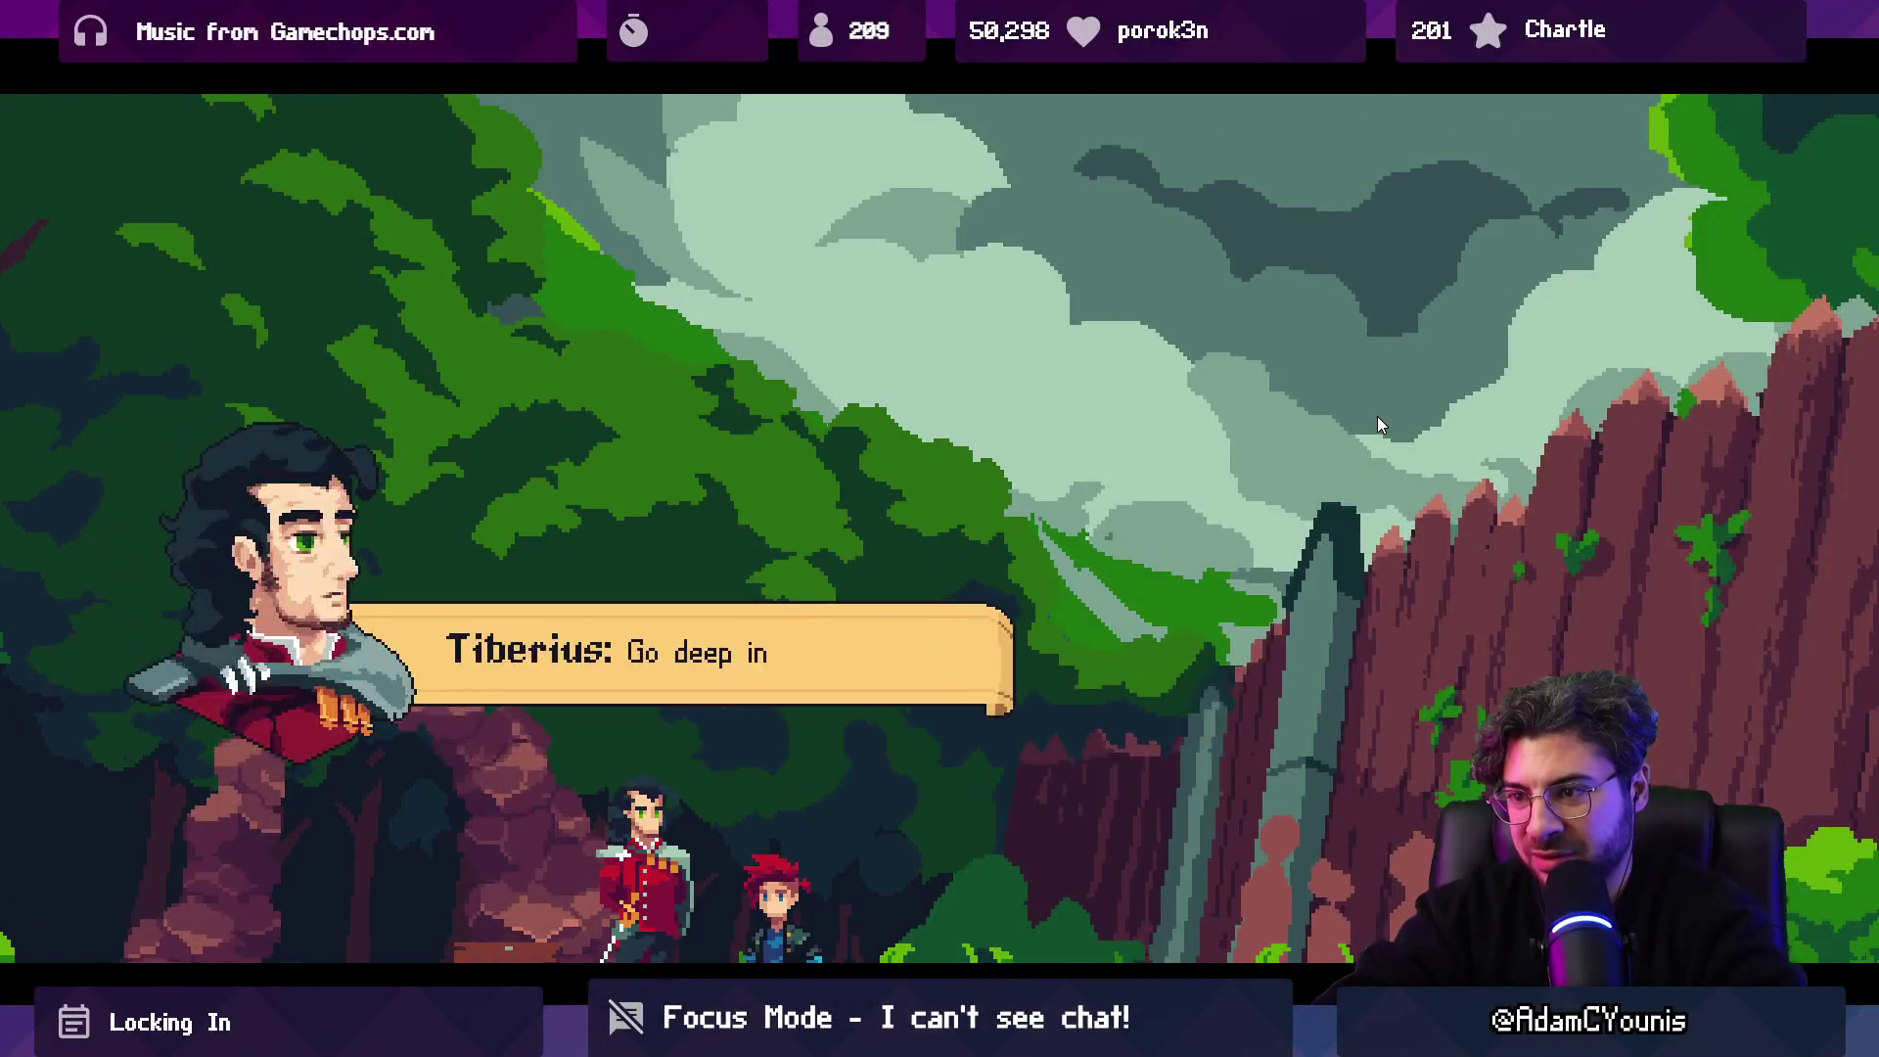
Leave the maximized Game view and open the Insignia Graph, enlarging and zooming the scene graph.
key(shift+space)
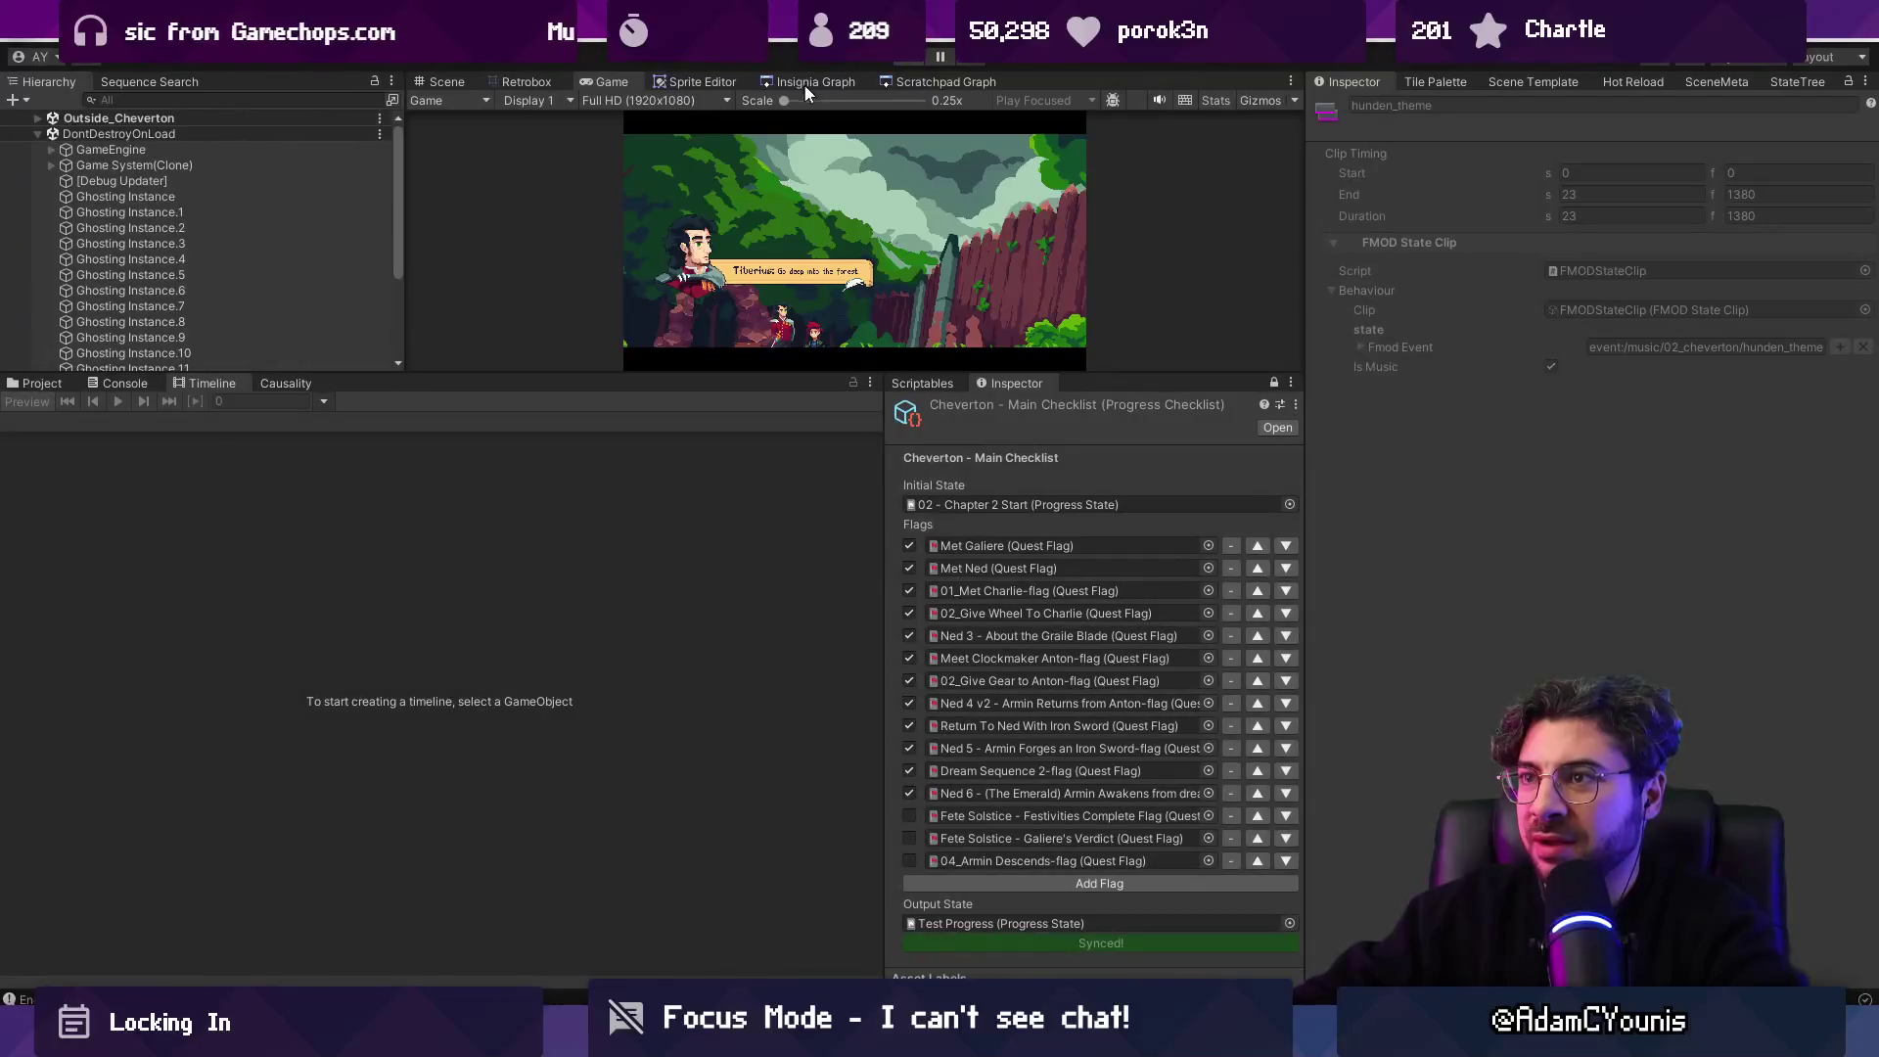
click(814, 80)
scroll(799, 339, down, 5)
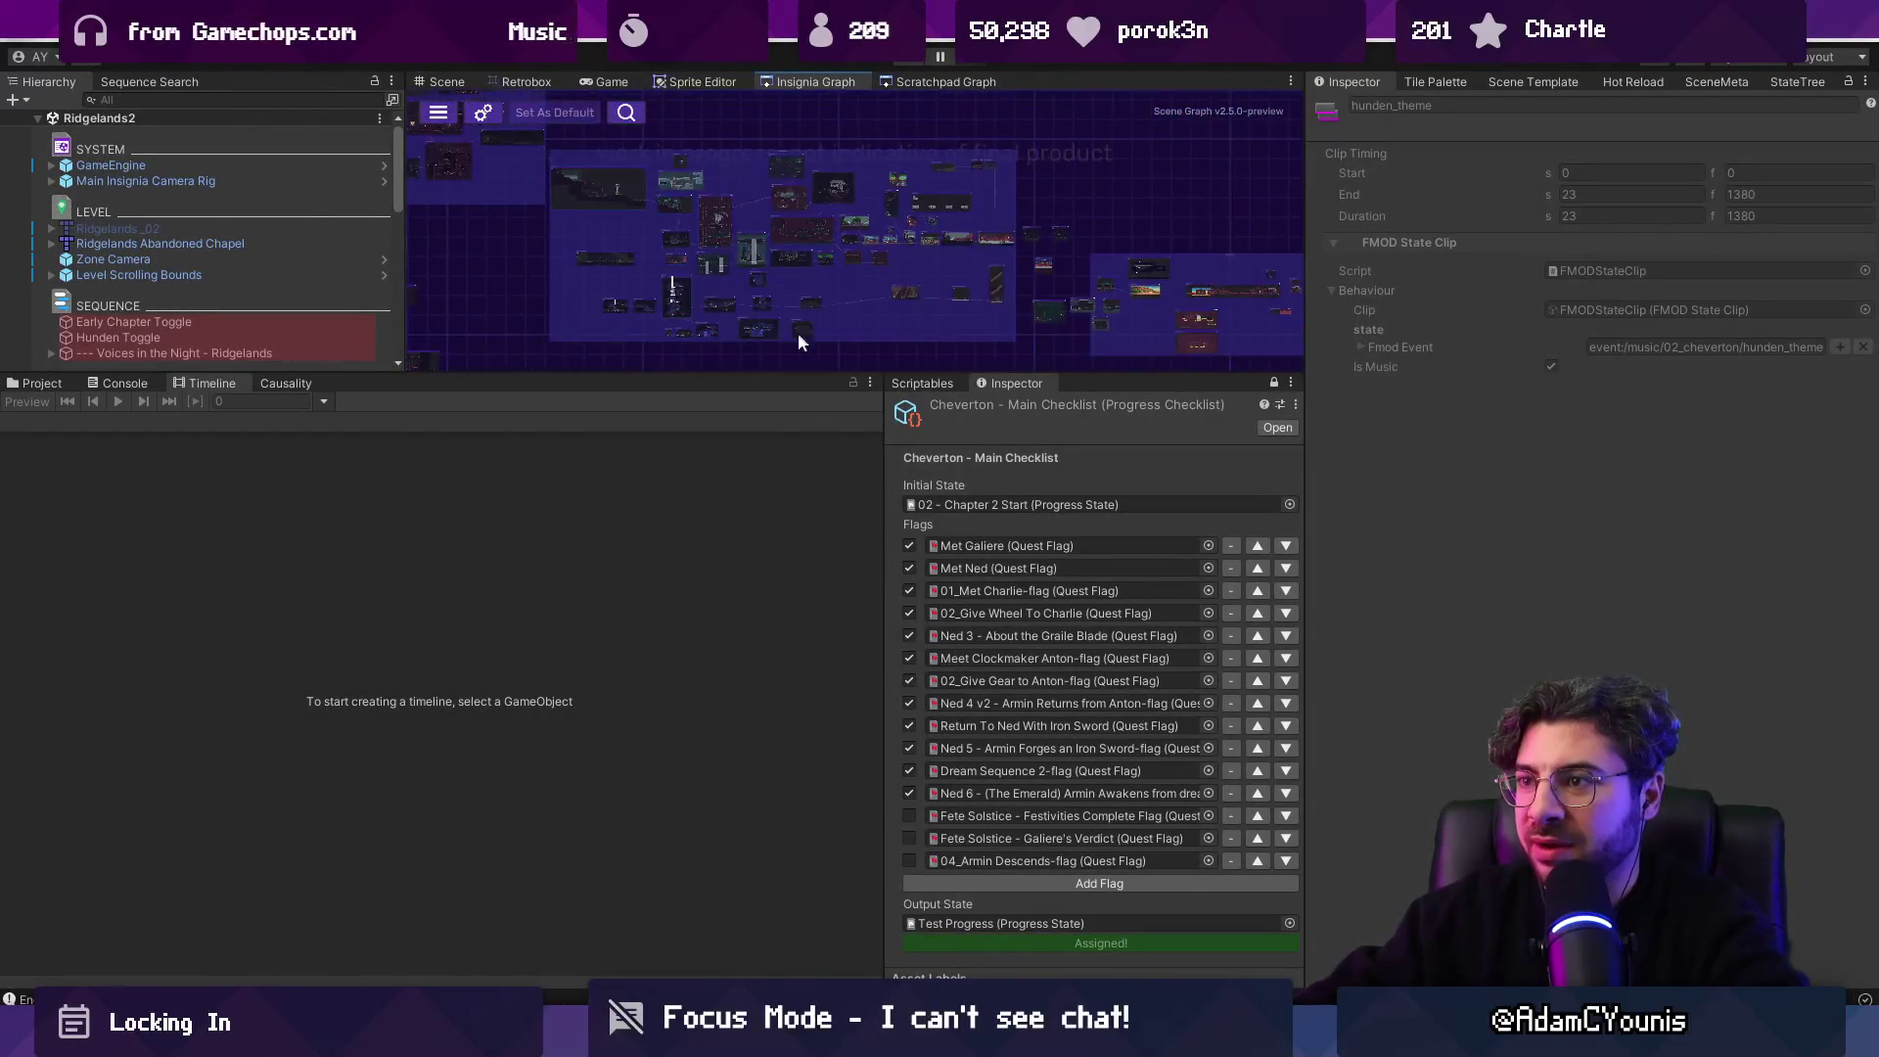
drag(791, 373, 791, 517)
scroll(973, 372, up, 3)
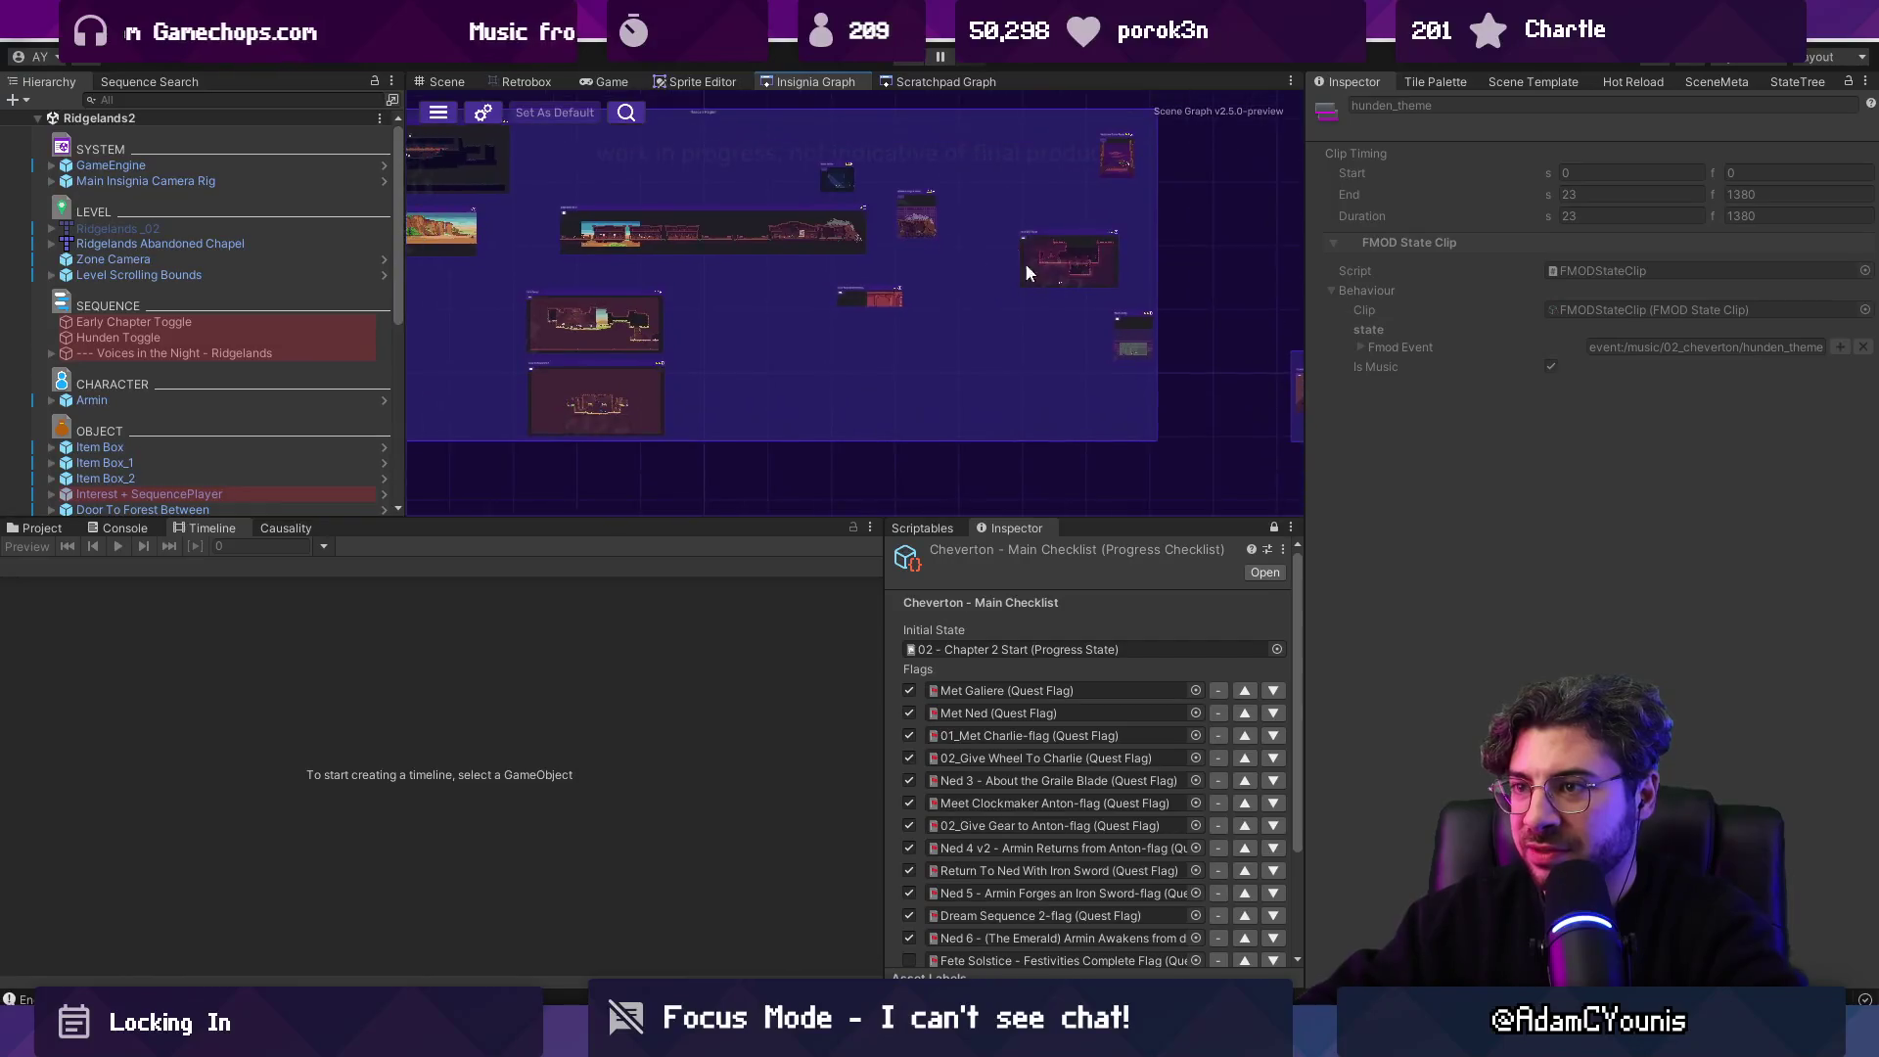
scroll(930, 330, down, 3)
scroll(930, 330, up, 5)
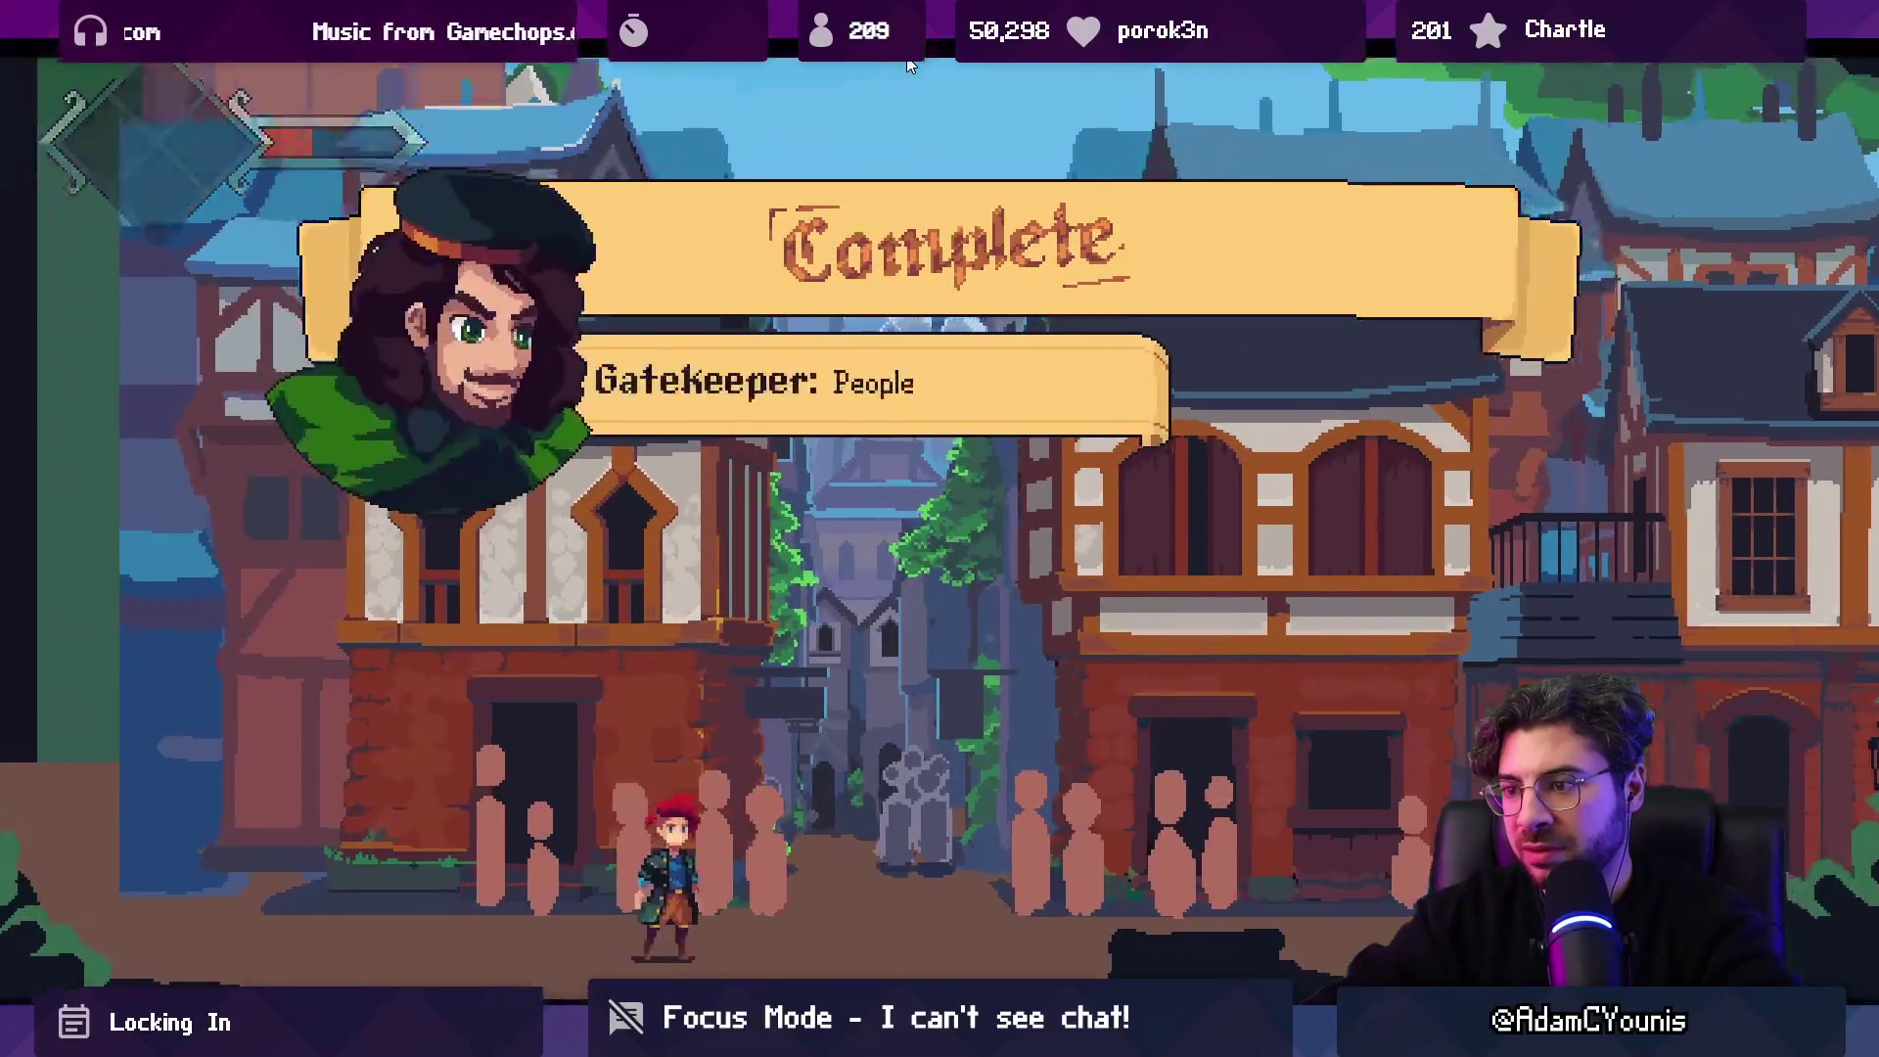
Advance through the gatekeeper's warning dialogue at the Cheverton gate.
key(space)
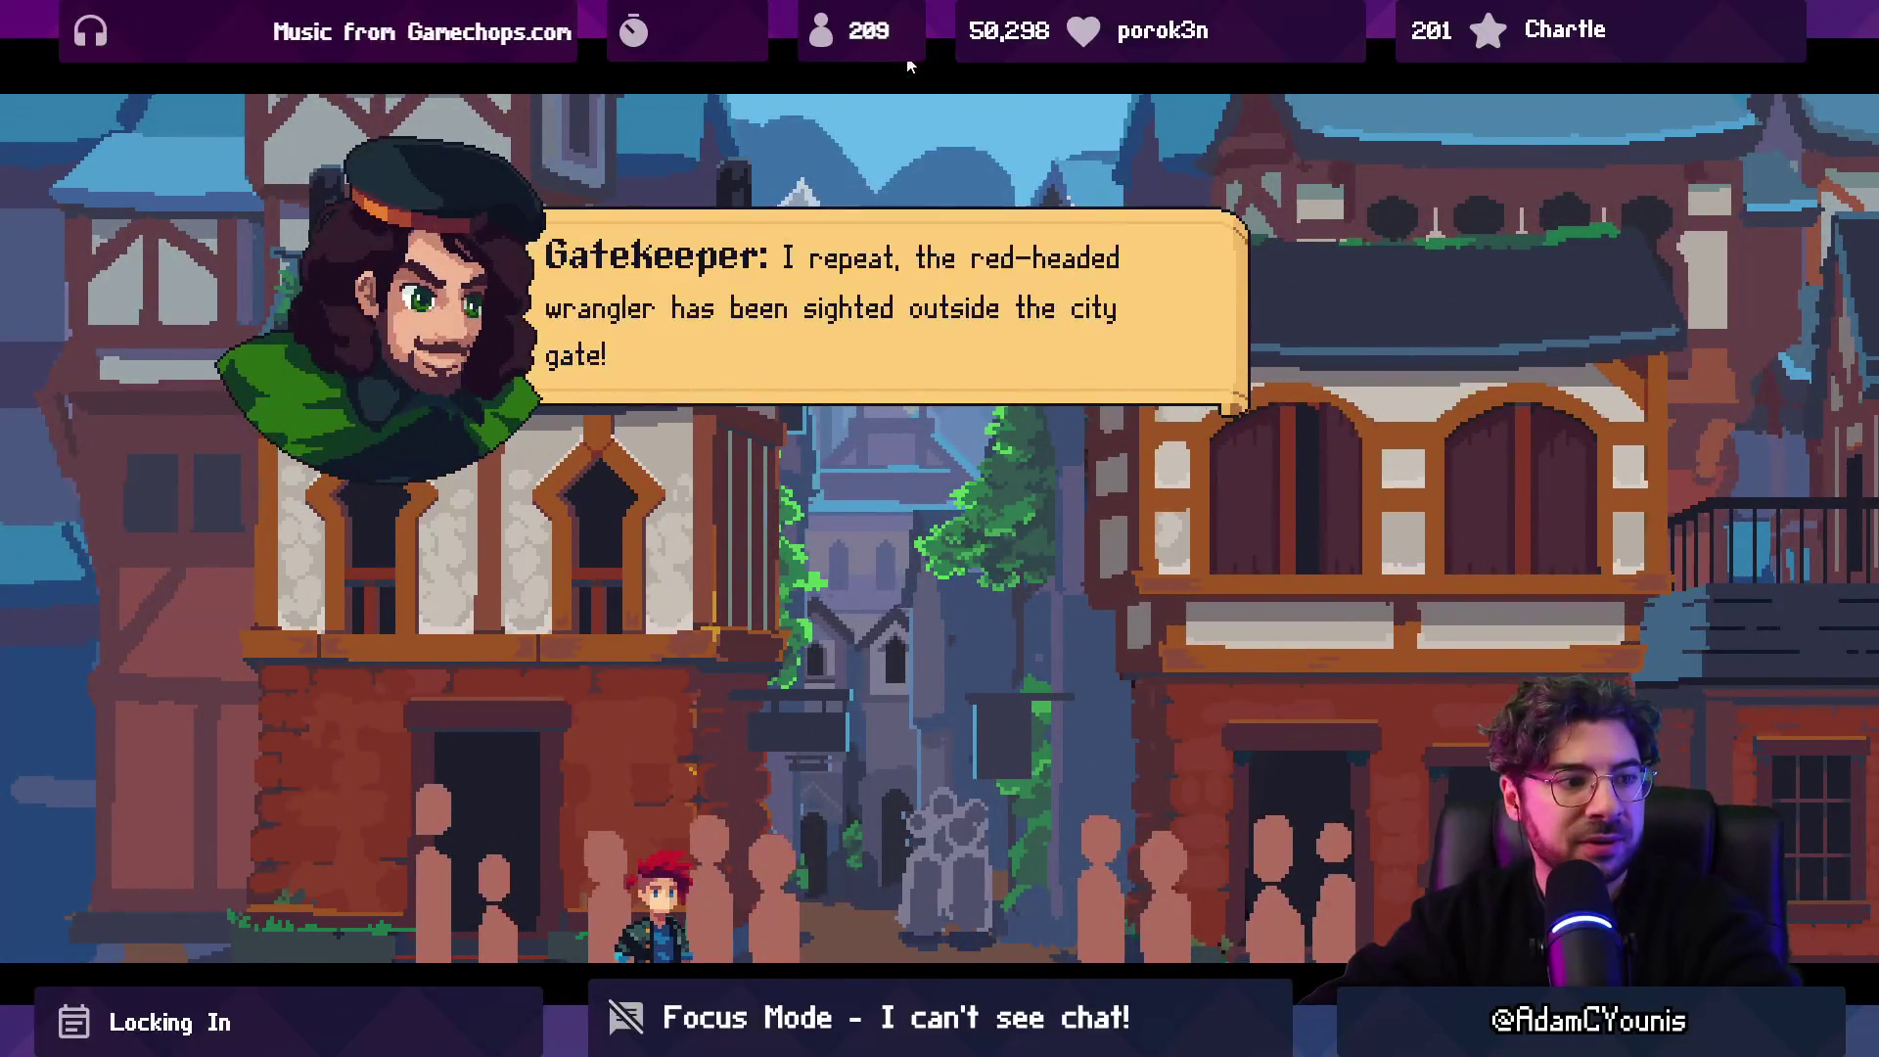
key(space)
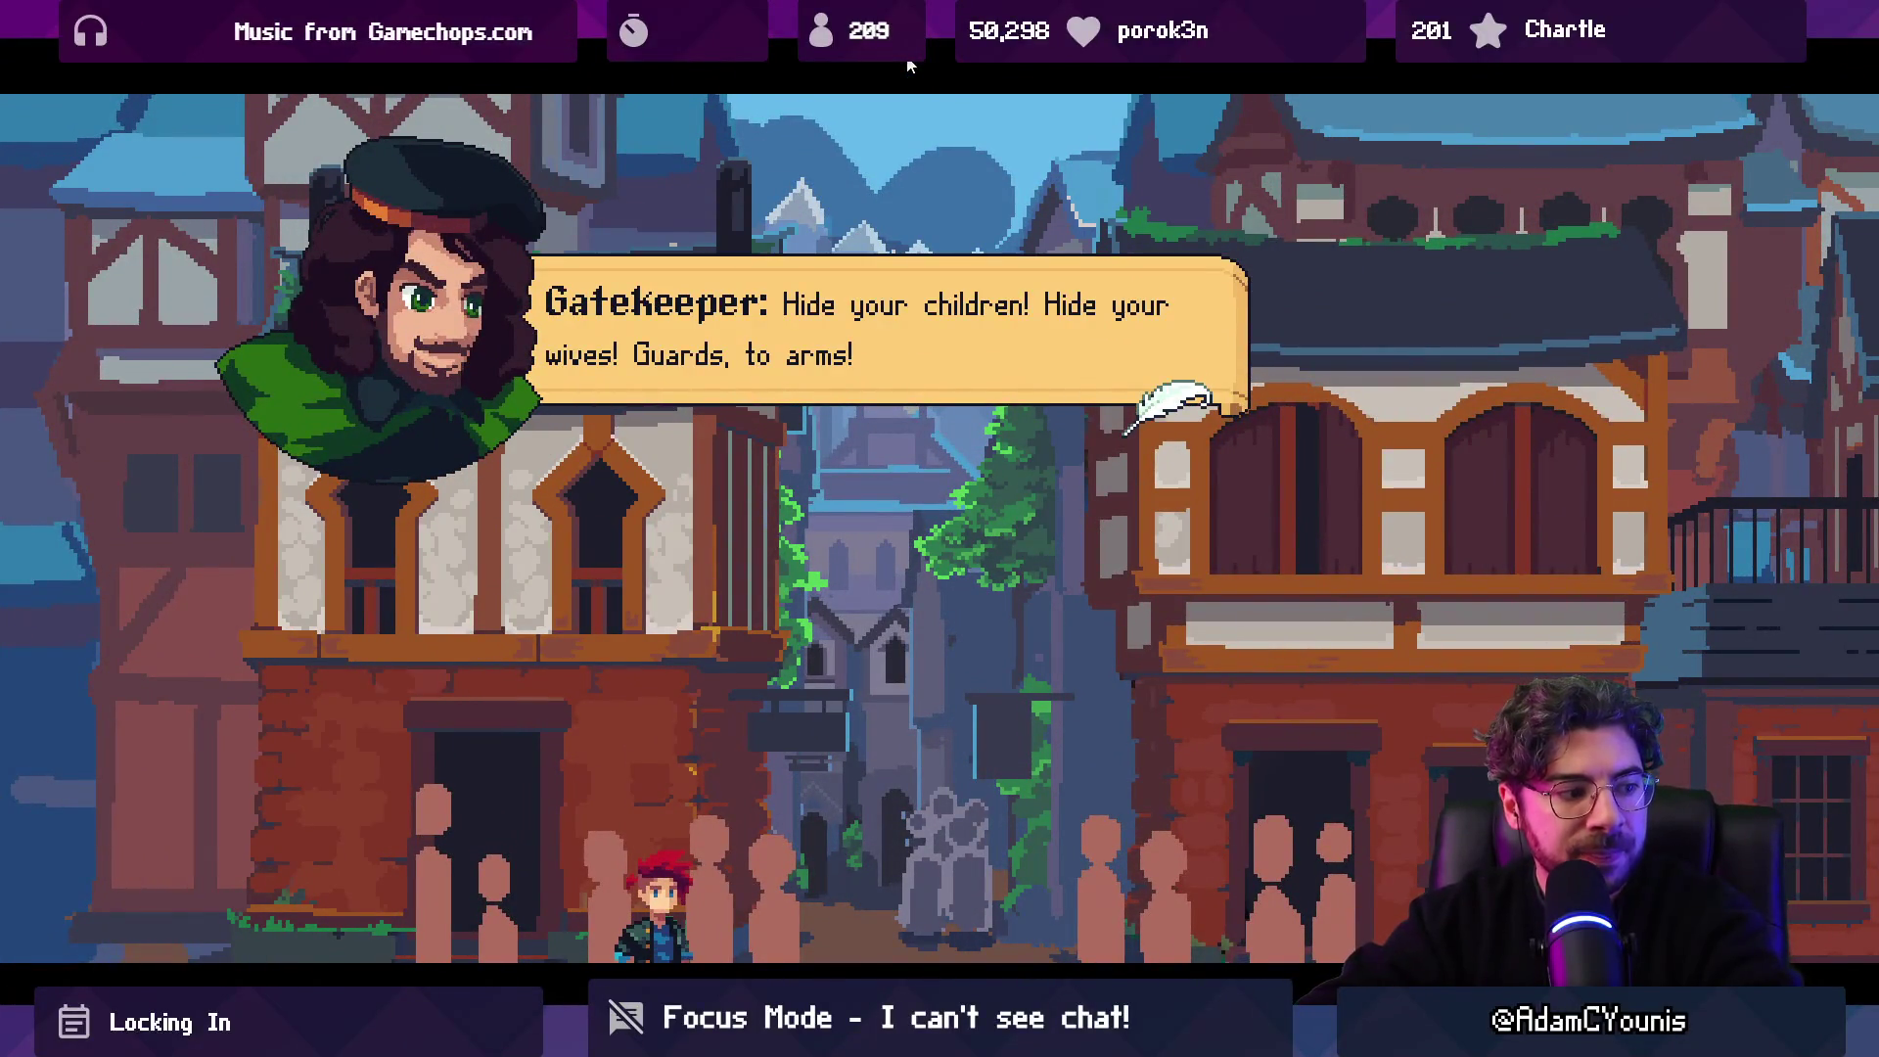
key(space)
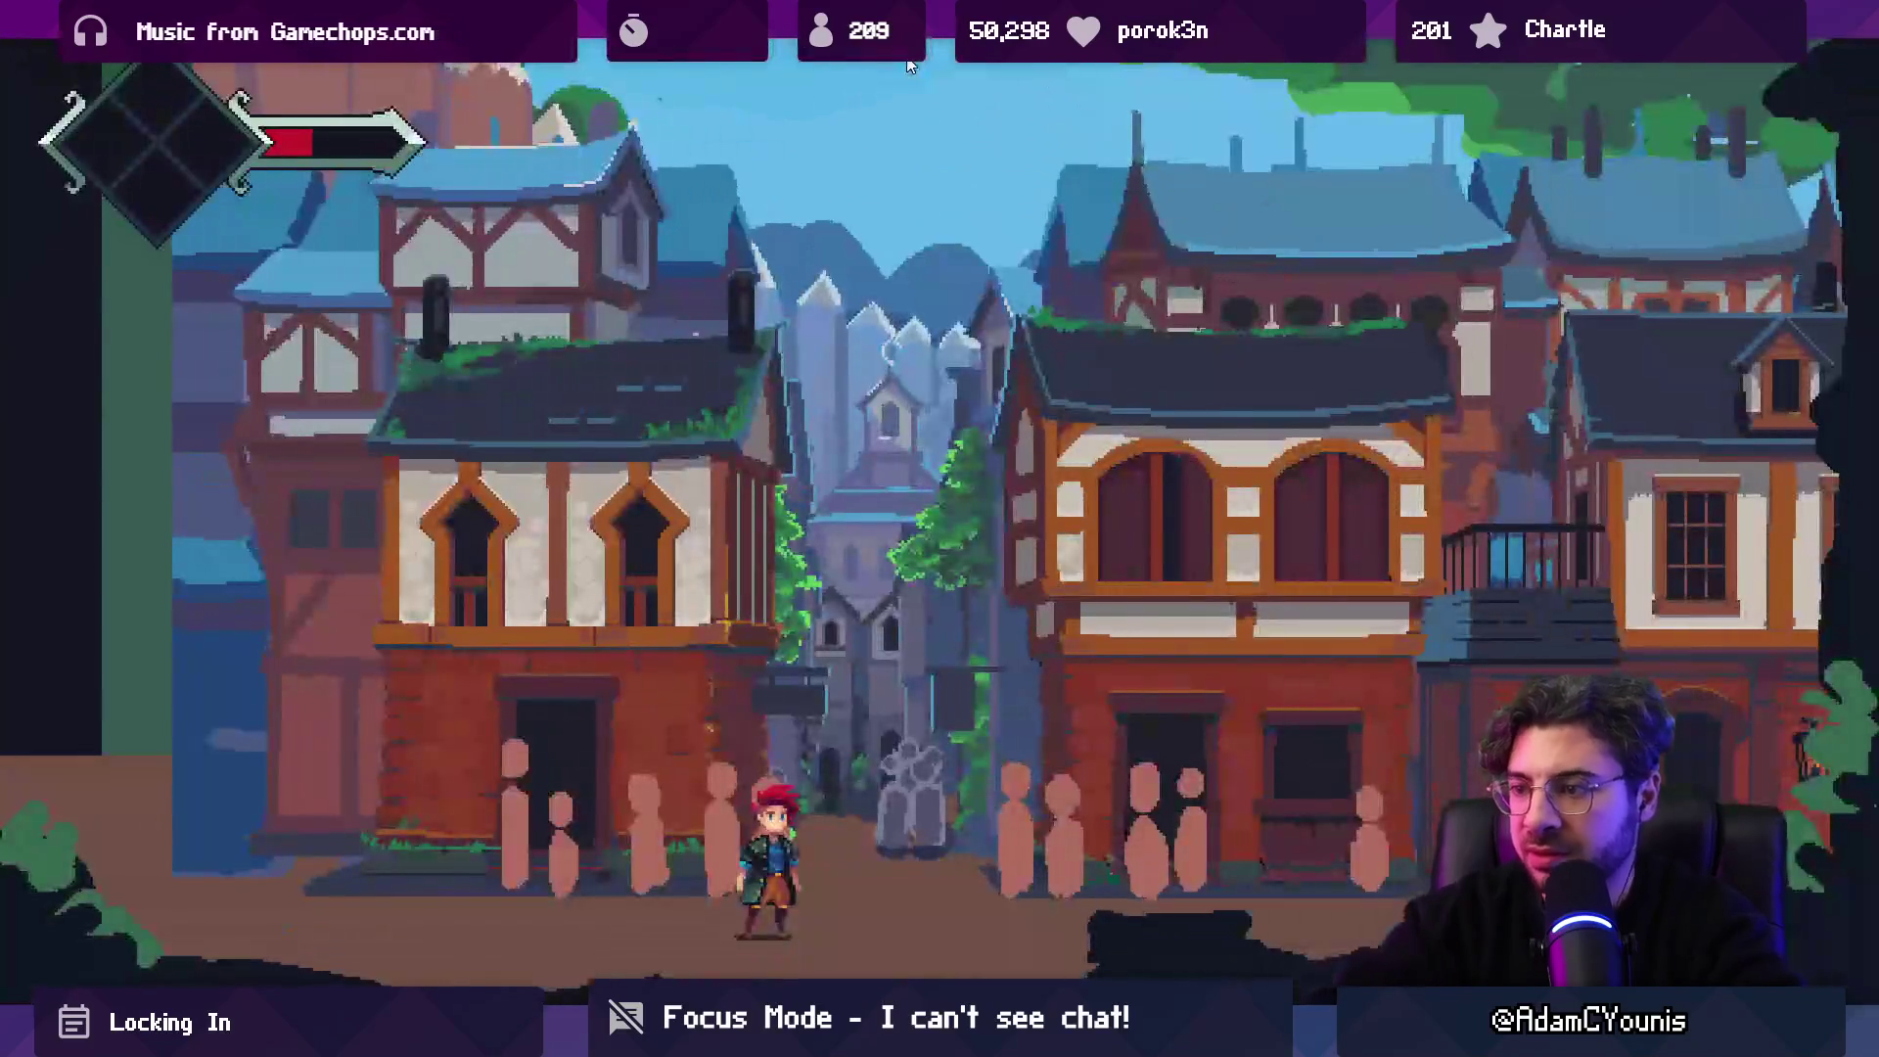
Run Armin right through Cheverton, past the forge, to the plaza.
key(Right)
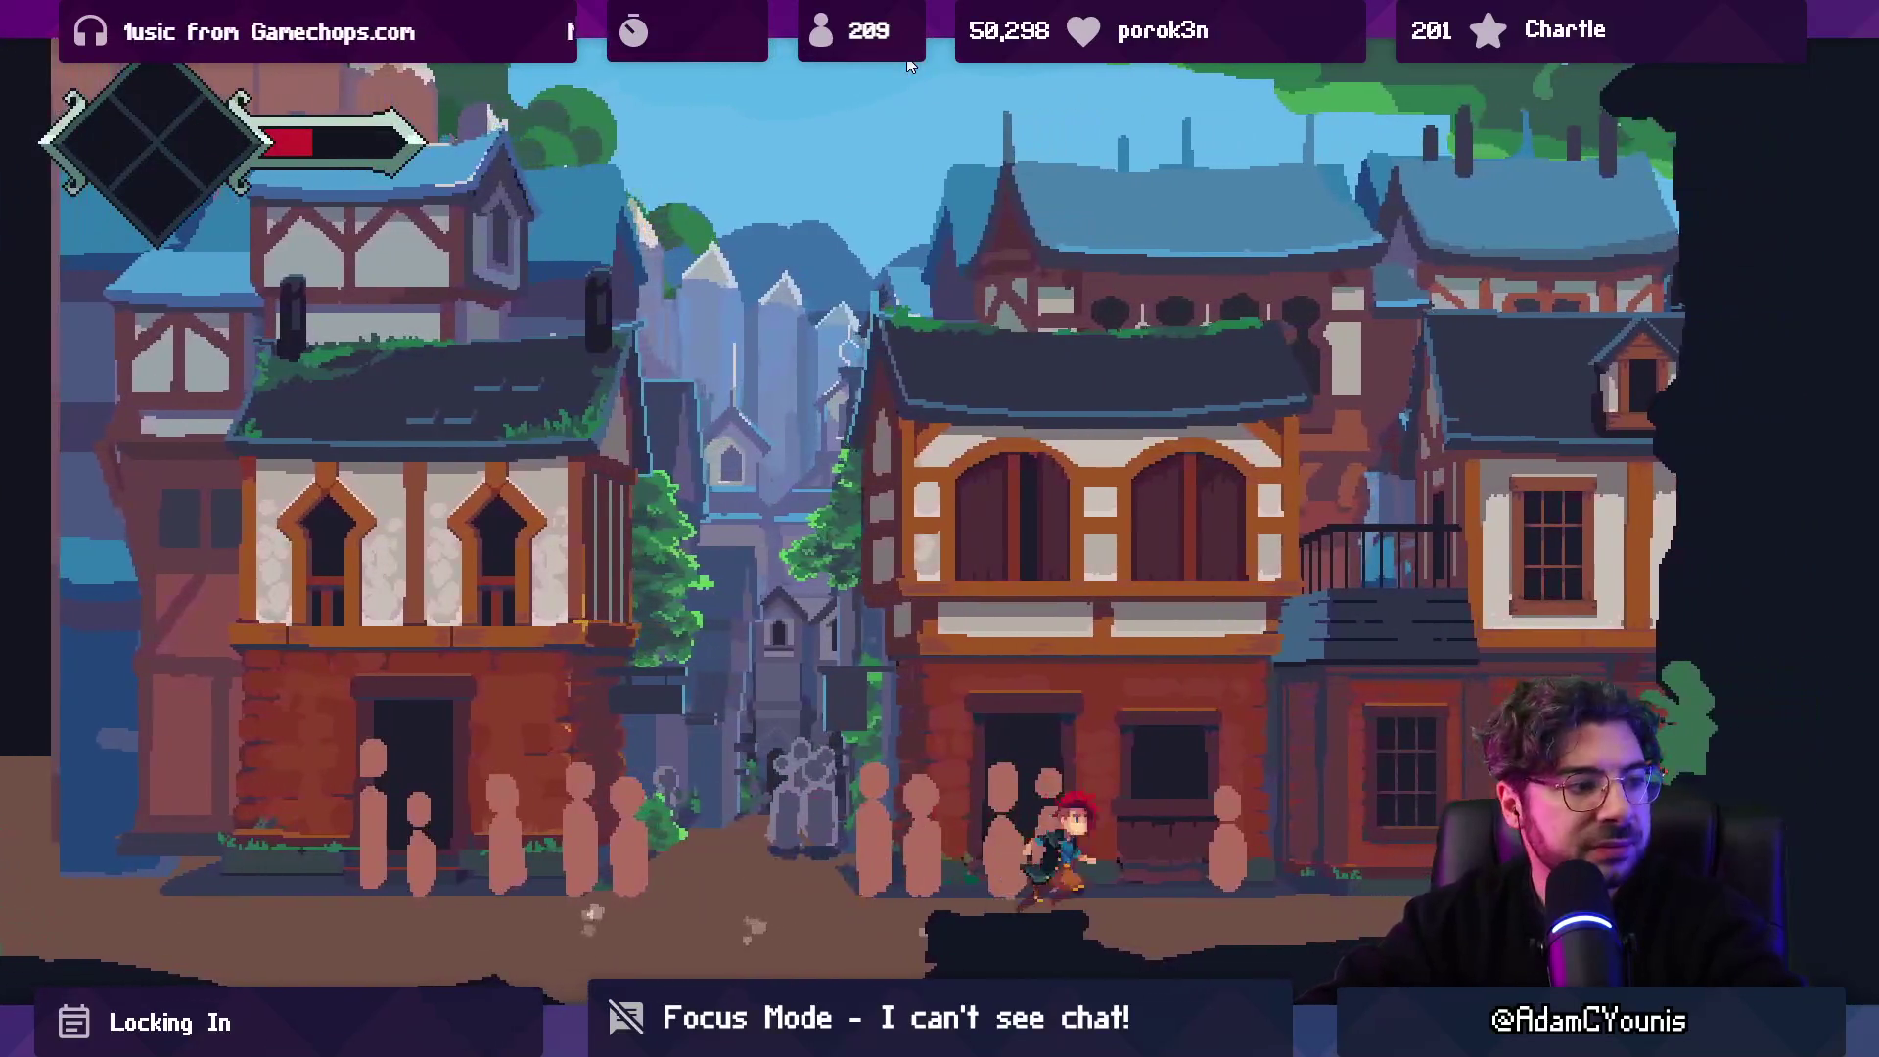
key(Right)
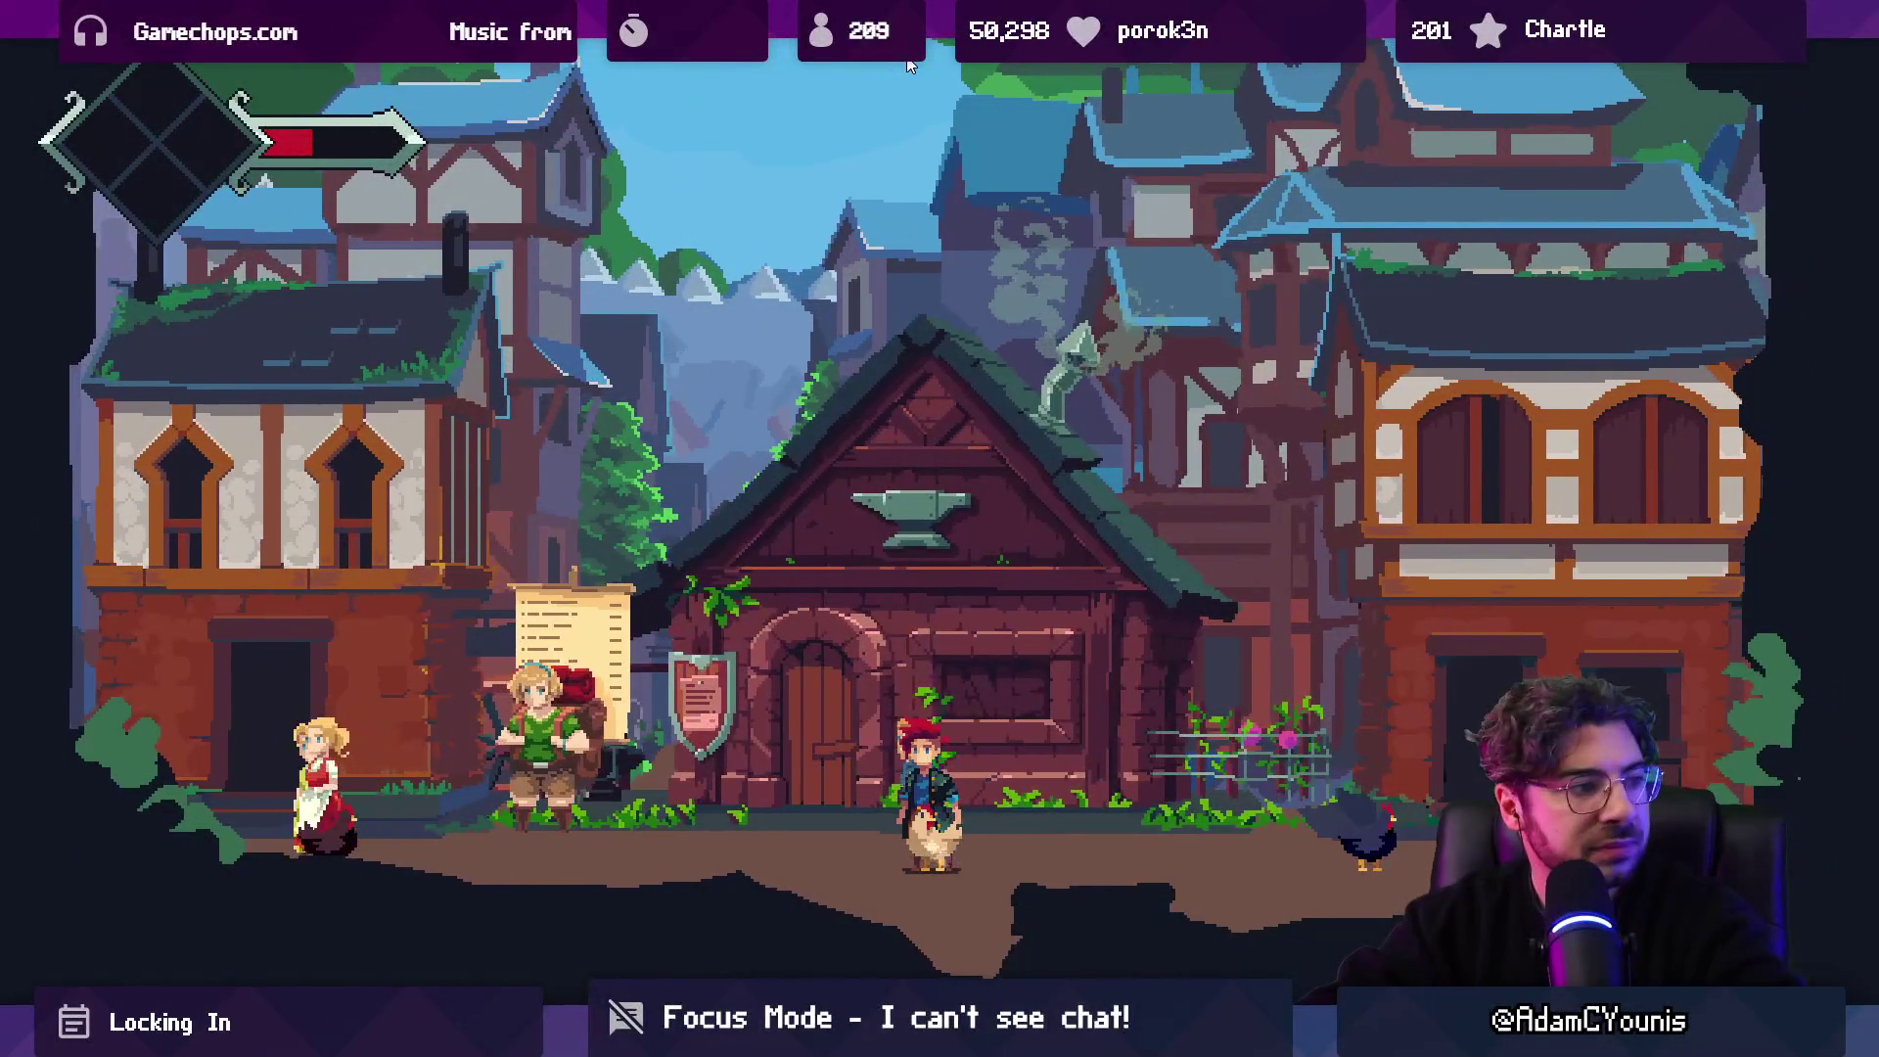
key(Right)
key(Right)
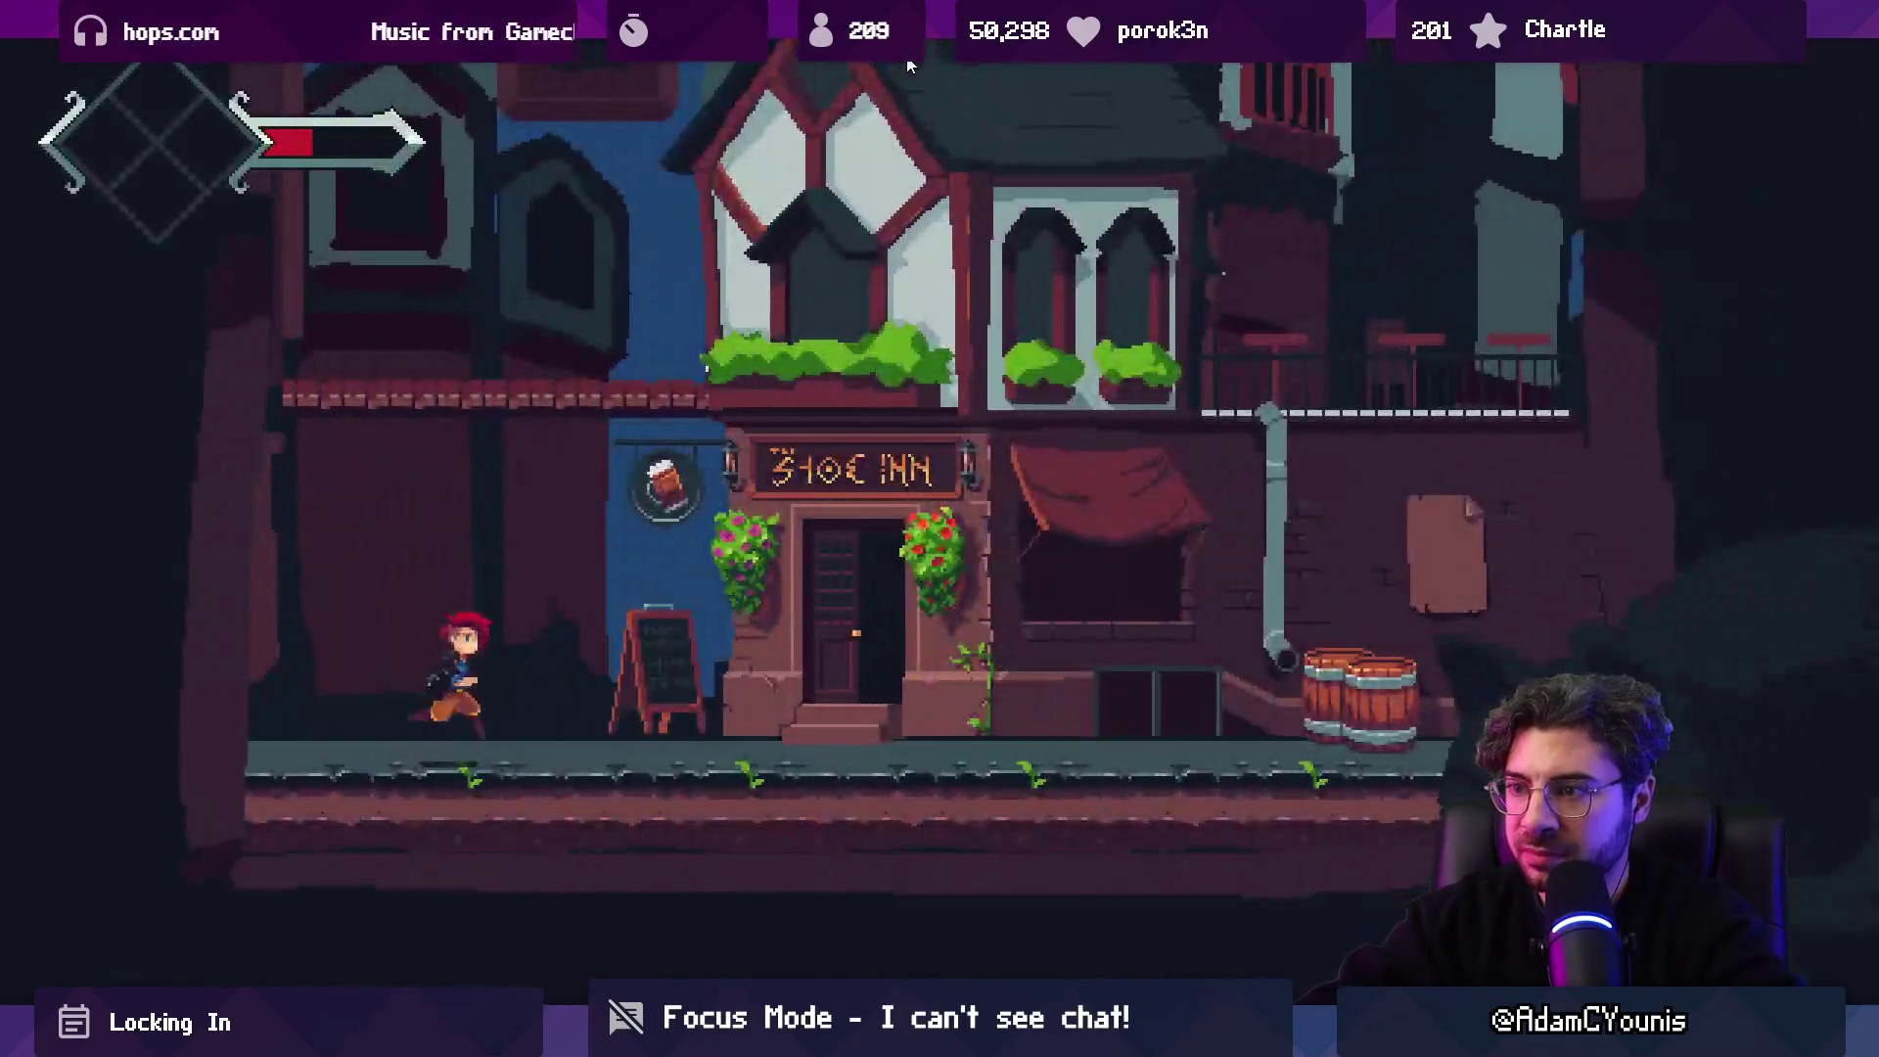
key(Right)
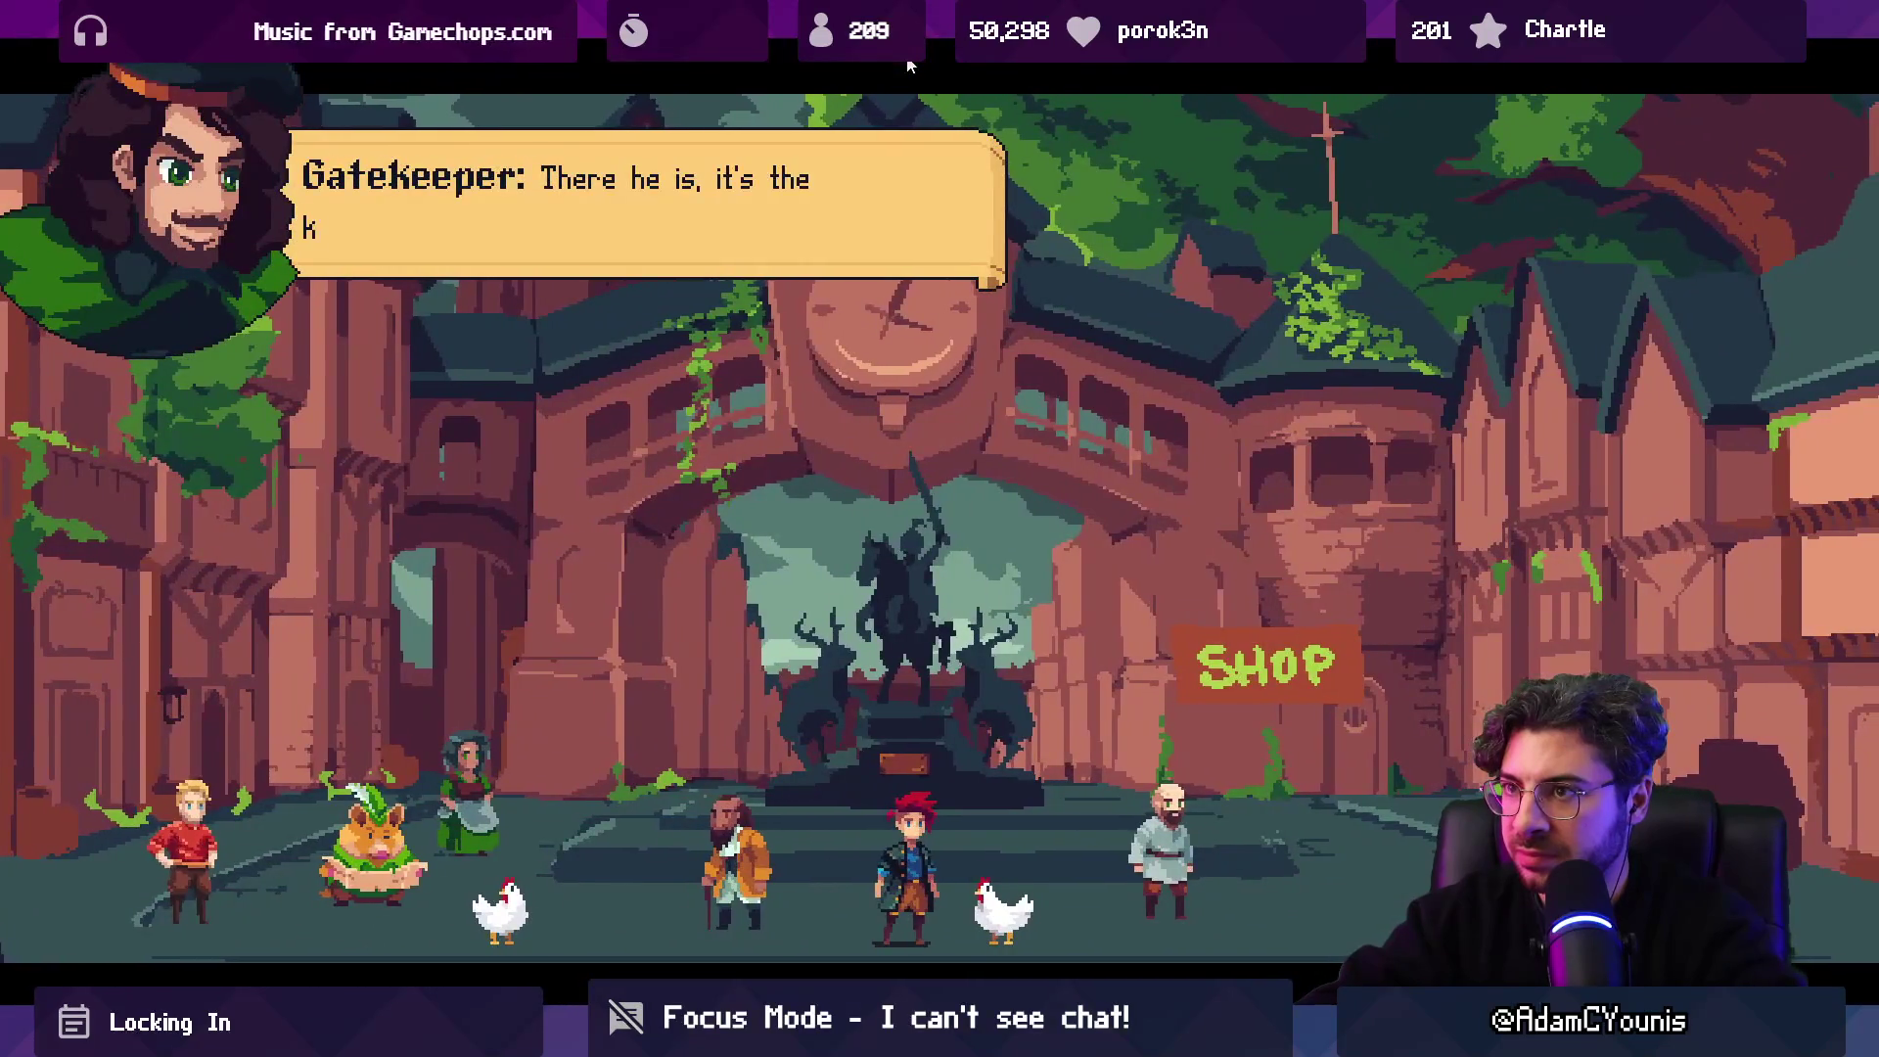
Pause the cutscene with Escape, then choose Continue to resume it.
key(Escape)
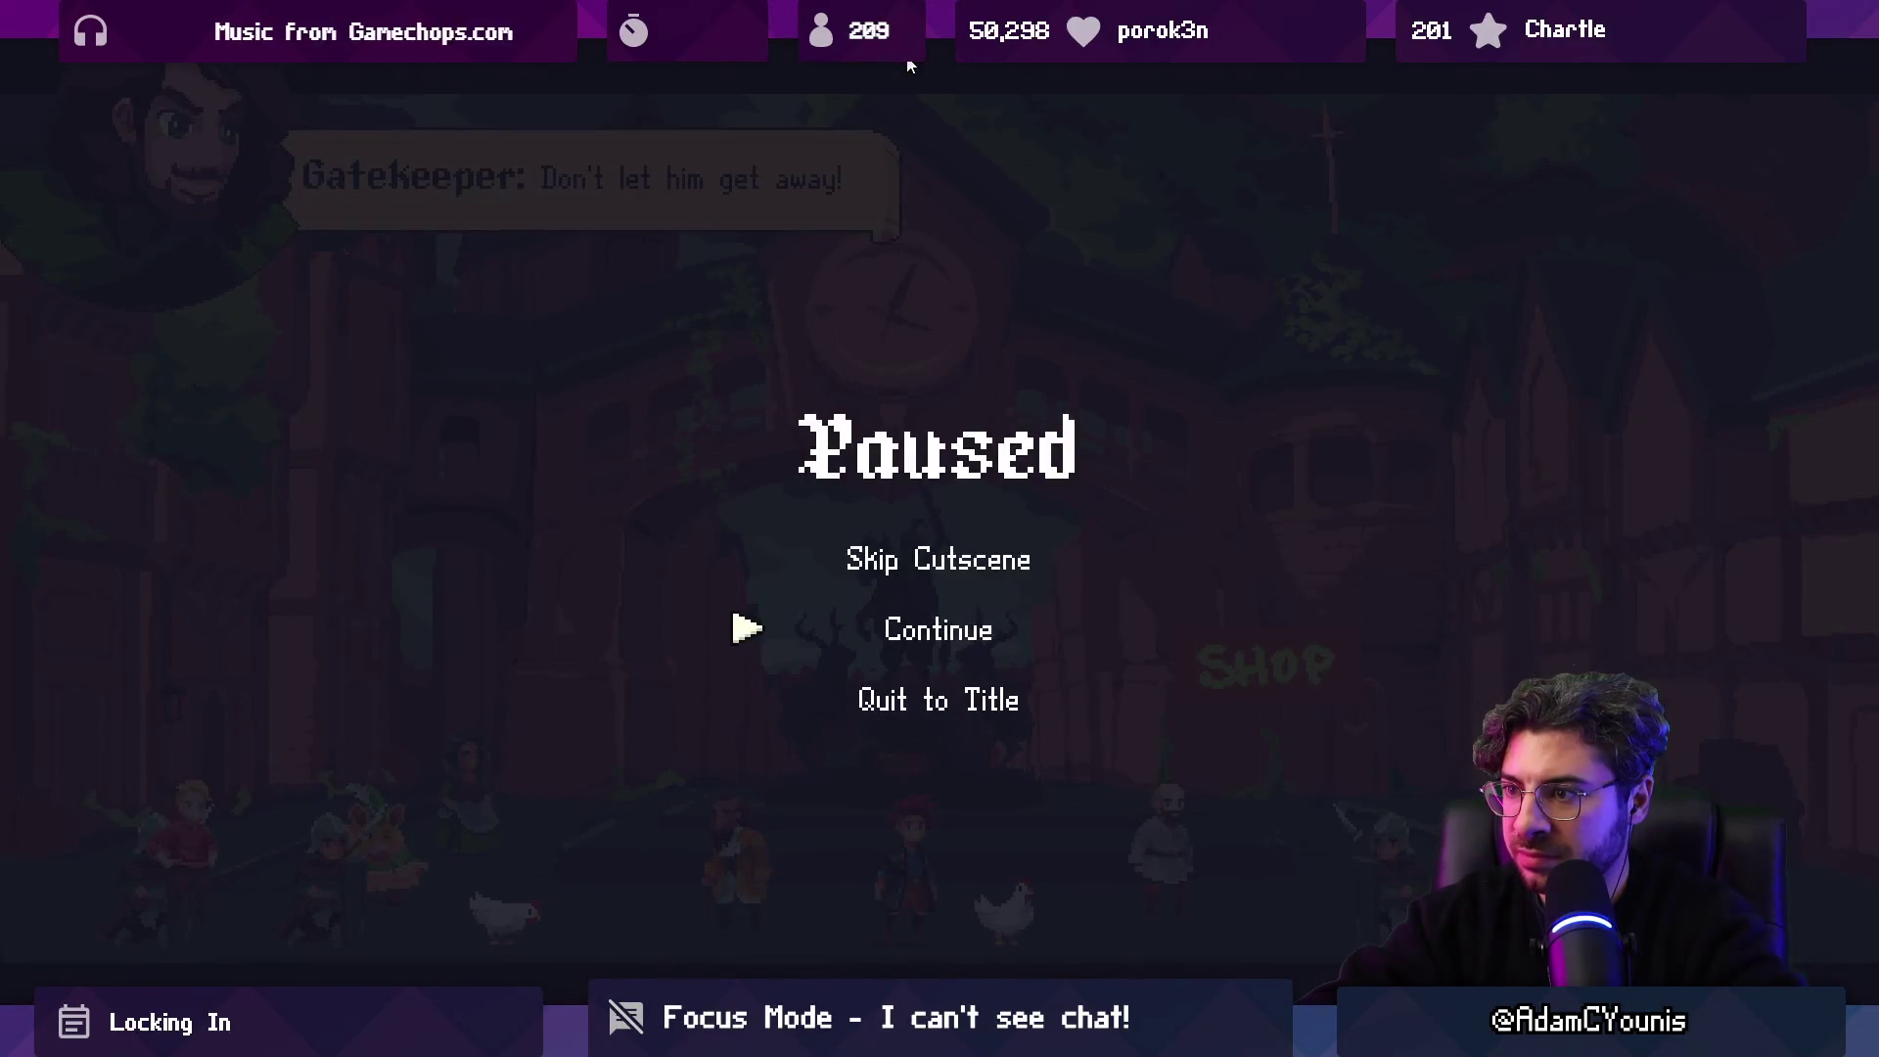
key(Down)
key(Return)
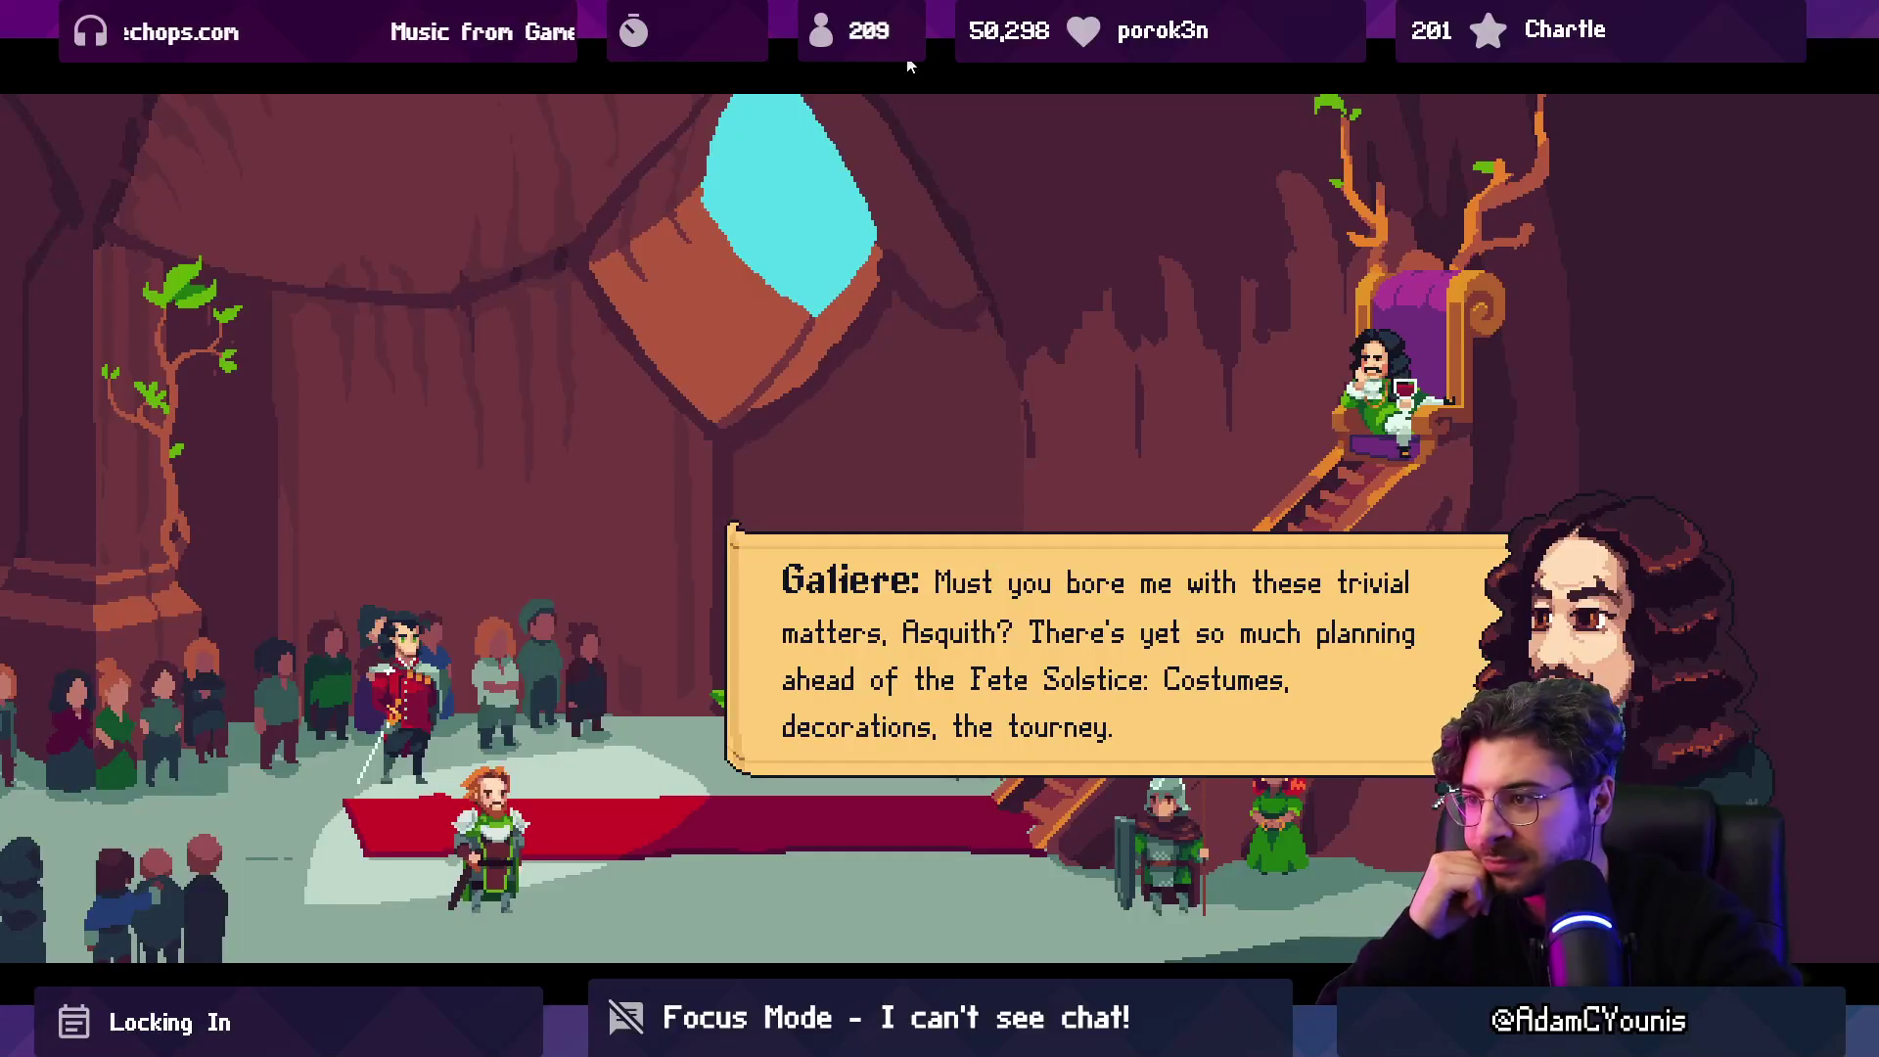
Advance the throne-room exchange between Asquith, Galiere and Tiberius through Asquith's protest.
key(Return)
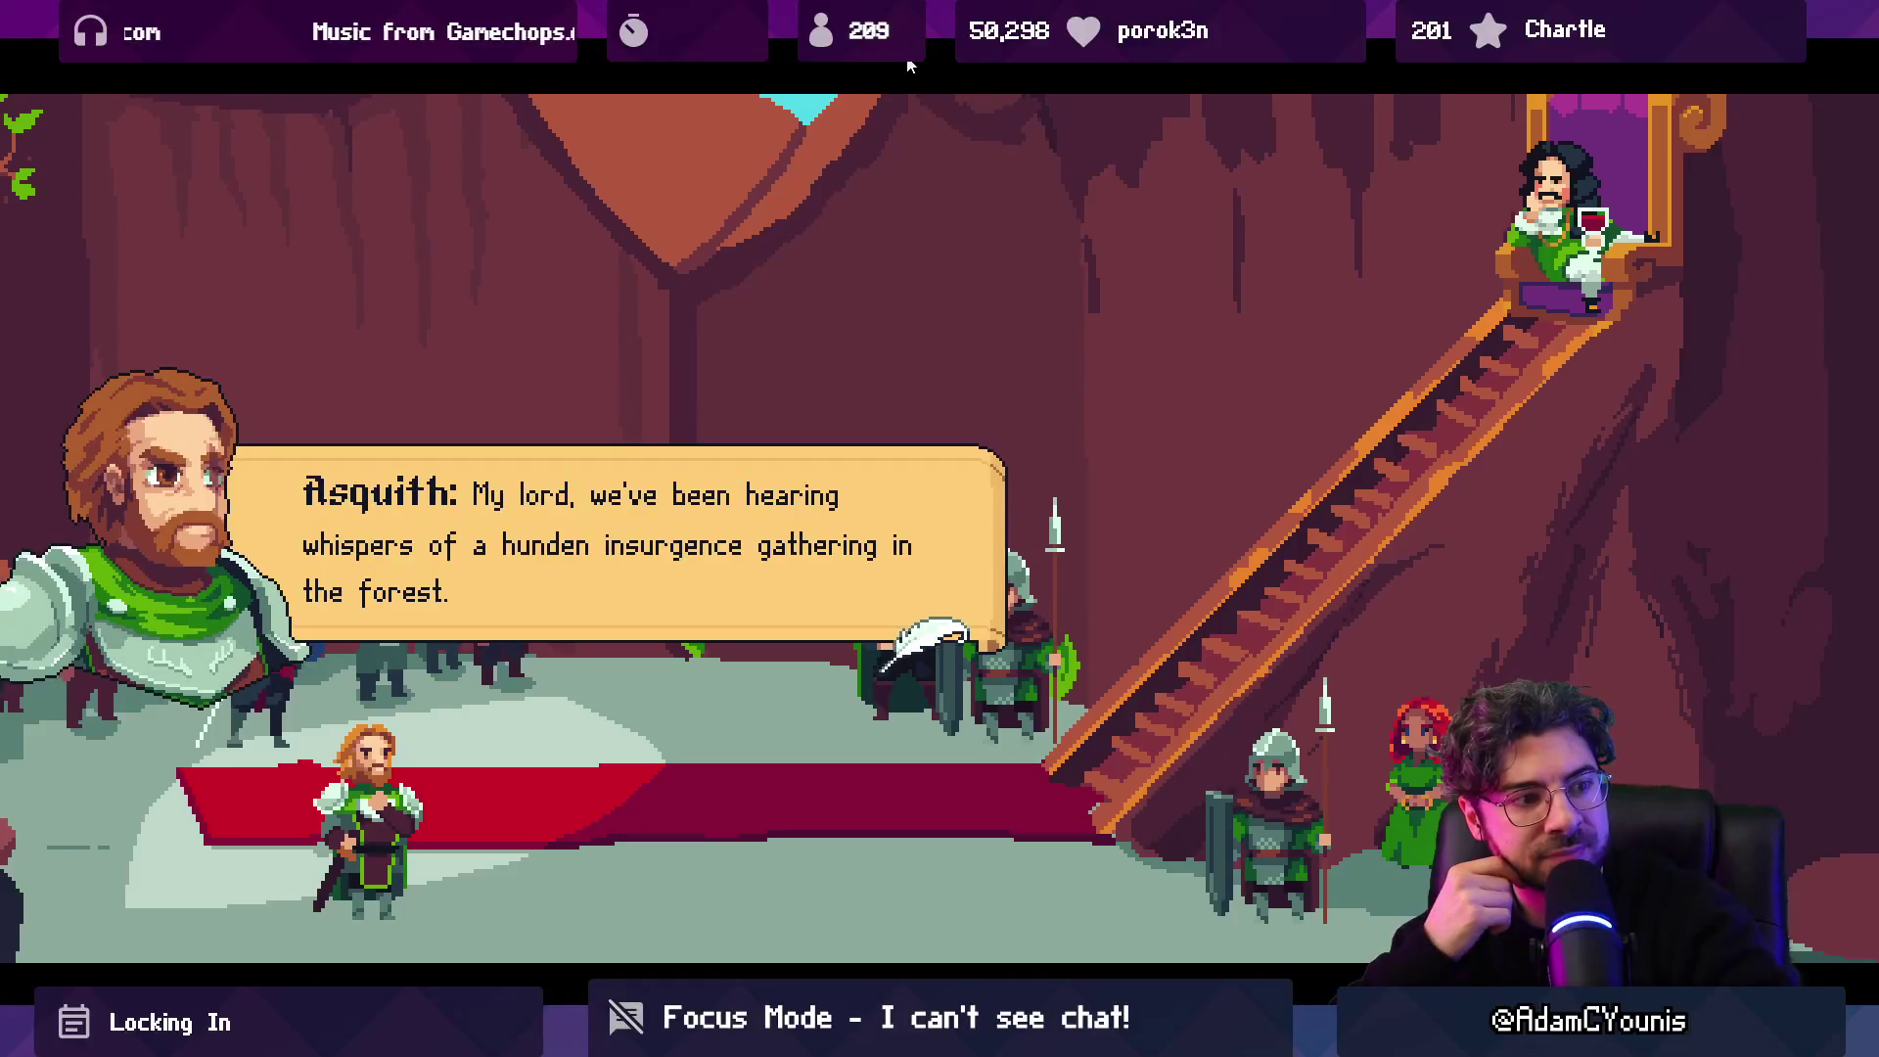
key(Return)
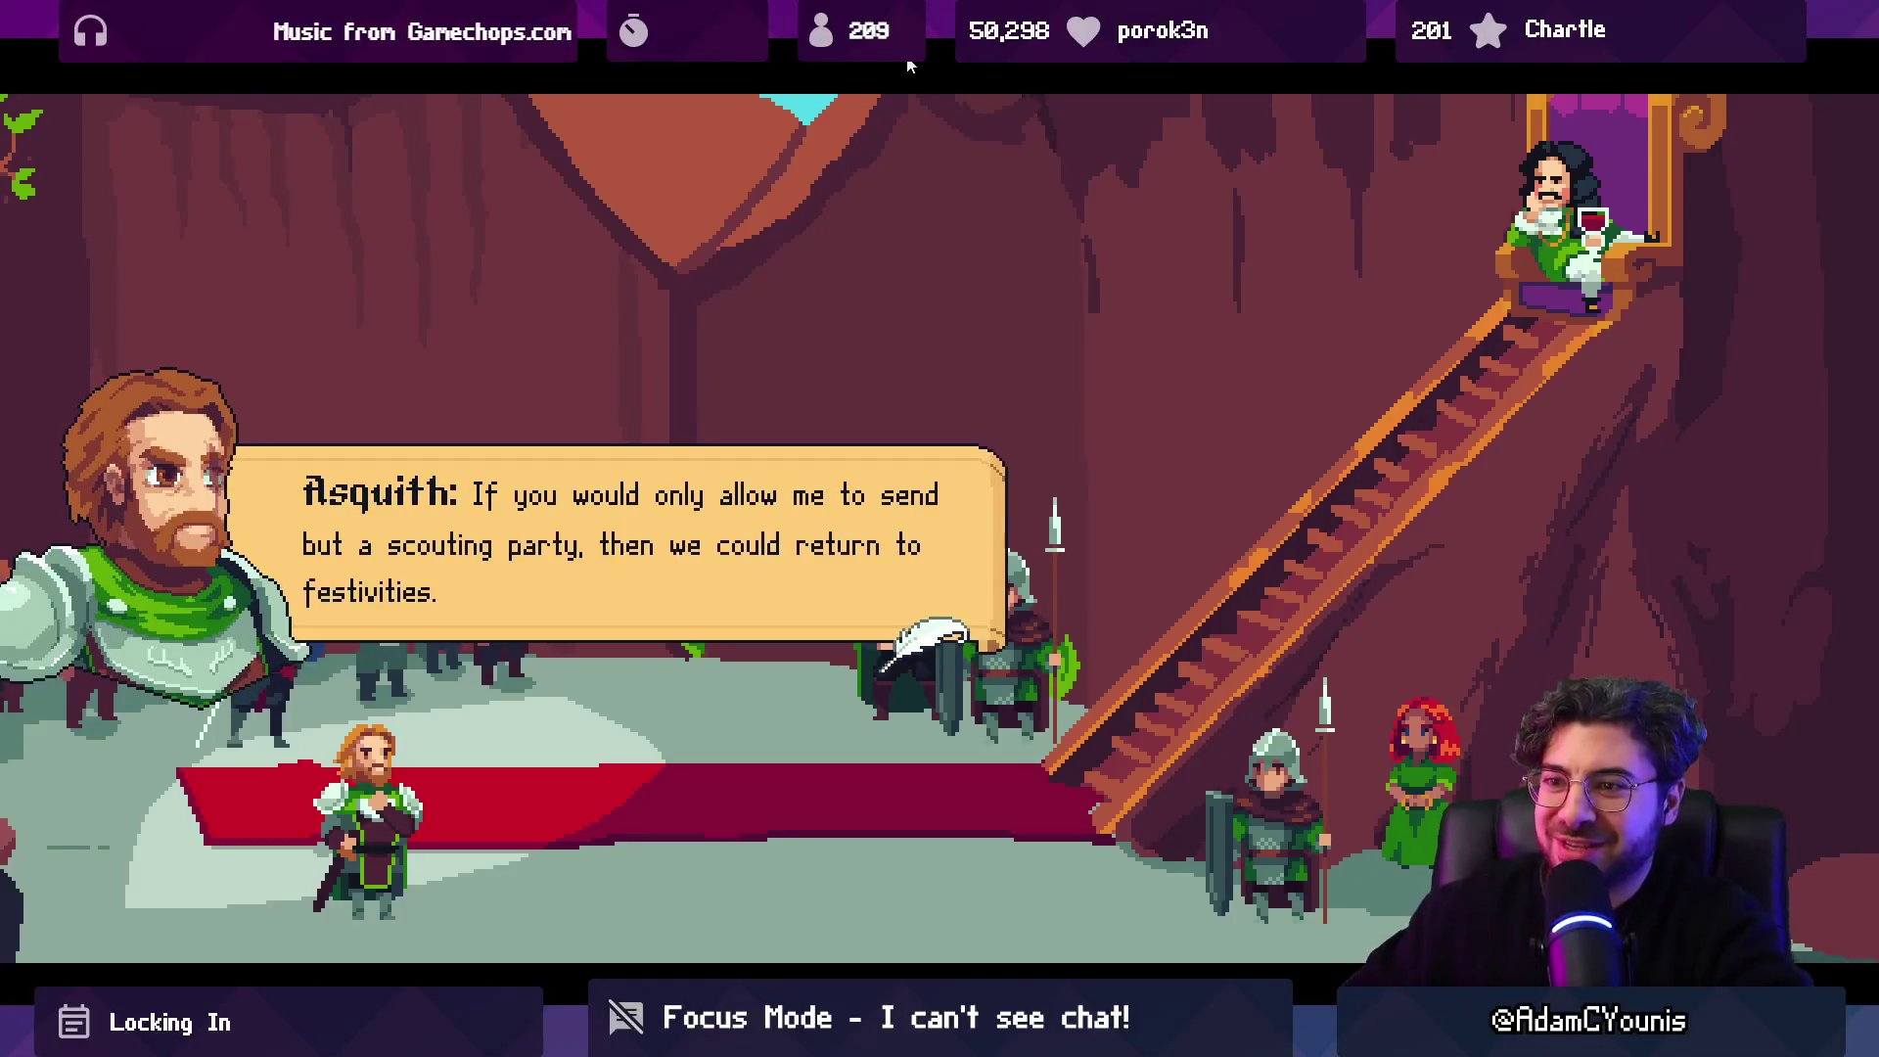
key(Return)
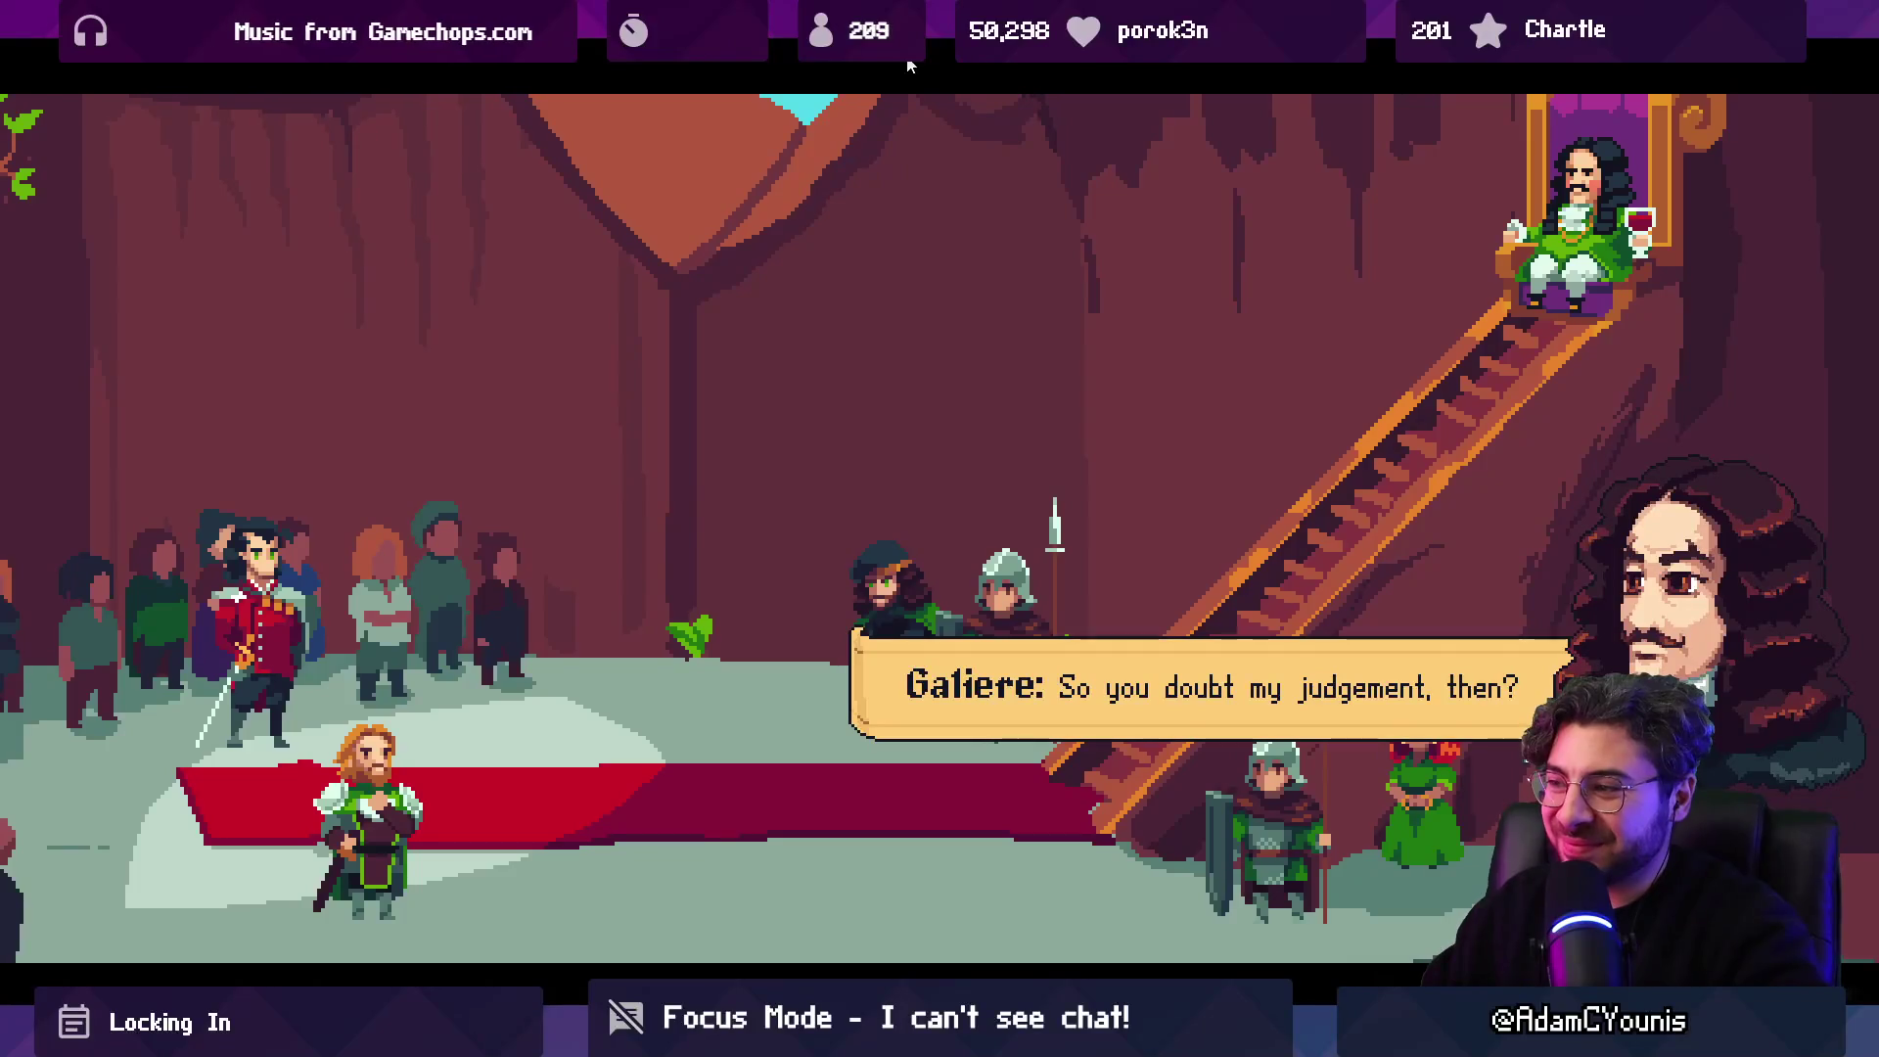
key(Return)
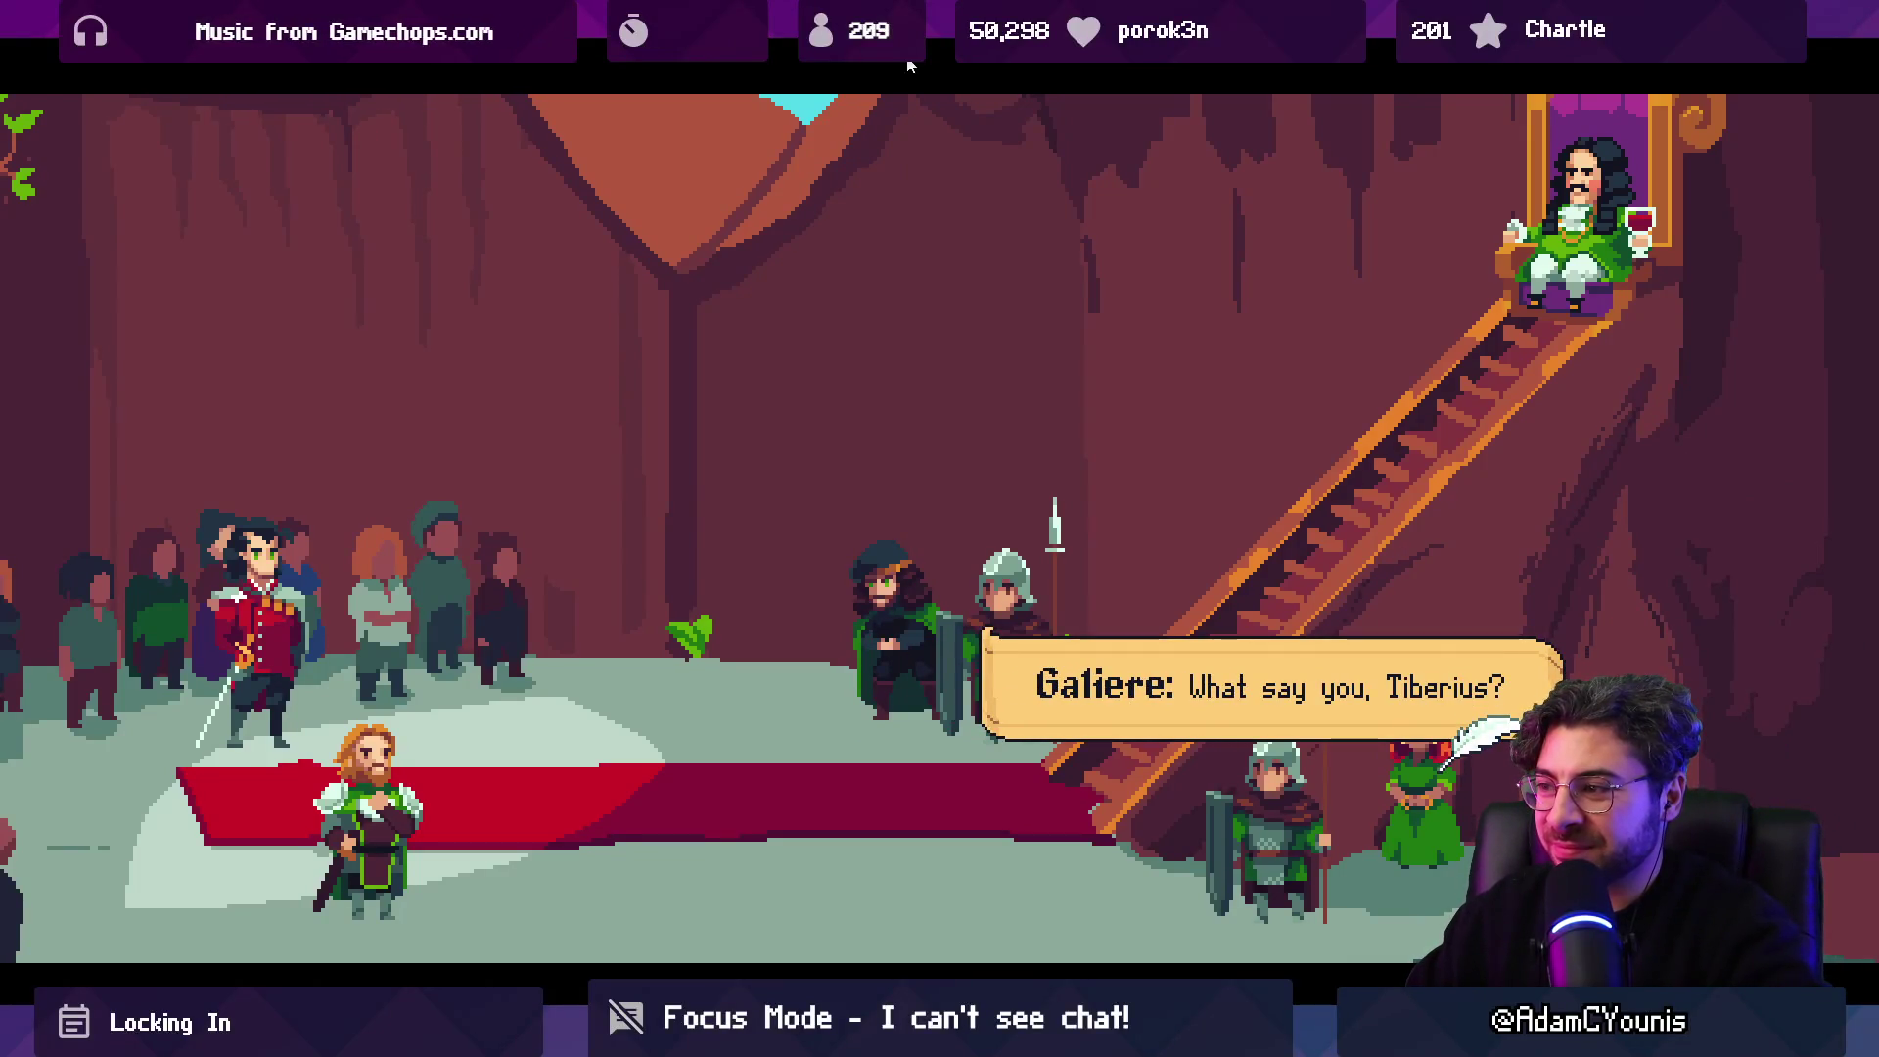
key(Return)
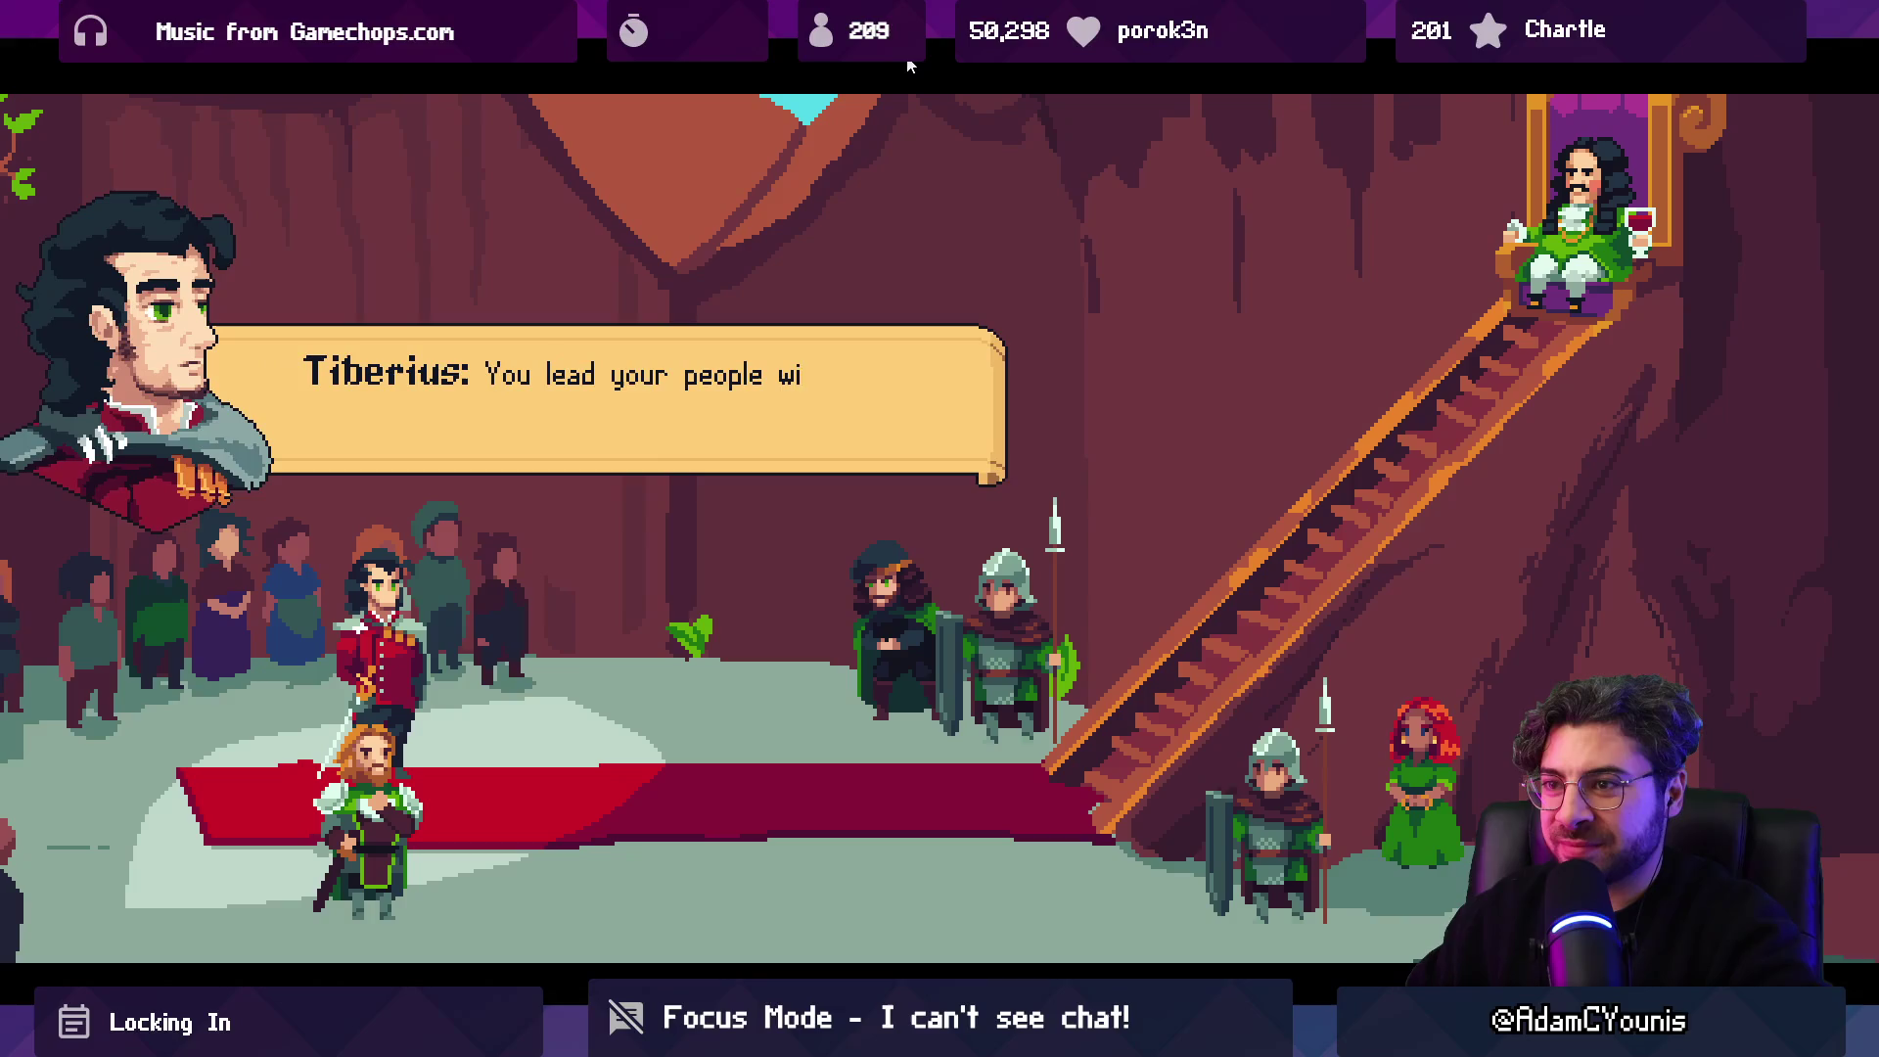
key(Return)
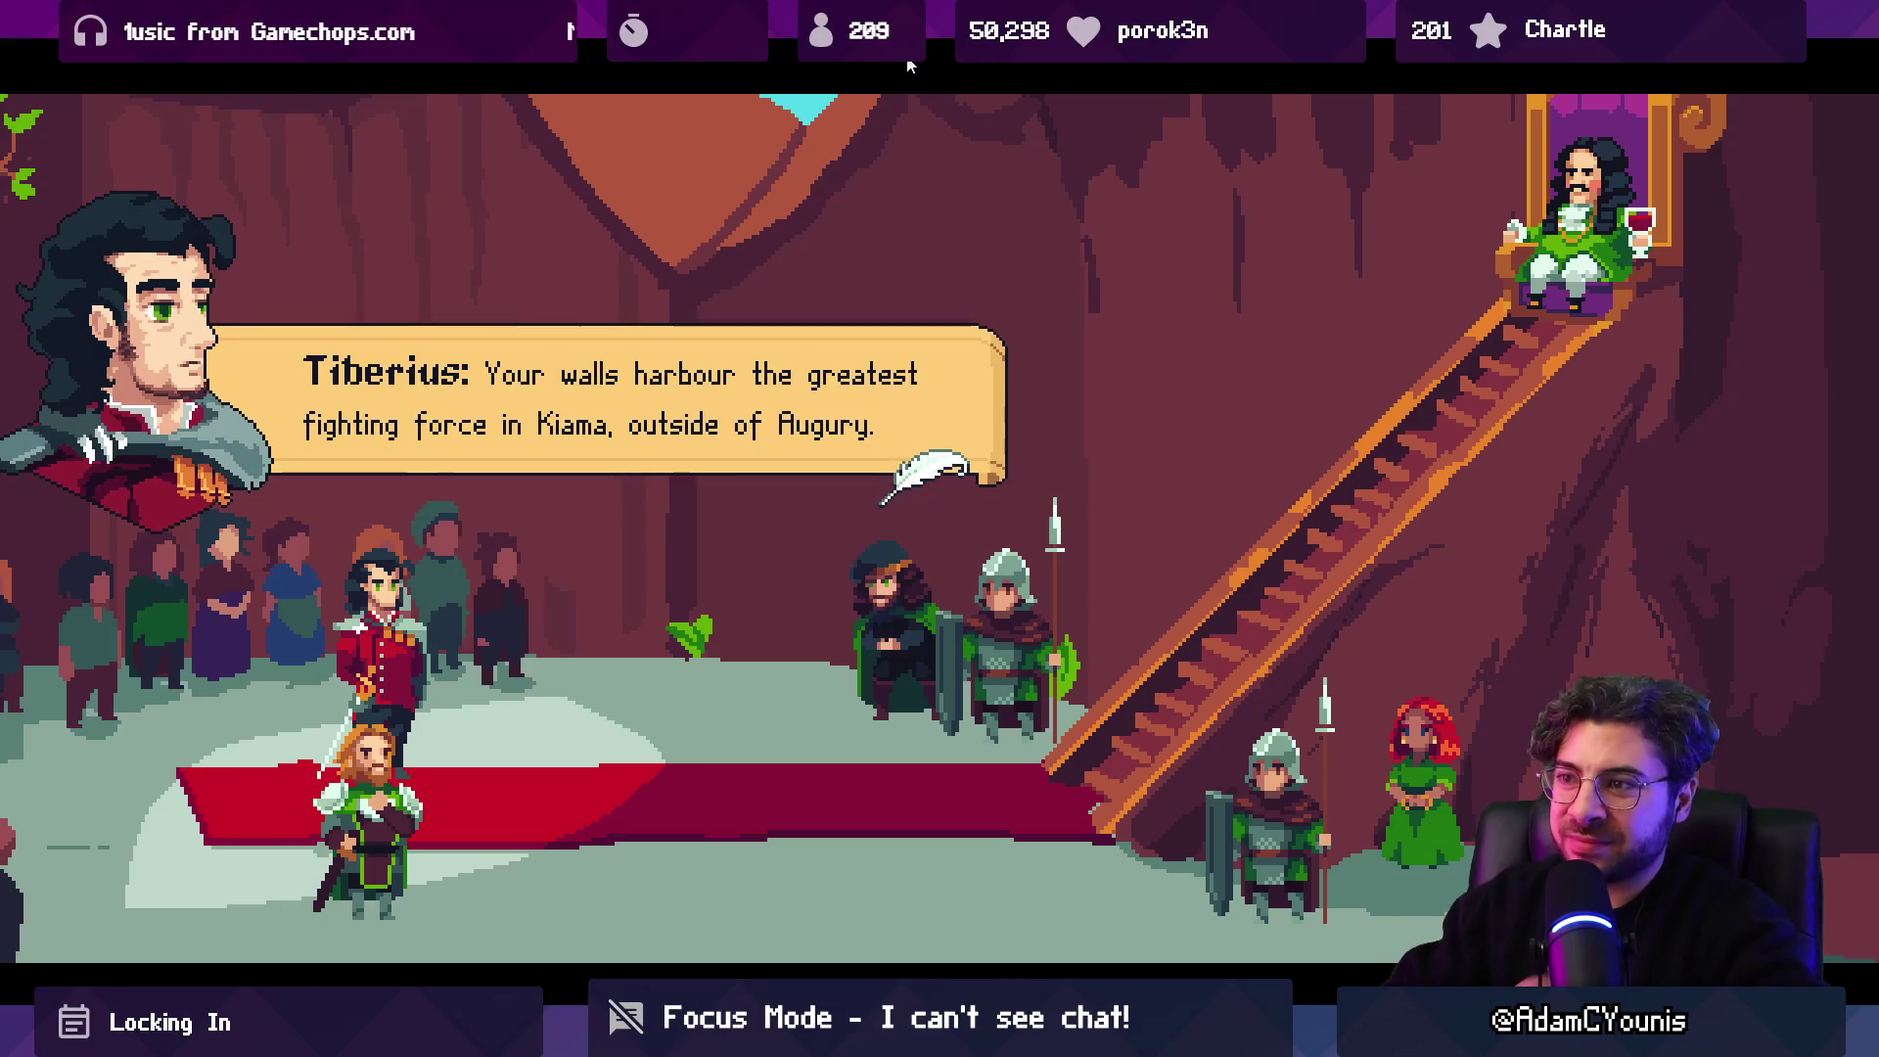
key(Return)
key(Return)
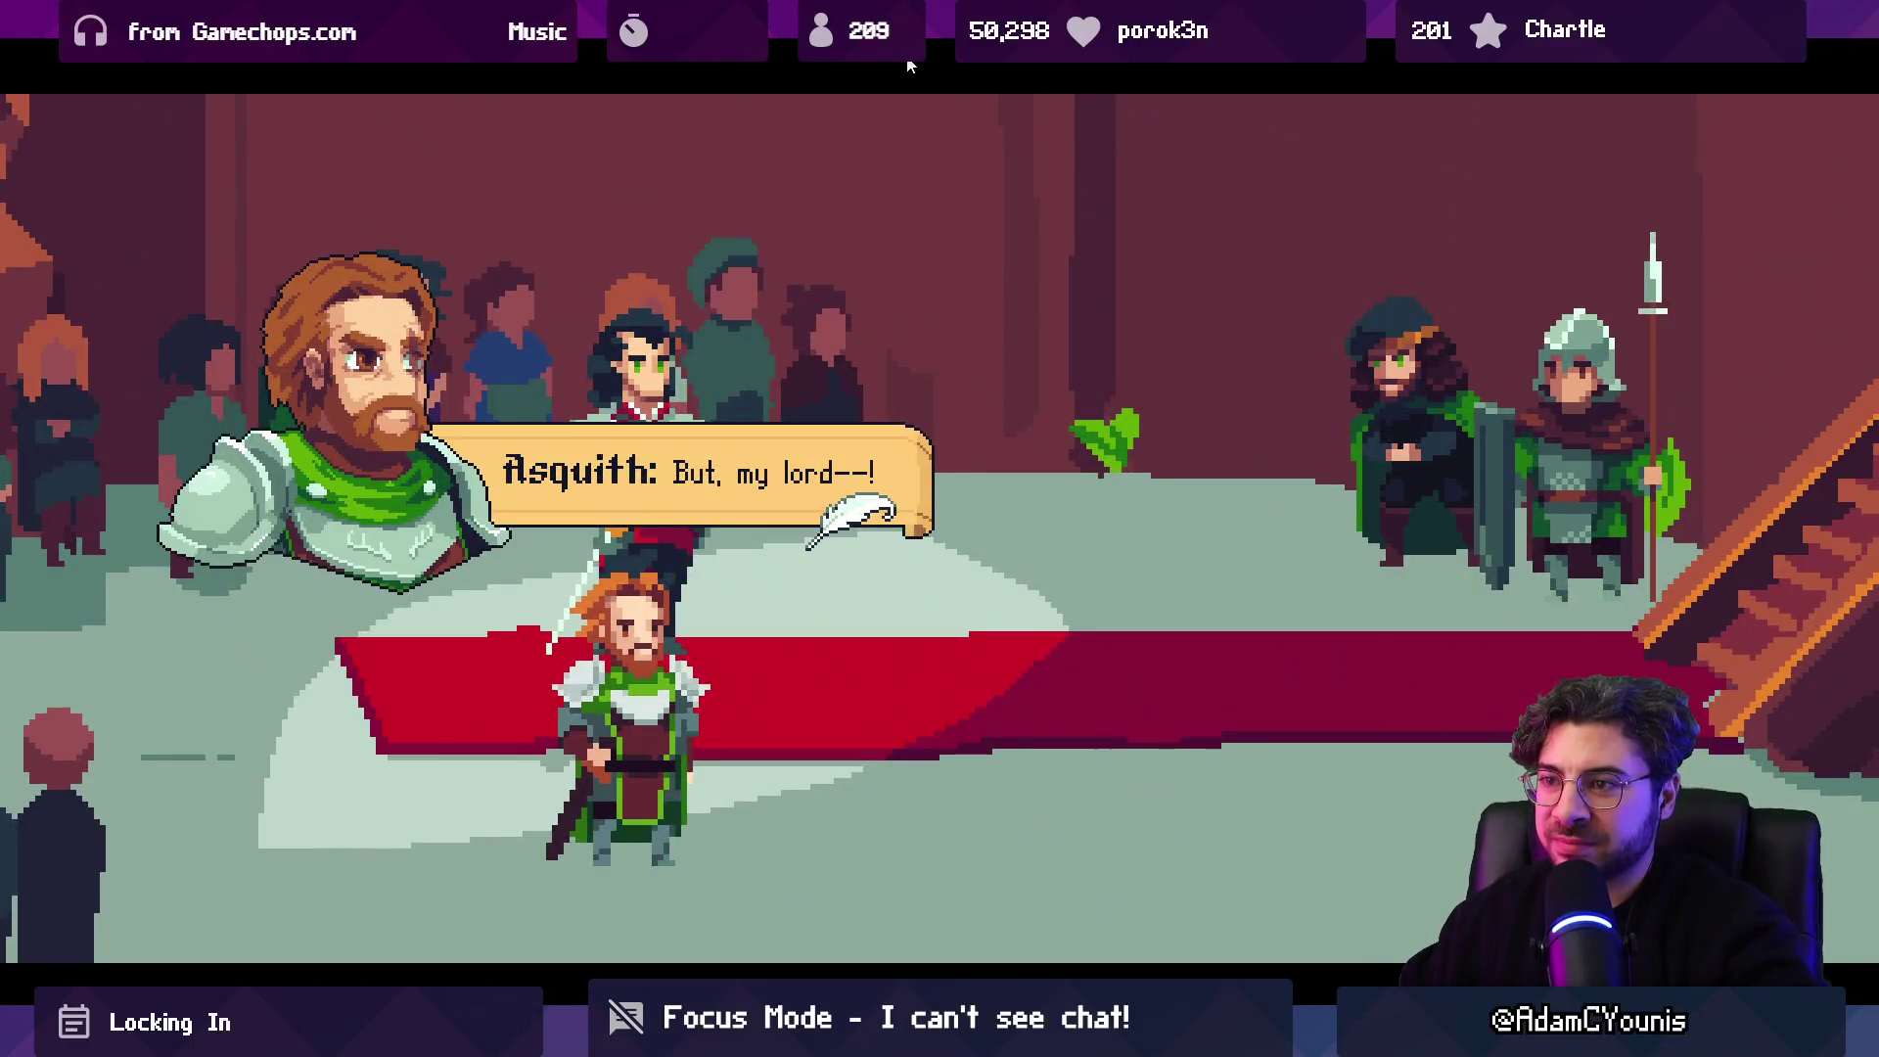
Continue through Galiere's dismissal and the gatekeeper's report until Armin begins answering.
key(Return)
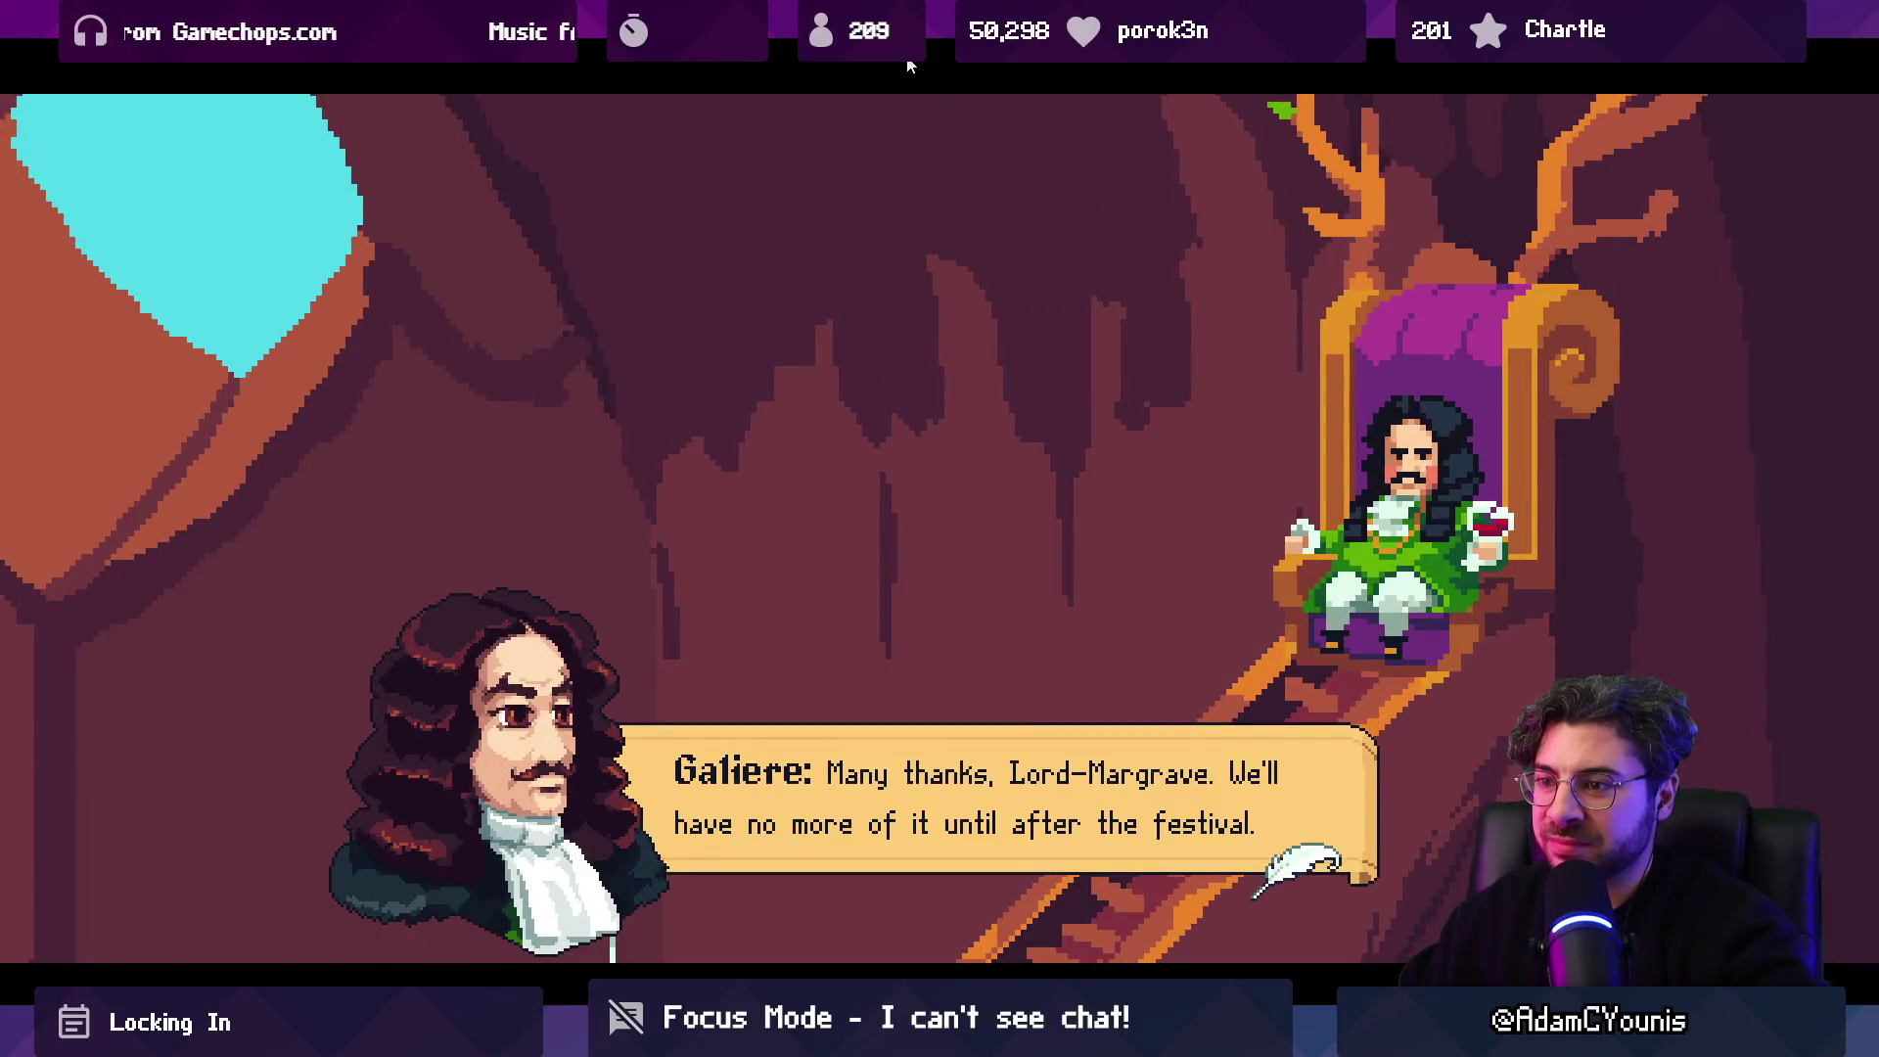
key(Return)
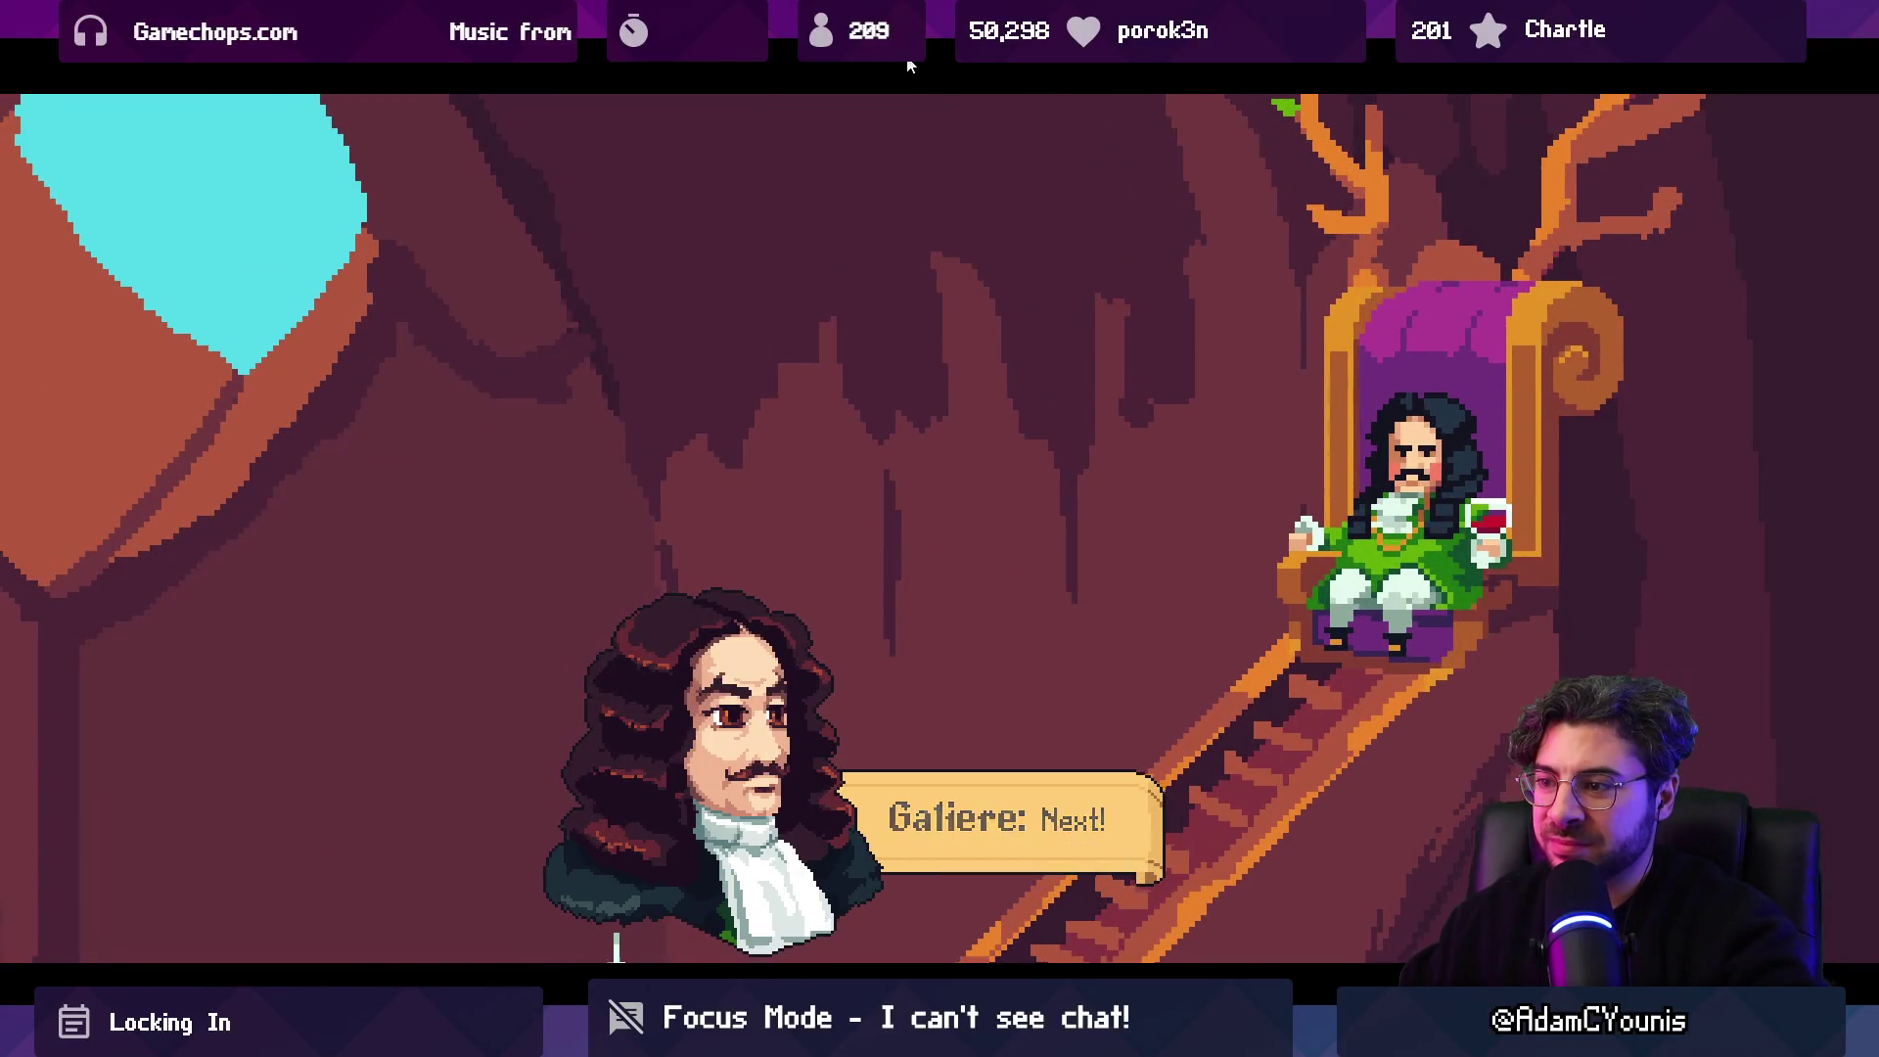
key(Return)
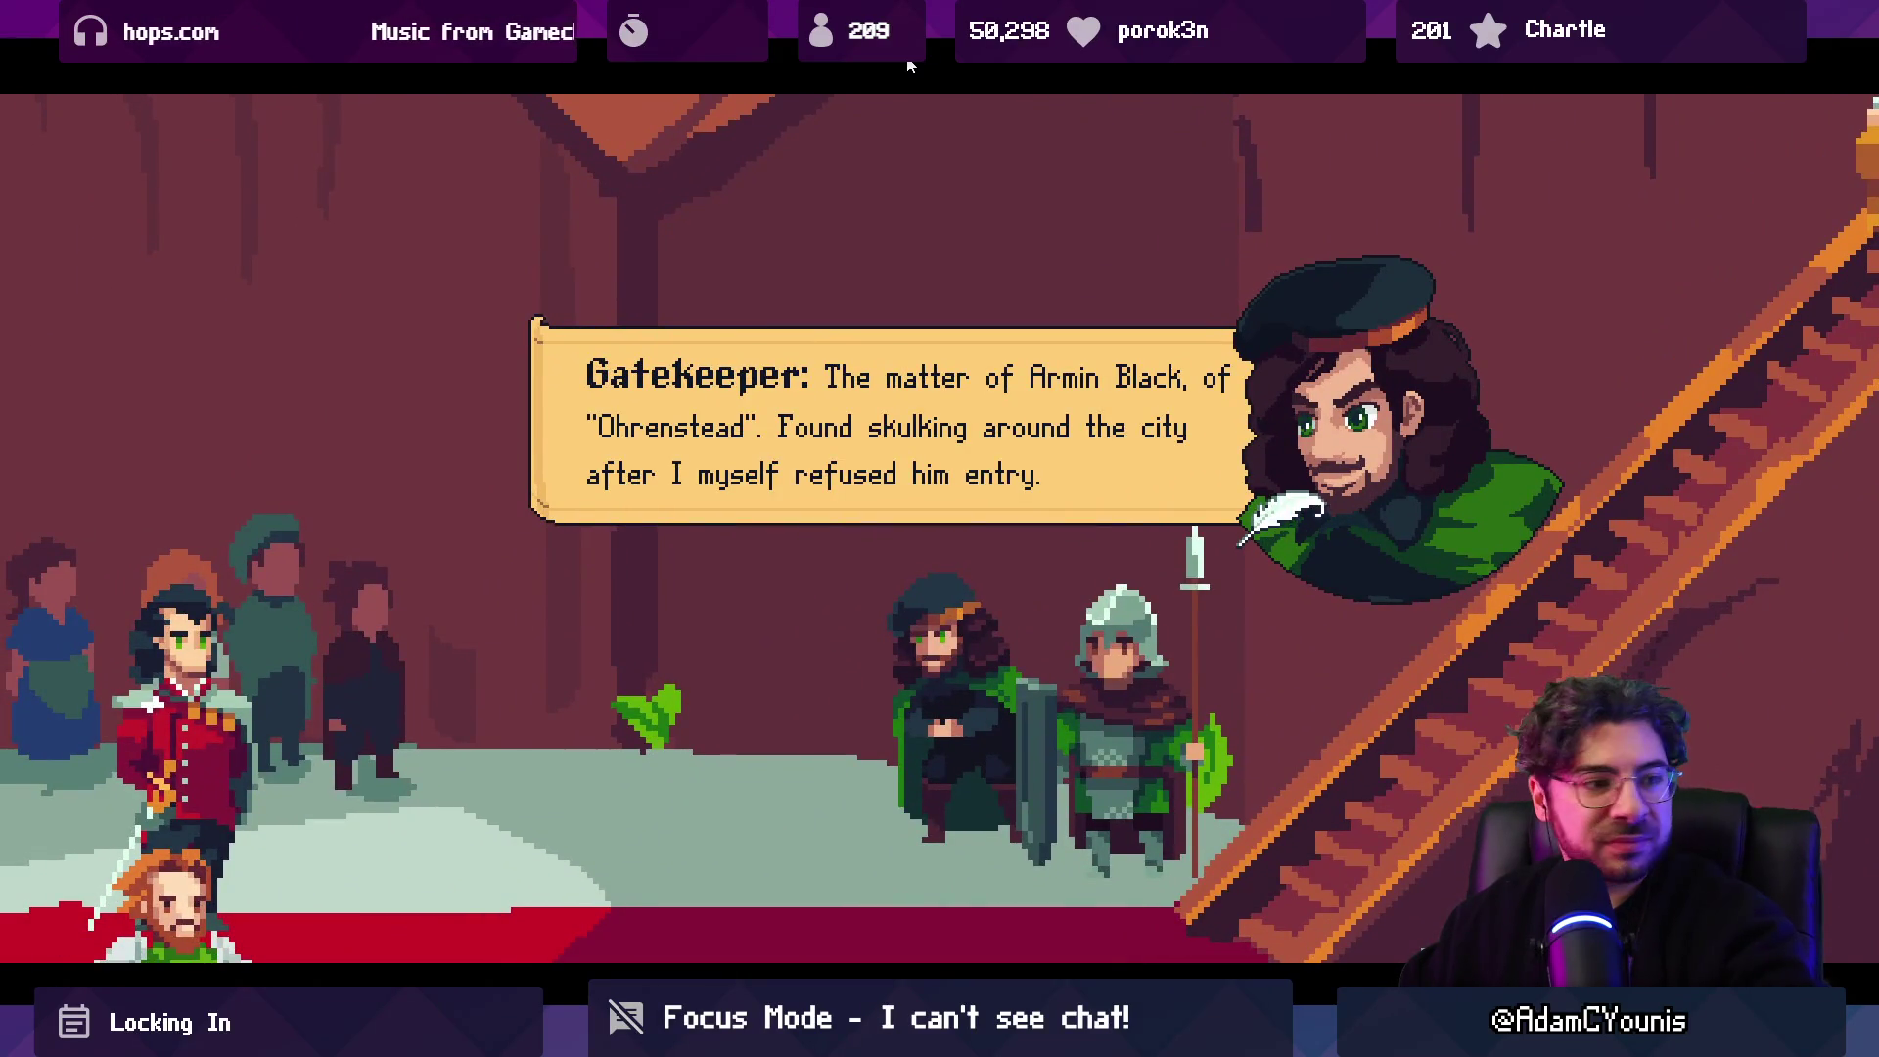
key(Return)
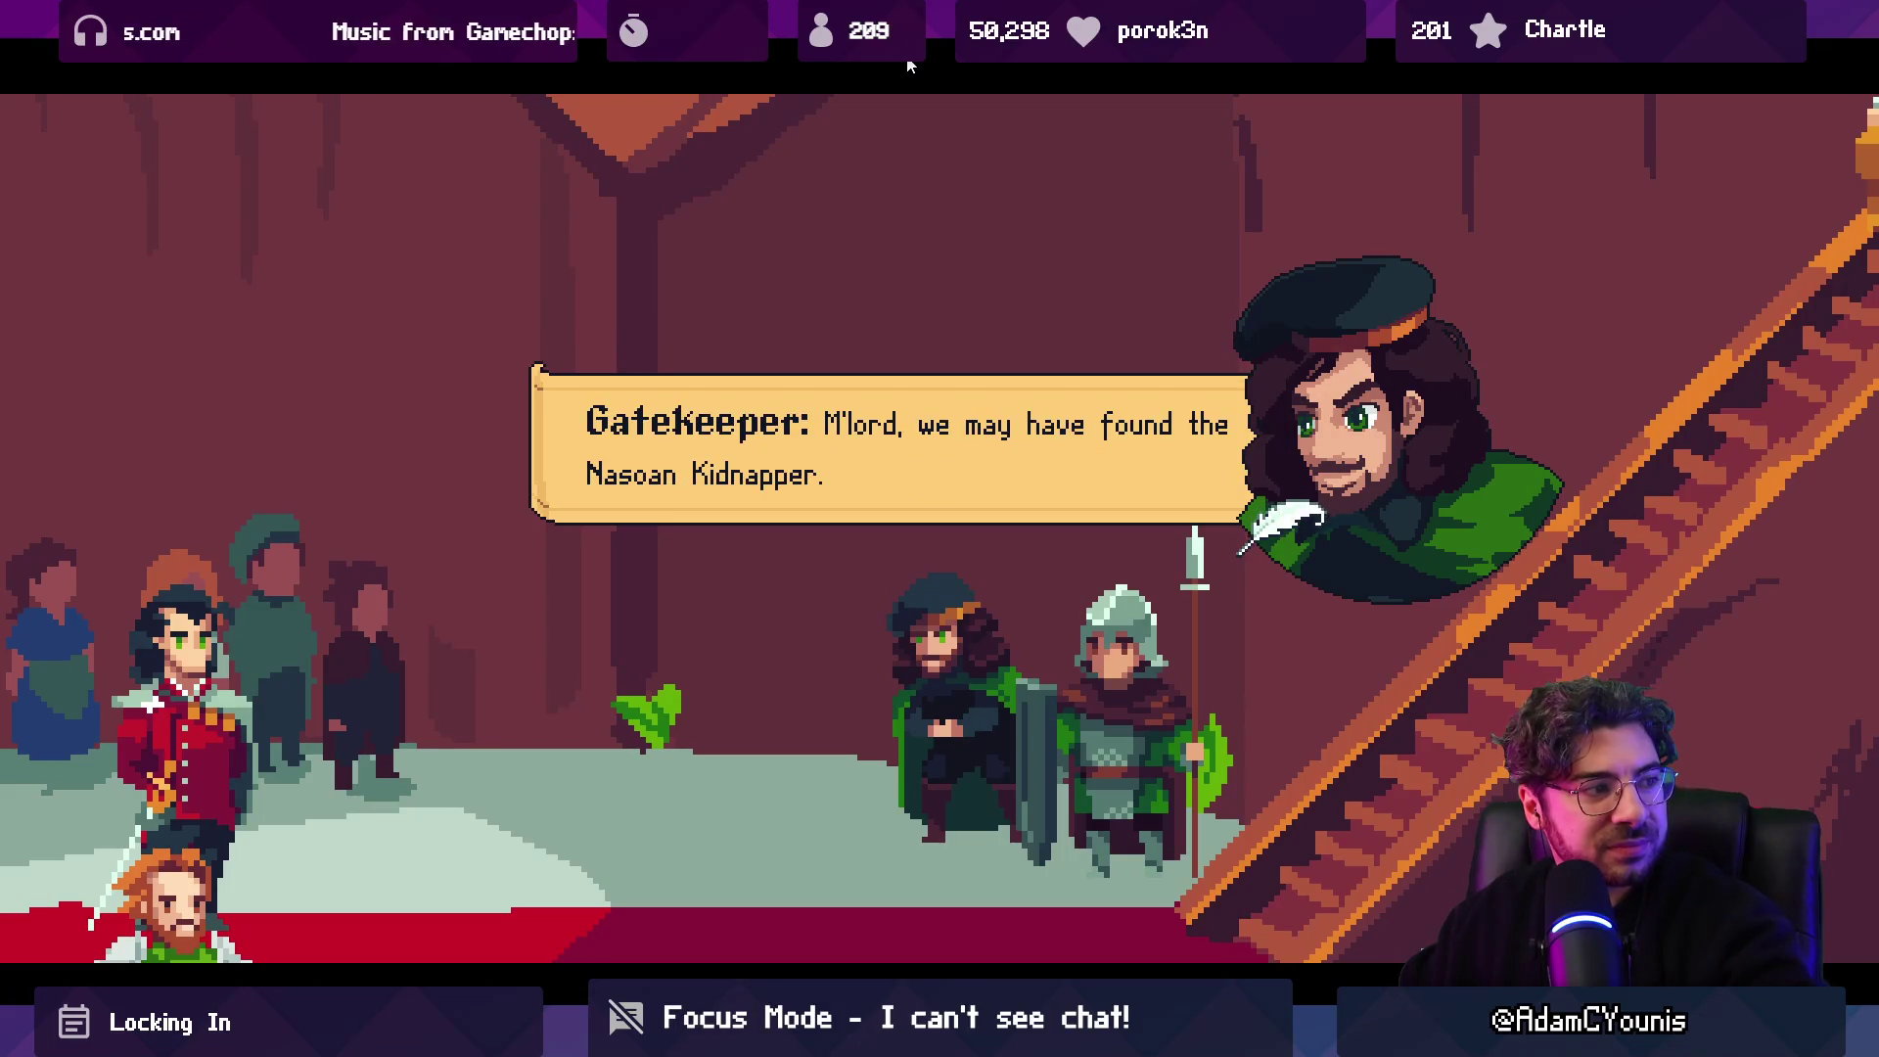
key(Return)
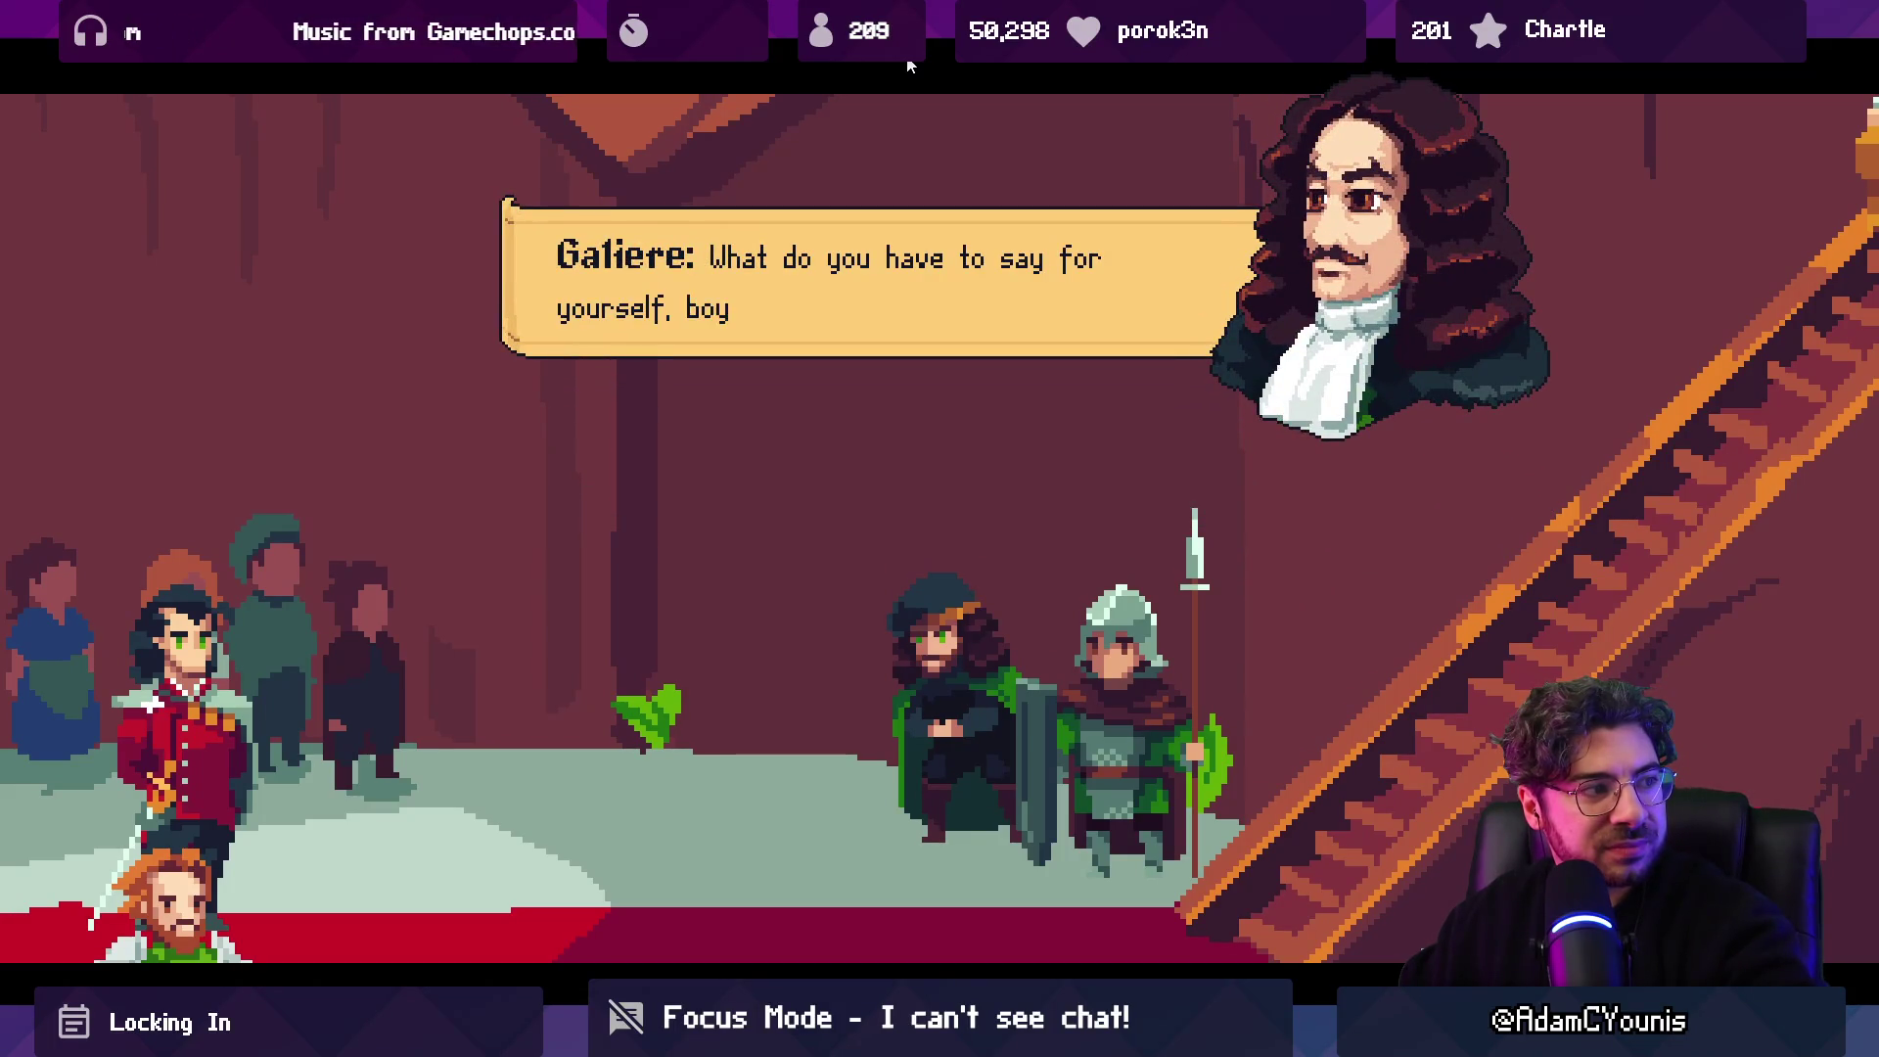
key(Return)
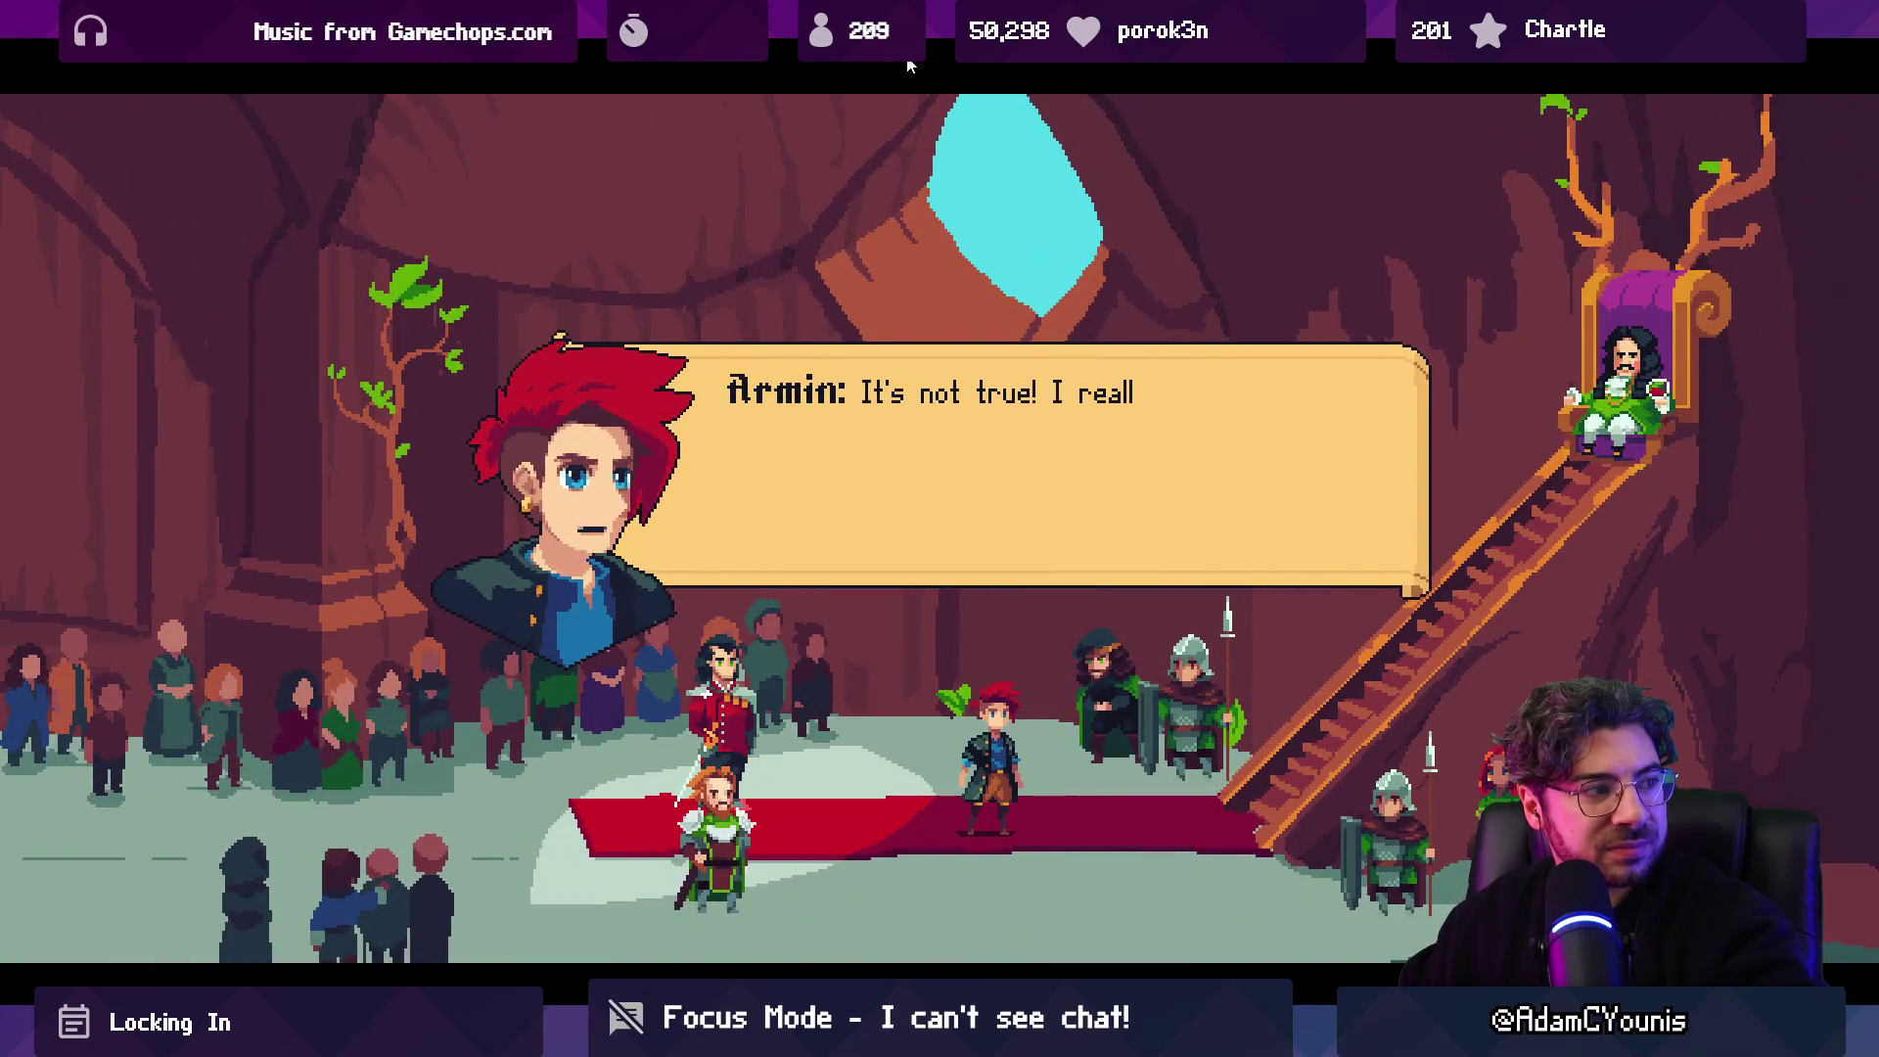
Advance Armin's defence and Asquith's report up to Galiere's response about the spy.
key(Return)
key(Return)
key(Return)
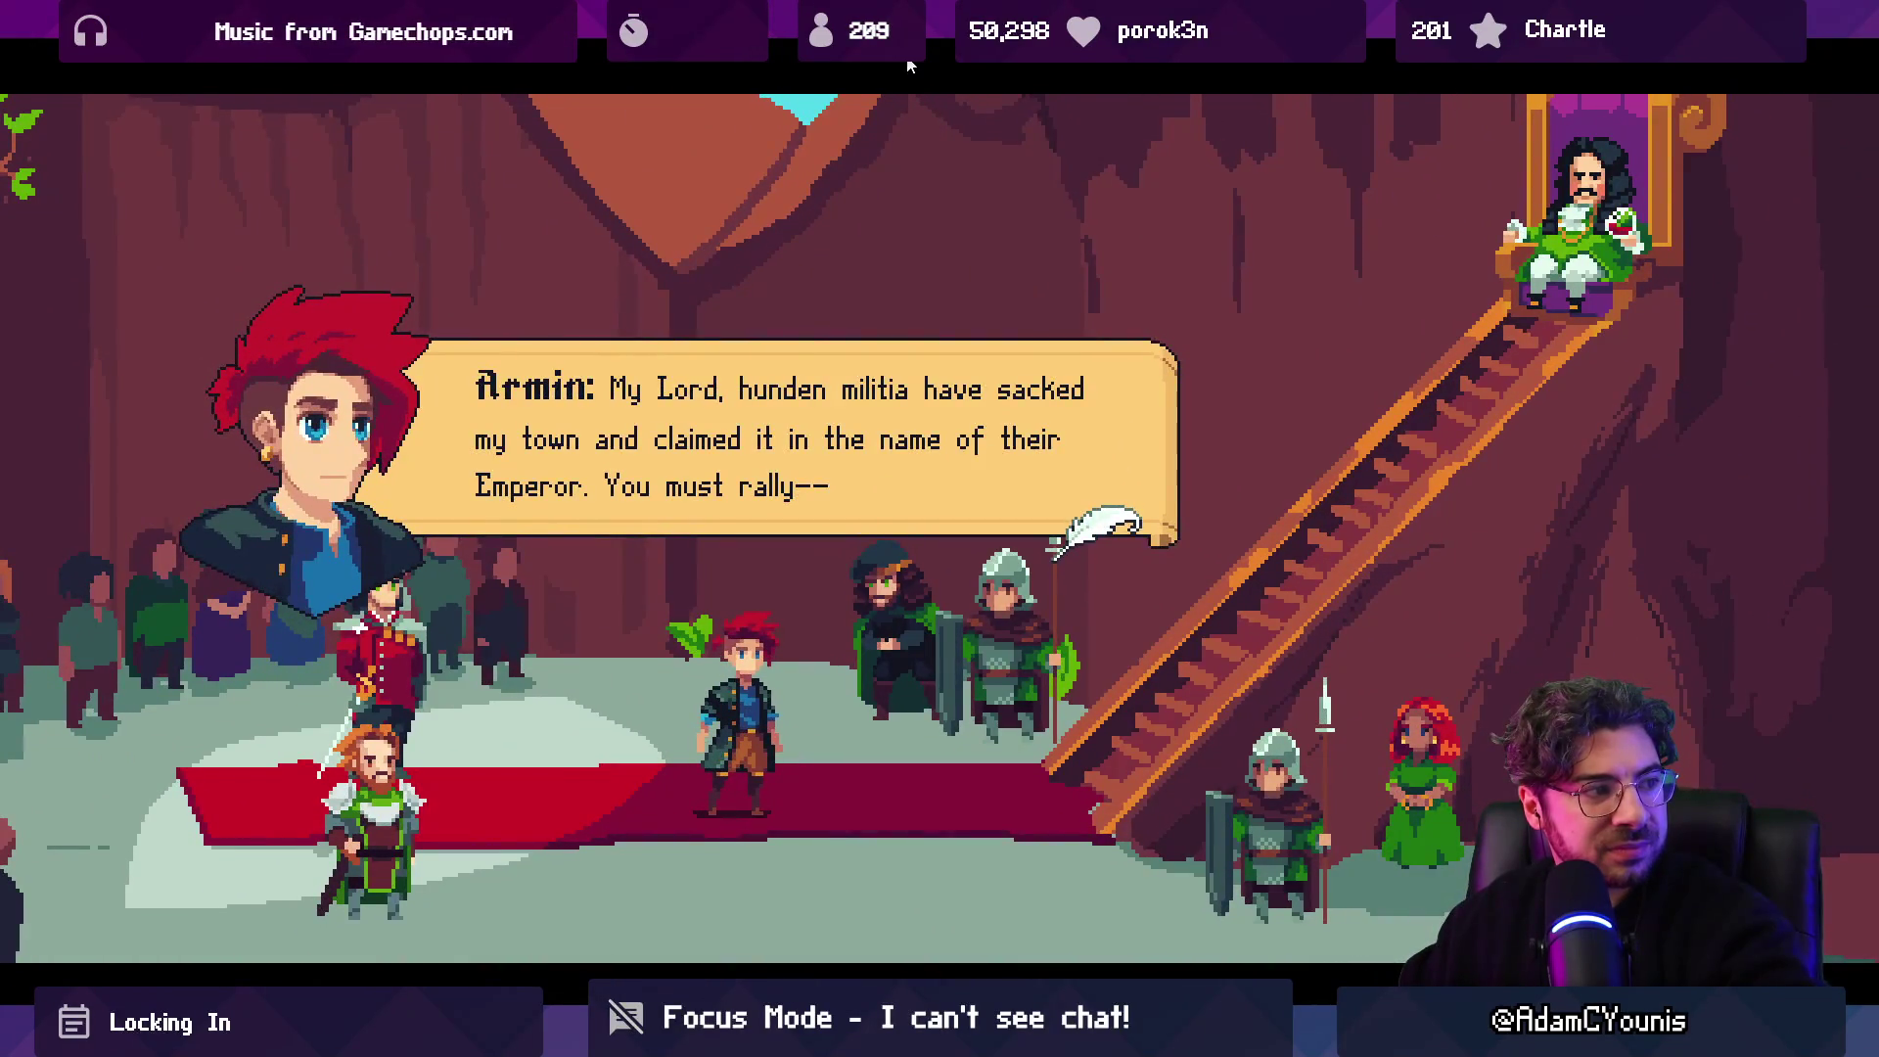
key(Return)
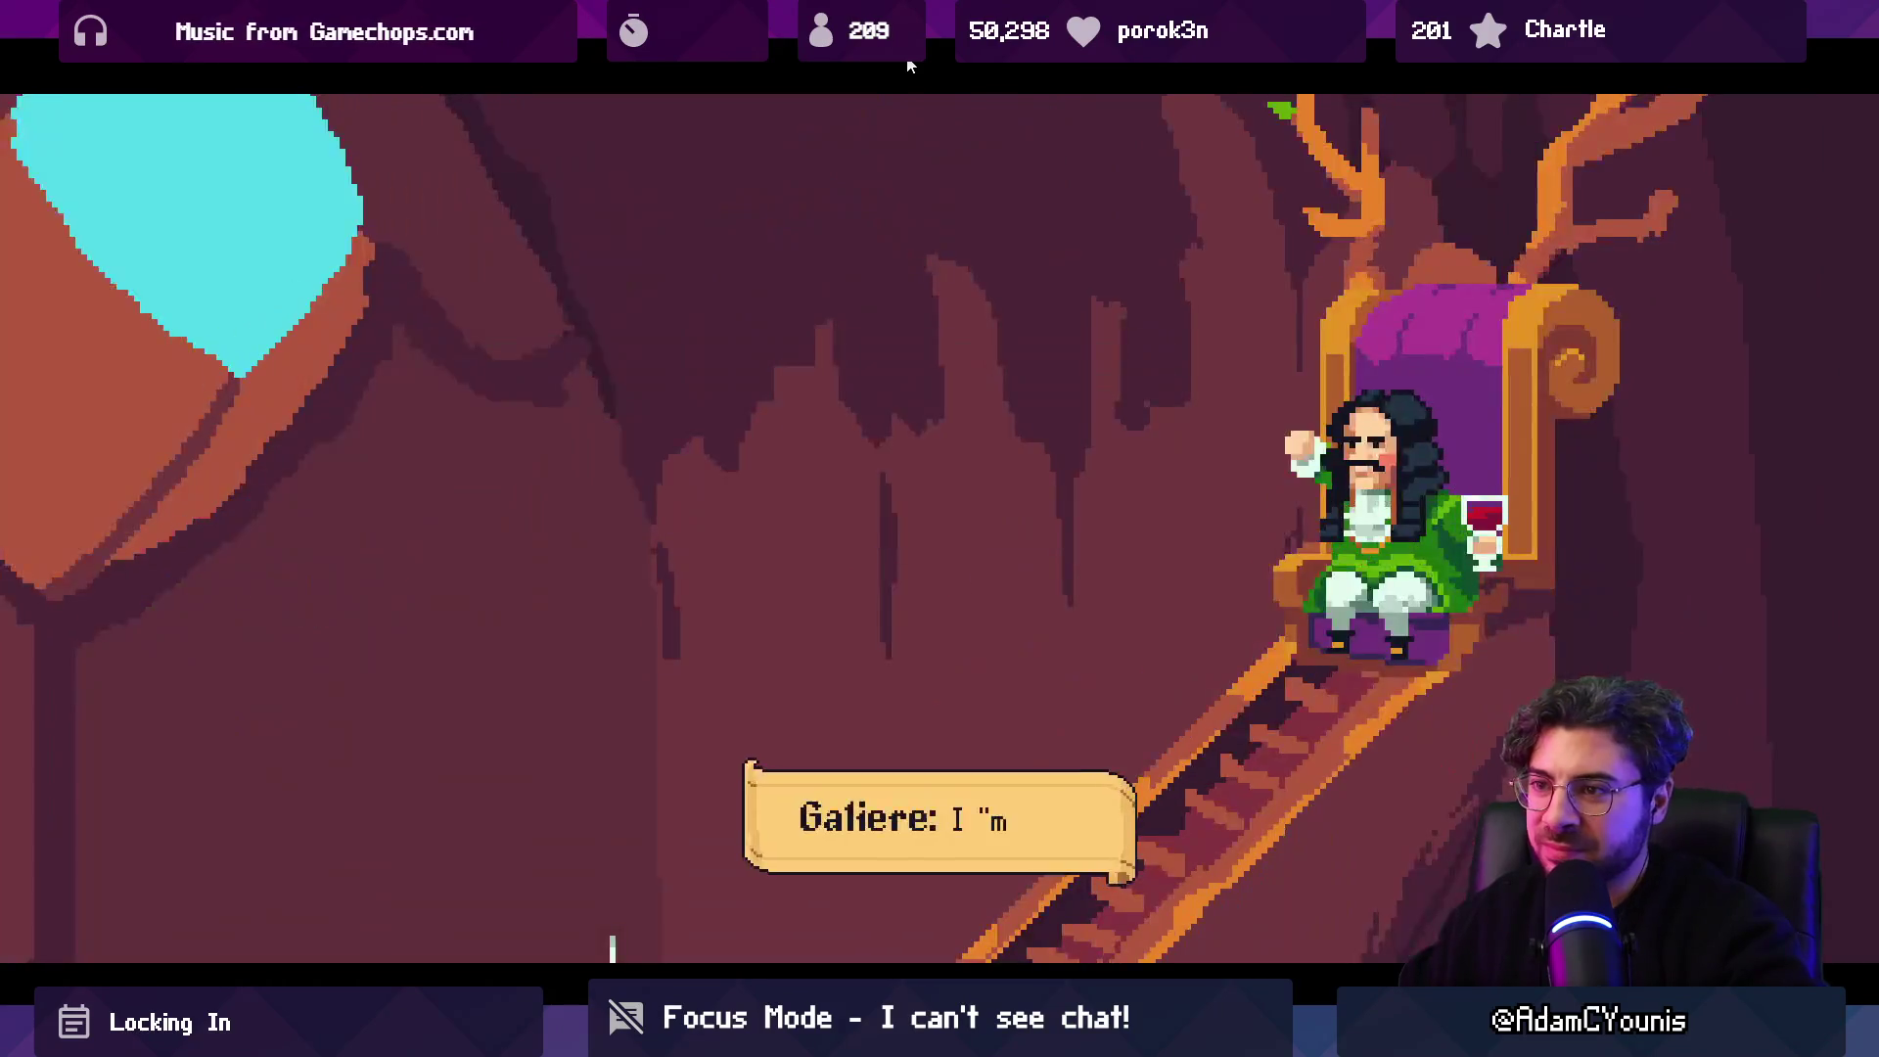
key(Return)
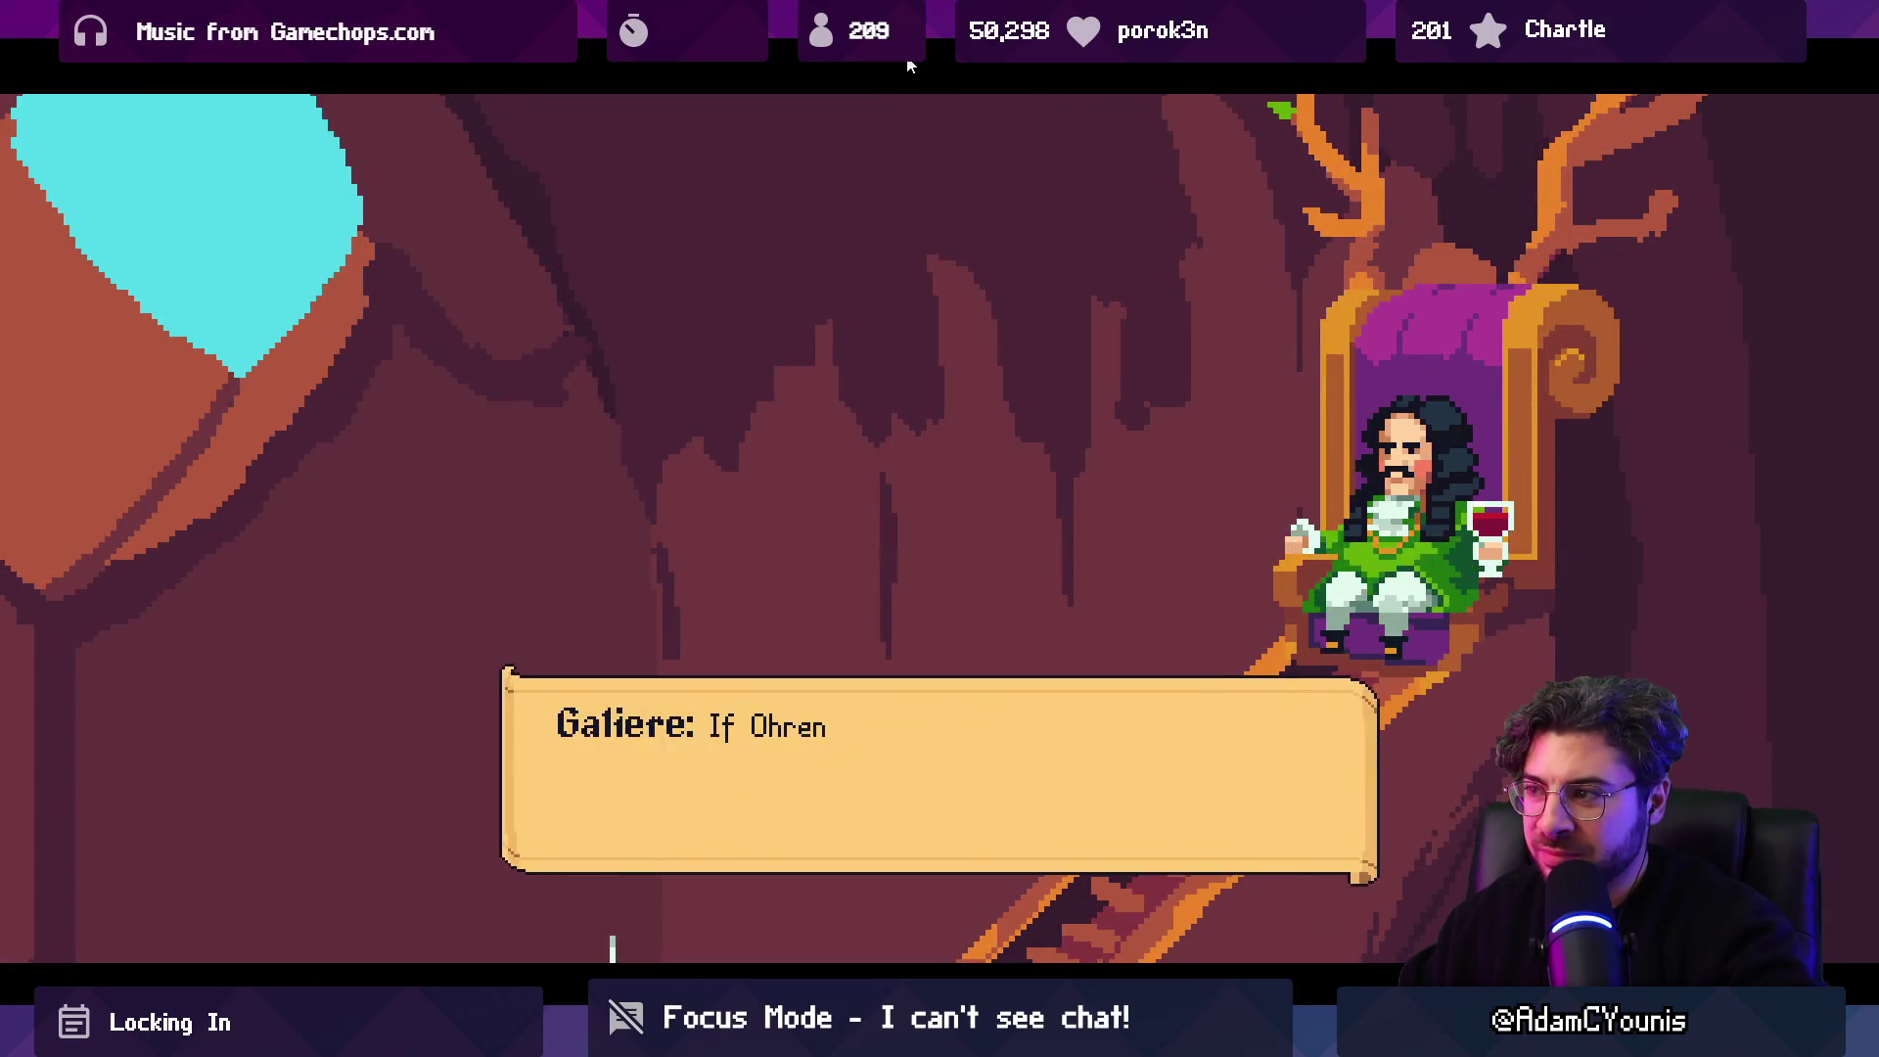
key(Return)
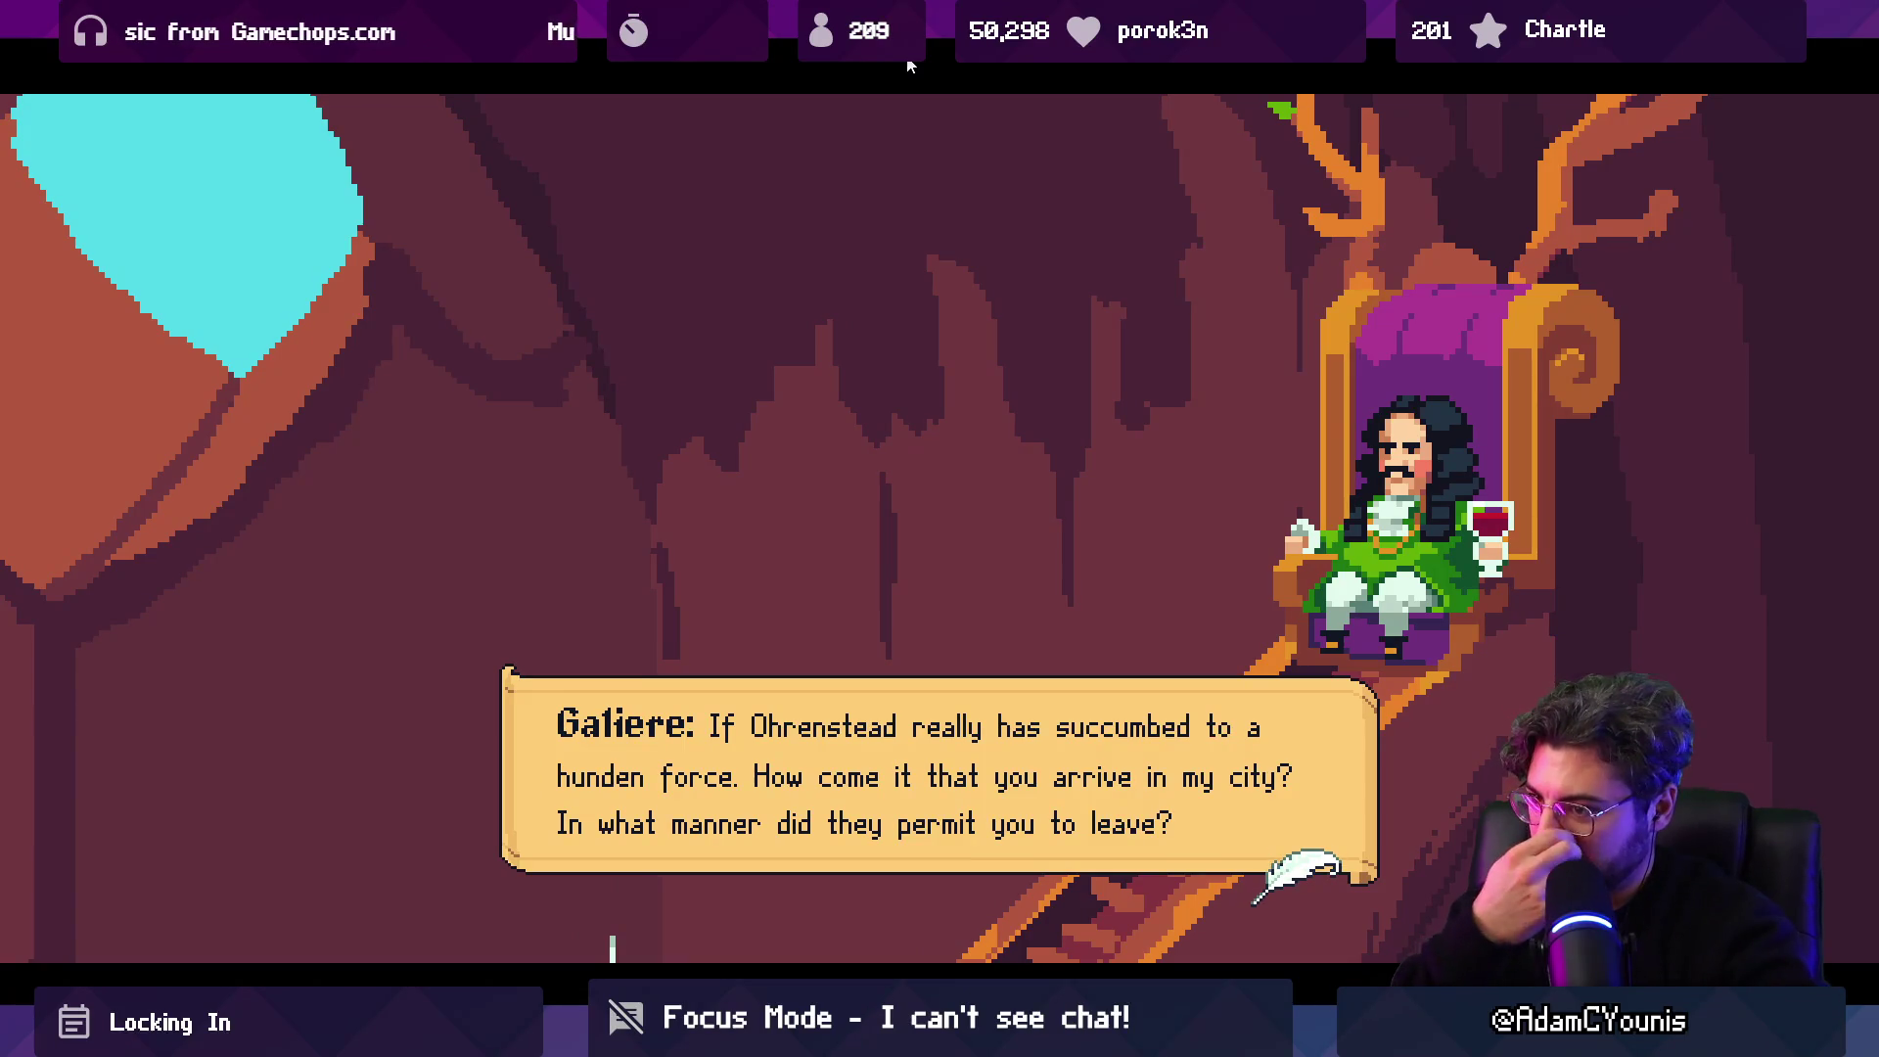
key(Return)
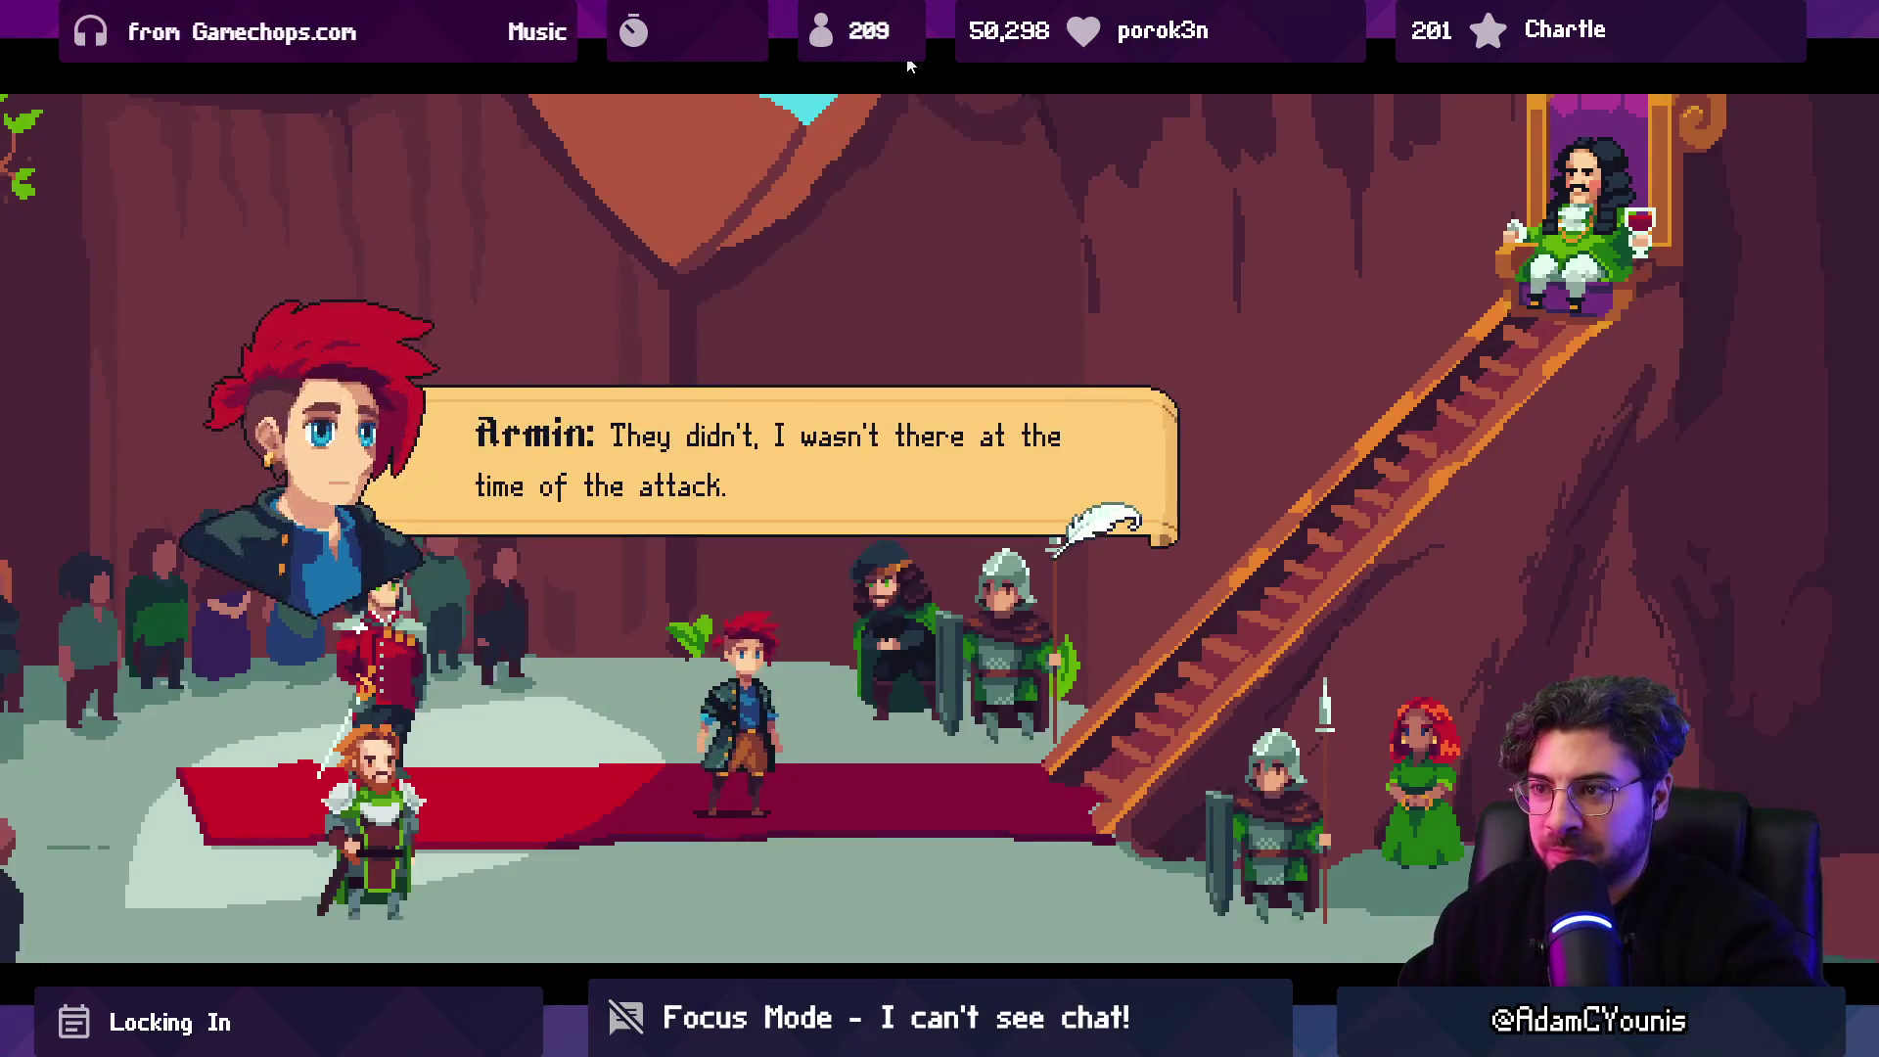
key(Return)
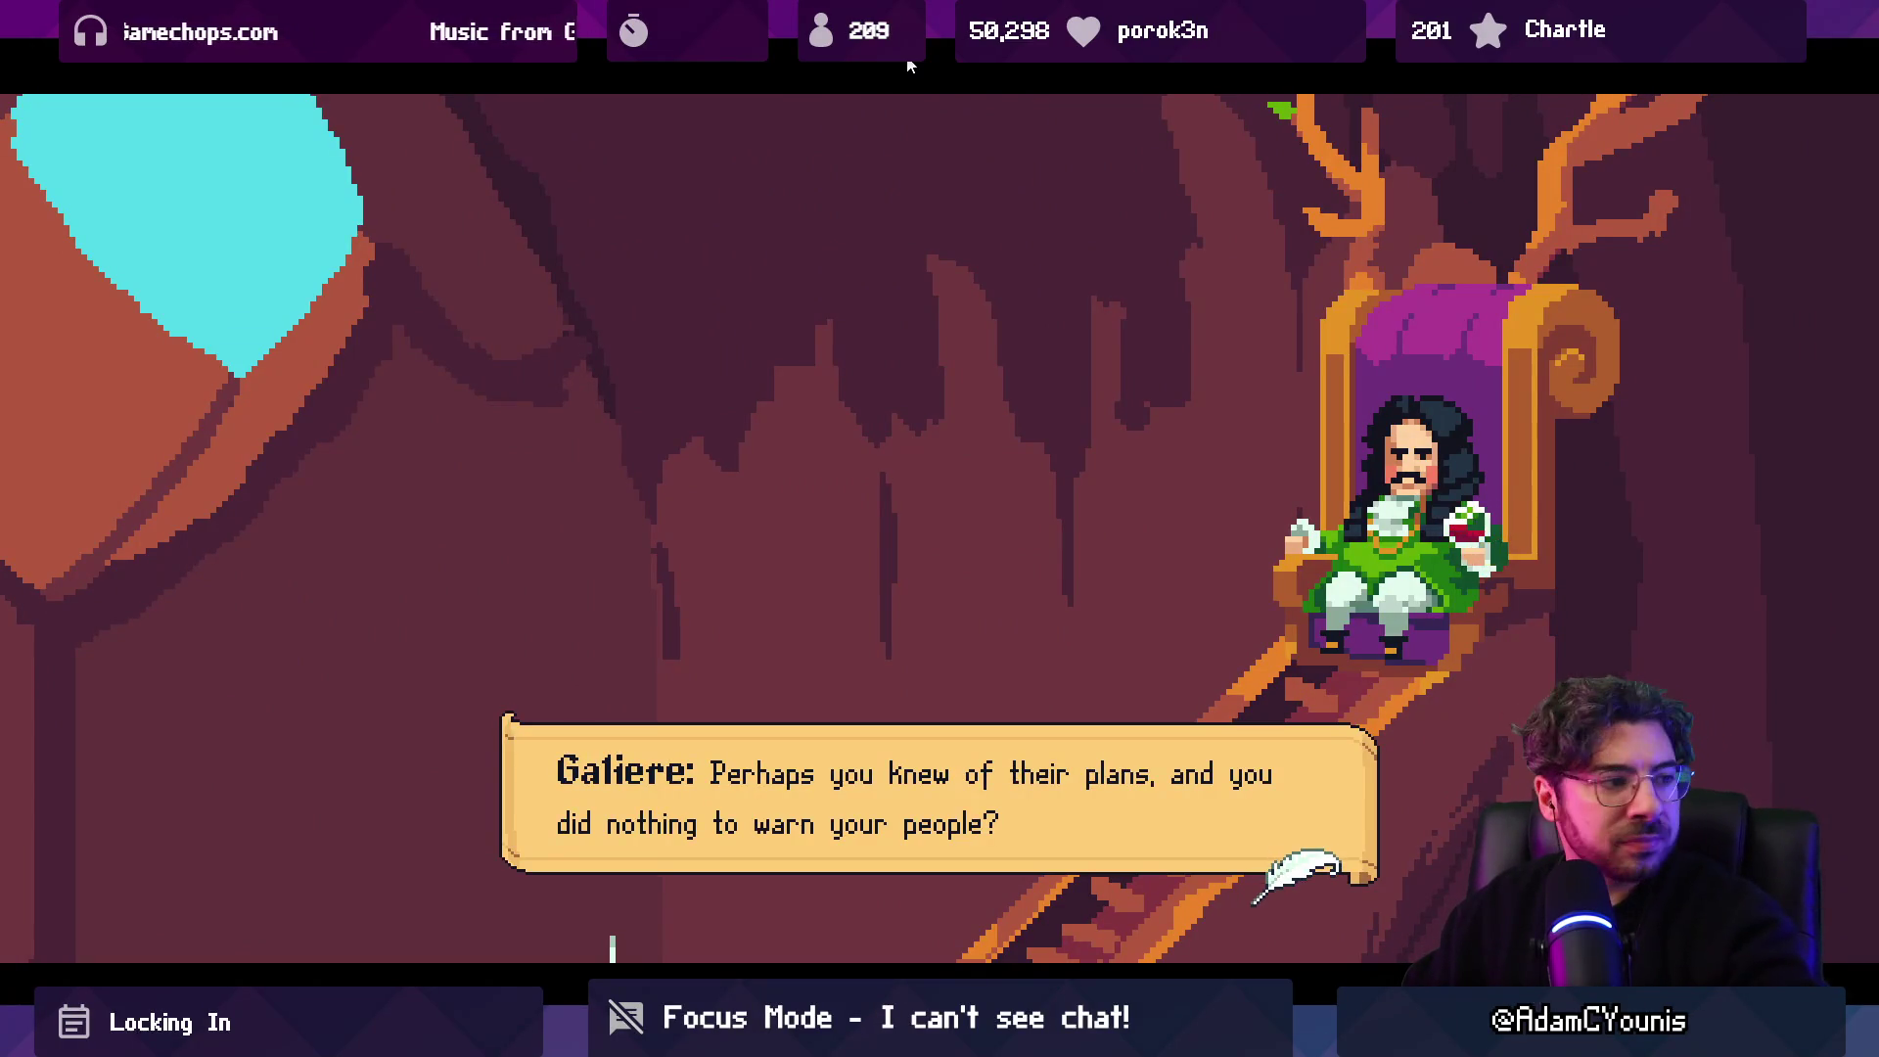
key(Return)
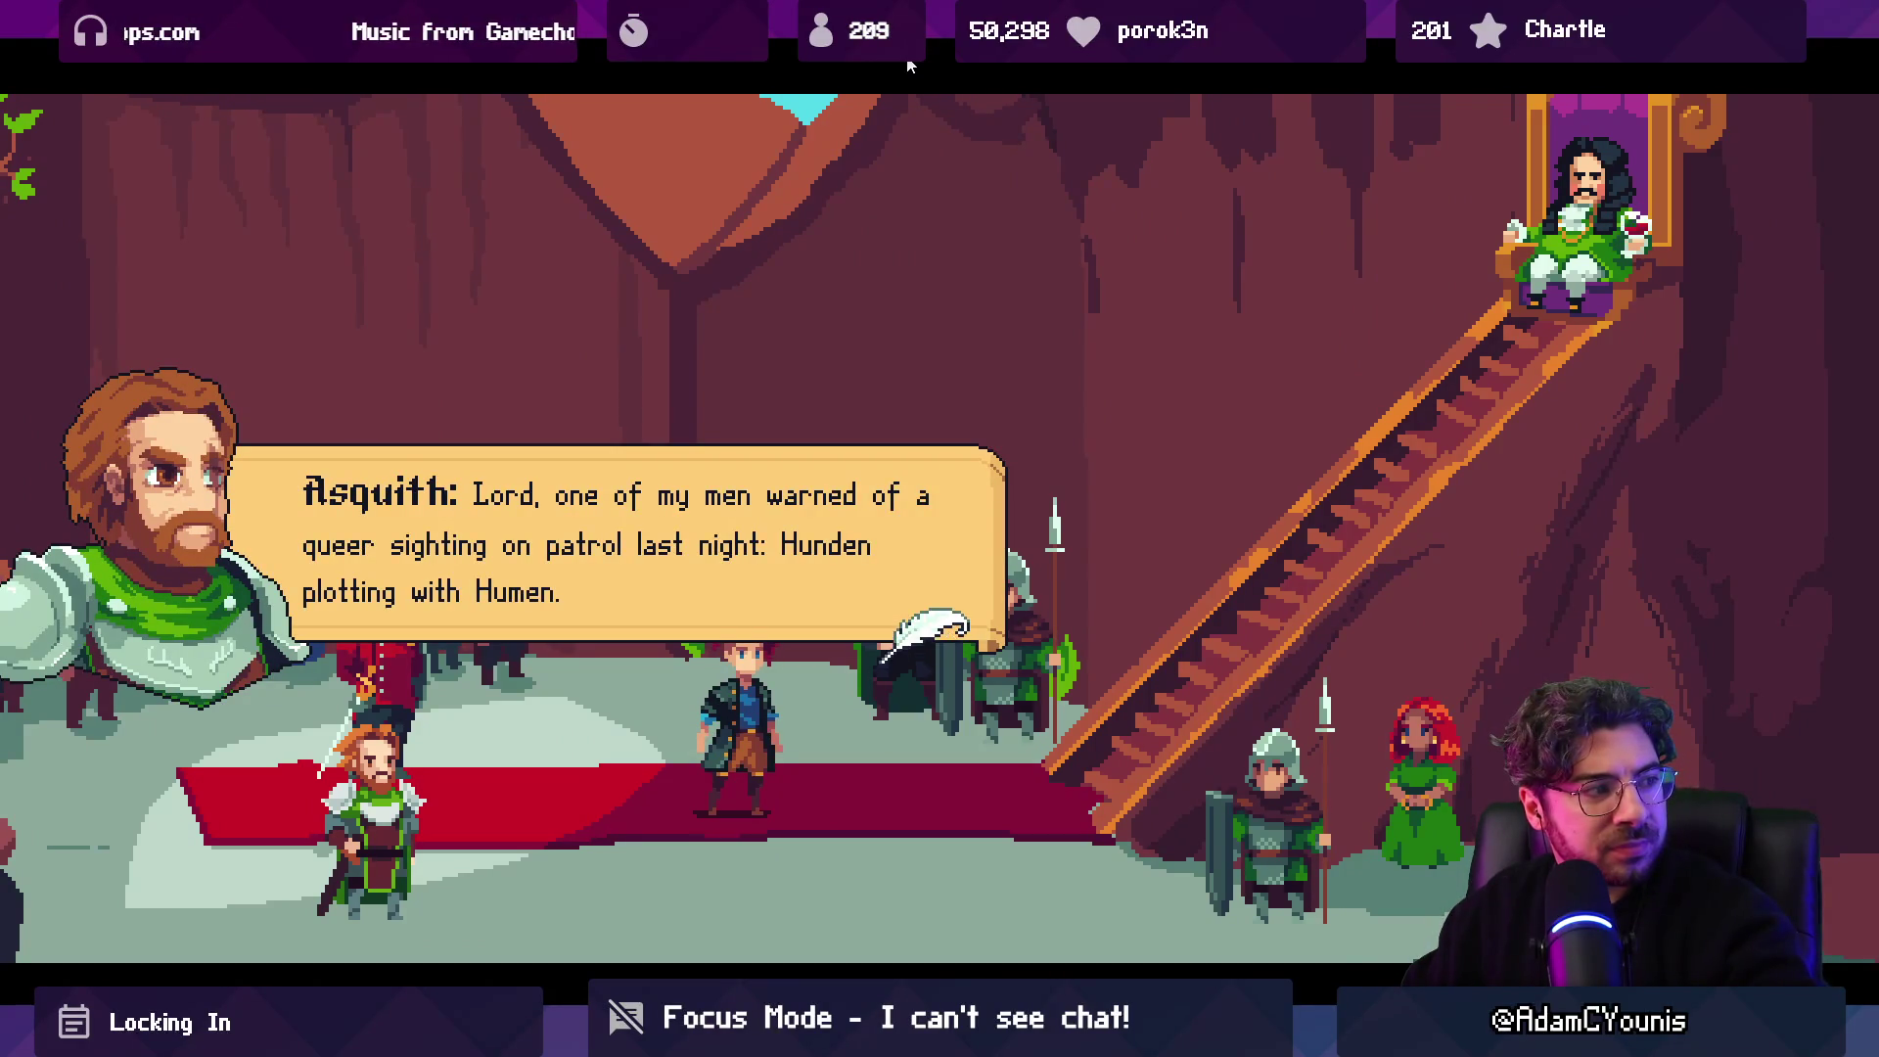
key(Return)
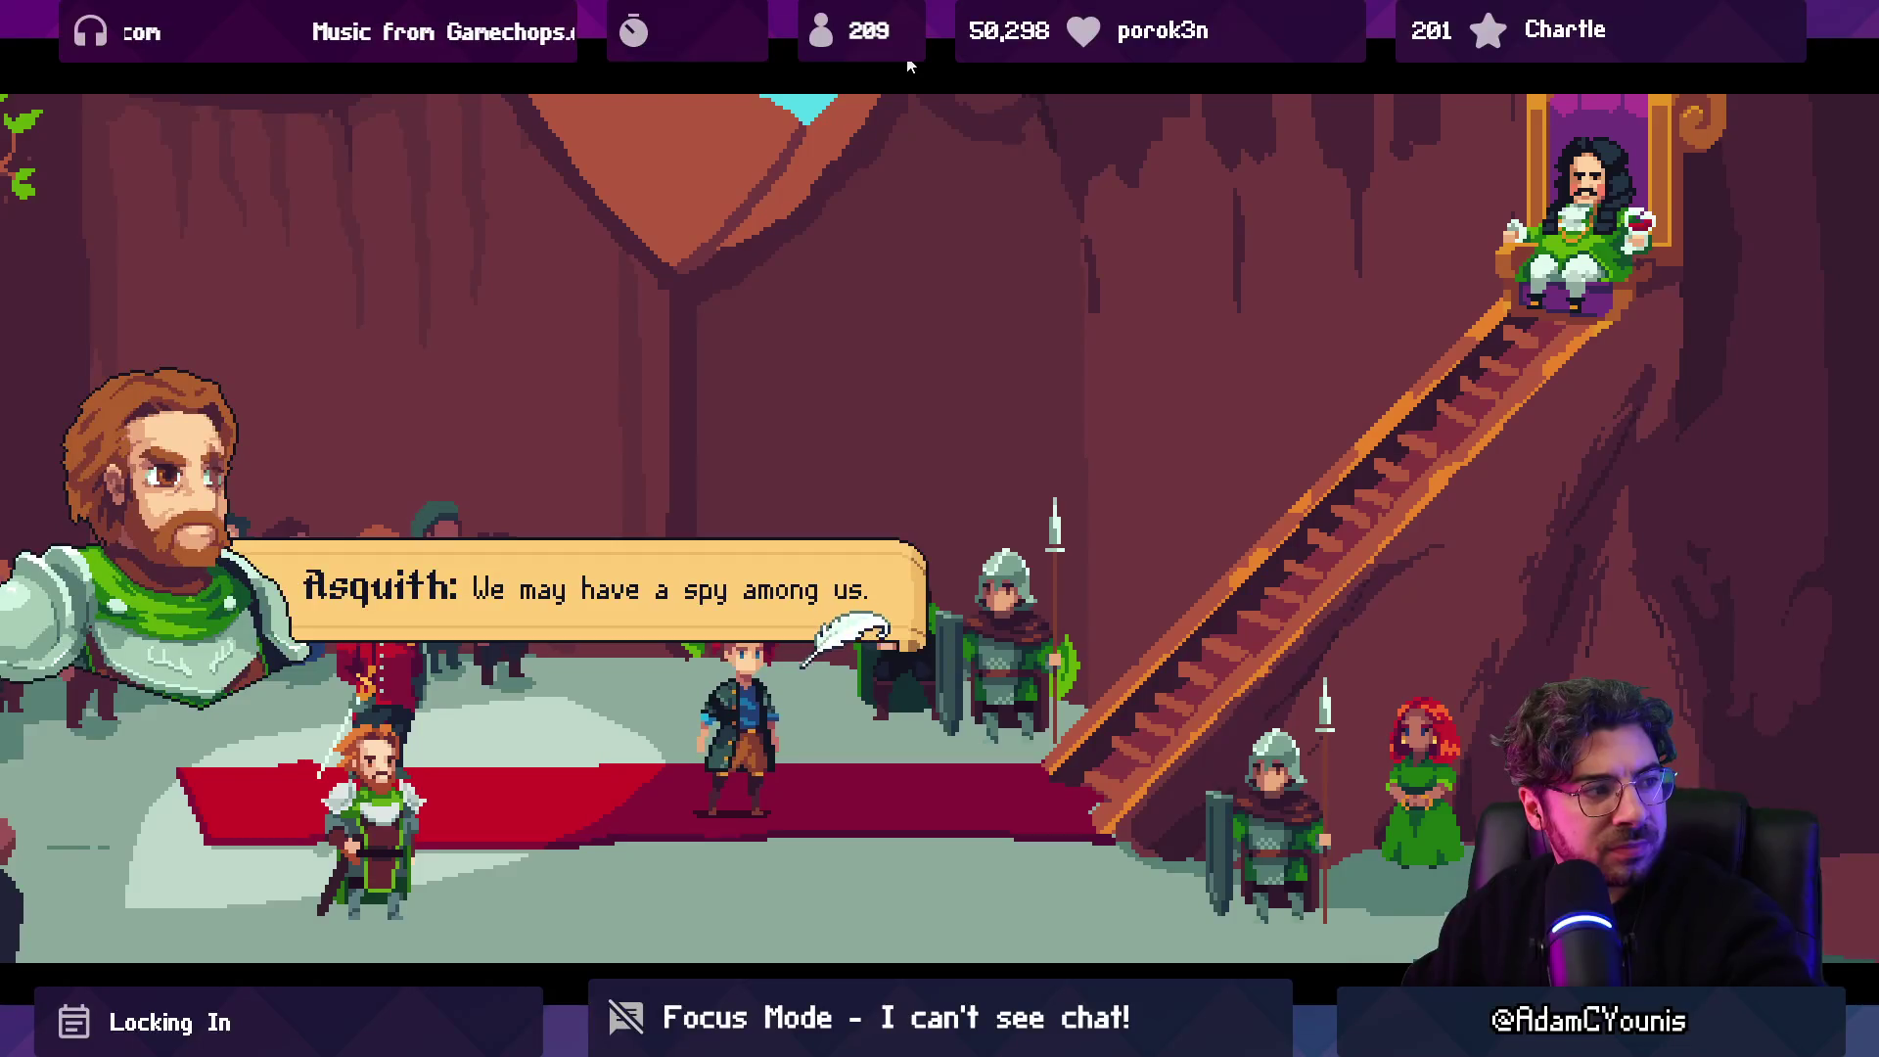
key(Return)
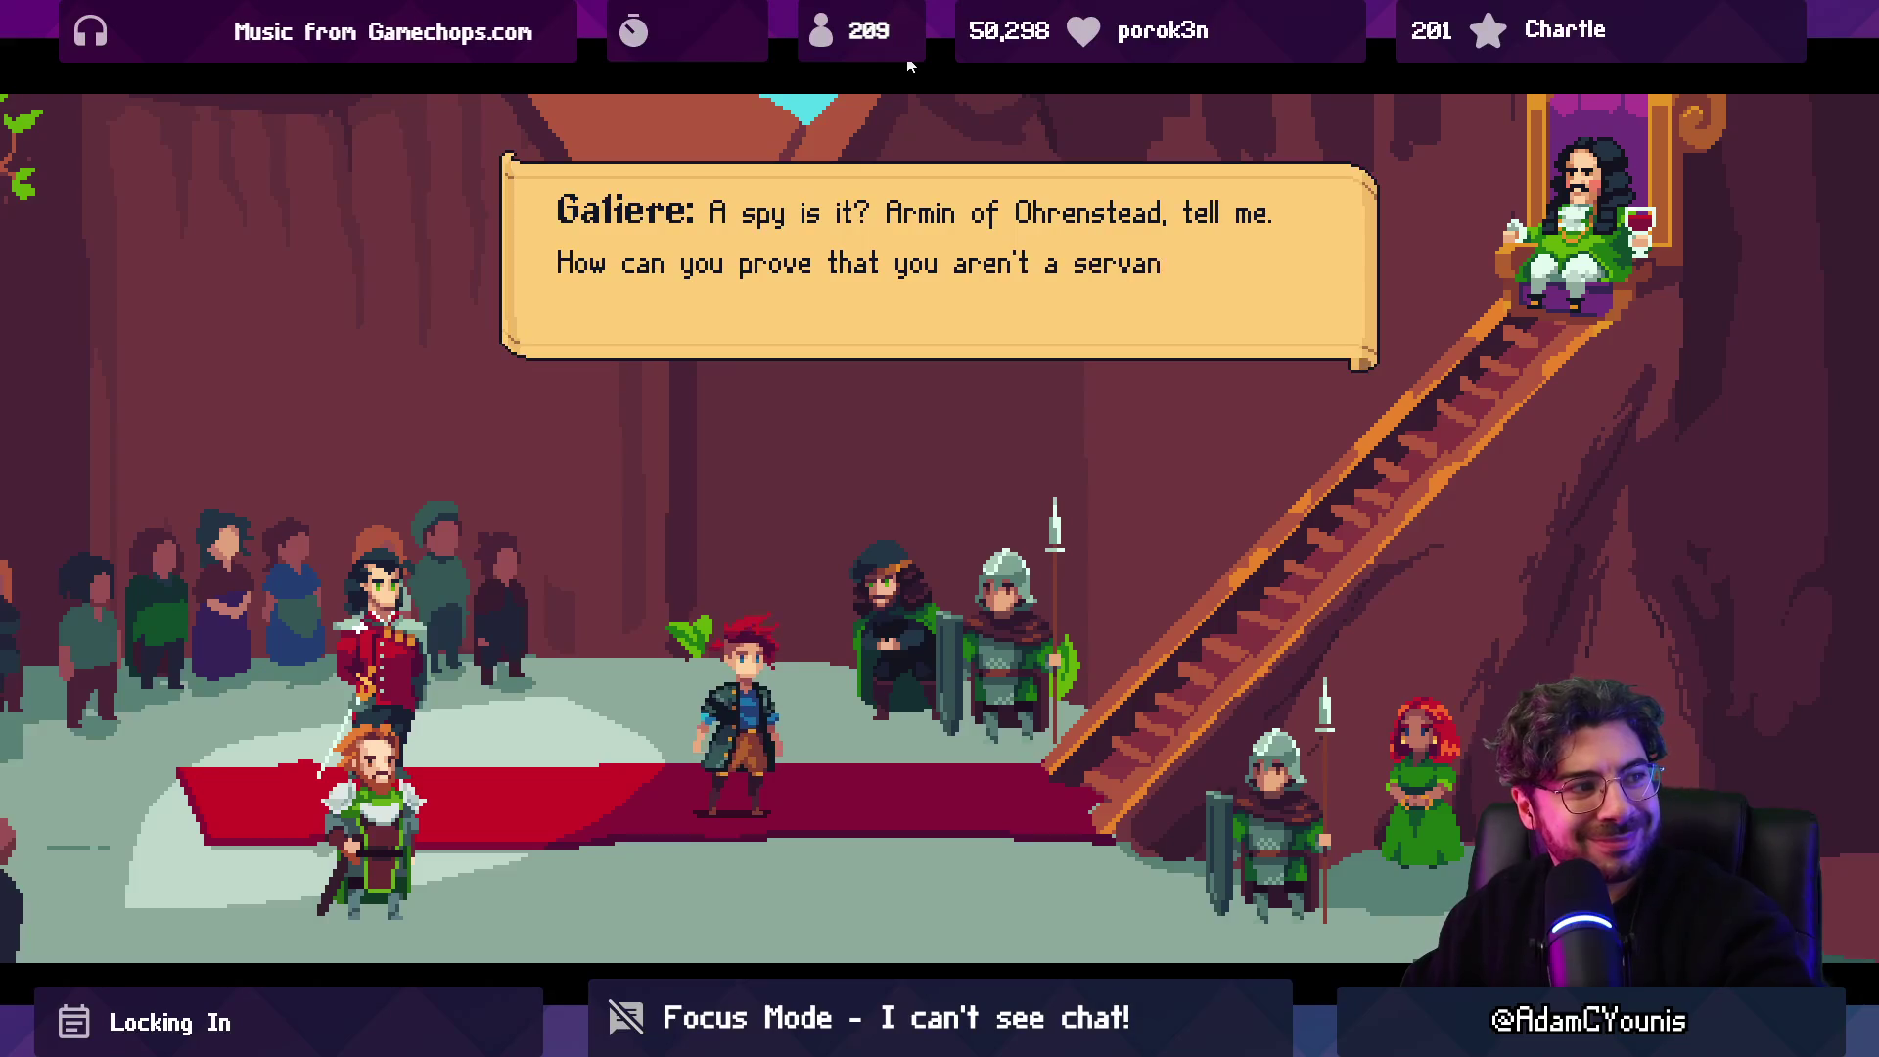
Advance through Ned's interjection and Galiere's custody ruling until court is adjourned.
key(Return)
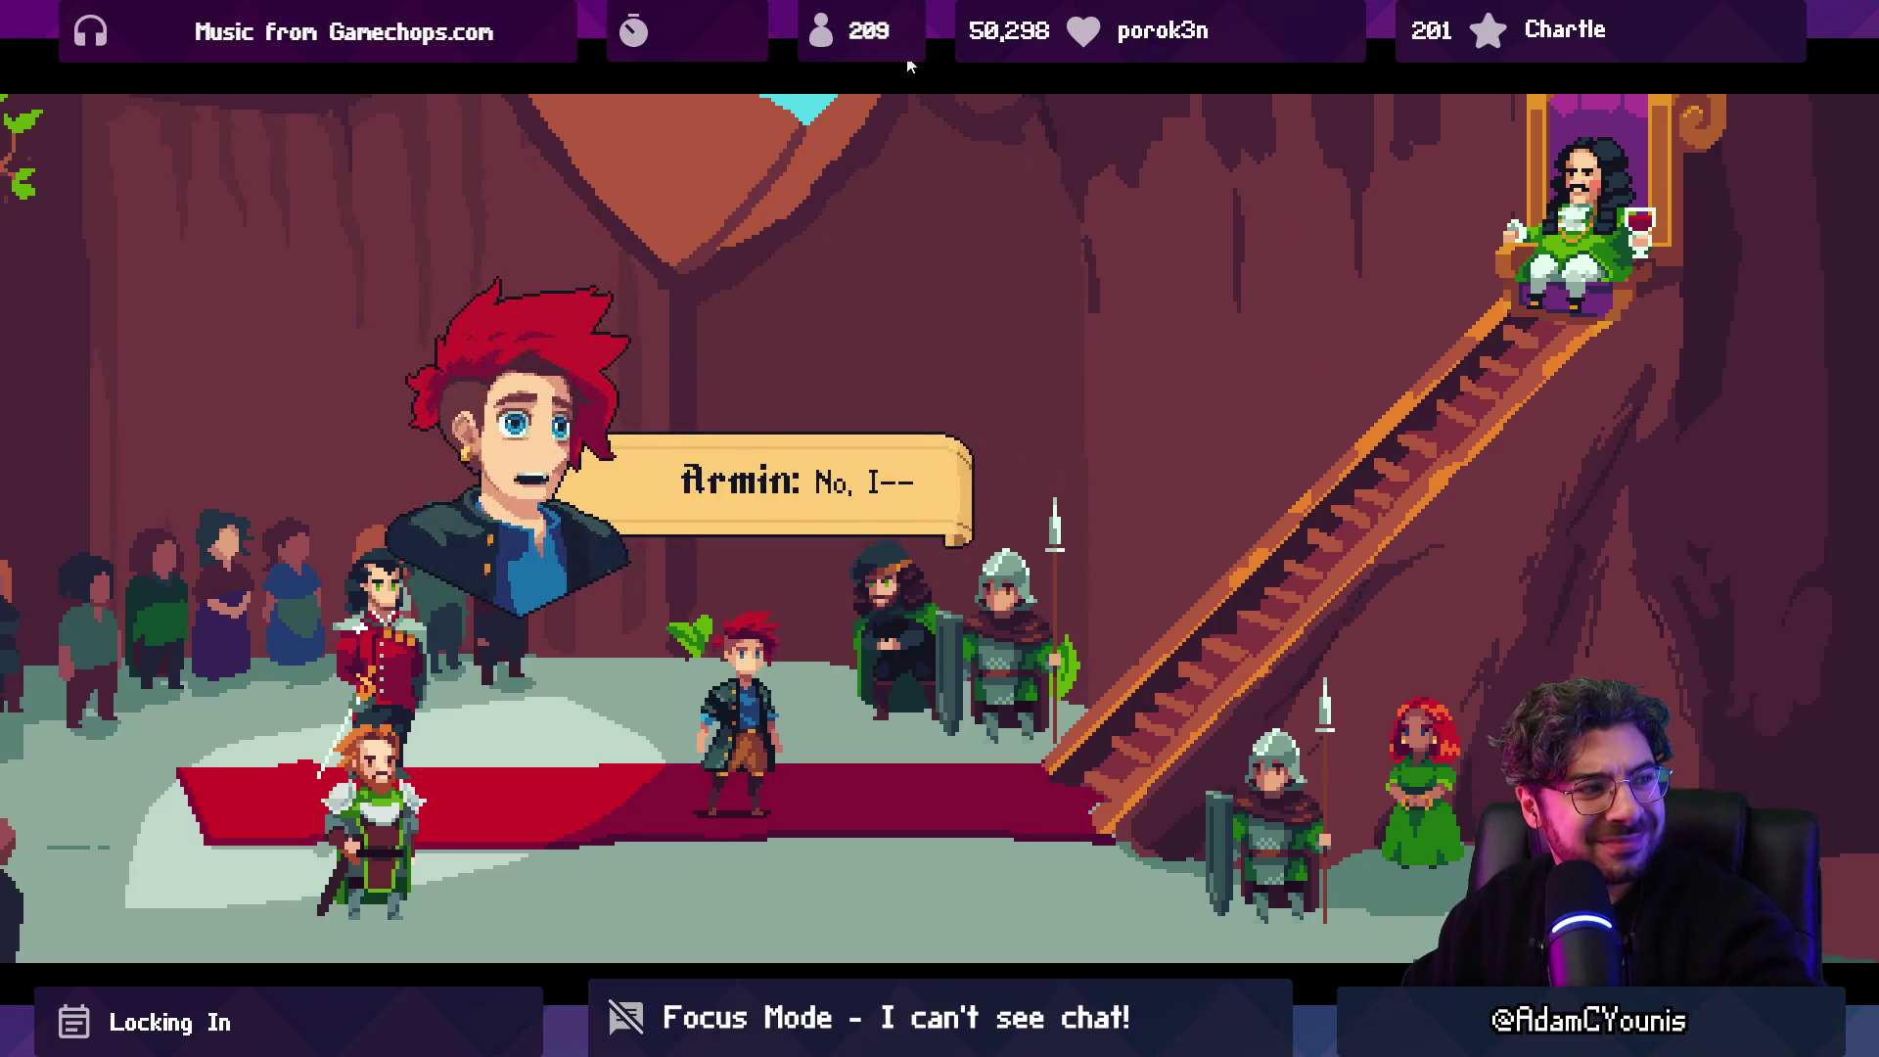
key(Return)
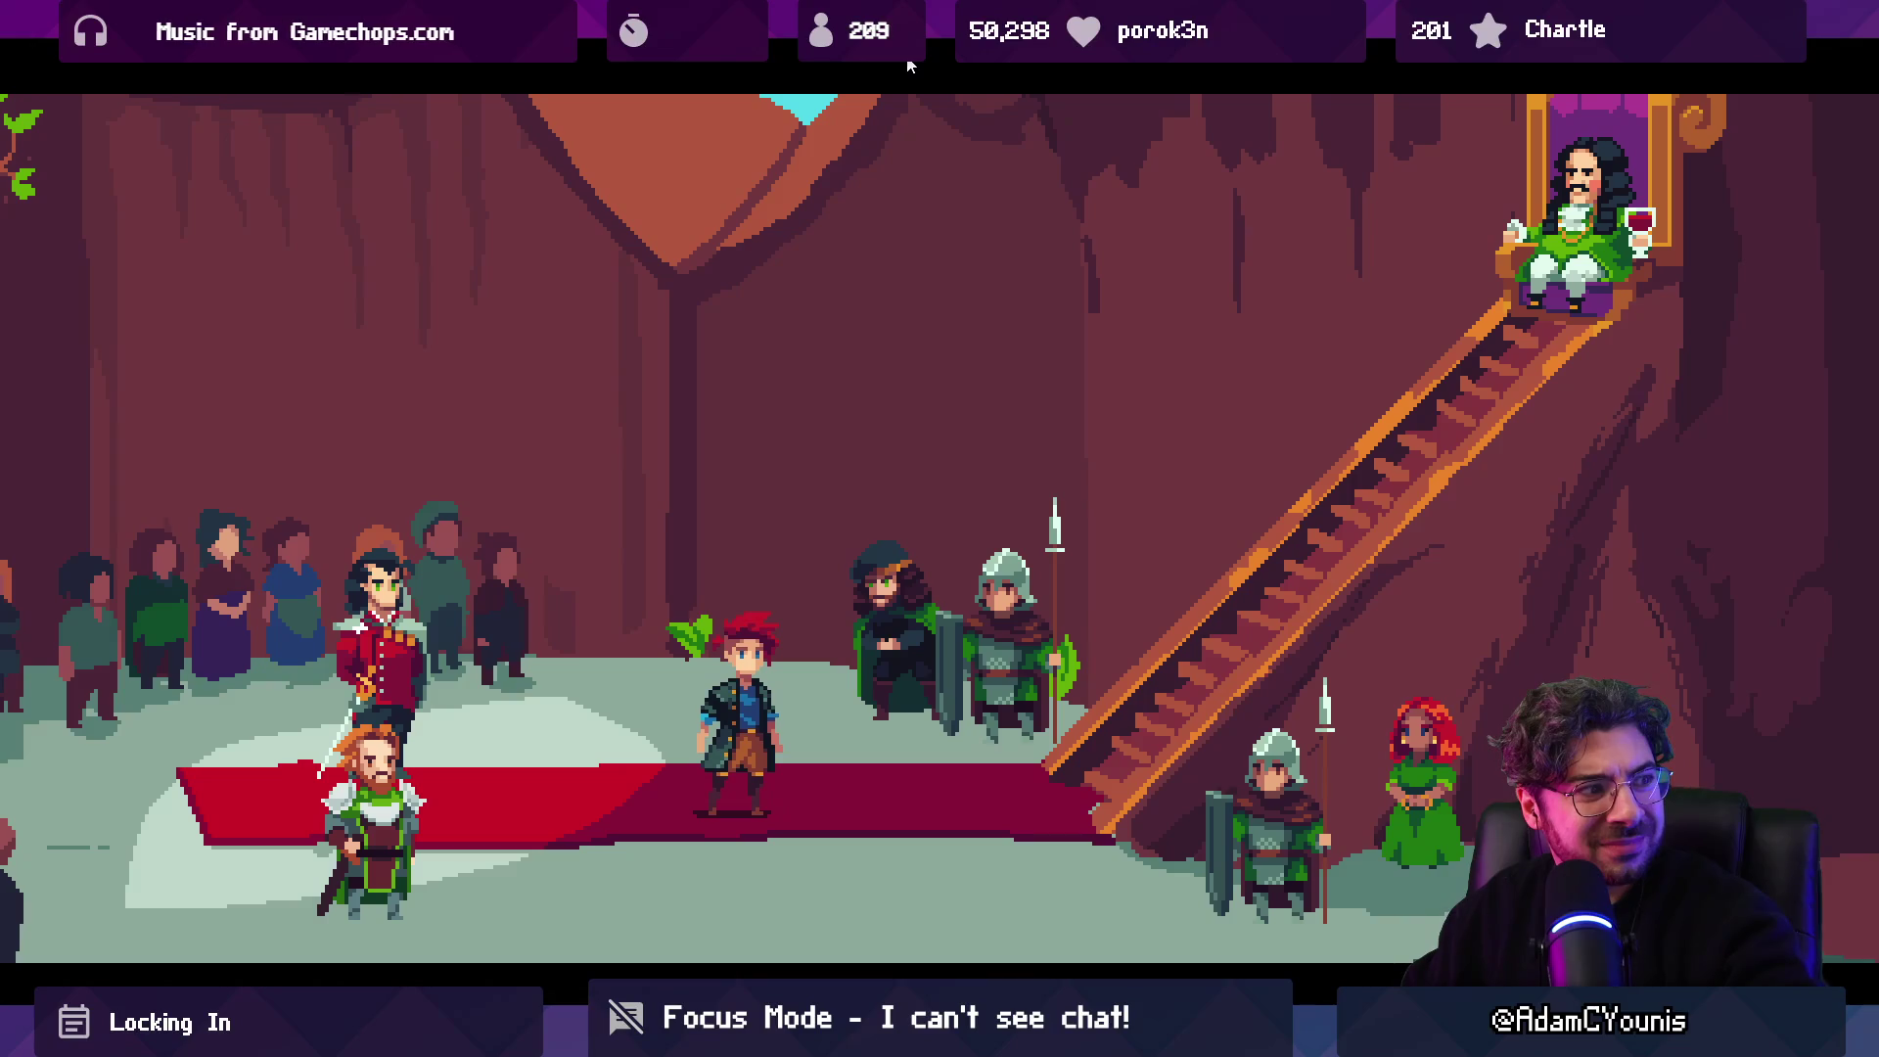
key(Return)
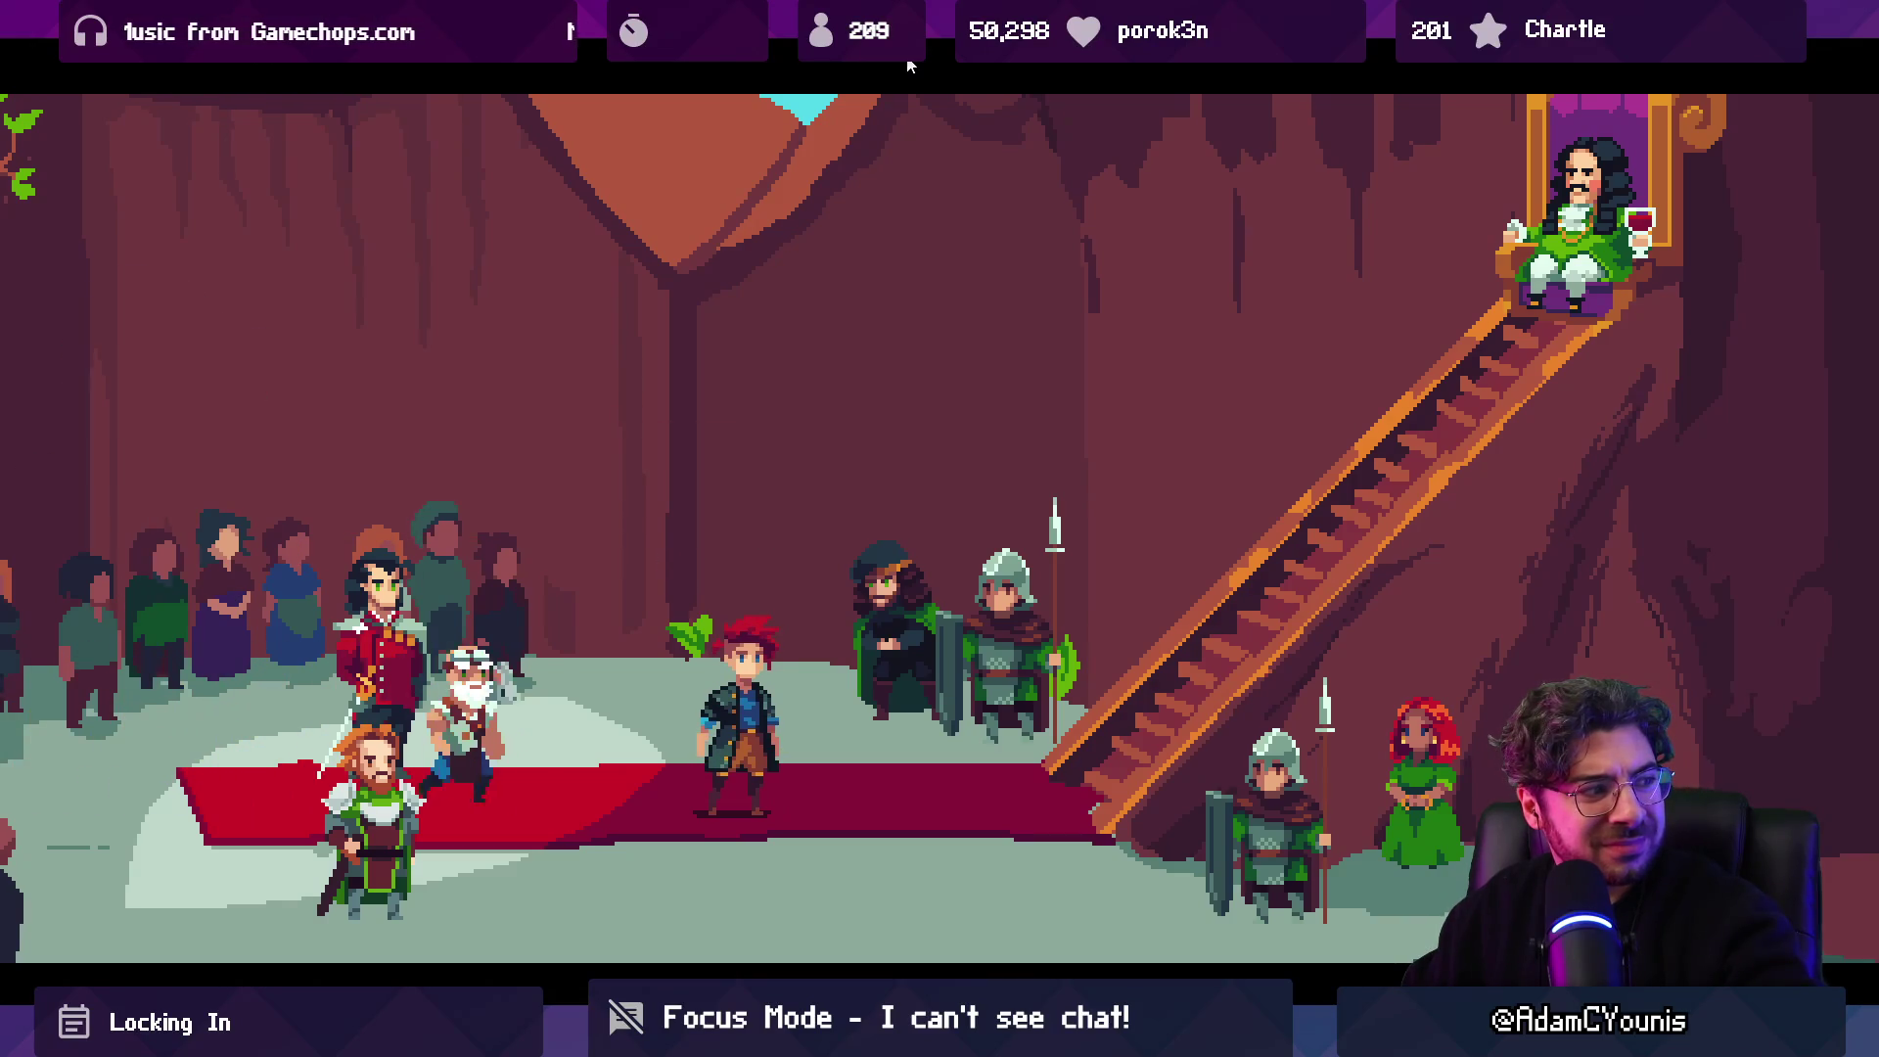
key(Return)
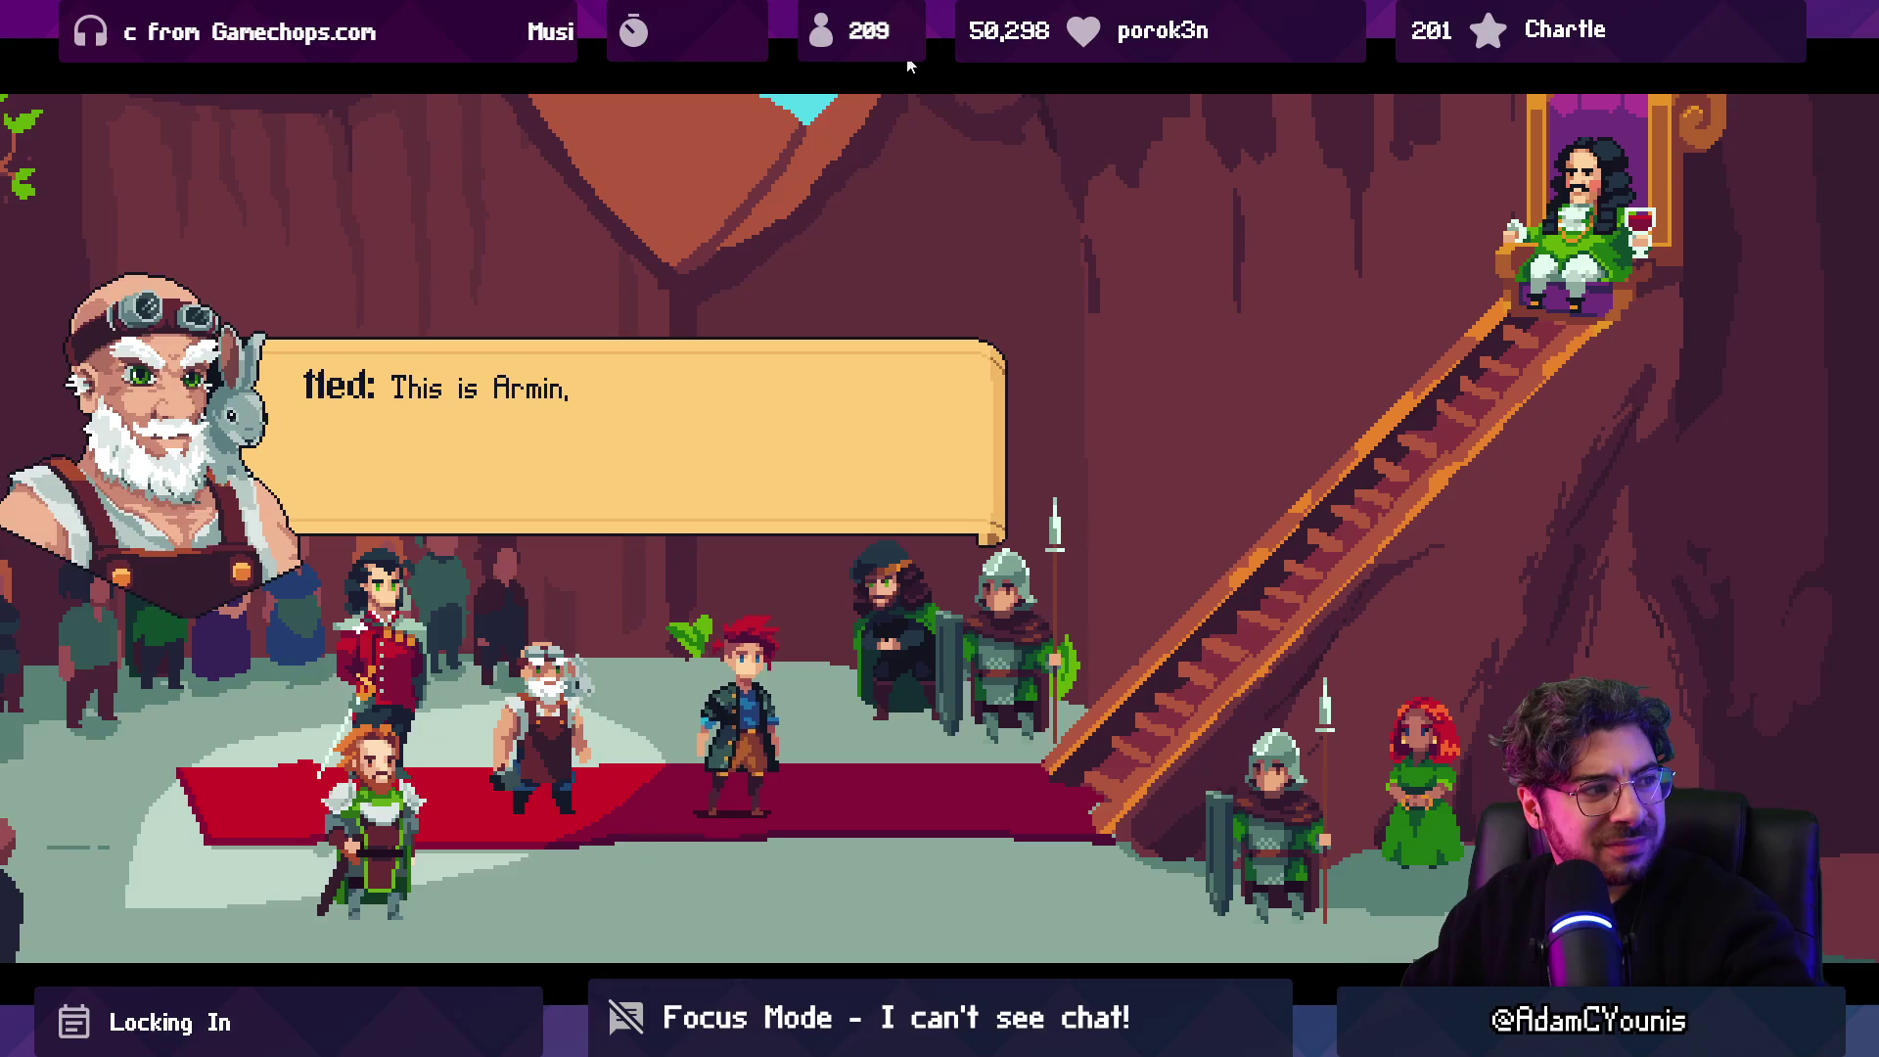
key(Return)
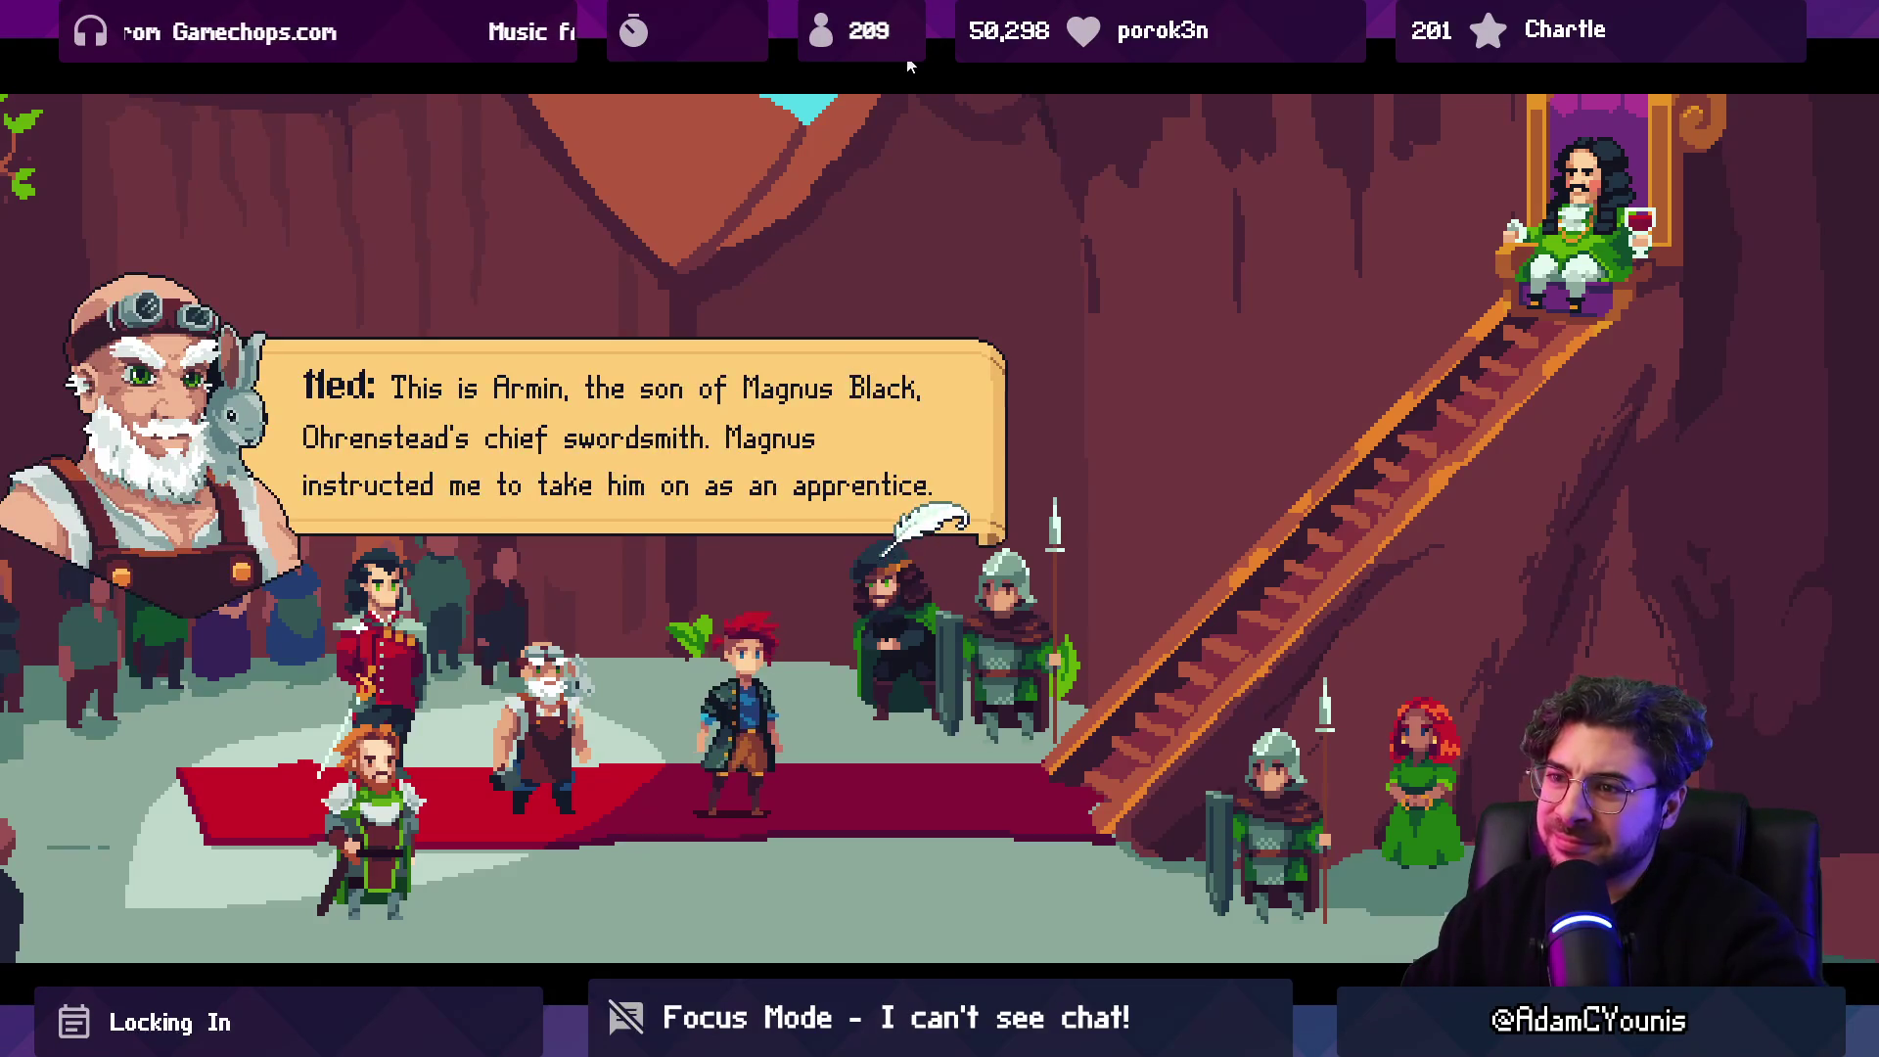
key(Return)
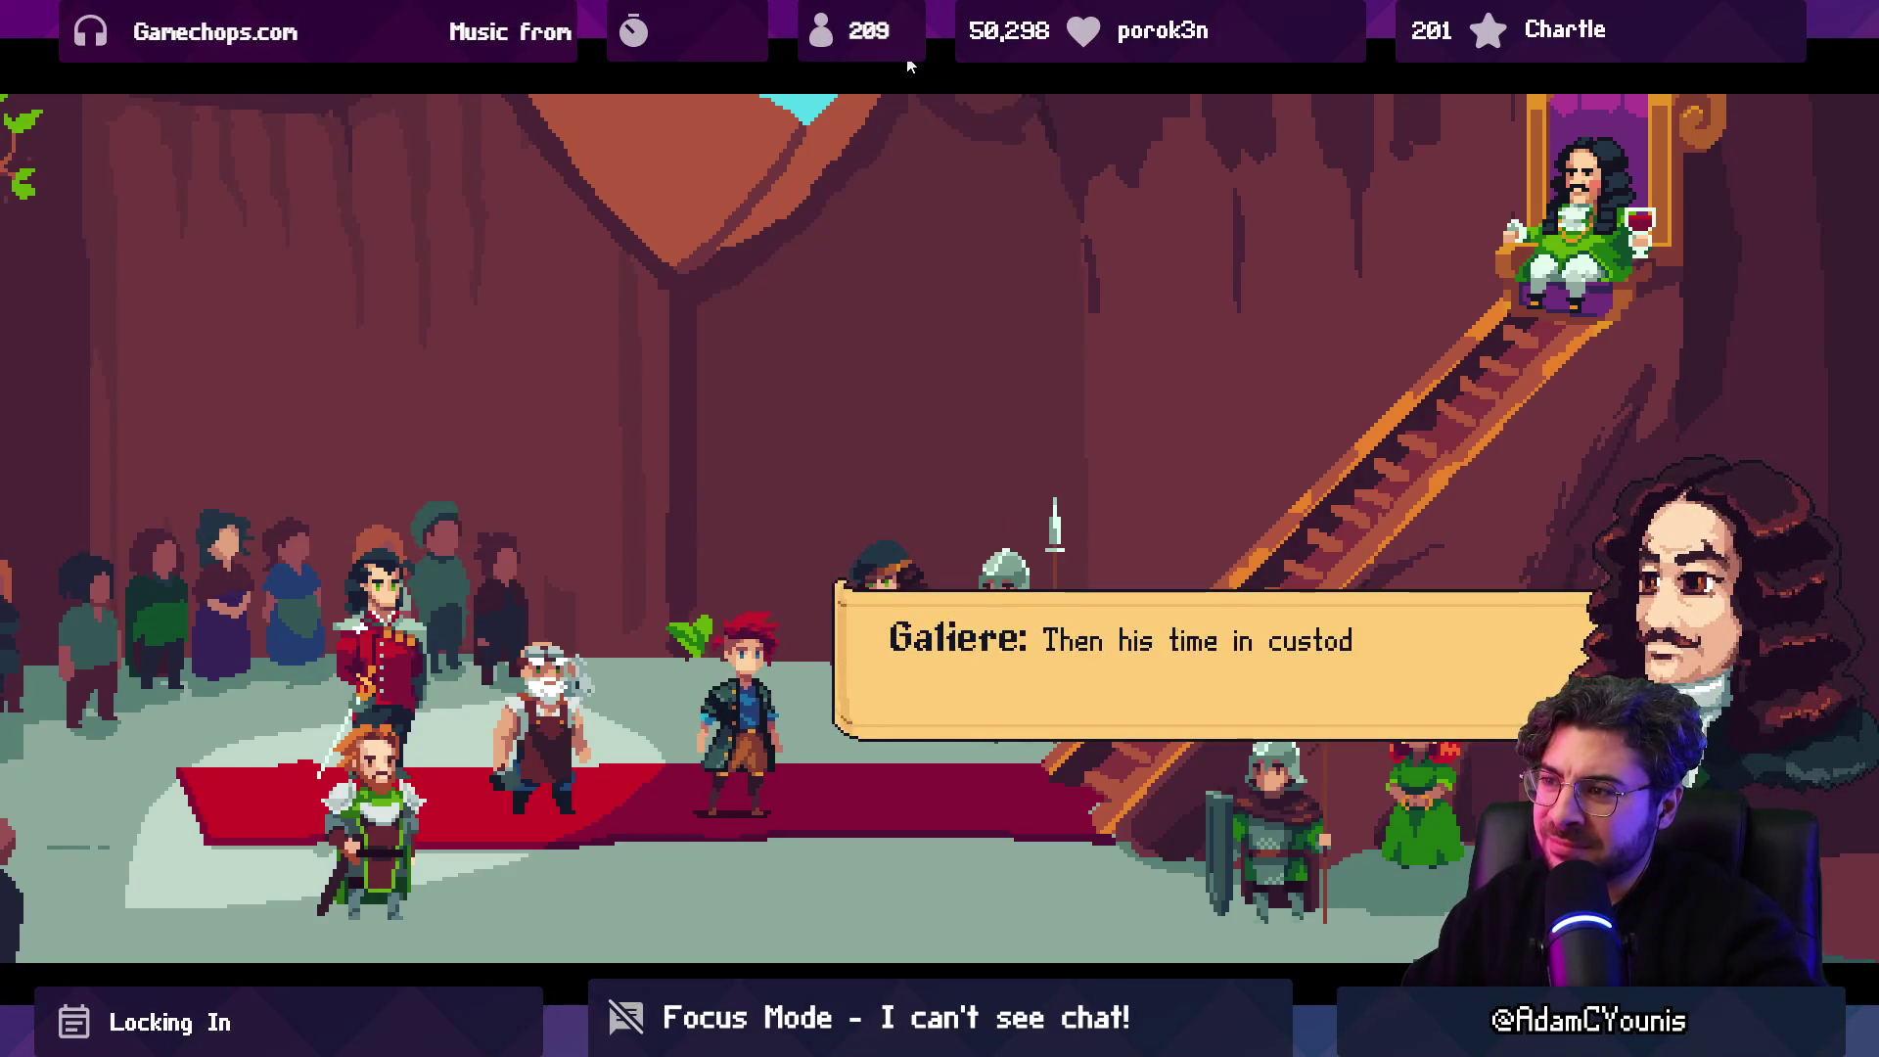
key(Return)
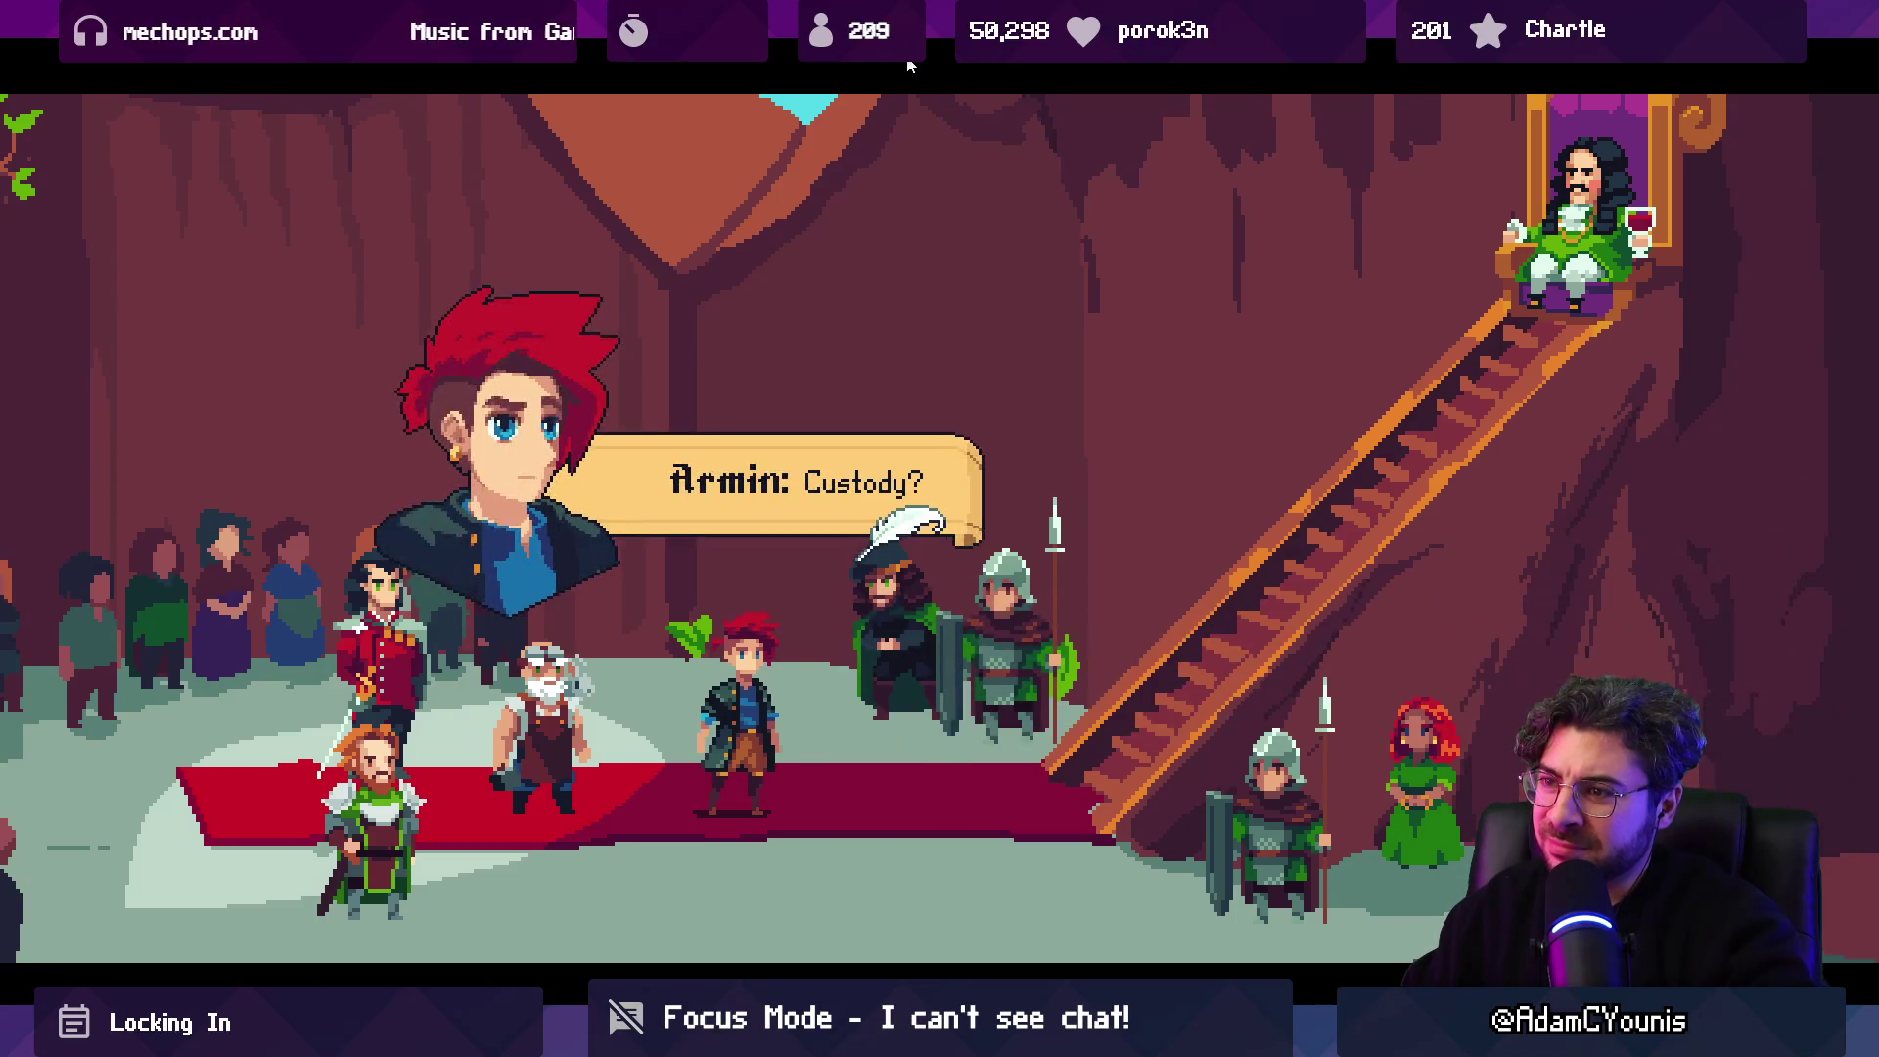
key(Return)
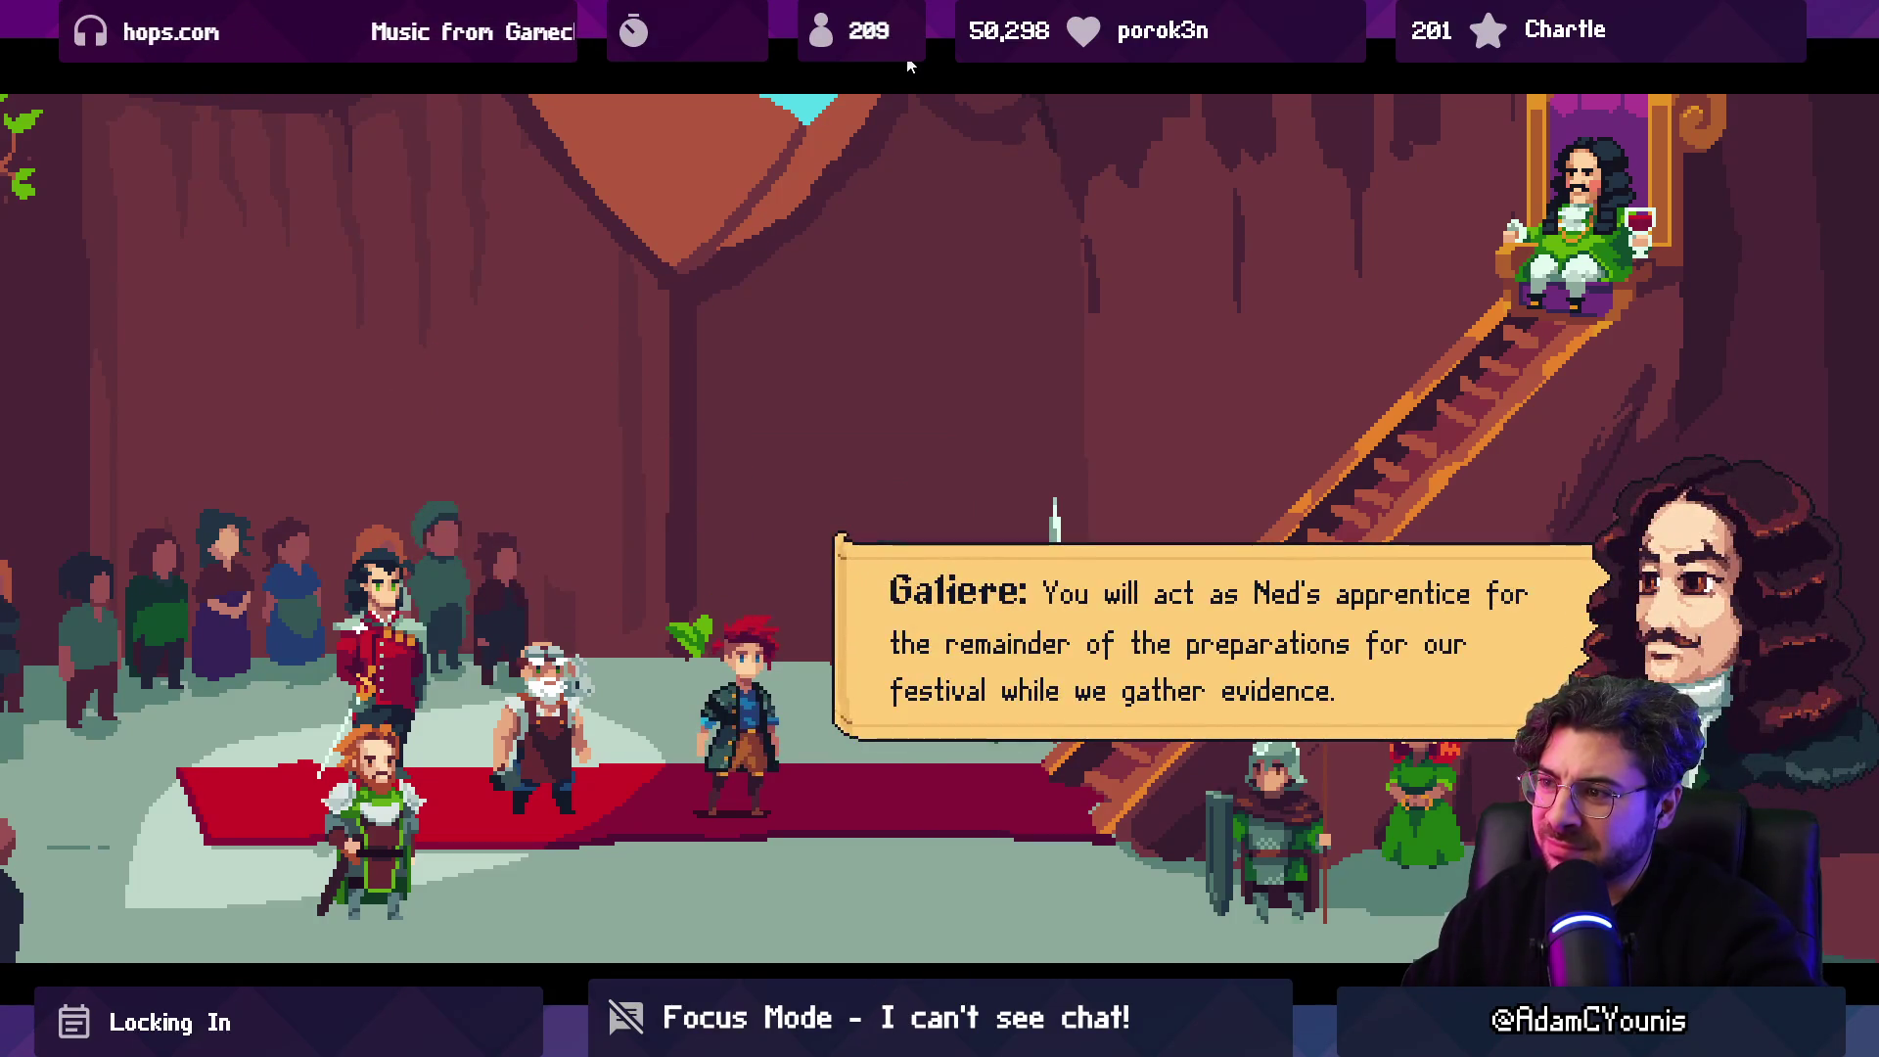
key(Return)
key(Return)
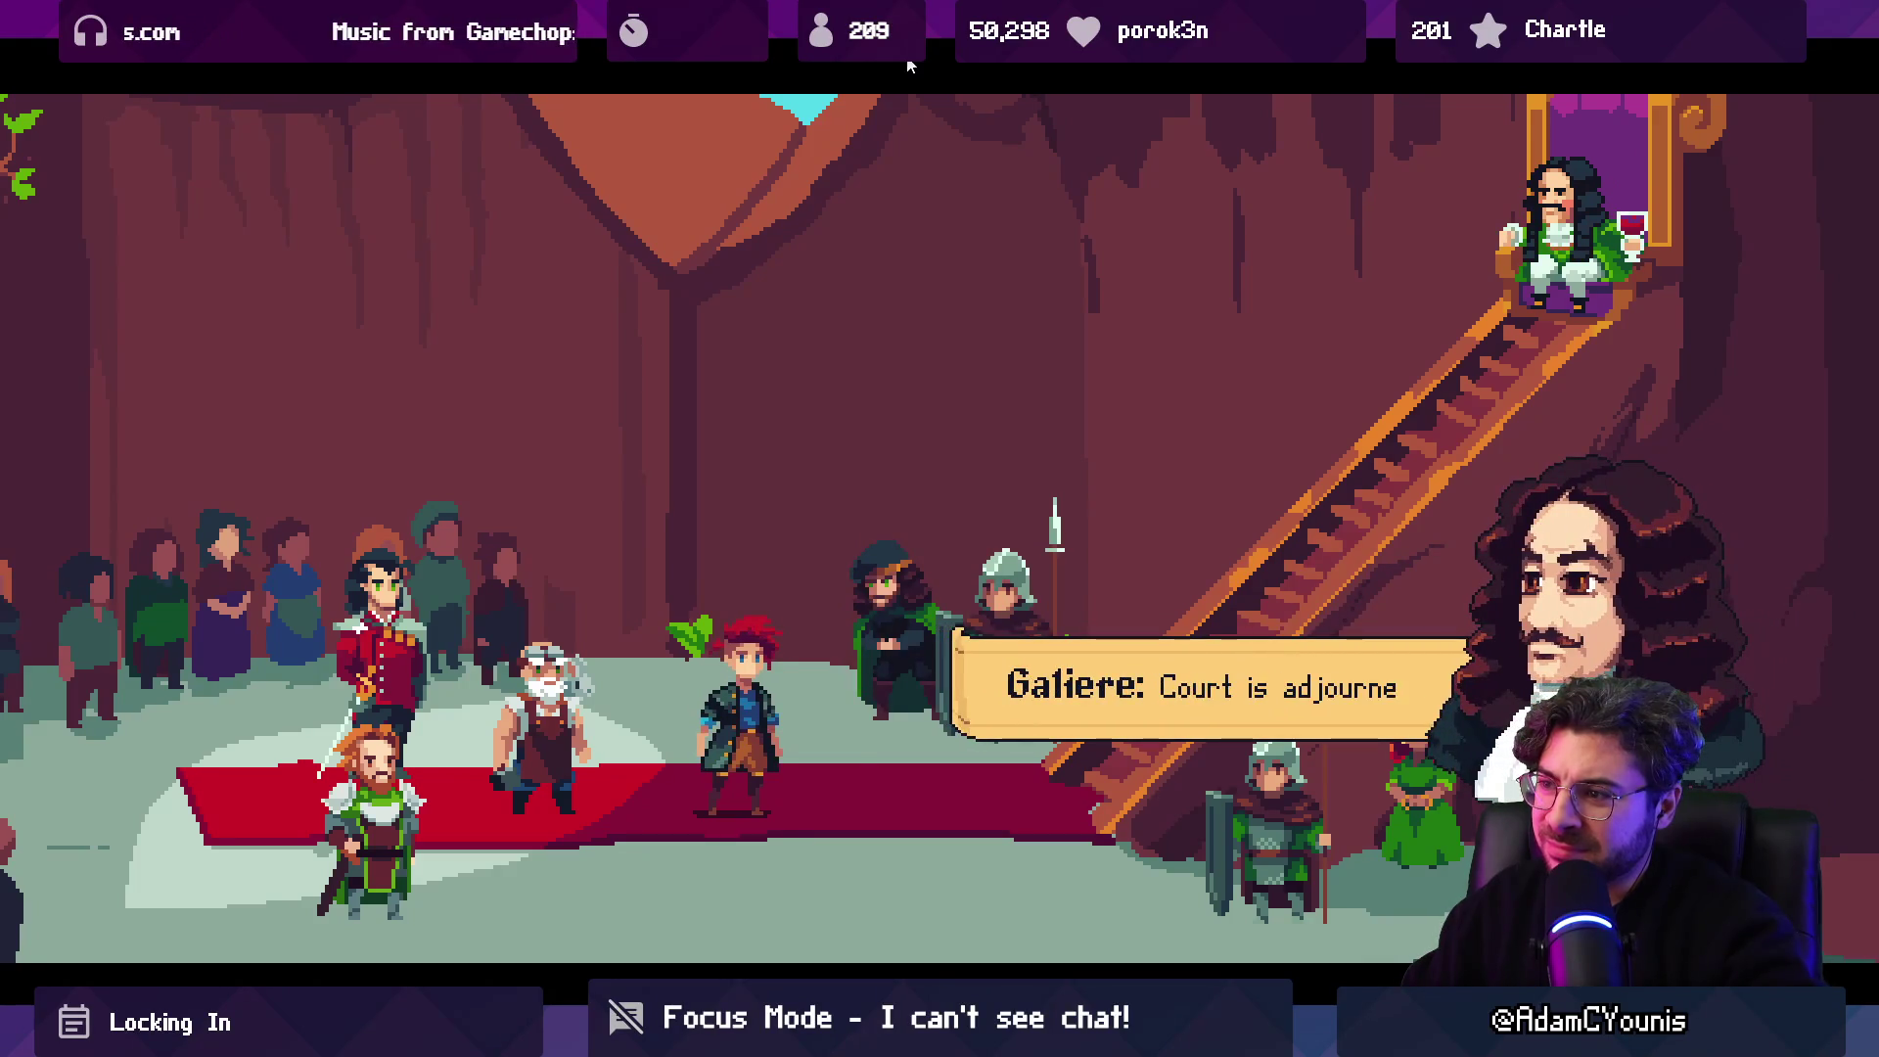
key(Return)
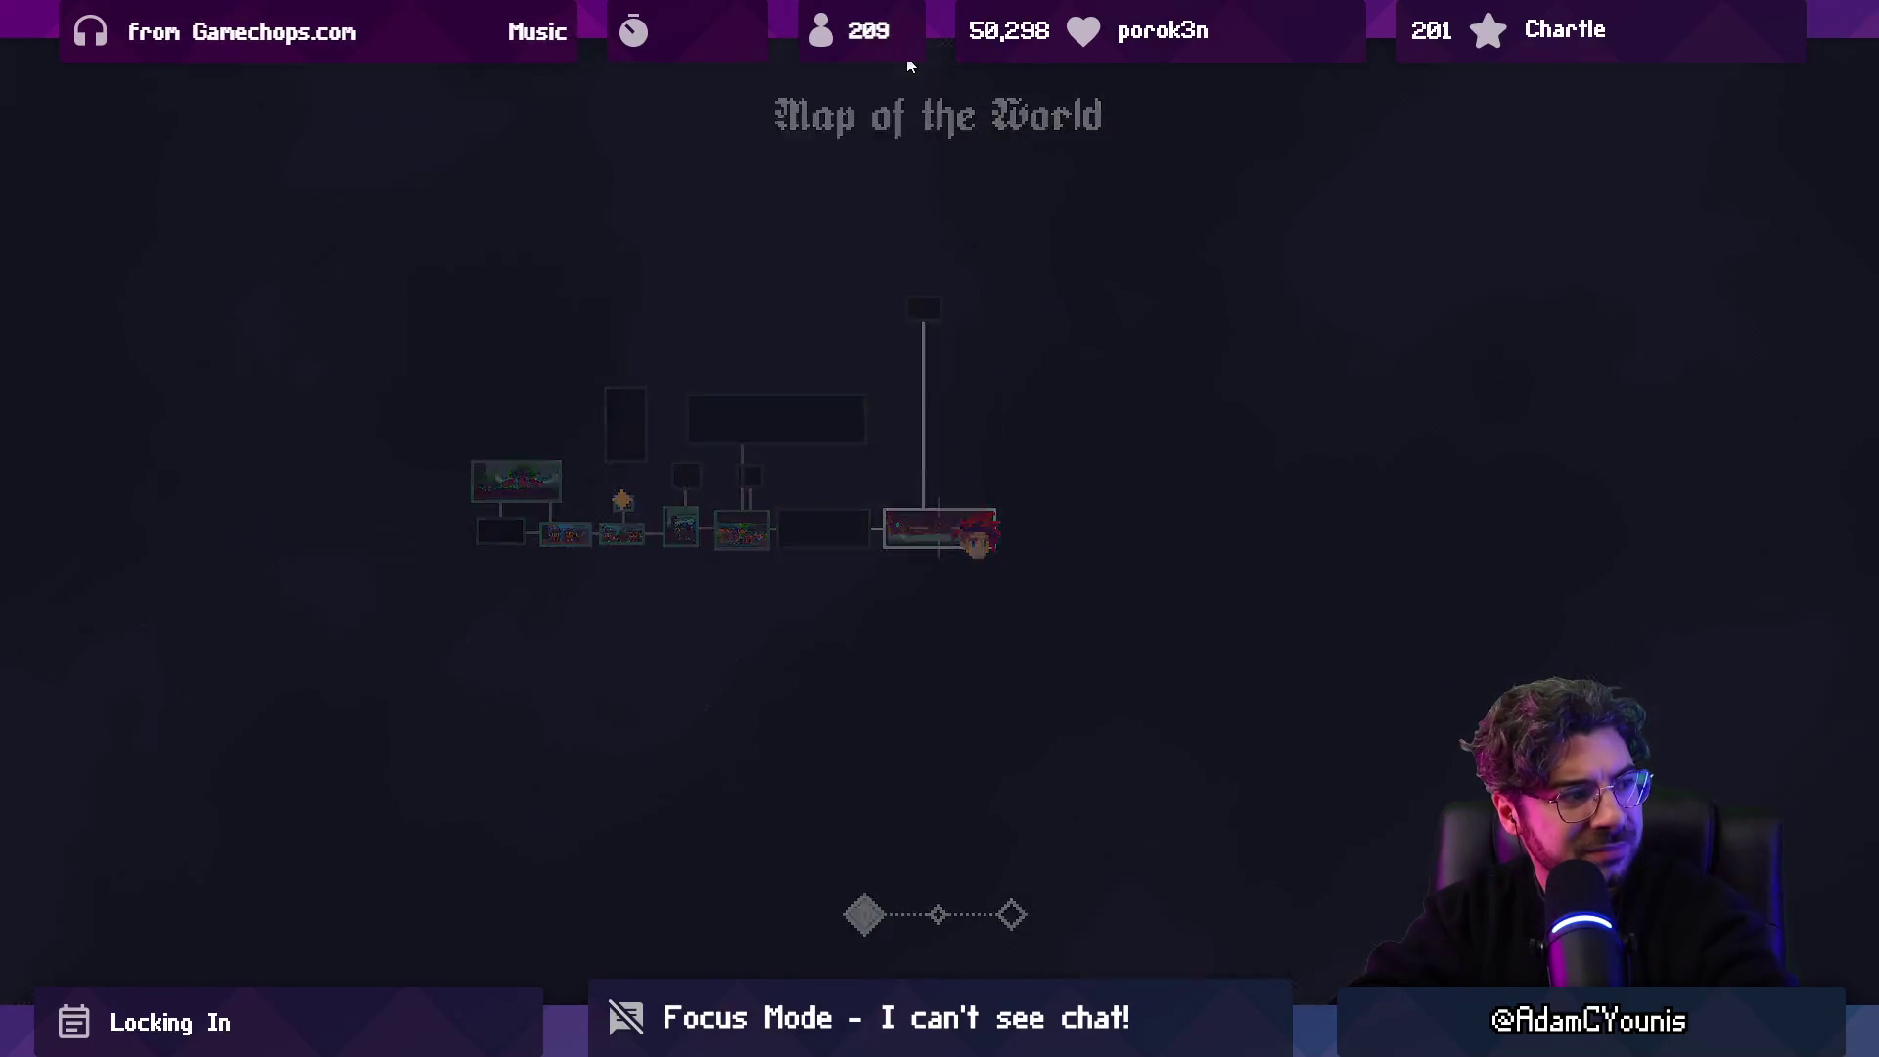
Run Armin left out of the throne room, past the waterfall and across the castle grounds.
key(Left)
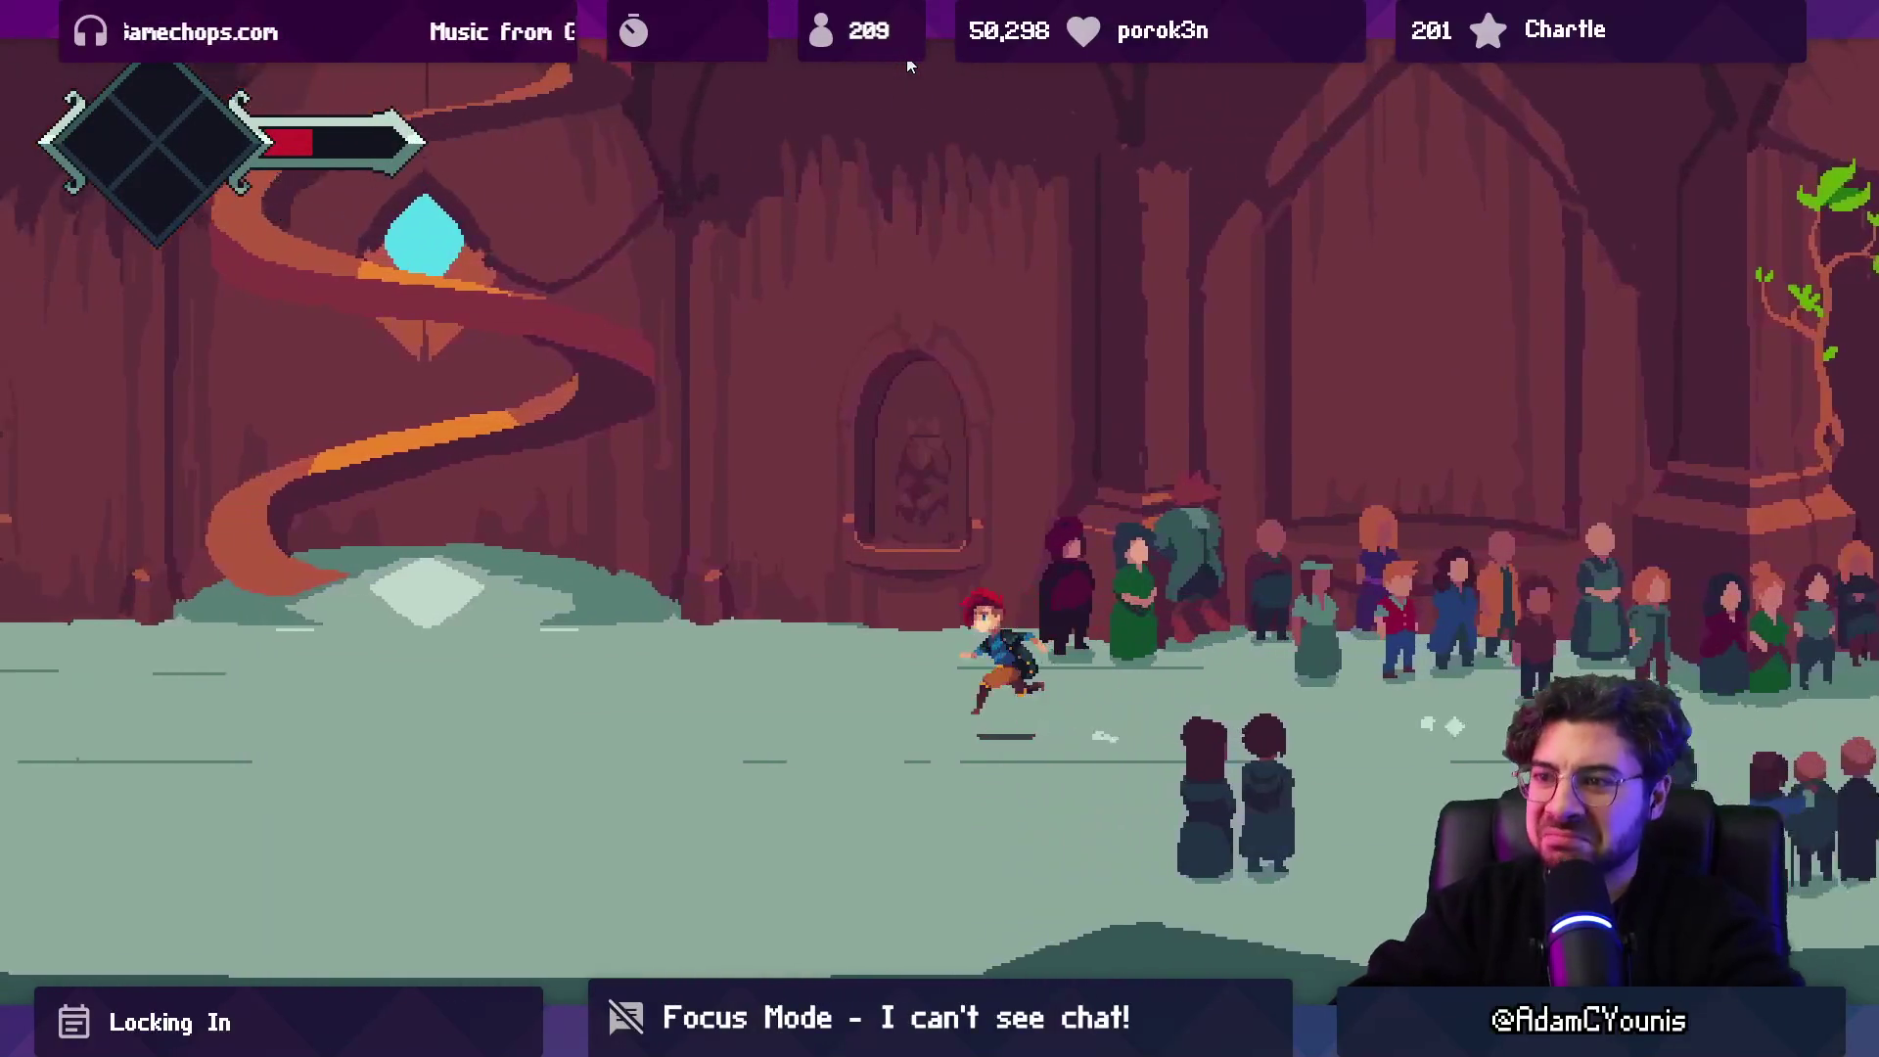
key(Left)
key(Left)
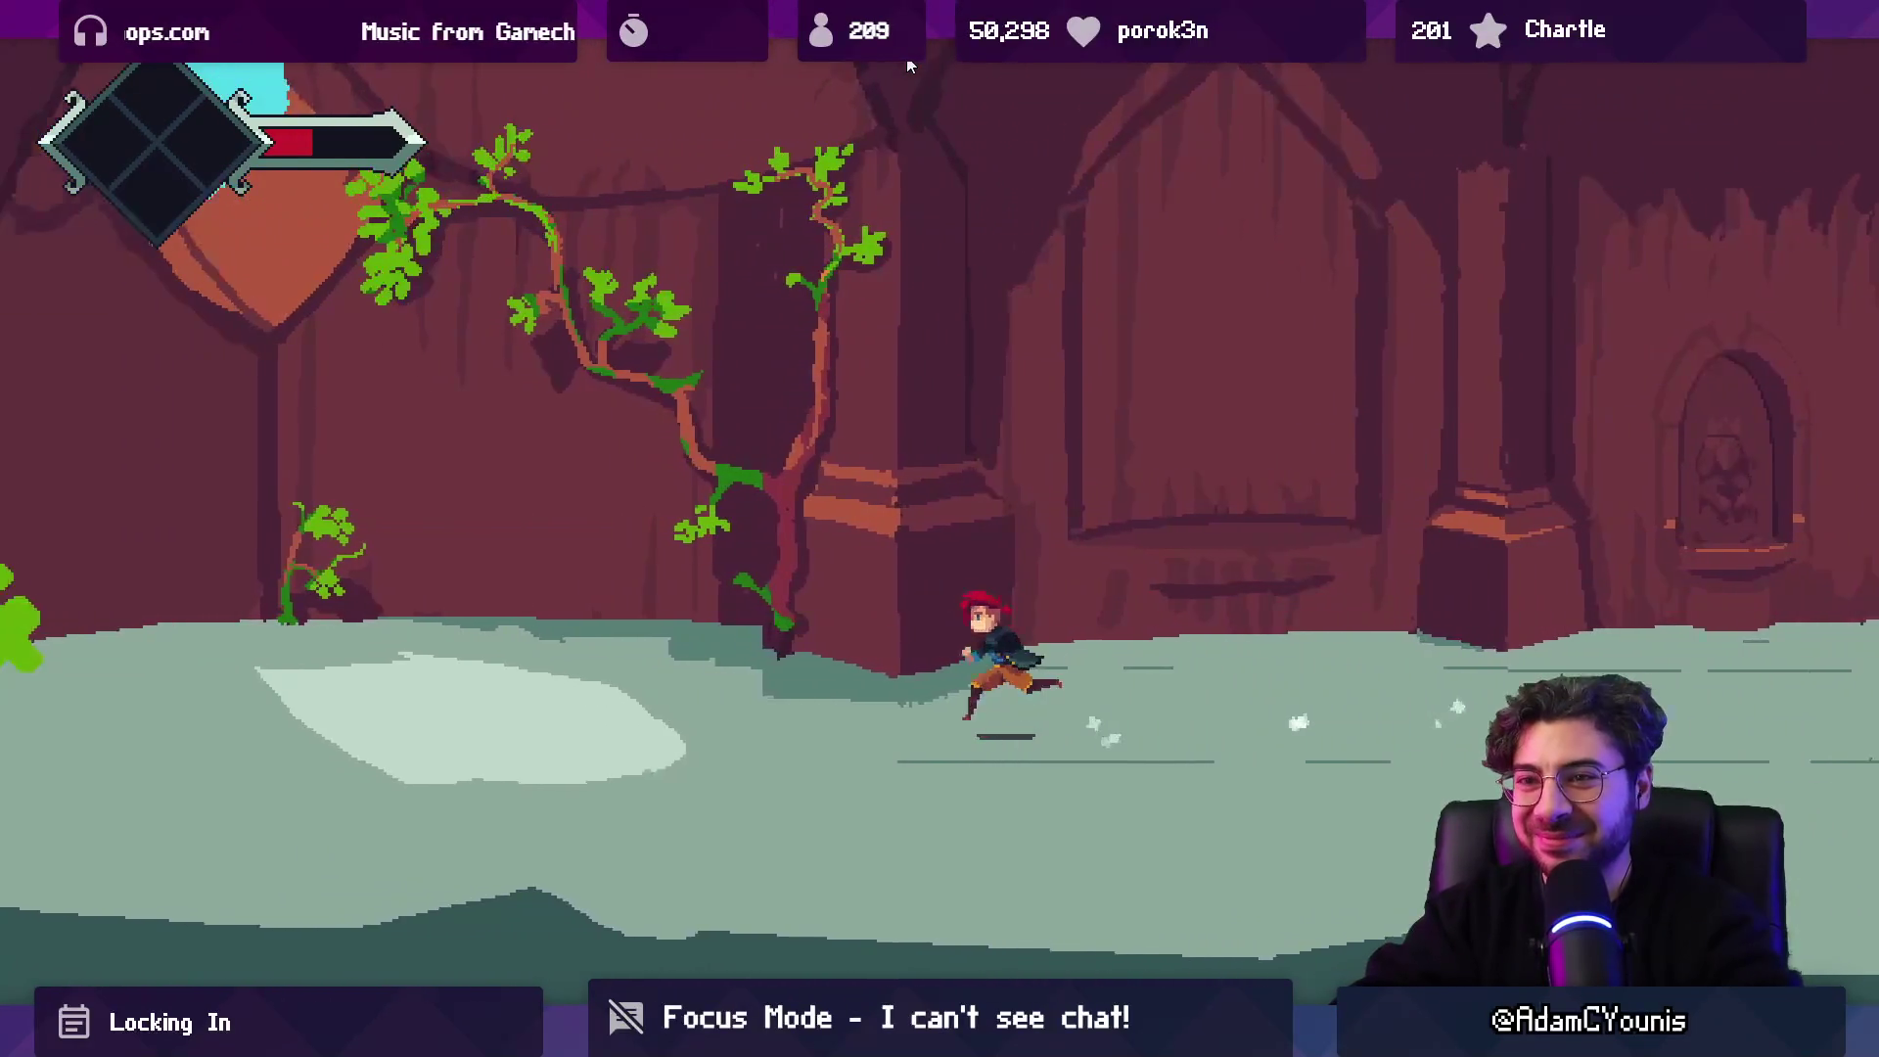
key(Left)
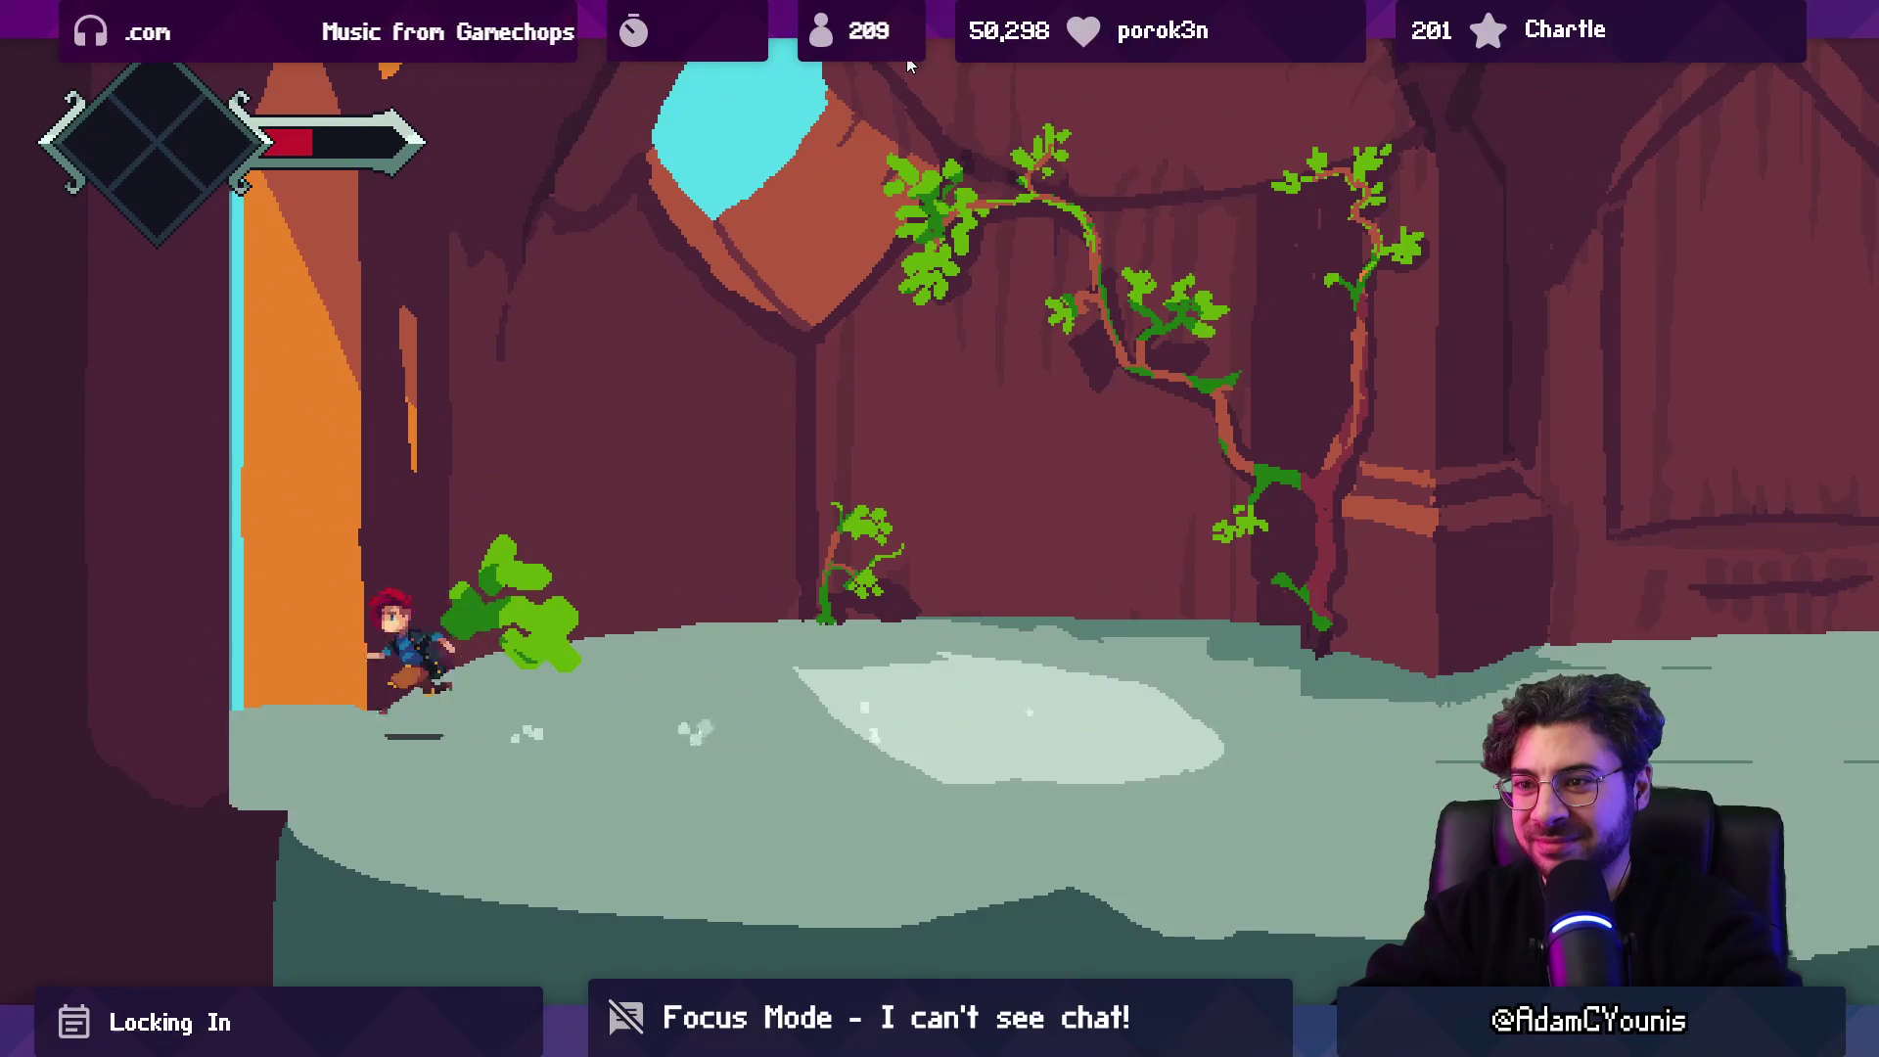
key(Left)
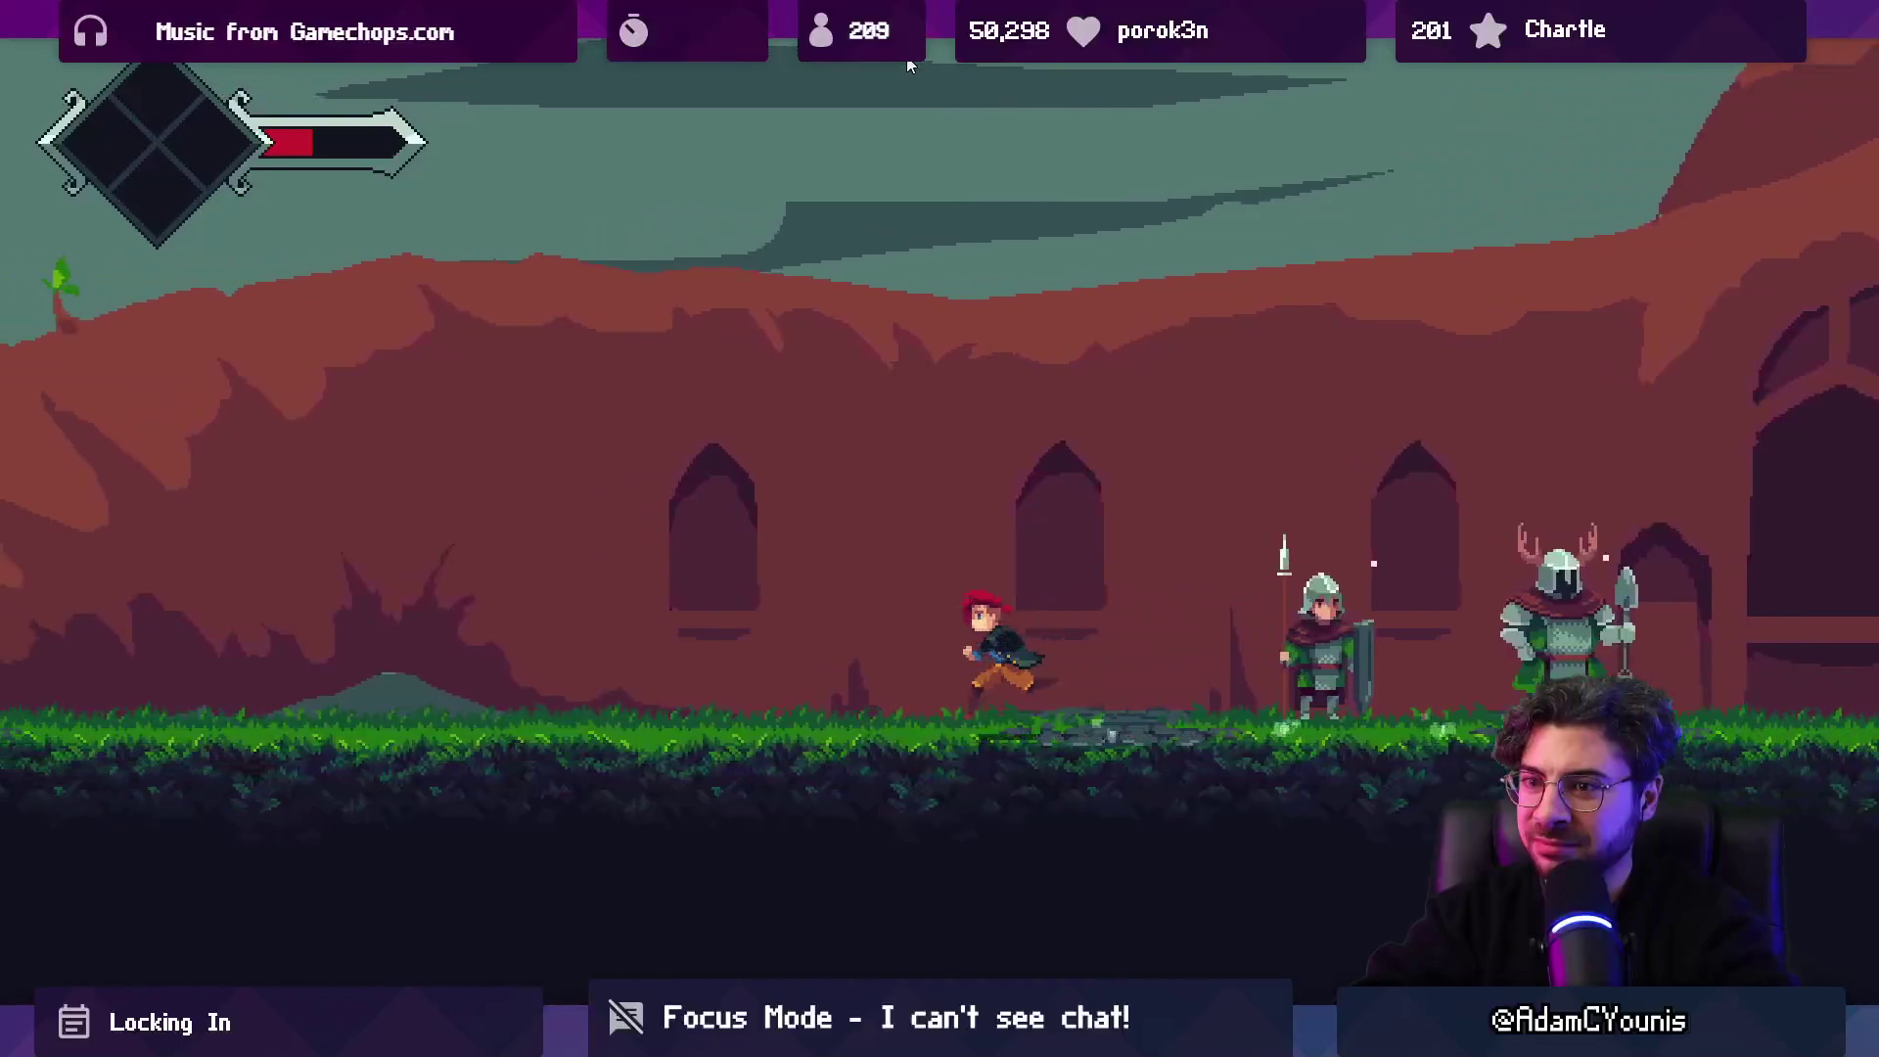
key(Left)
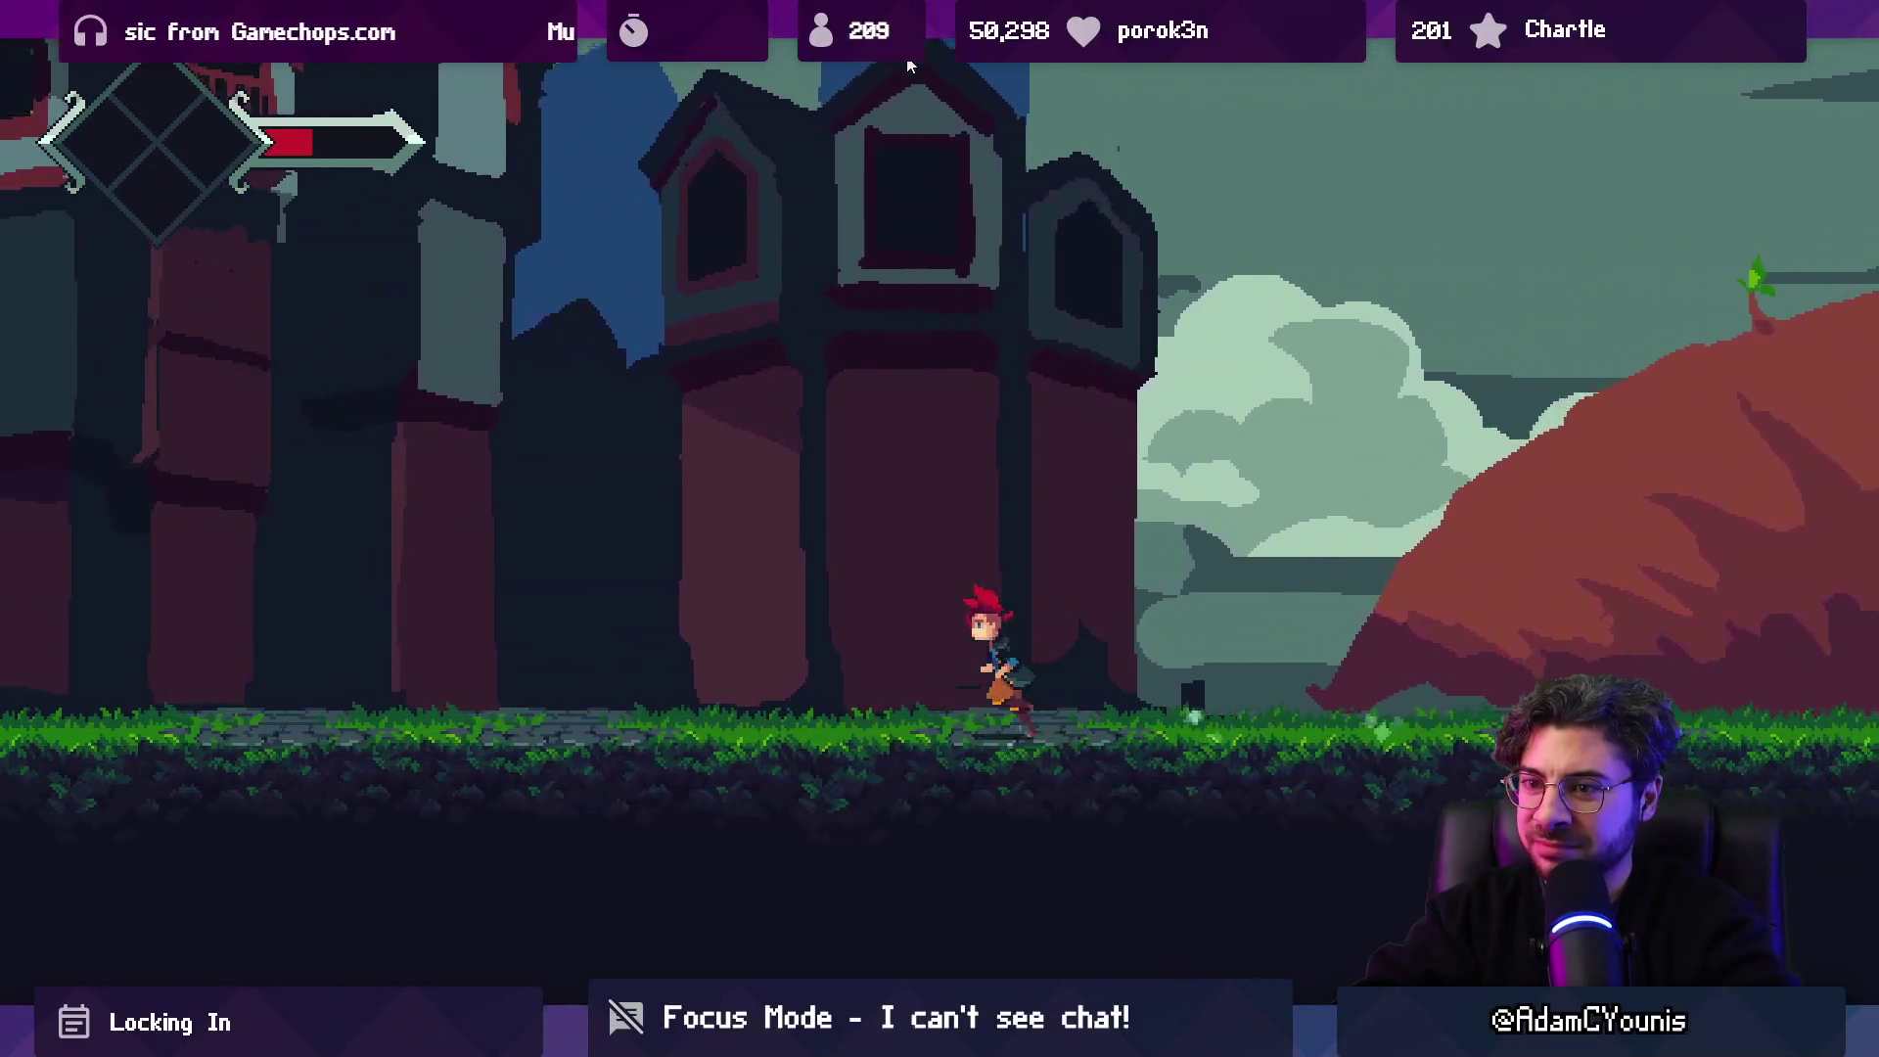
key(Left)
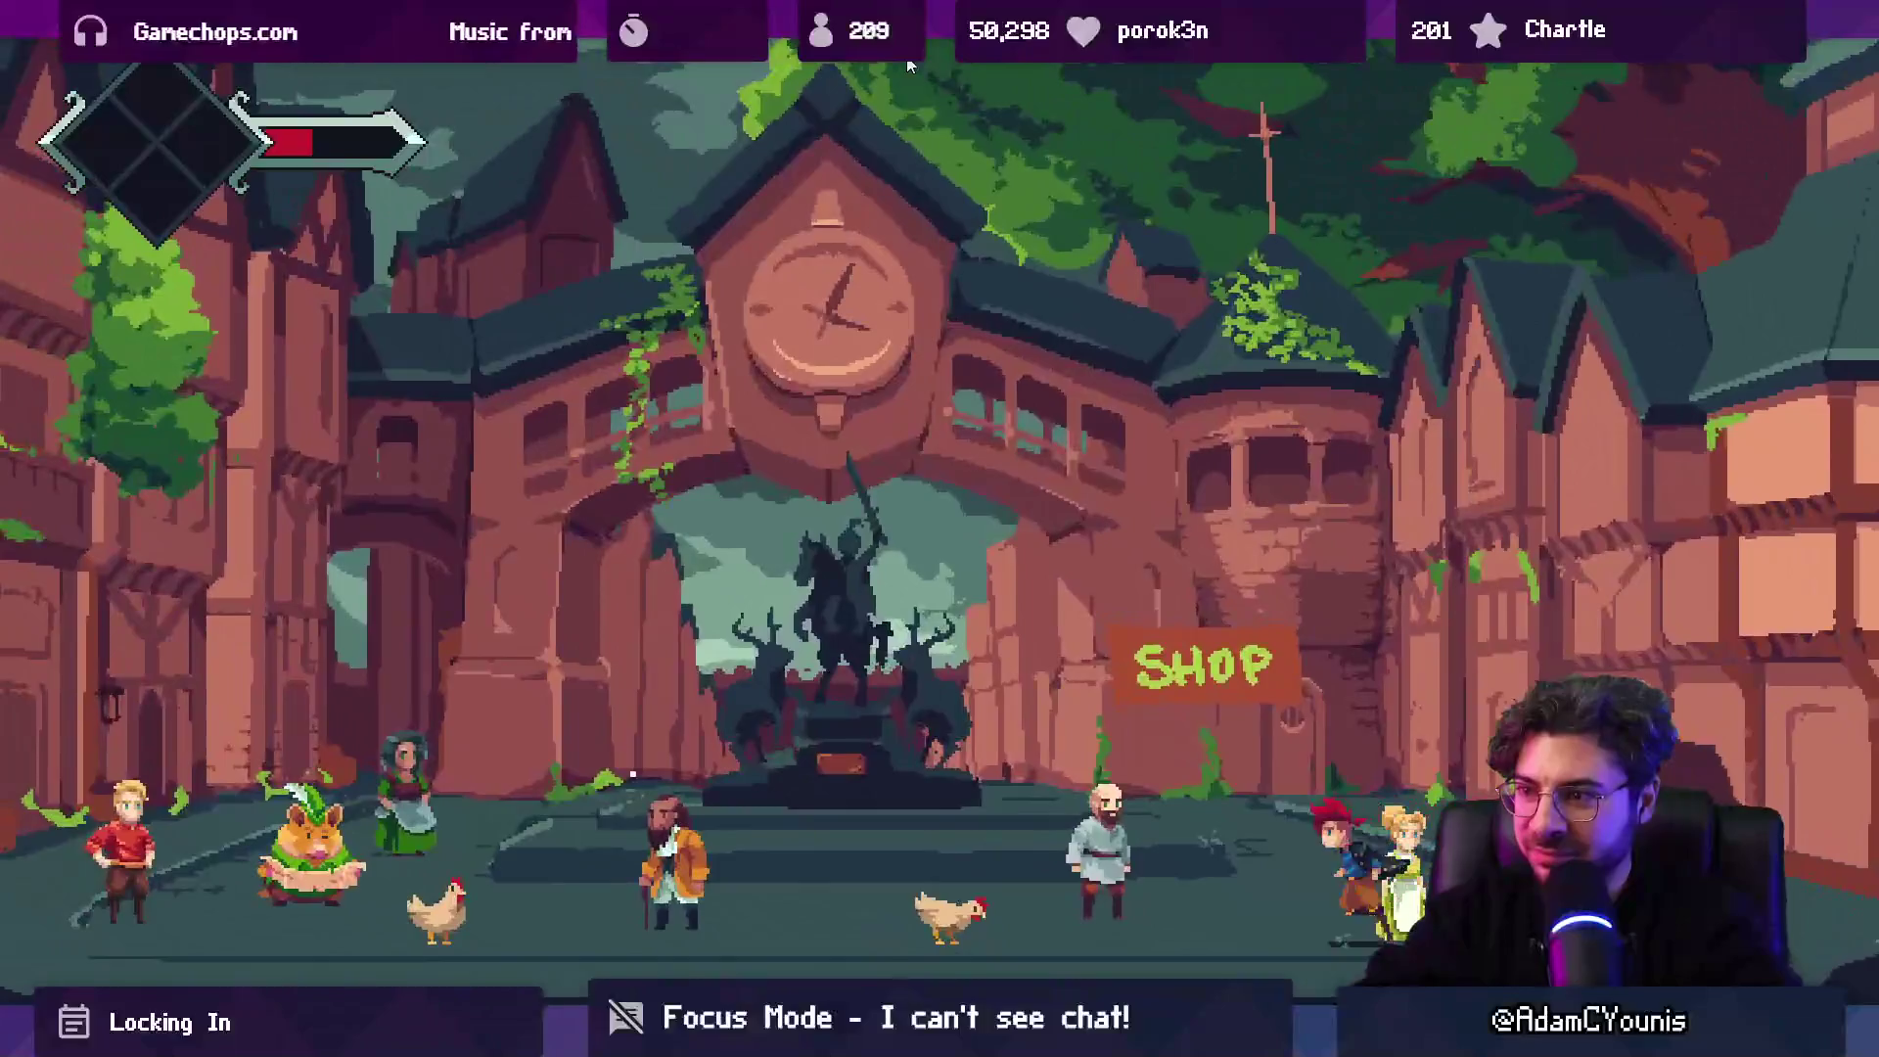
Run to Berta's stall, buy a Sandwich from the merchant, and open the journal.
key(Left)
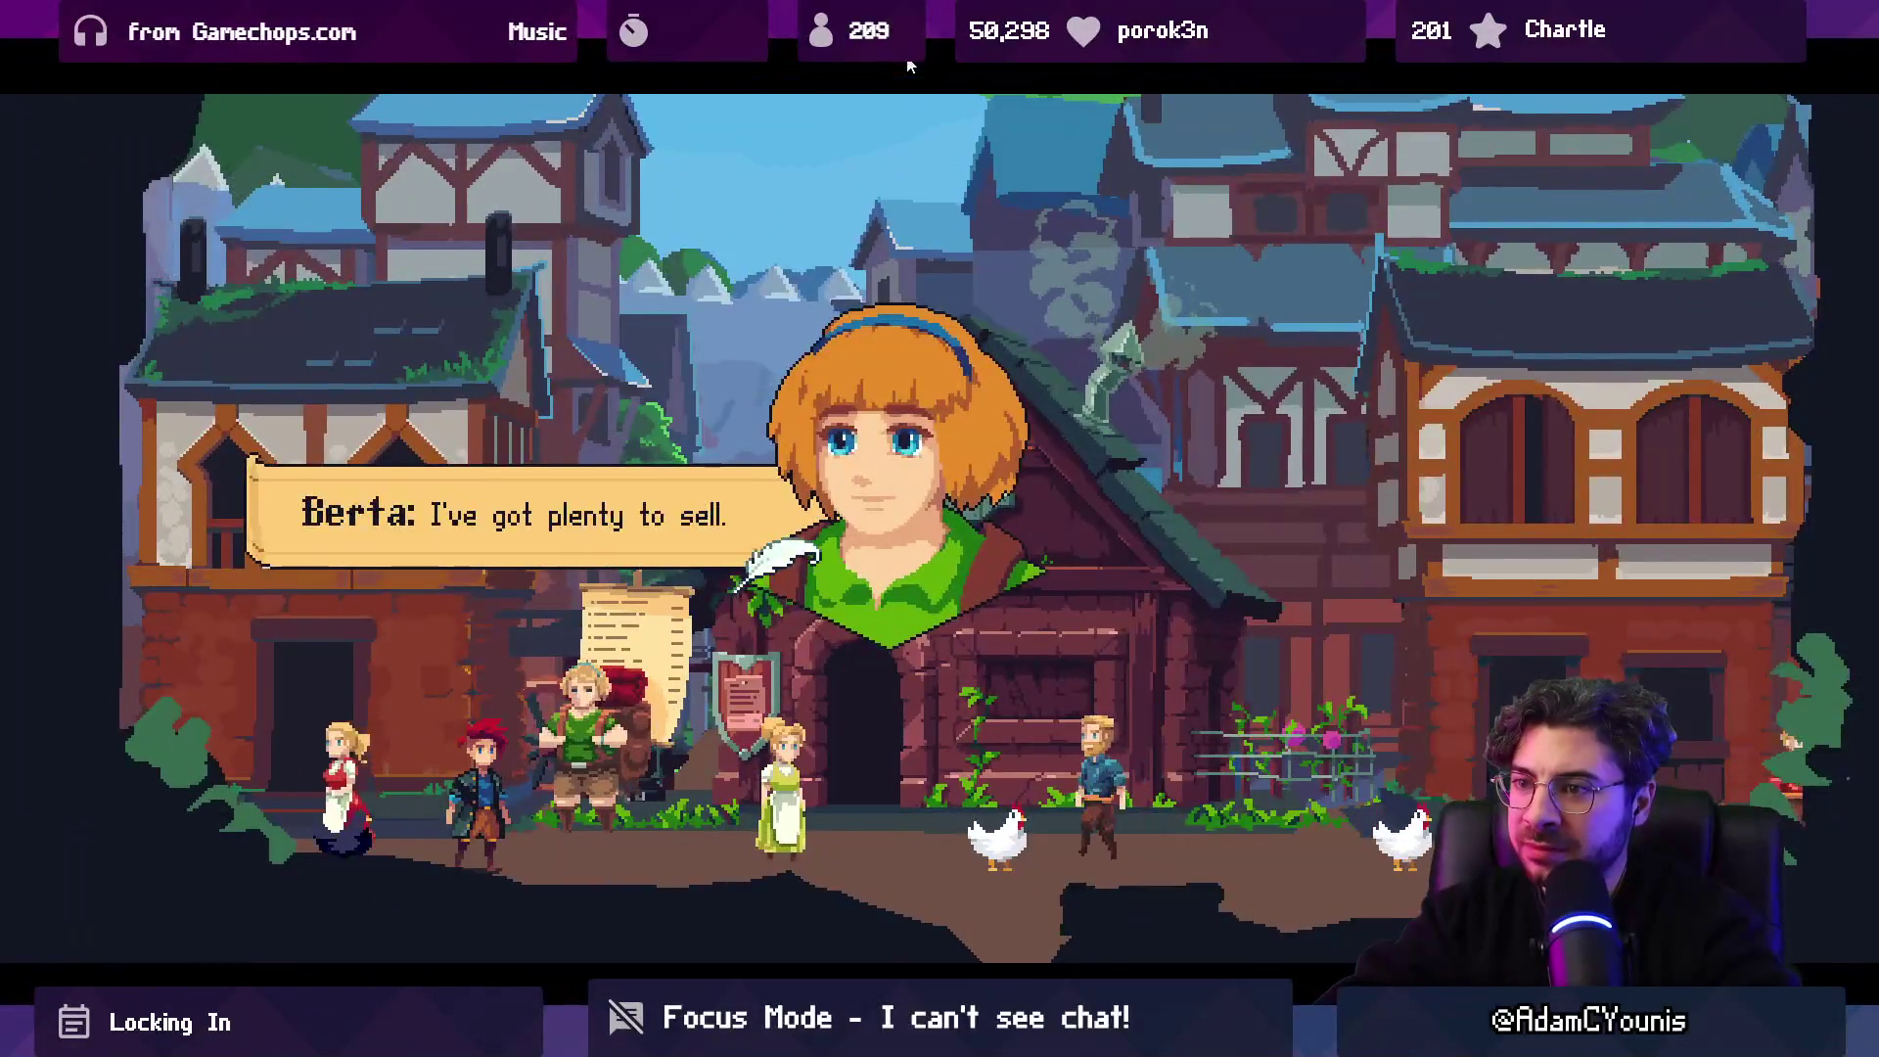
key(z)
key(x)
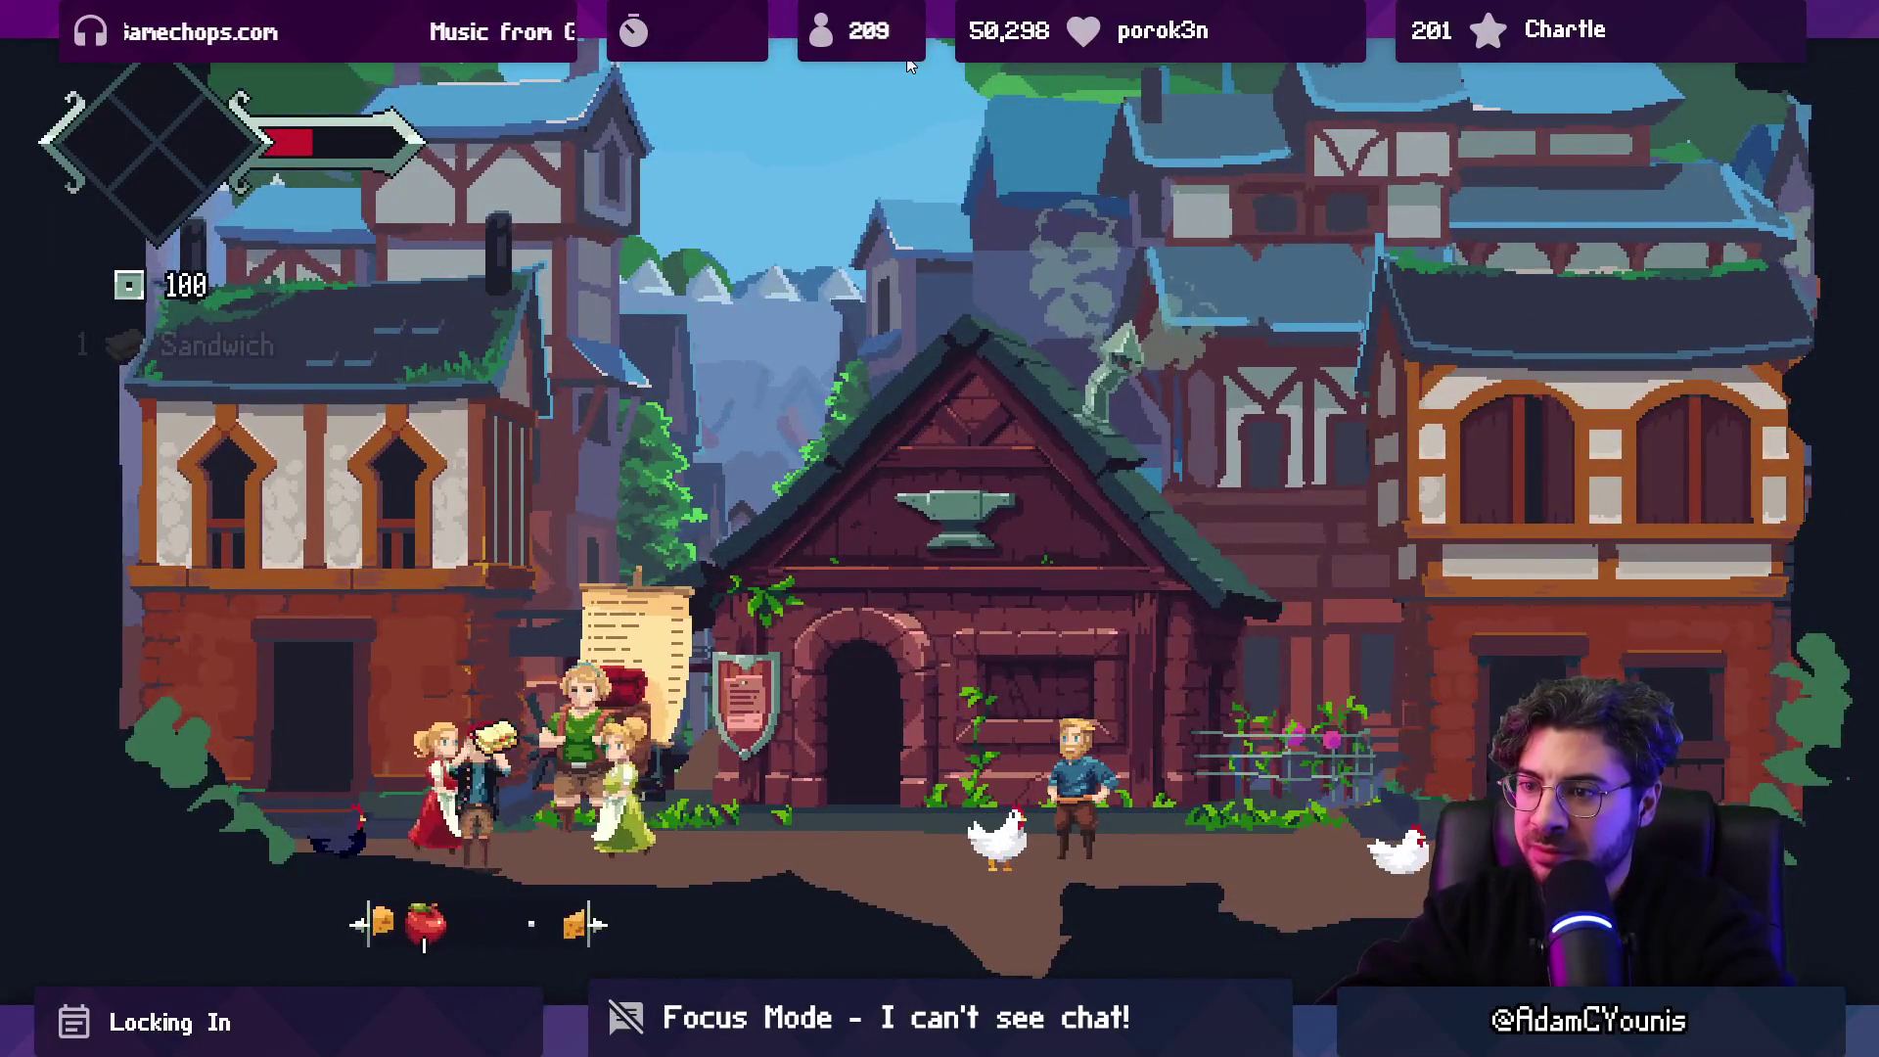
key(Escape)
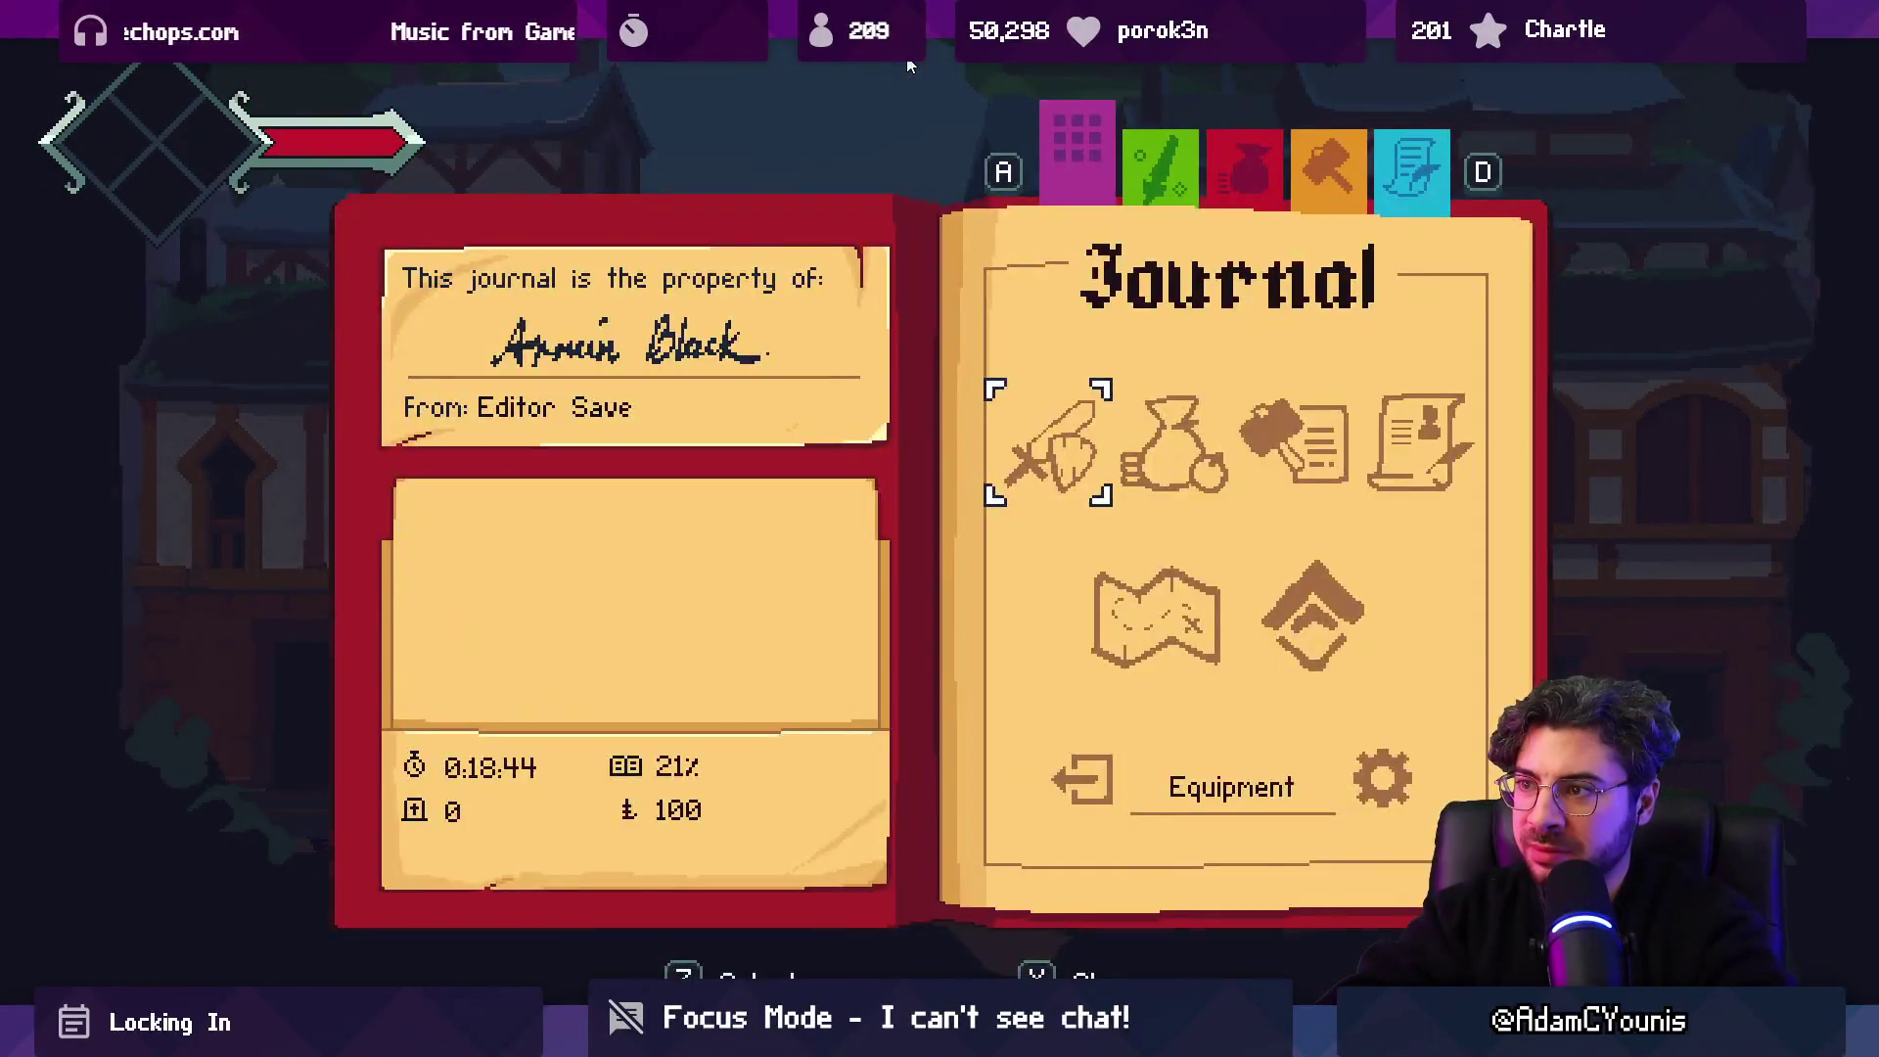
Read The Fete Solstice quest in the journal, close it, and enter the left-hand town door.
key(a)
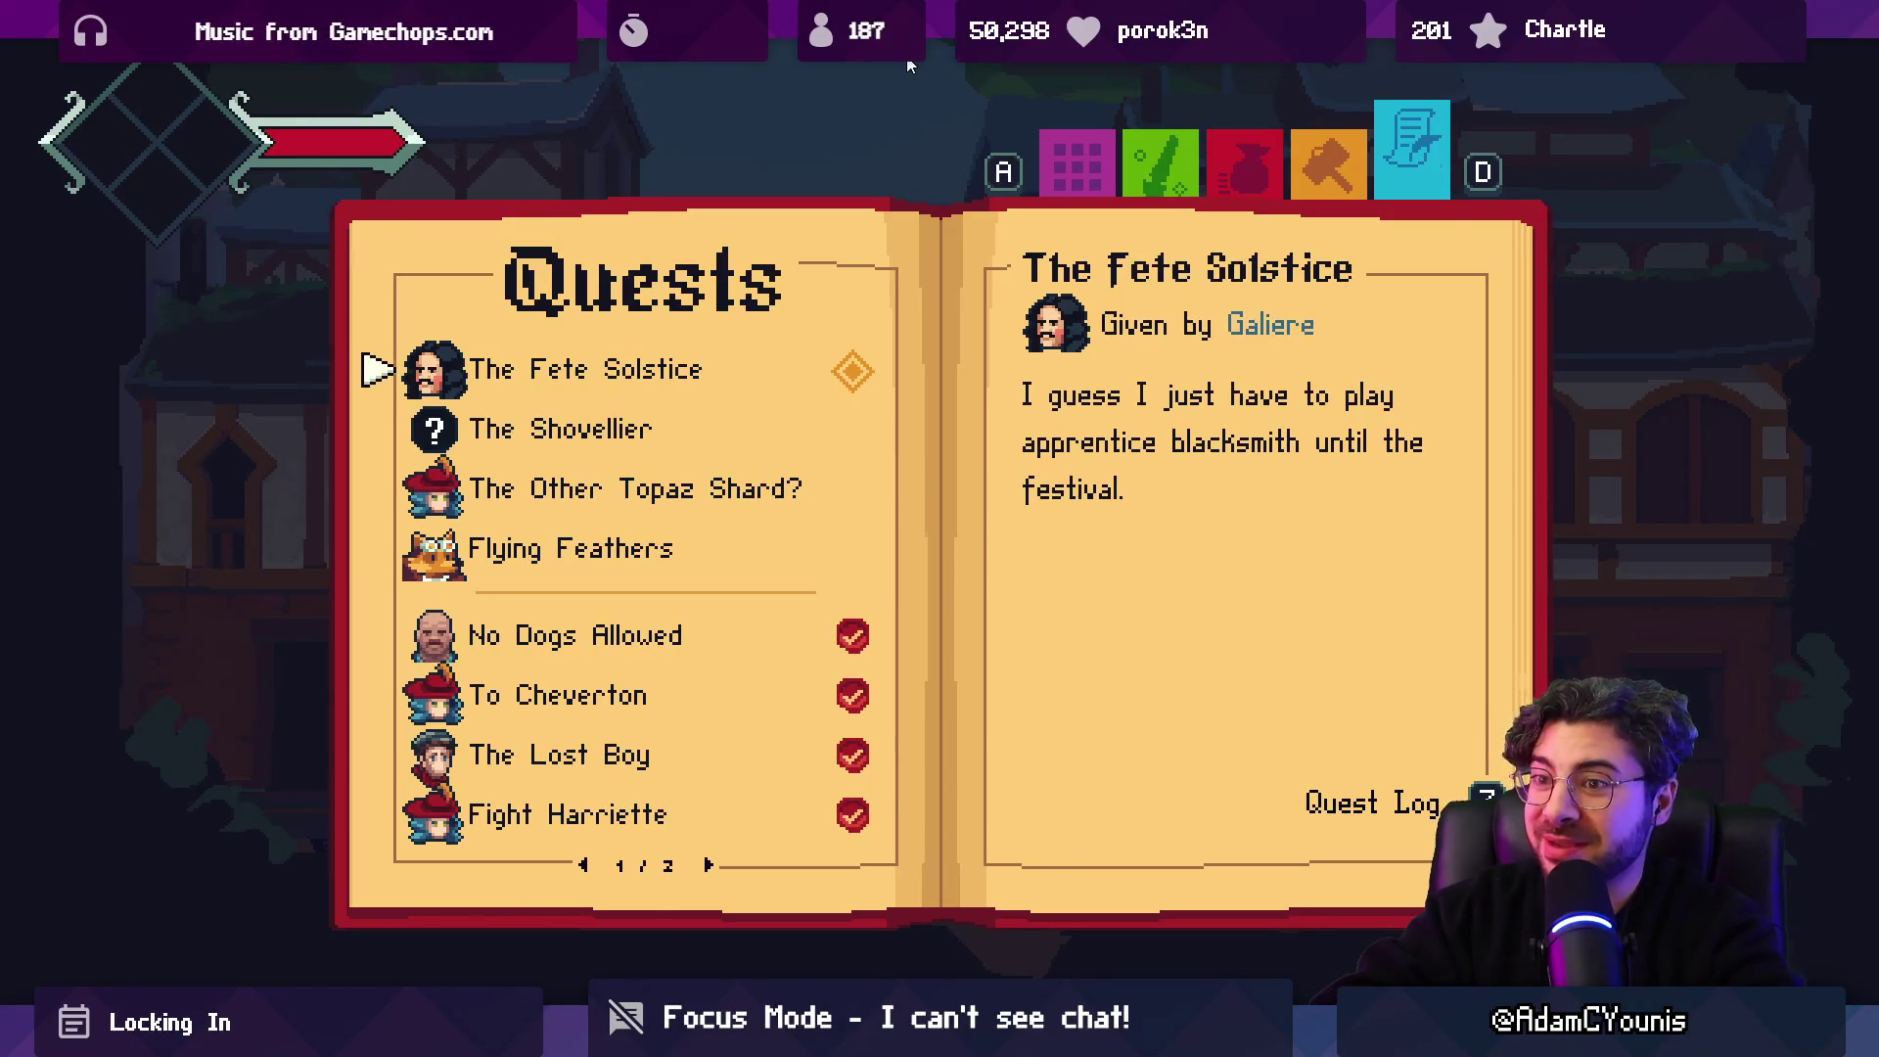
key(d)
key(d)
key(d)
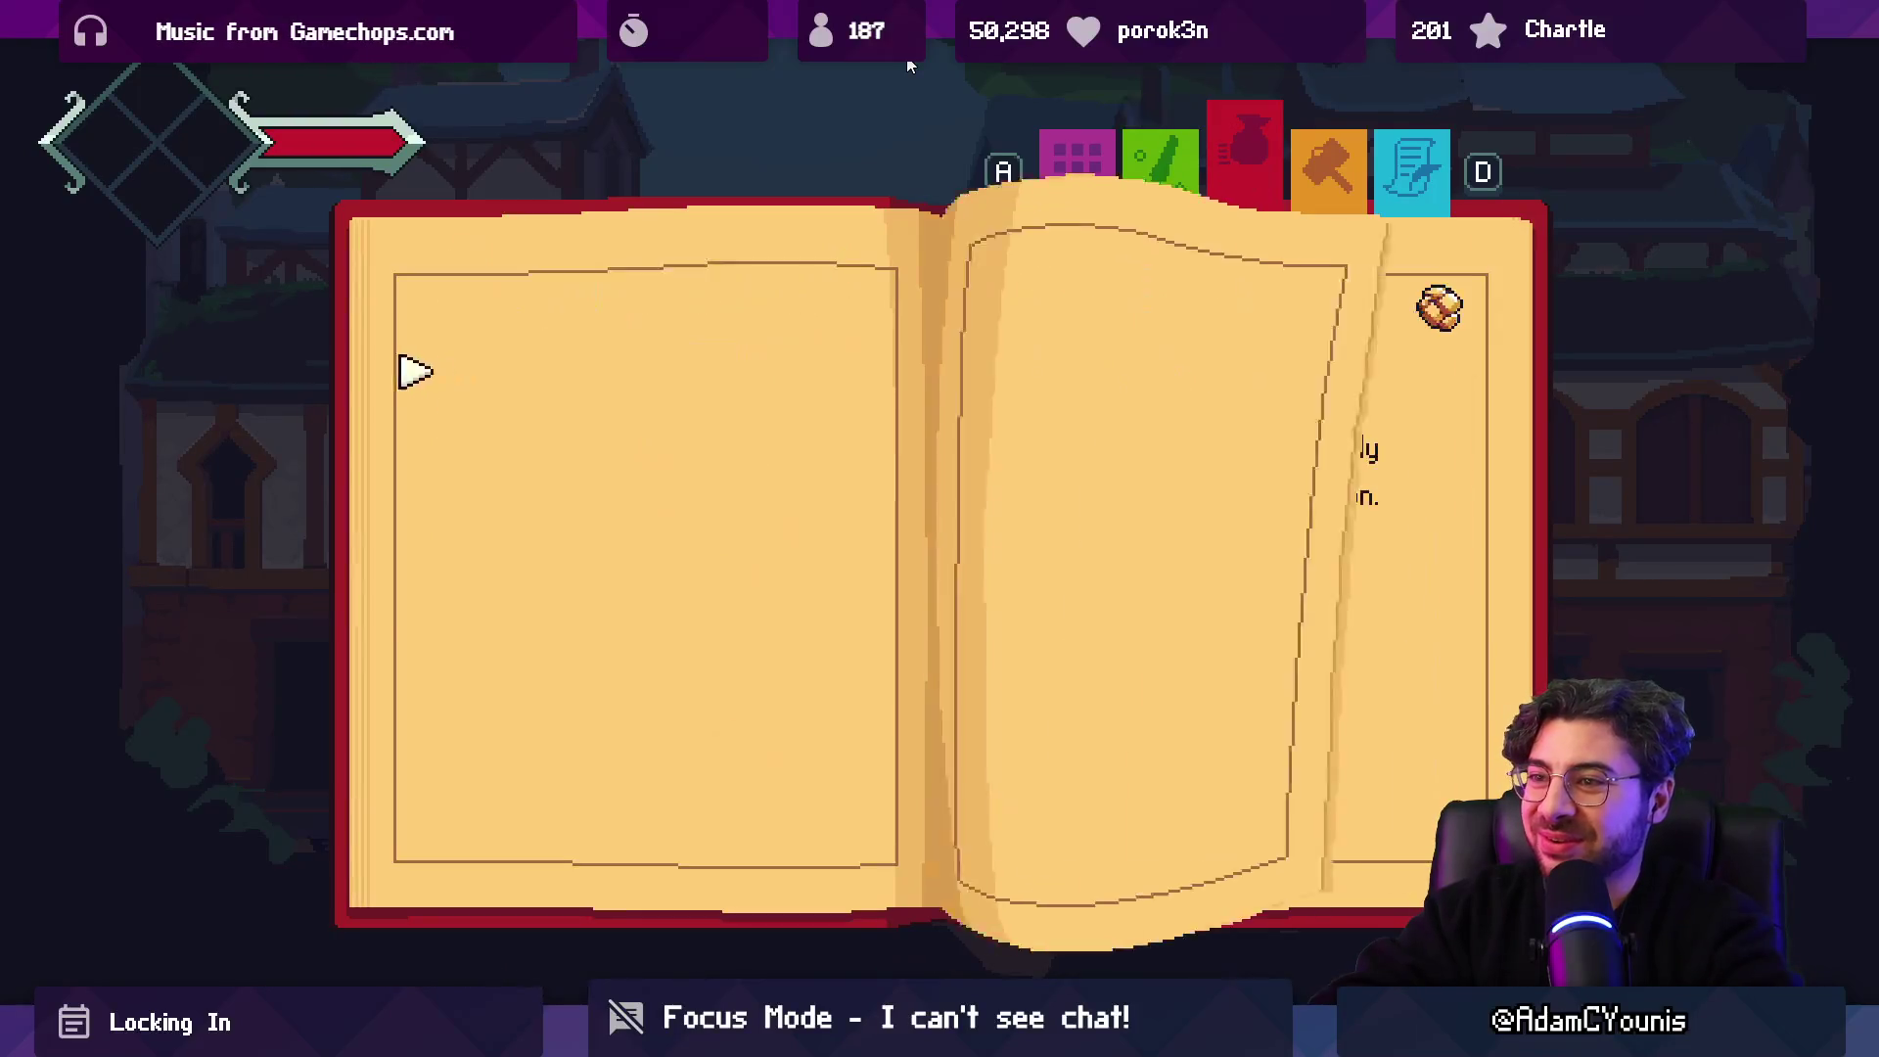
key(x)
key(Left)
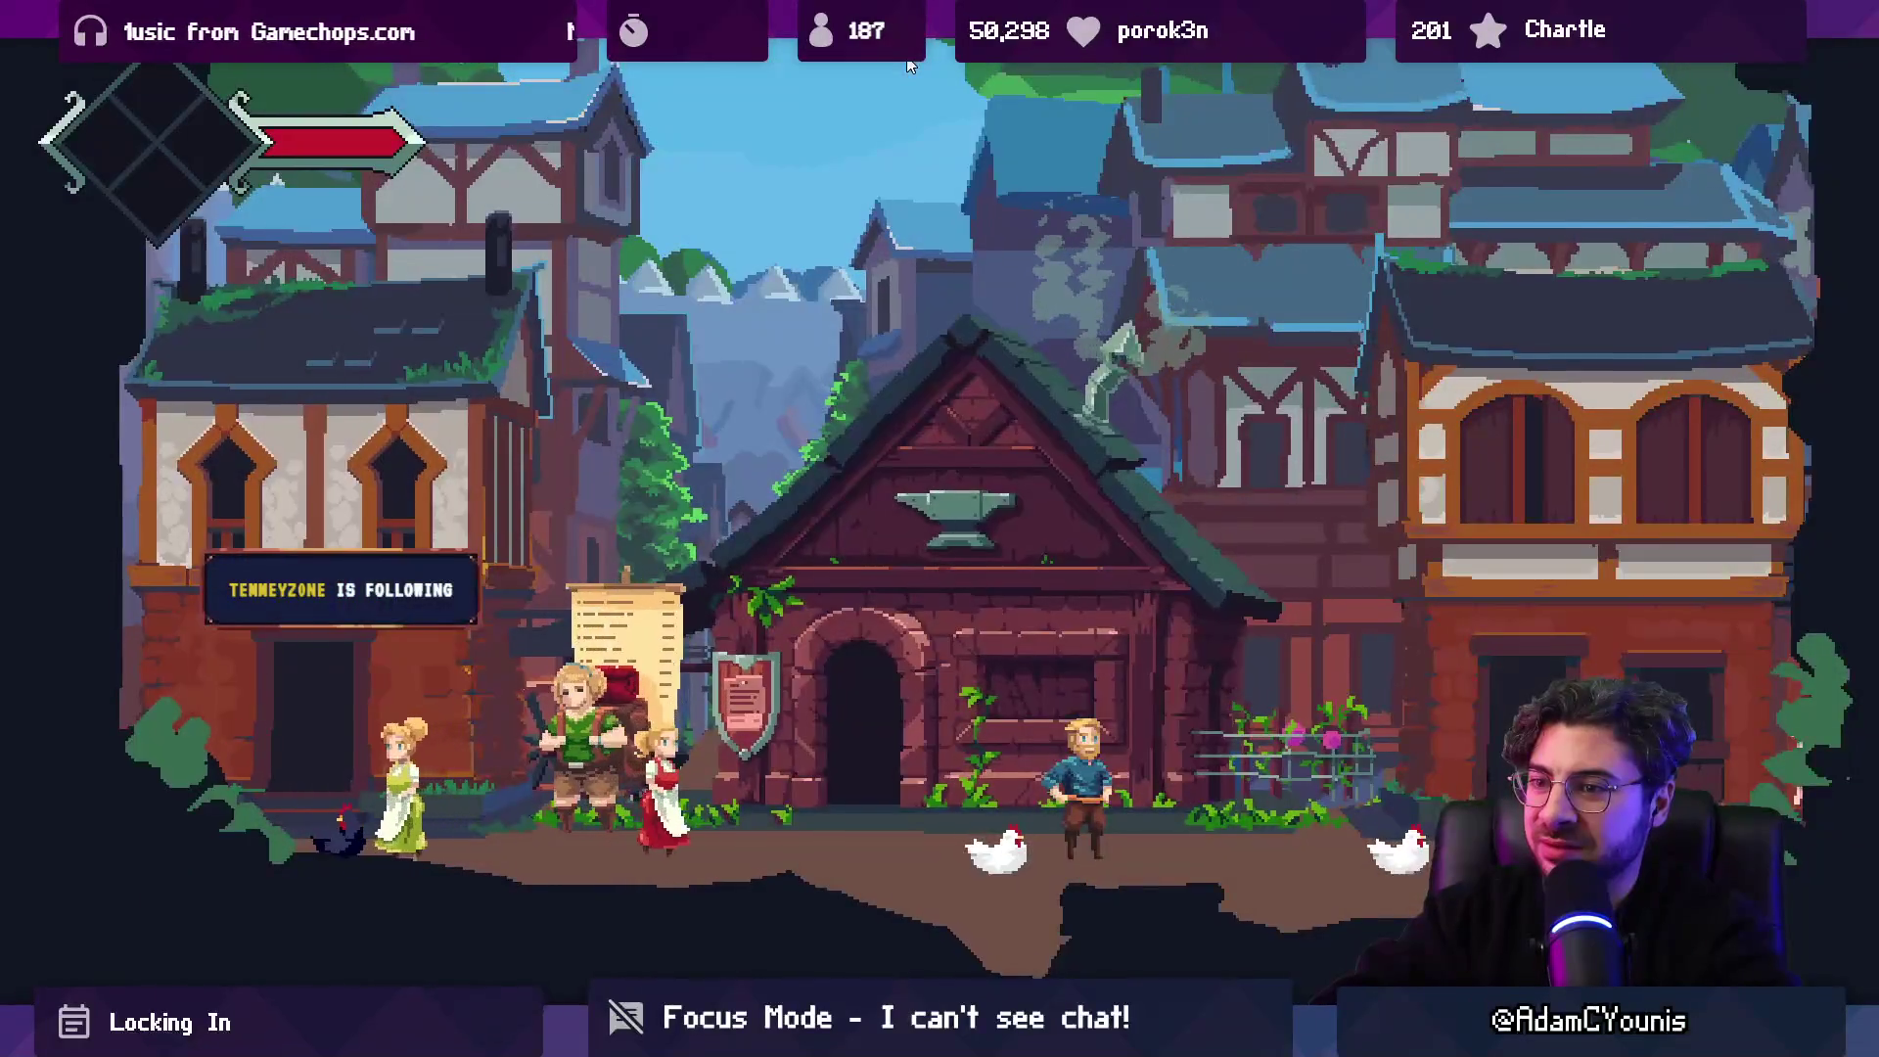
key(Up)
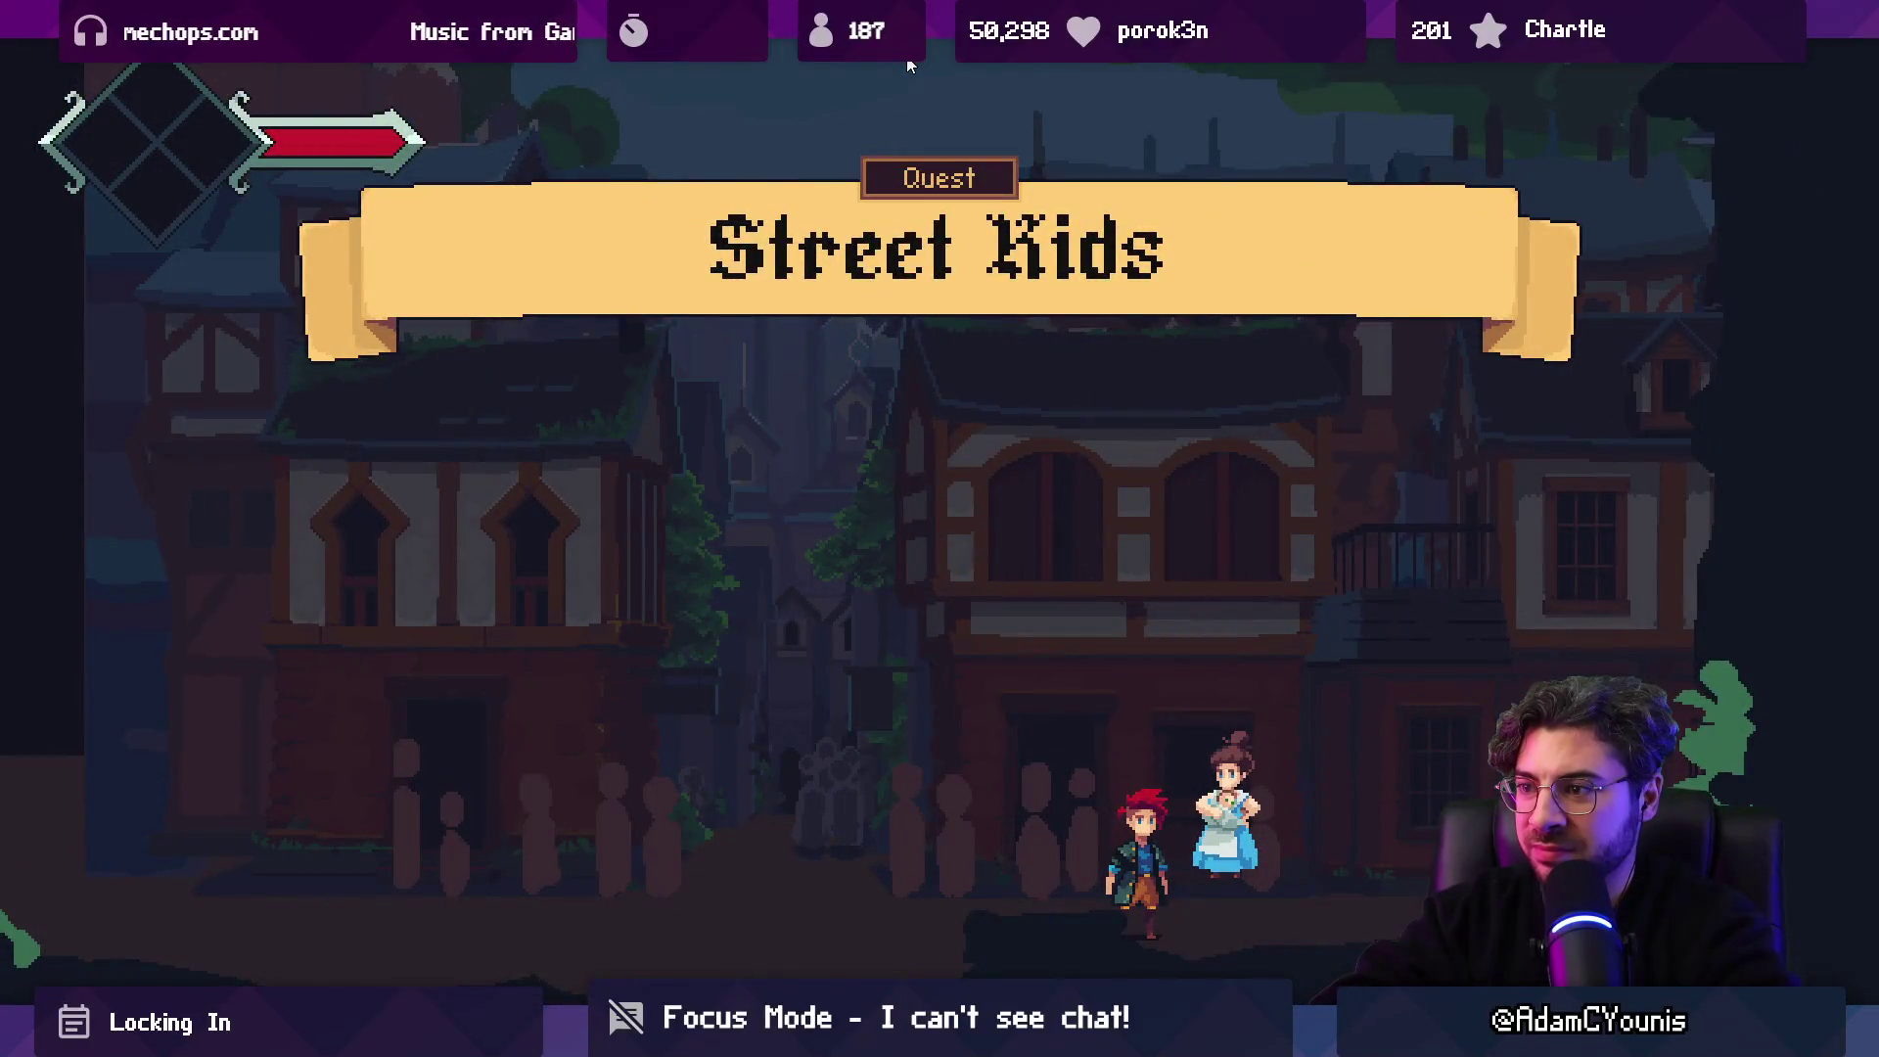
Run Armin left along the palisade, pause and resume the cutscene, and exit through the stone arch.
key(Left)
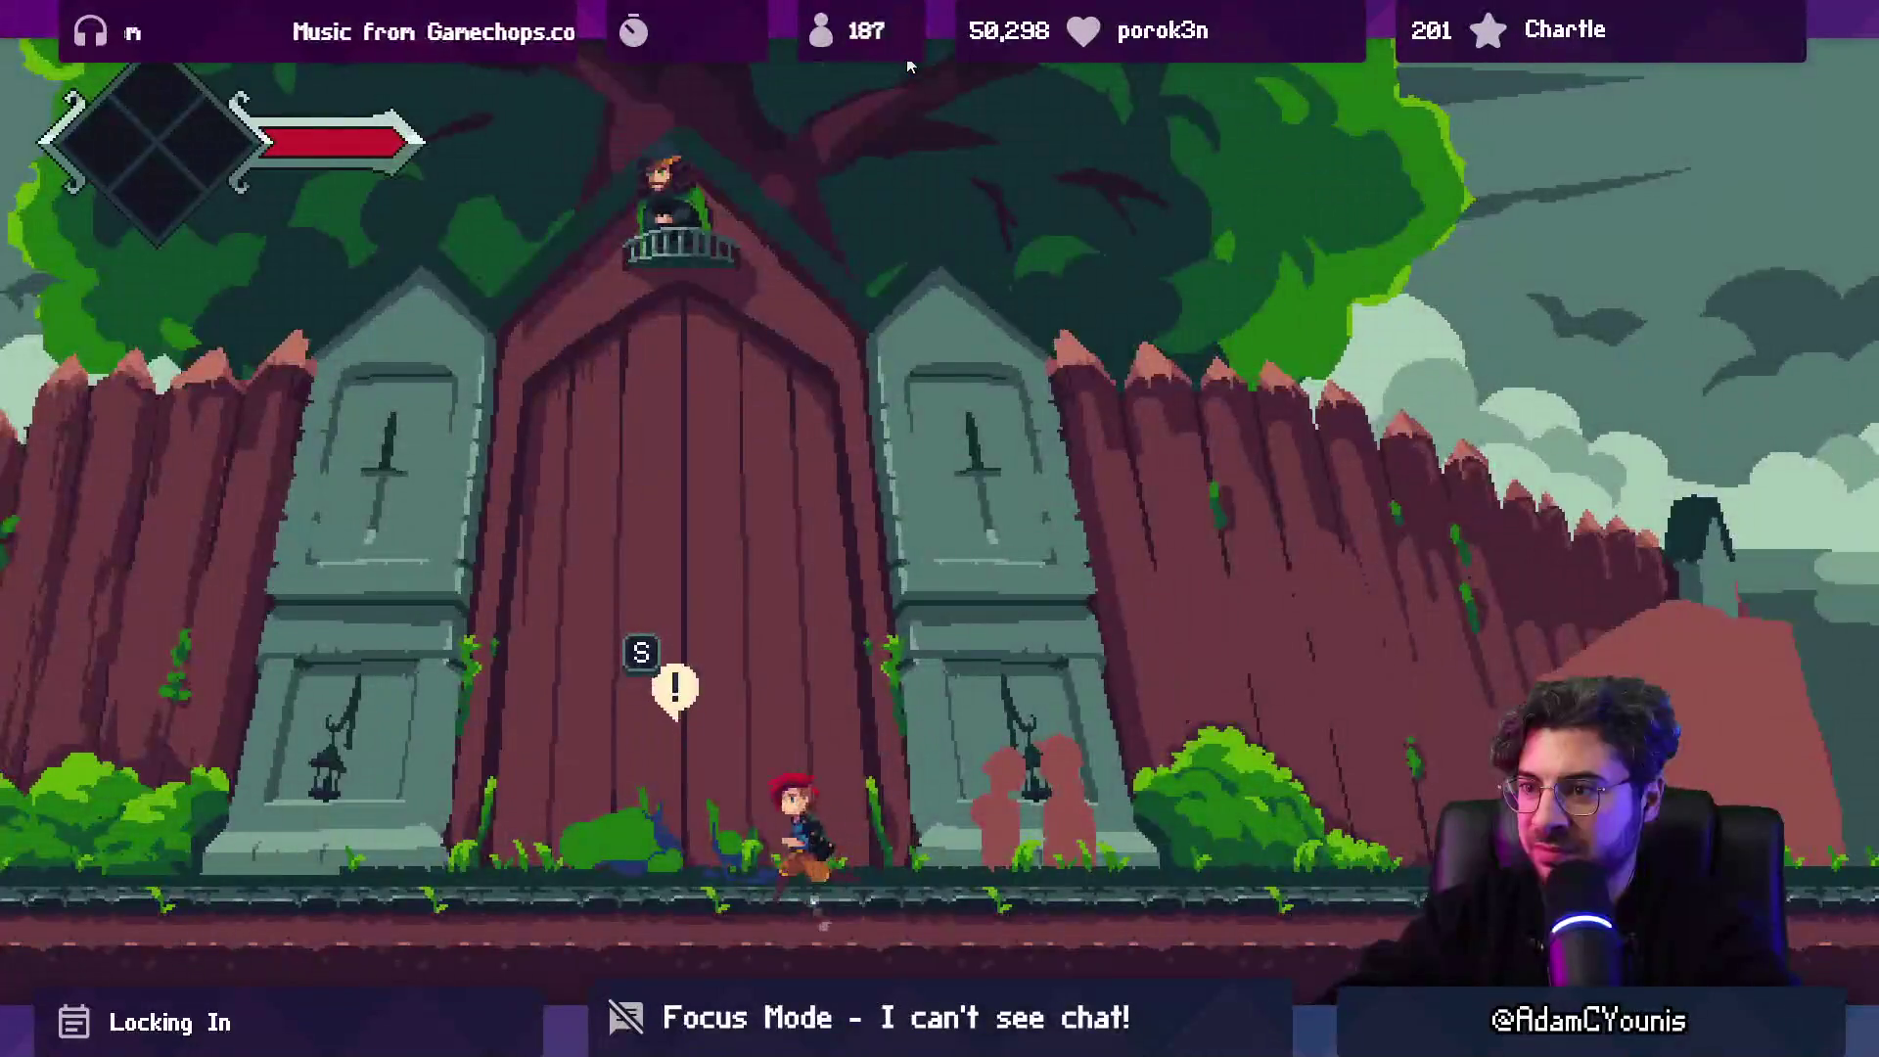
key(Left)
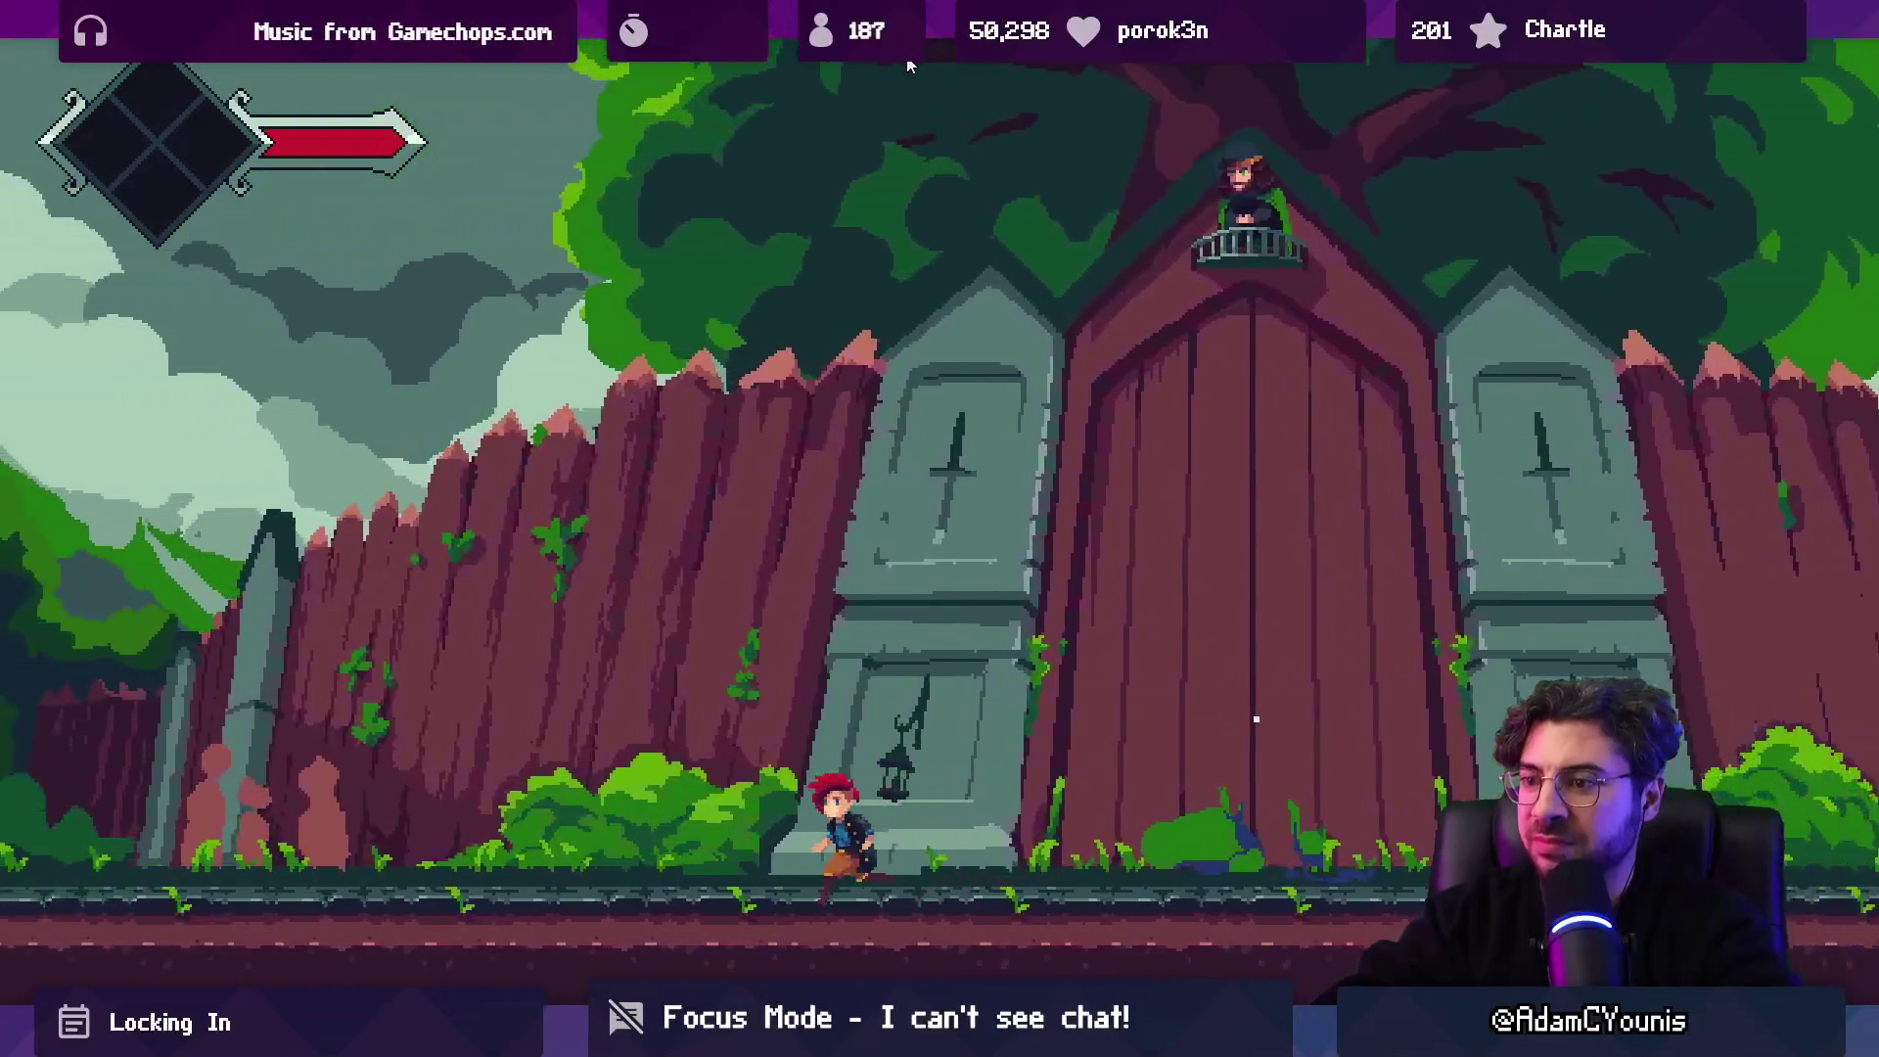
key(Left)
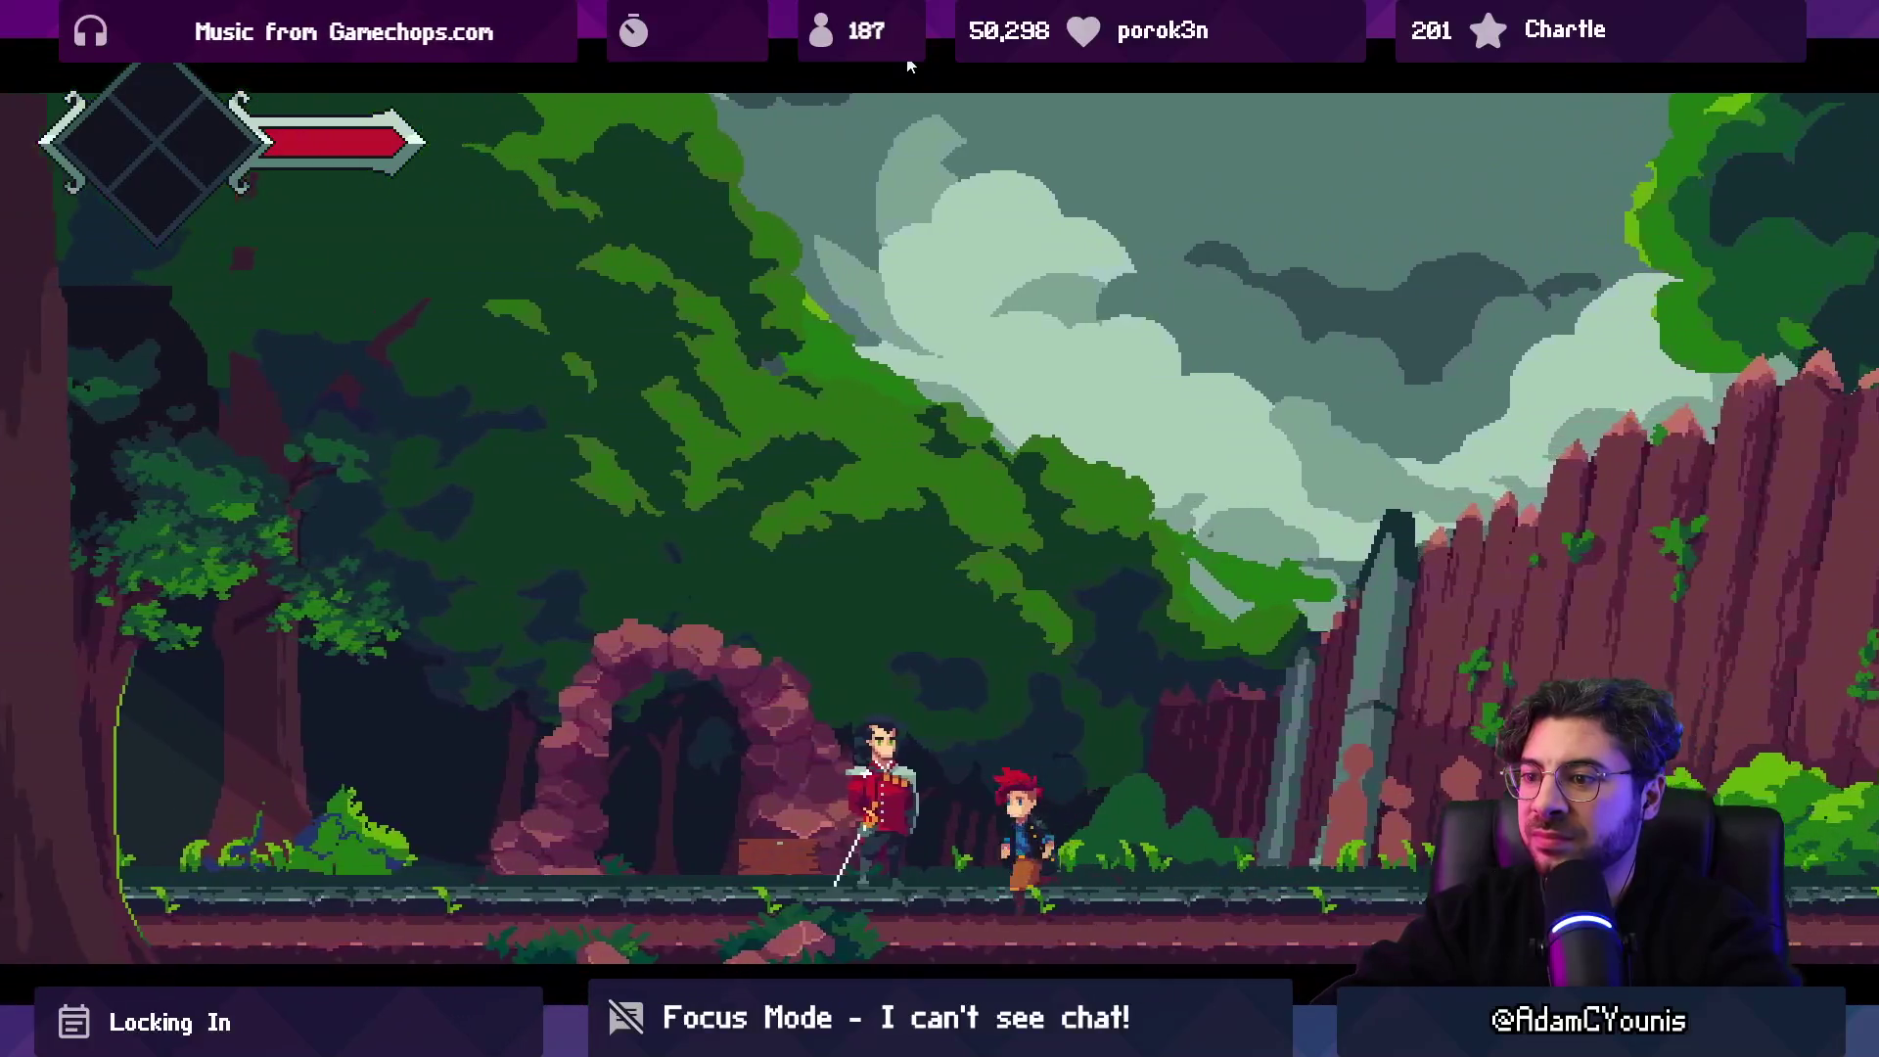
key(Escape)
key(Return)
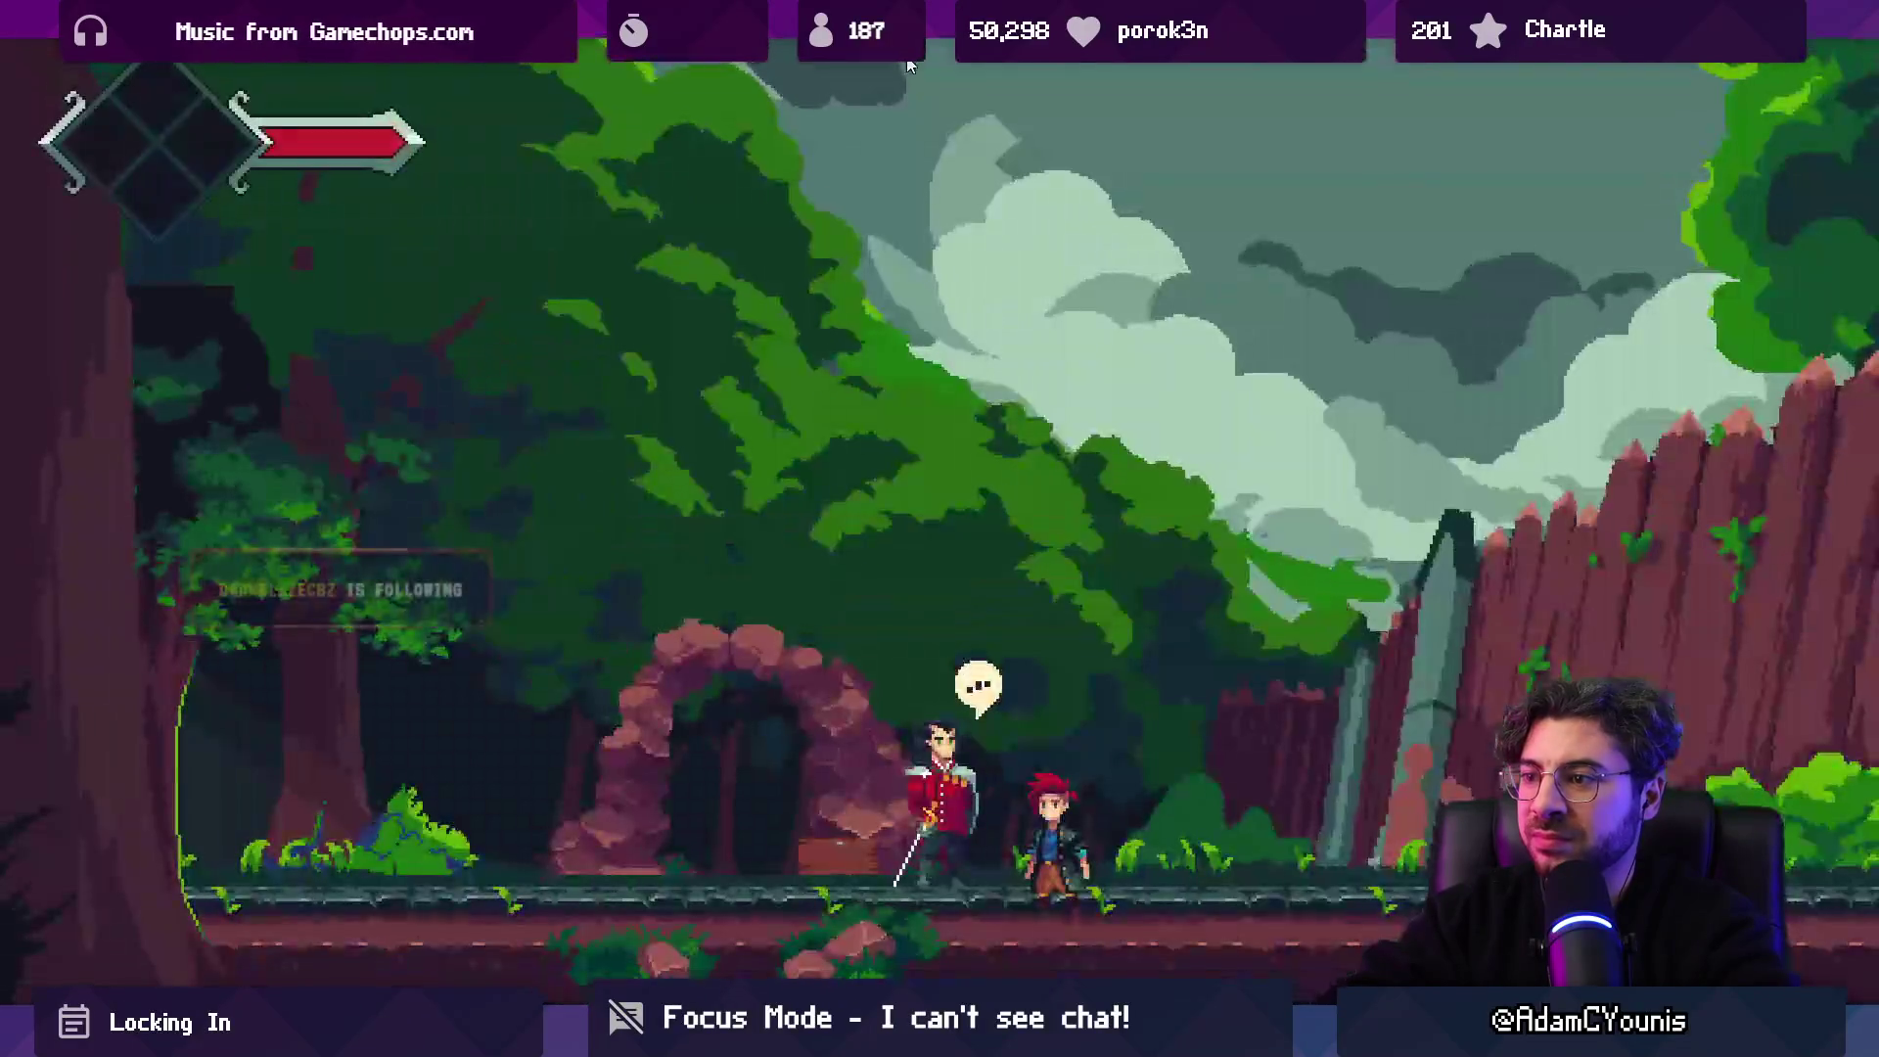
key(Left)
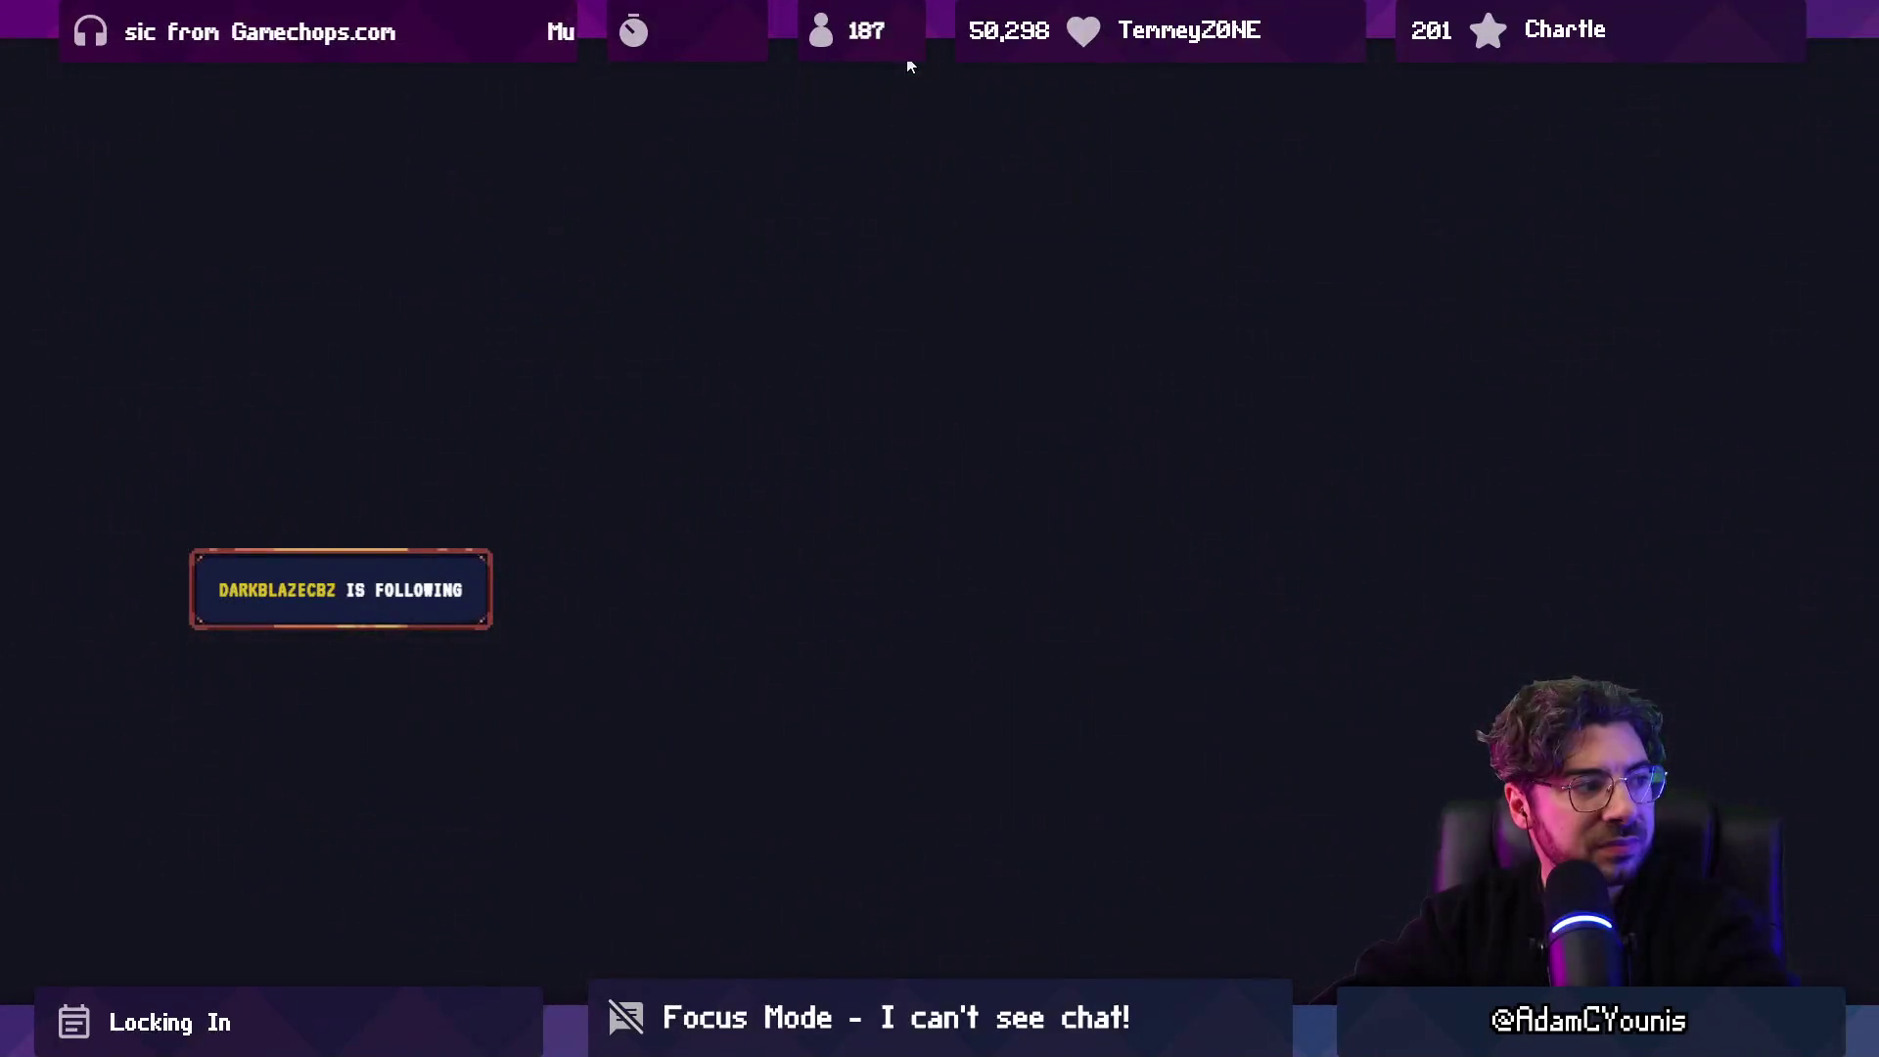
Run and jump through the forest, ride the rope lift, and drop into the cave.
key(Left)
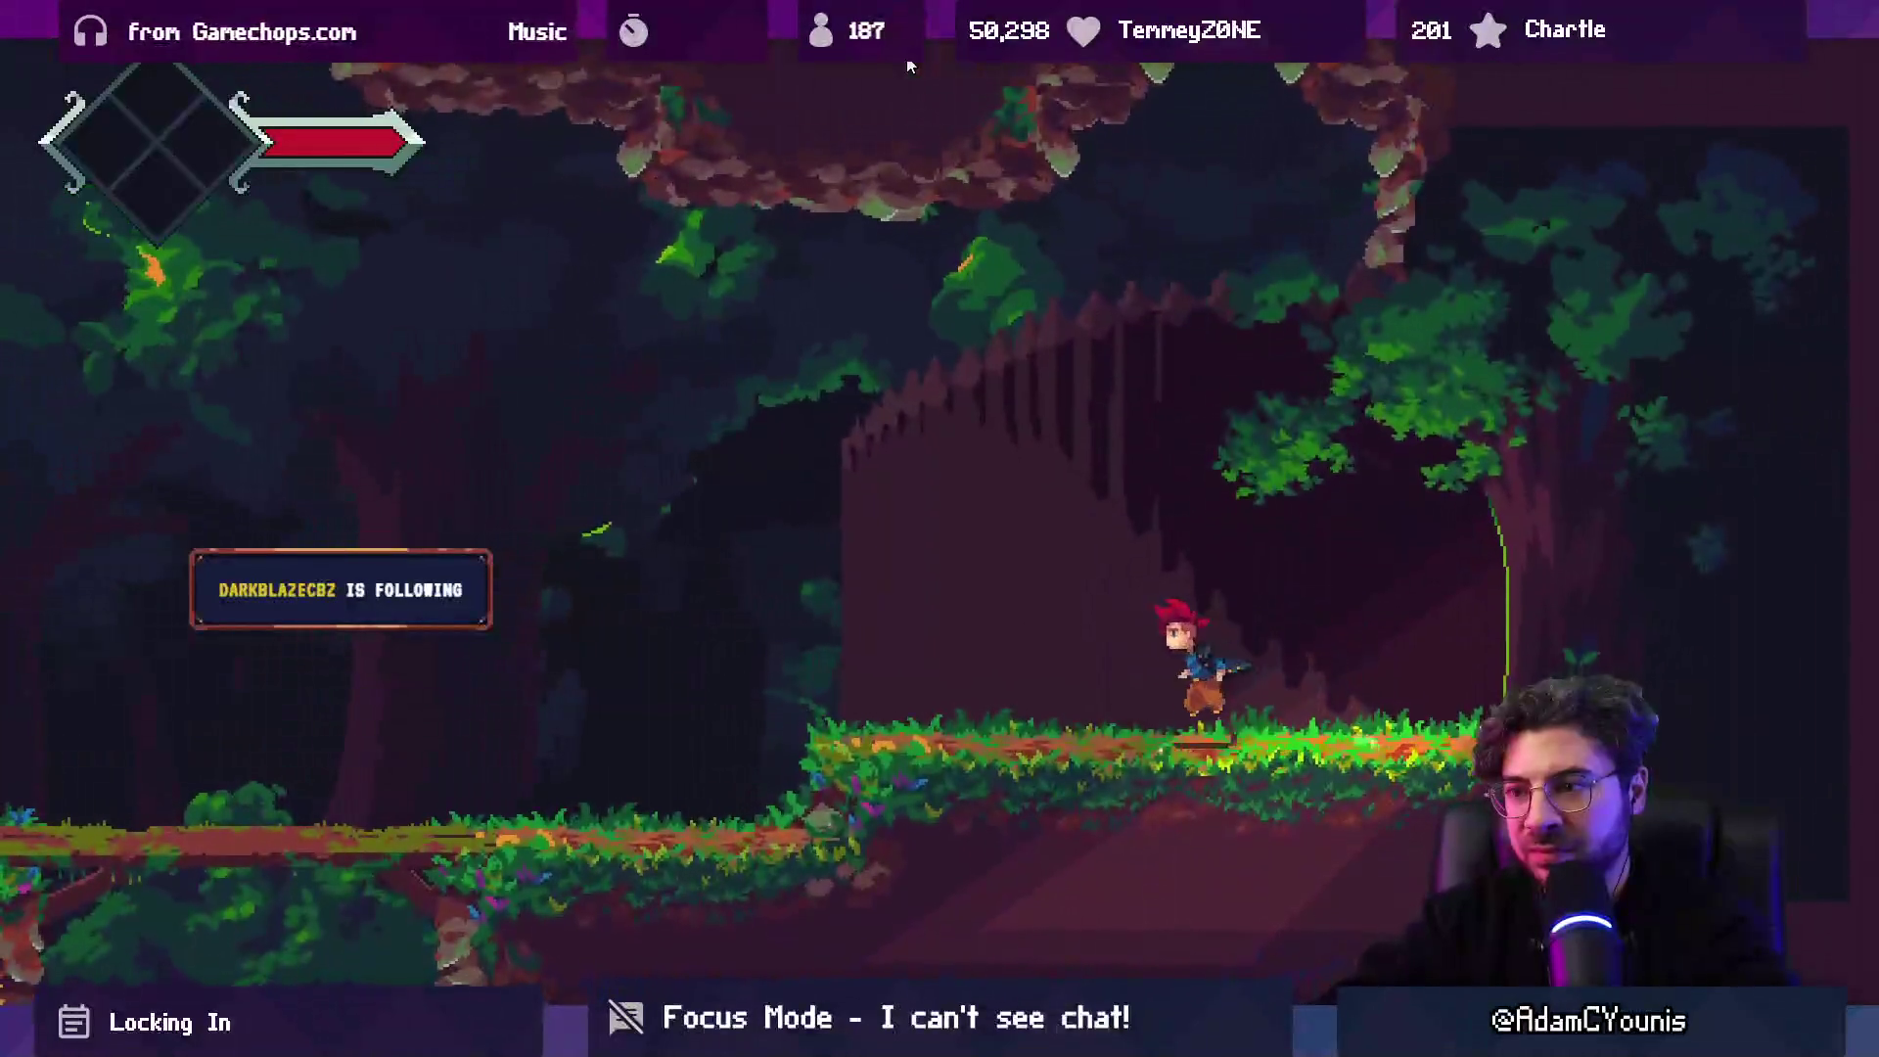
key(space)
key(Left)
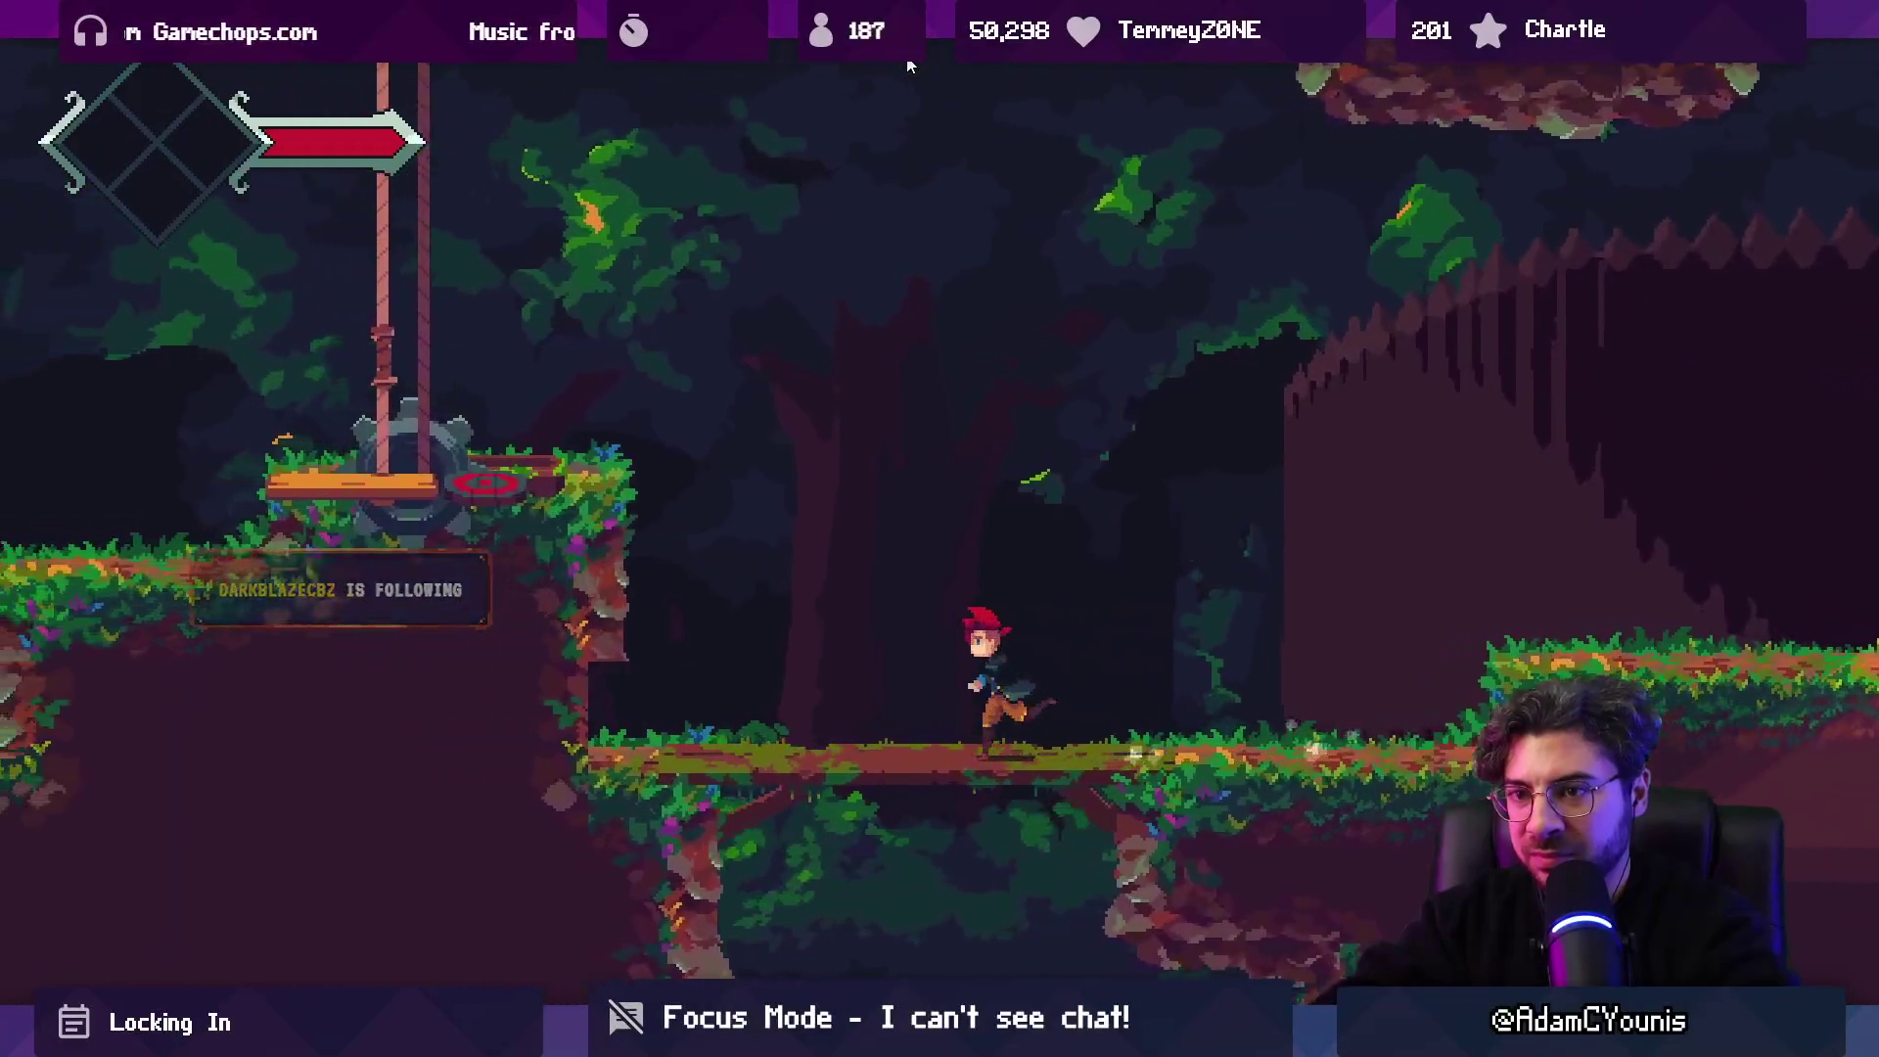
key(space)
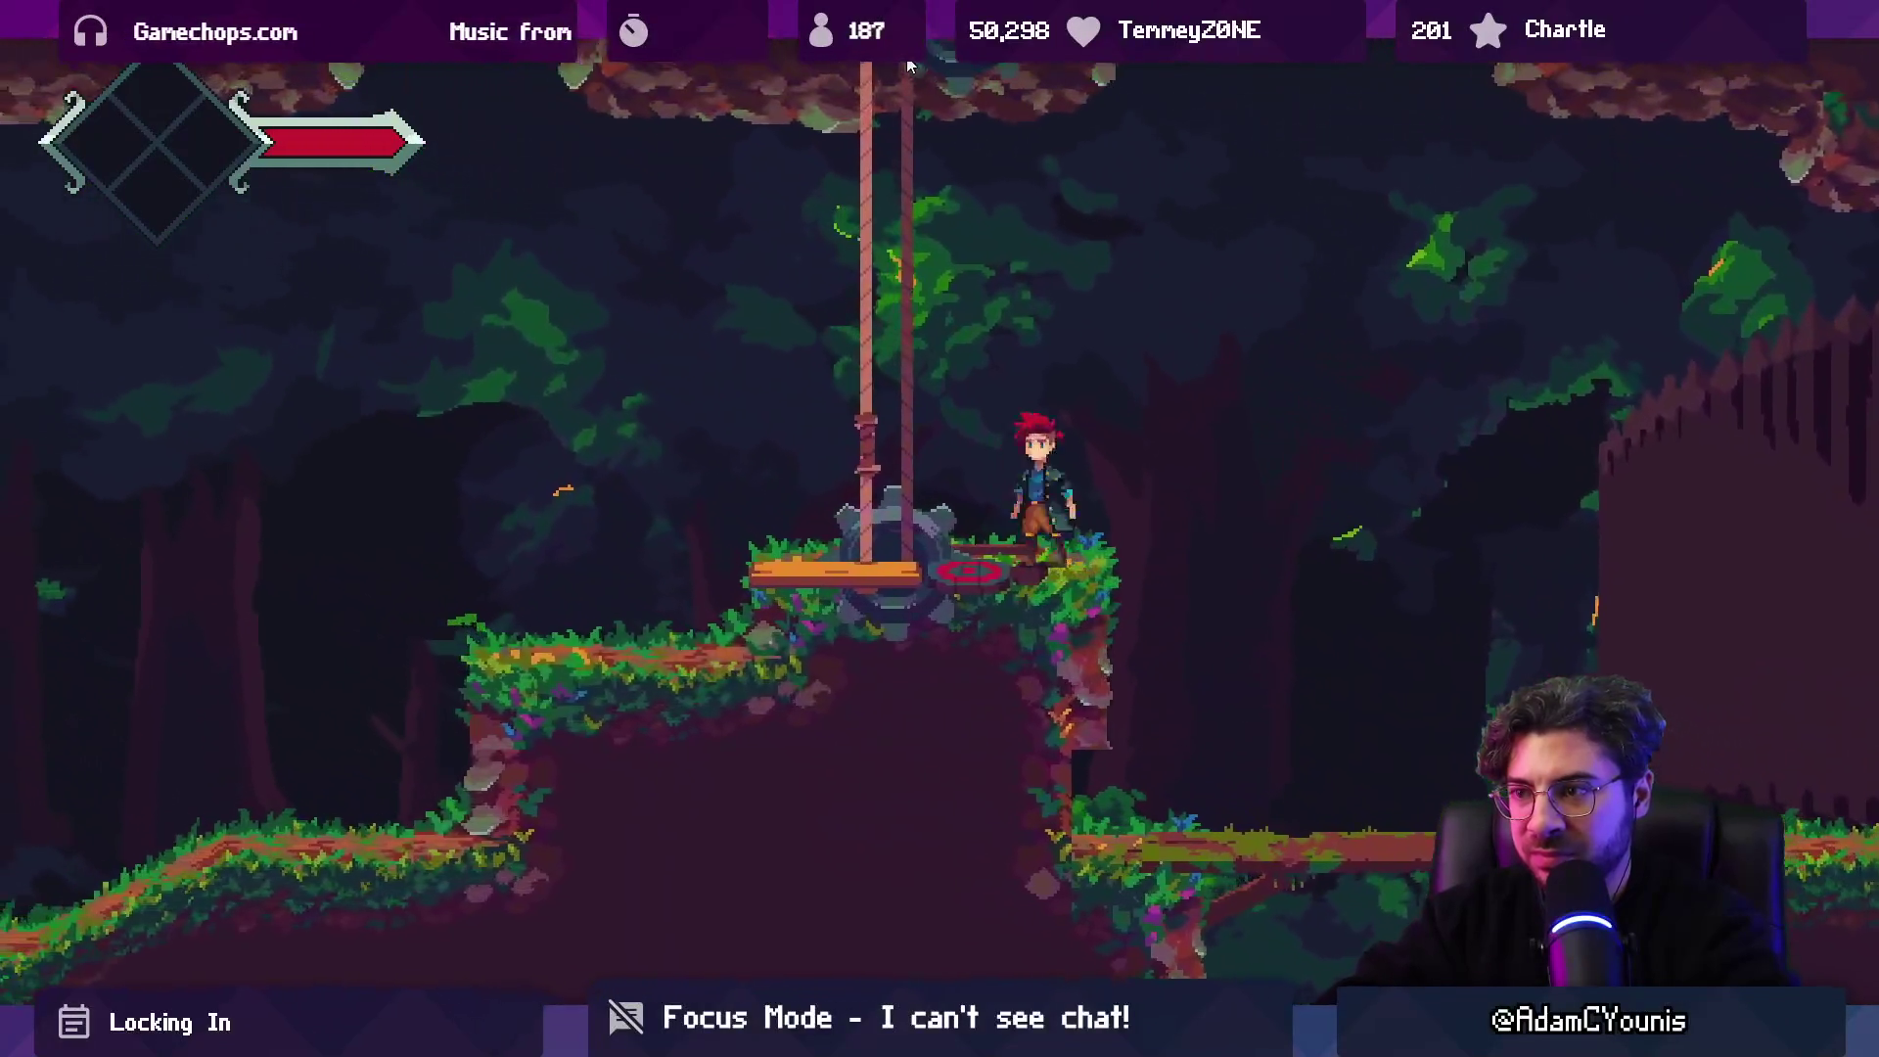
key(Left)
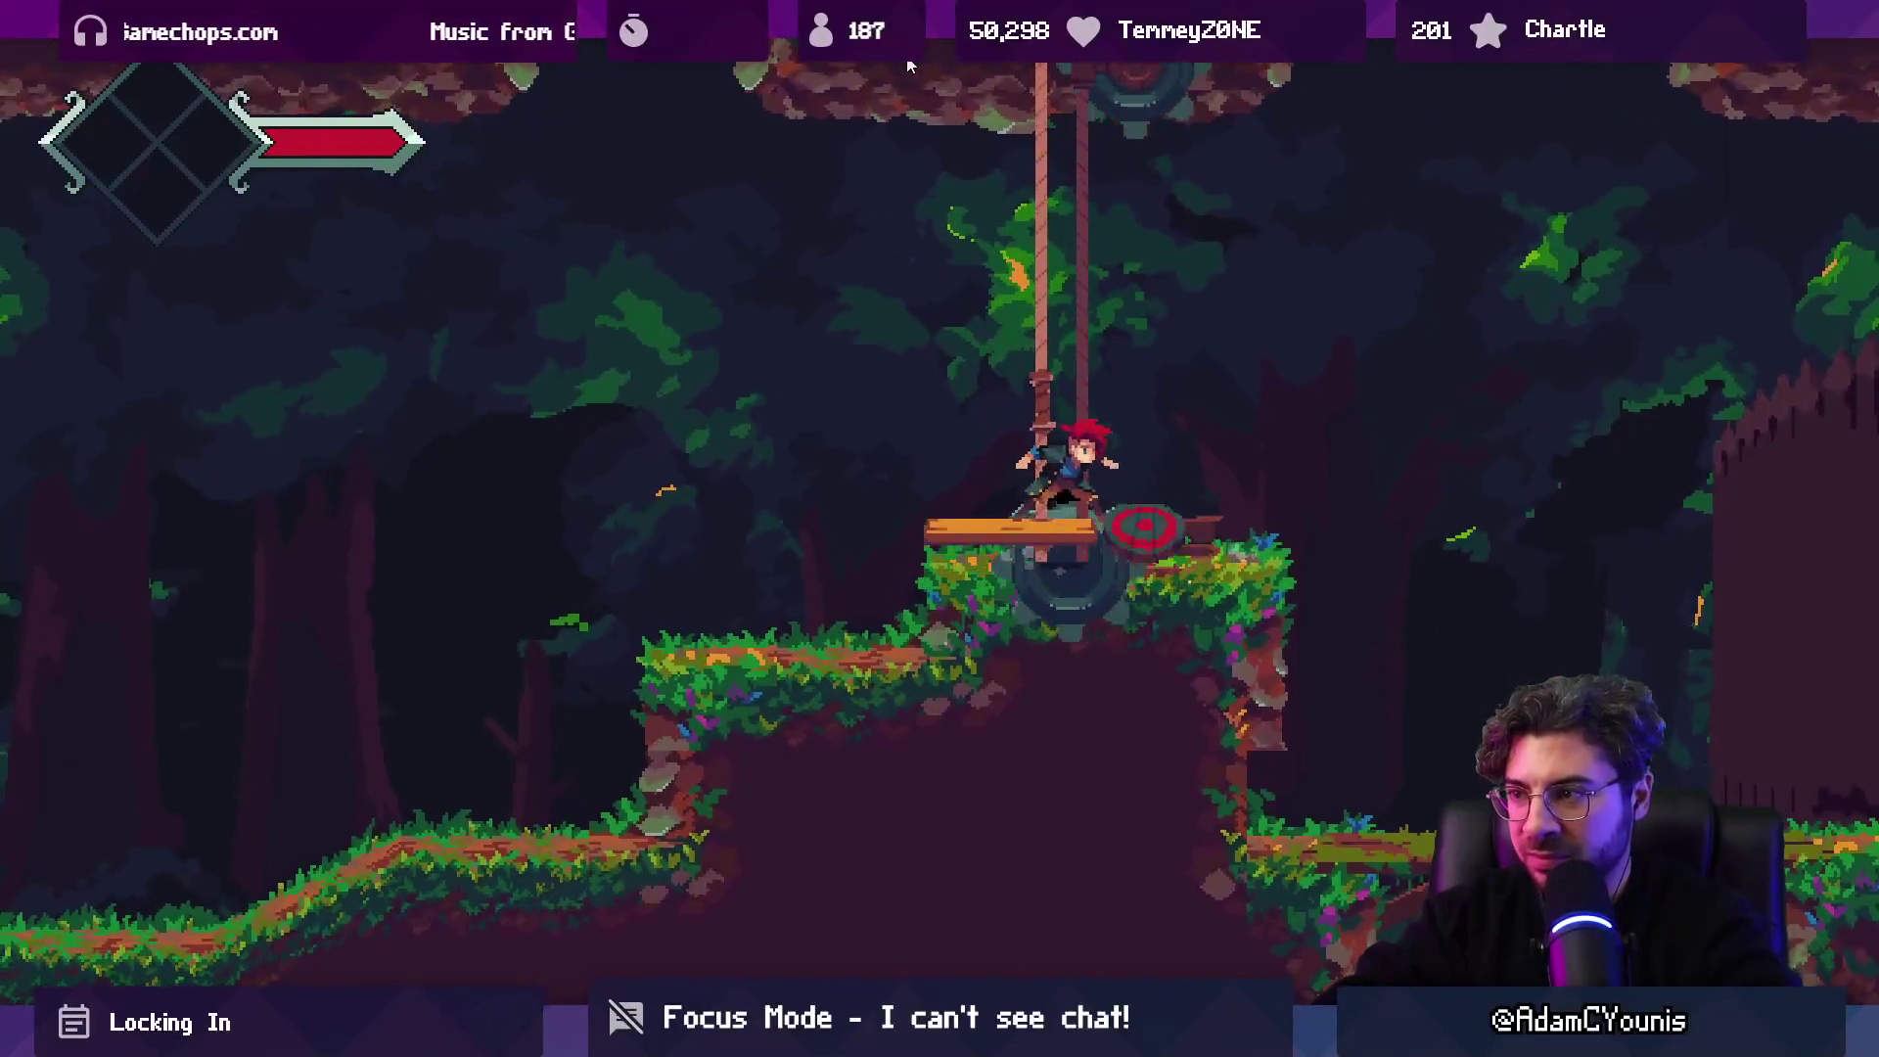
key(space)
Climb the cave pillars to the upper ledge and run left to cling to the big tree.
key(Right)
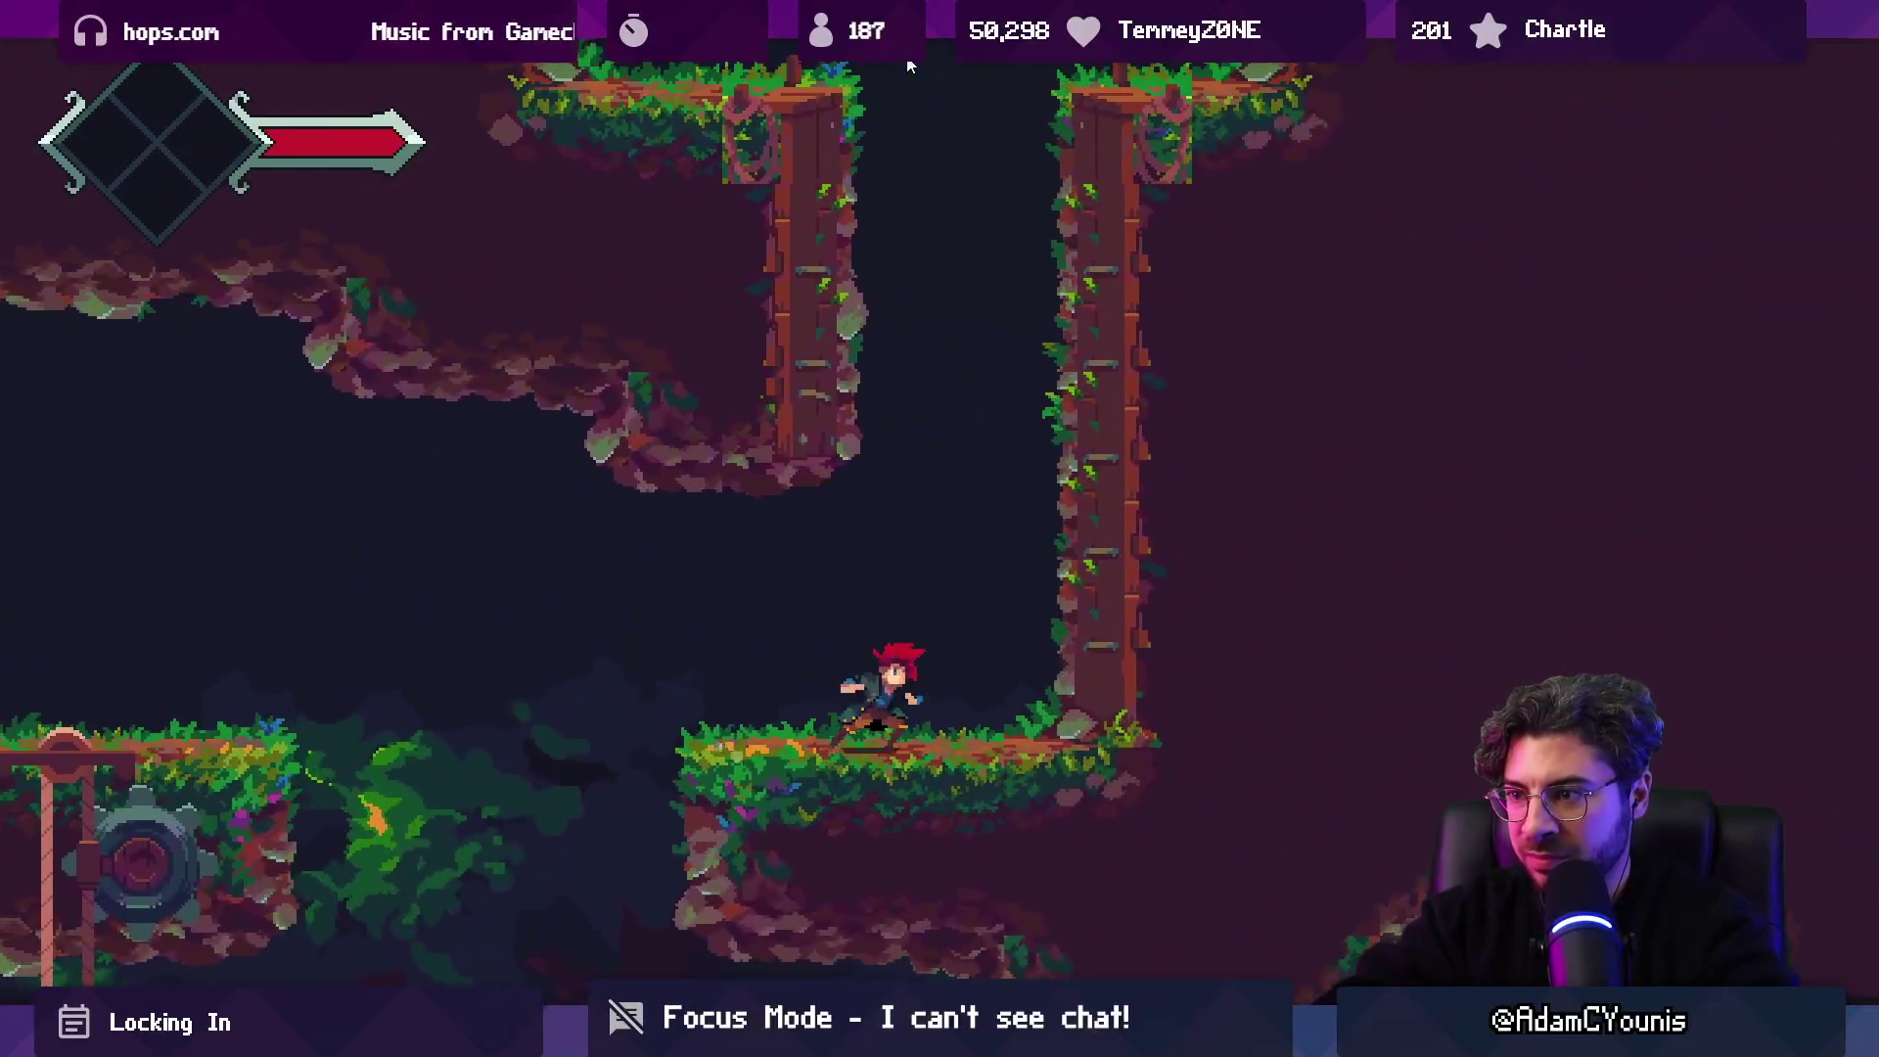
key(space)
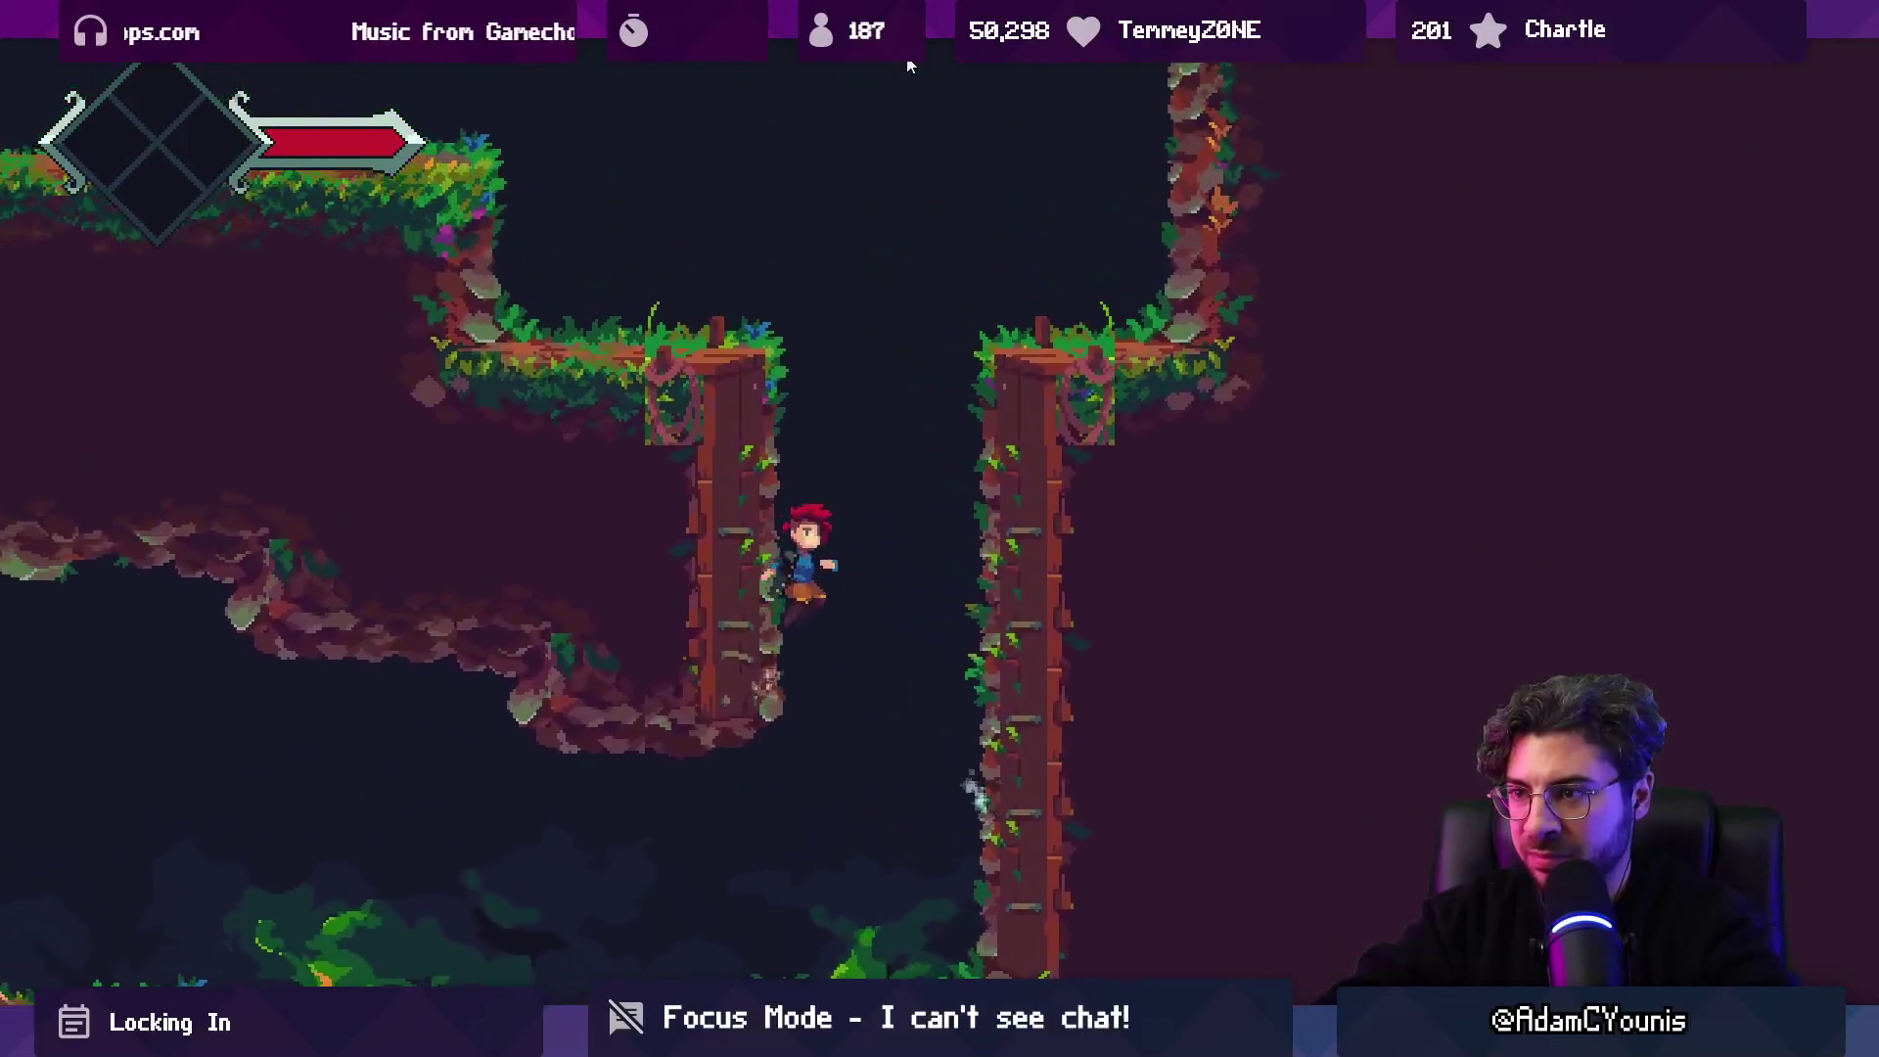
key(Right)
key(space)
key(Left)
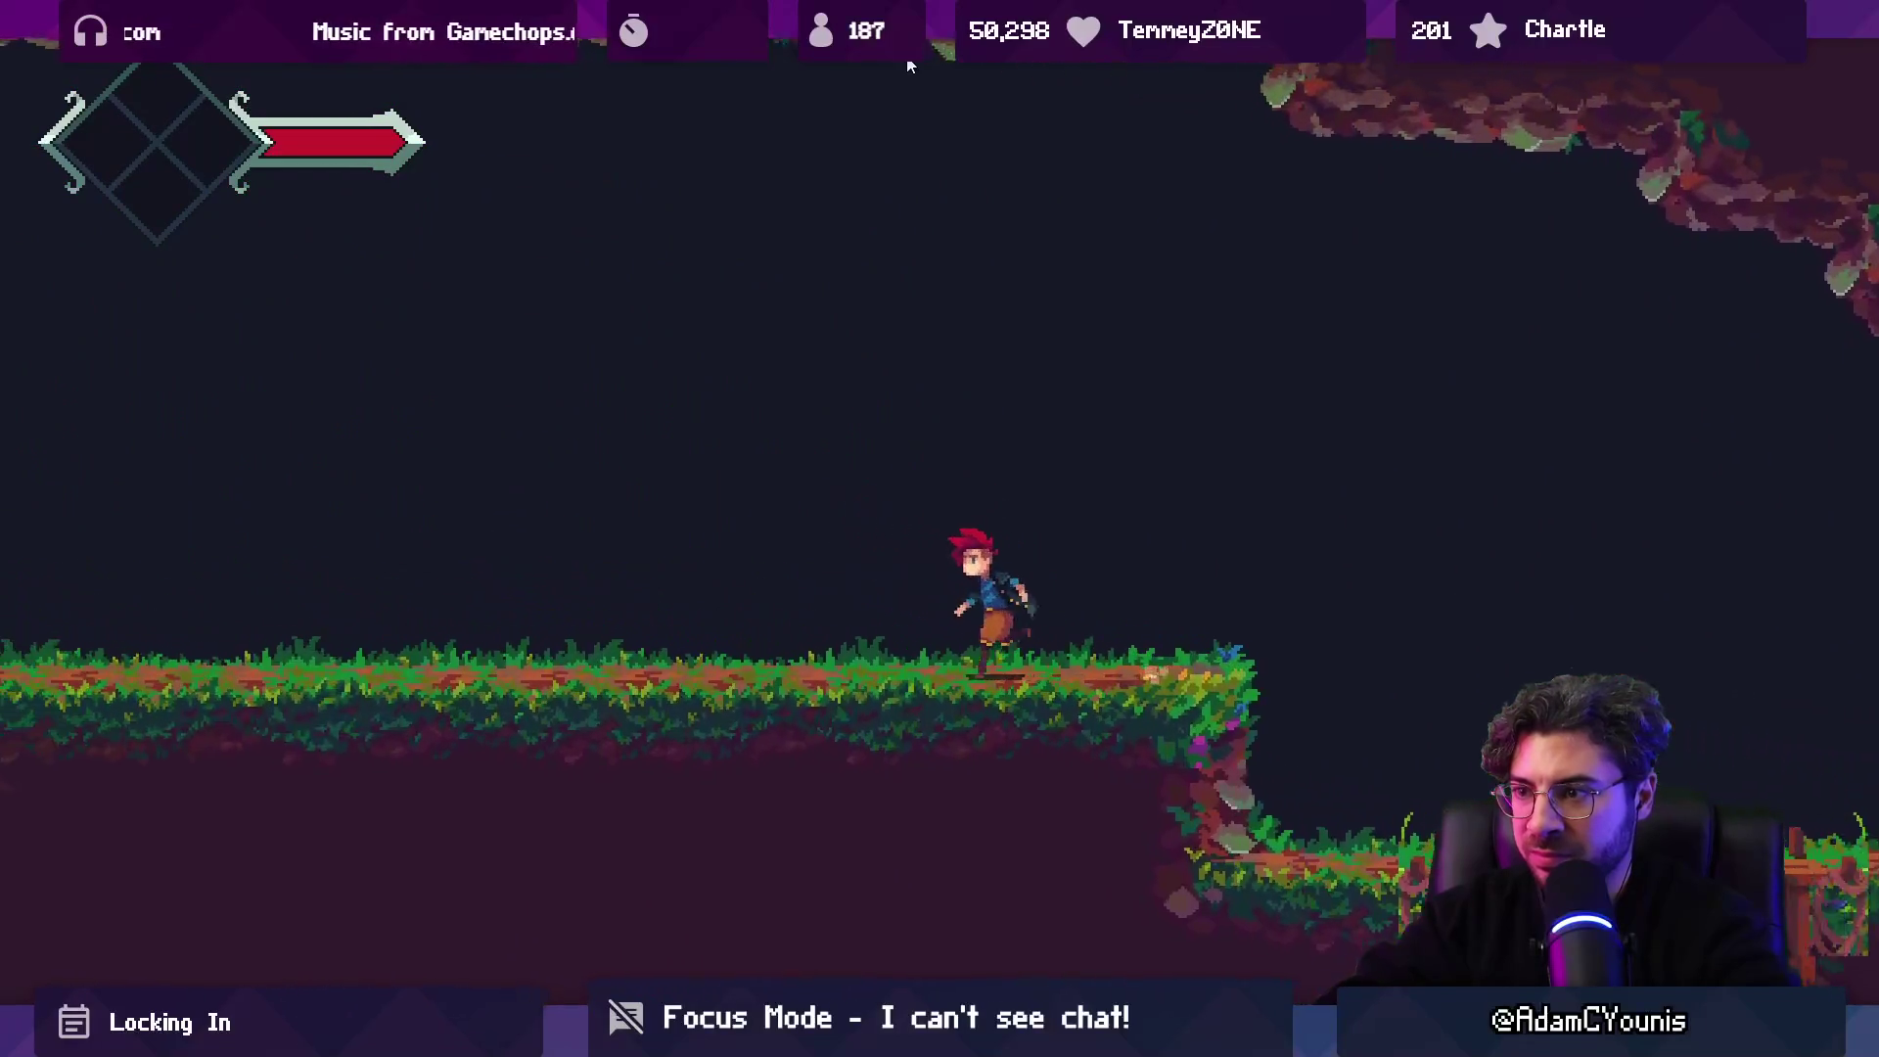
key(Left)
key(space)
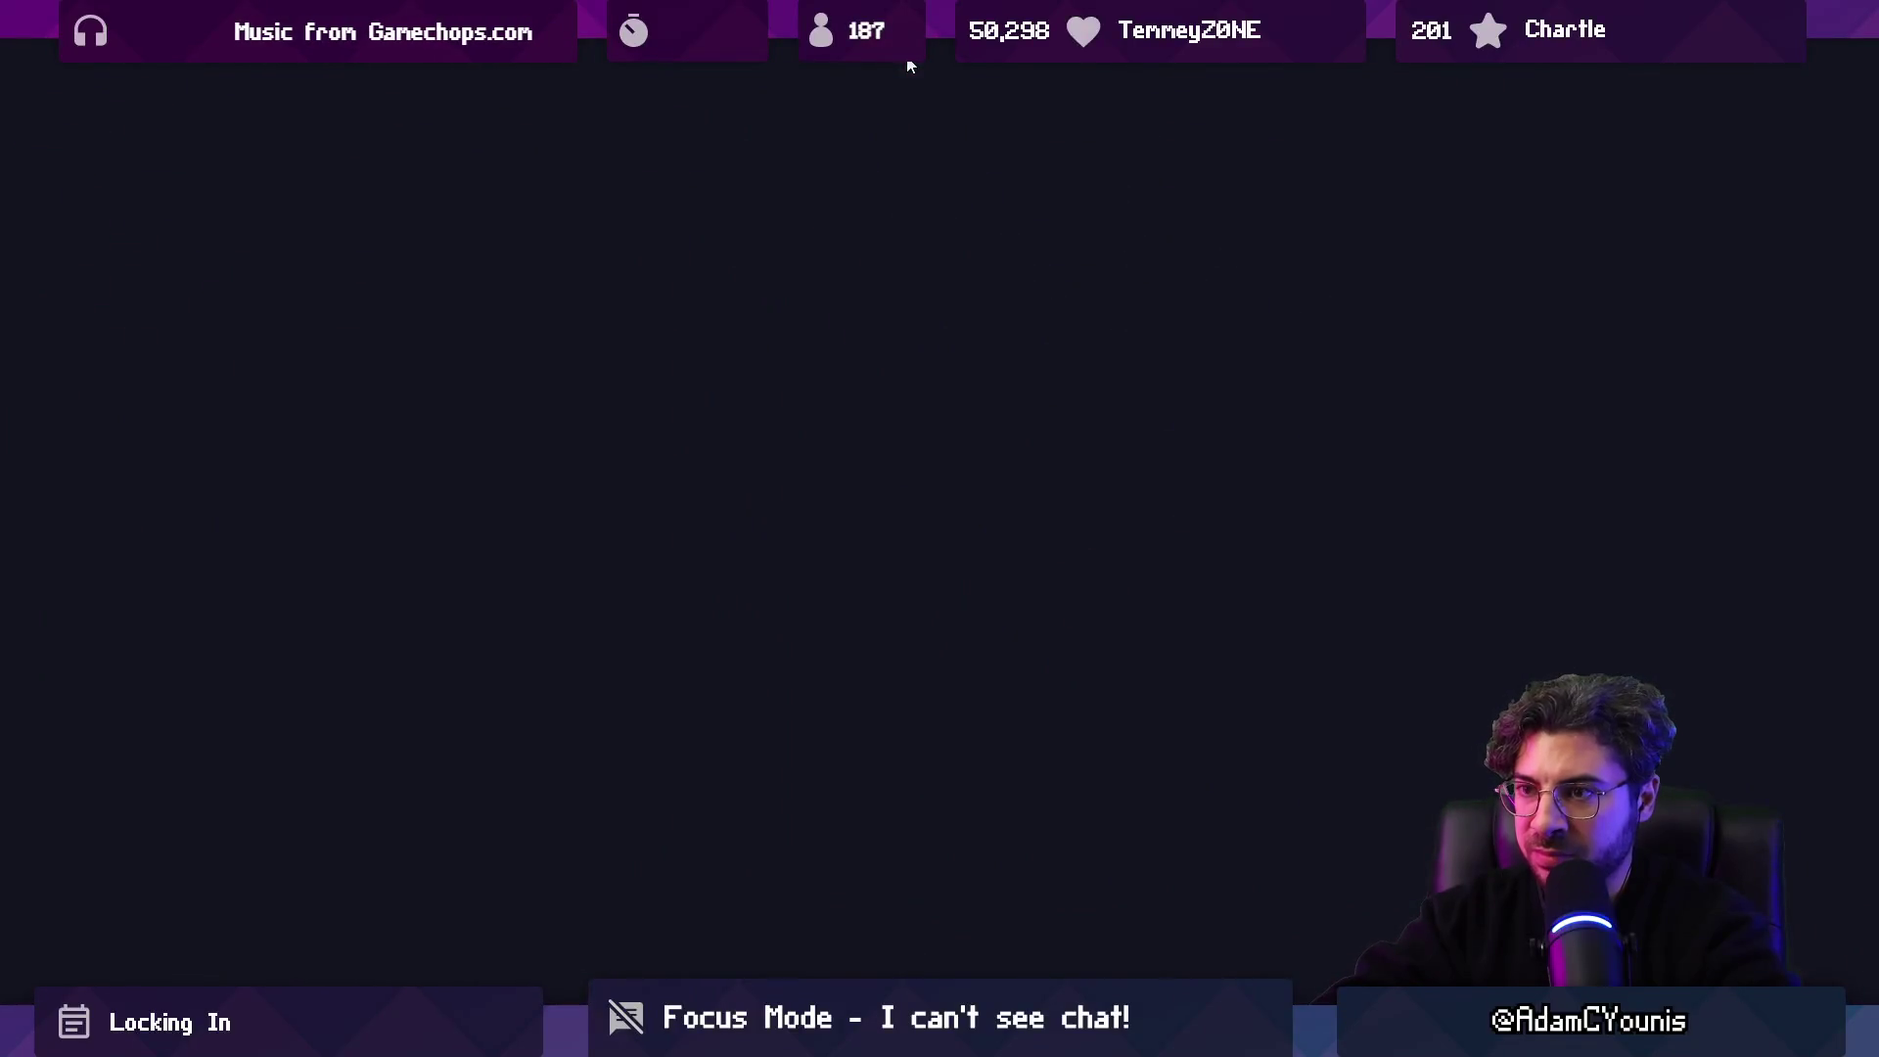
Cross the cave to the bridge and slash the creature there with the sword.
key(Left)
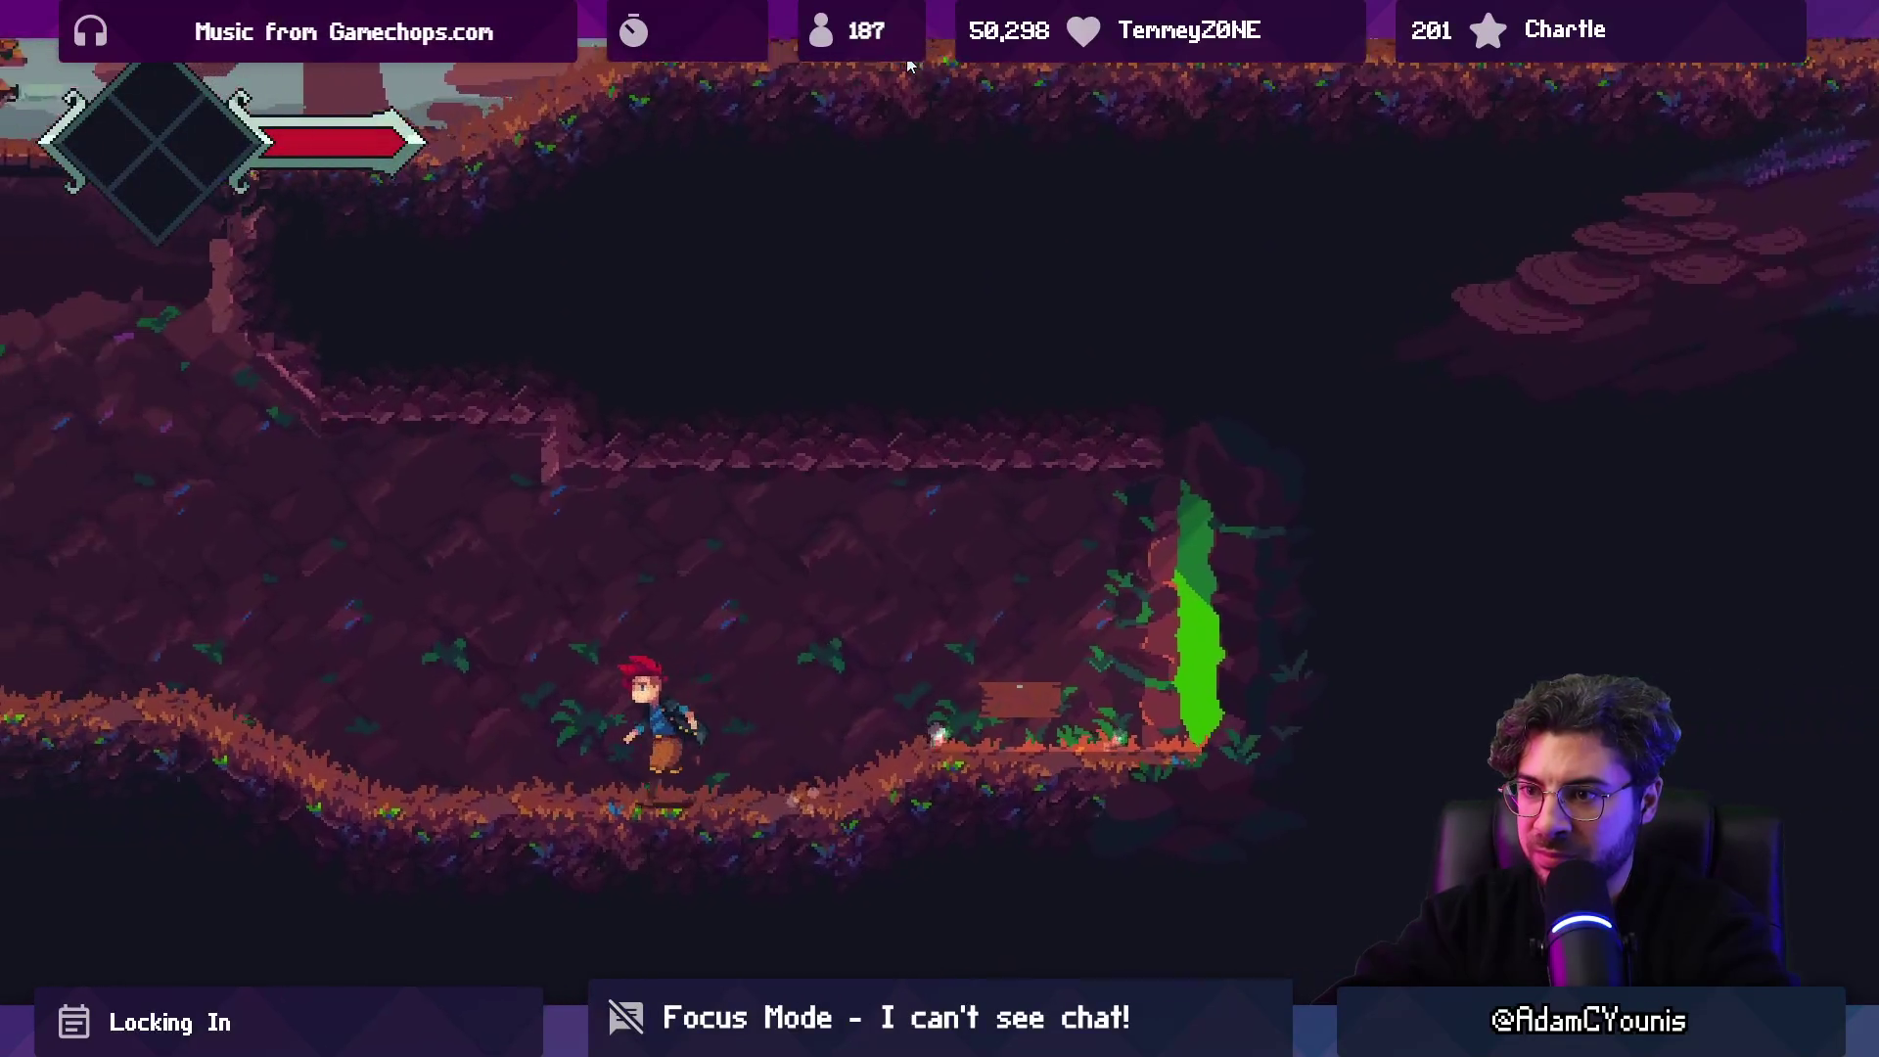
key(Right)
key(space)
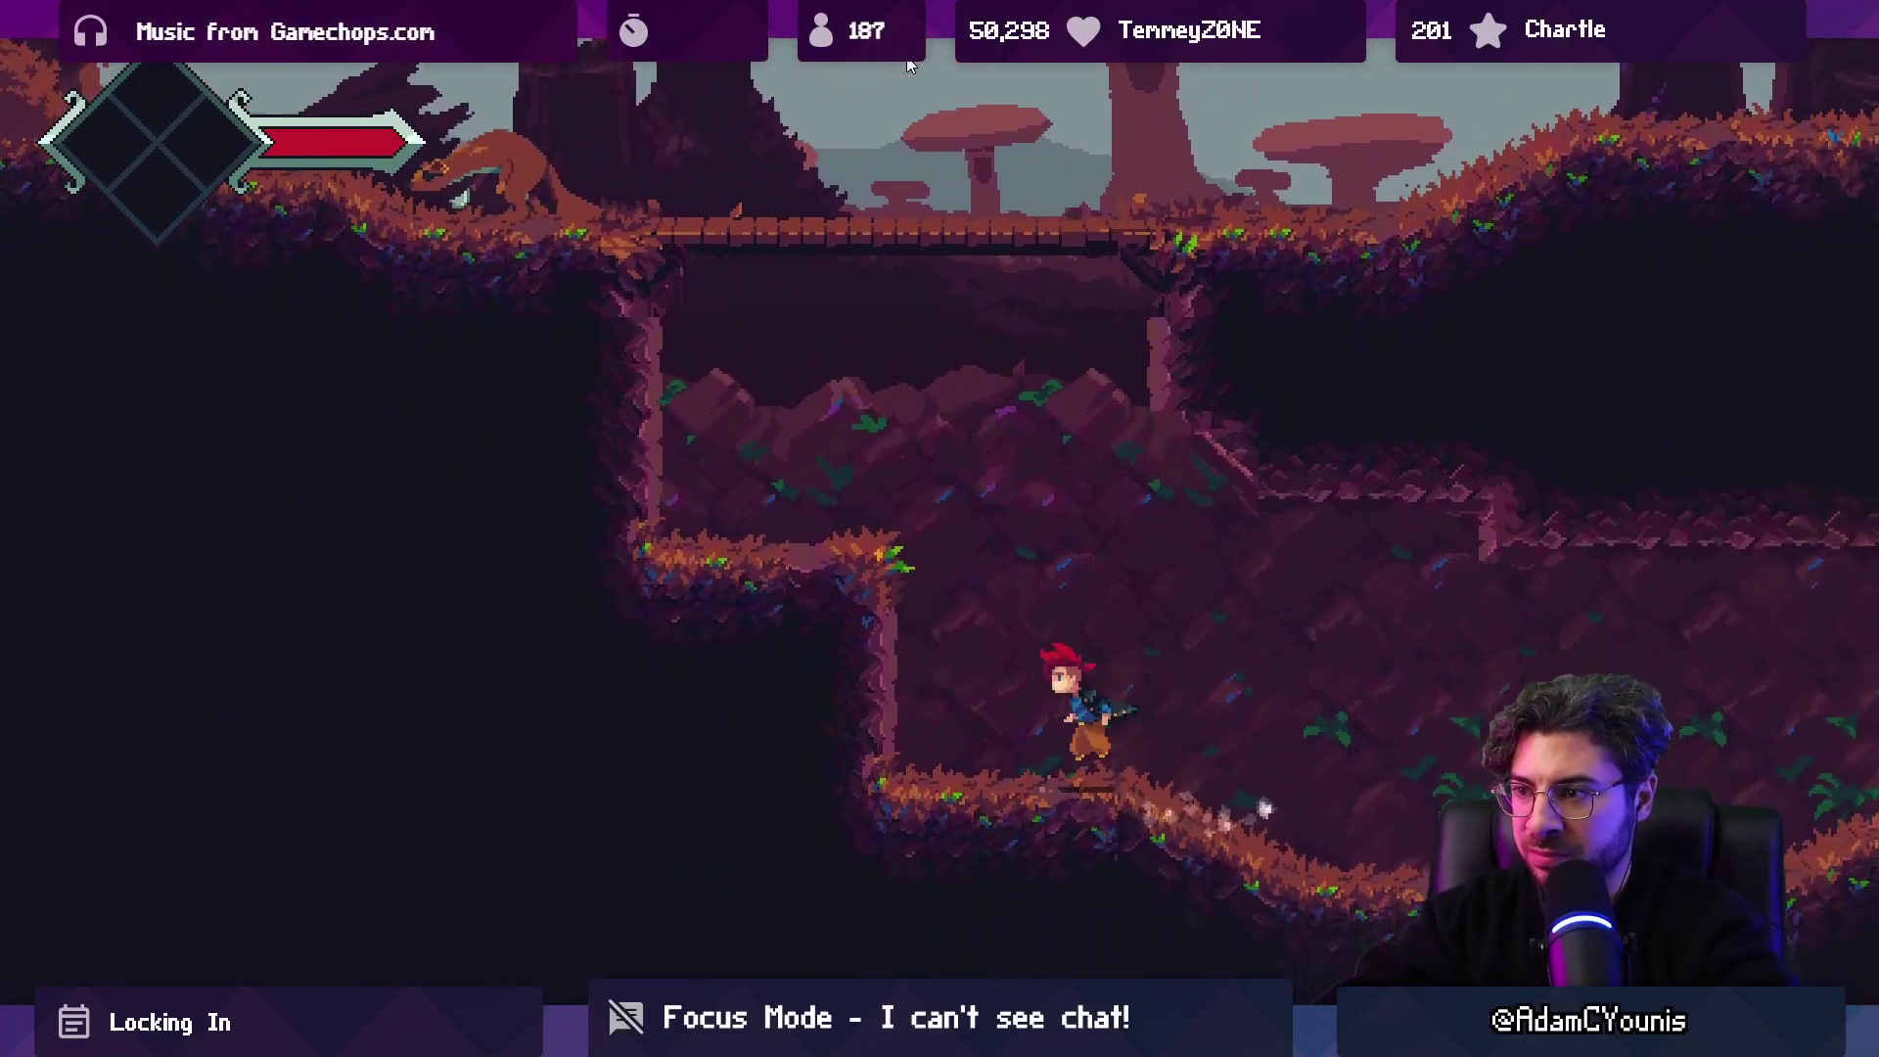
key(space)
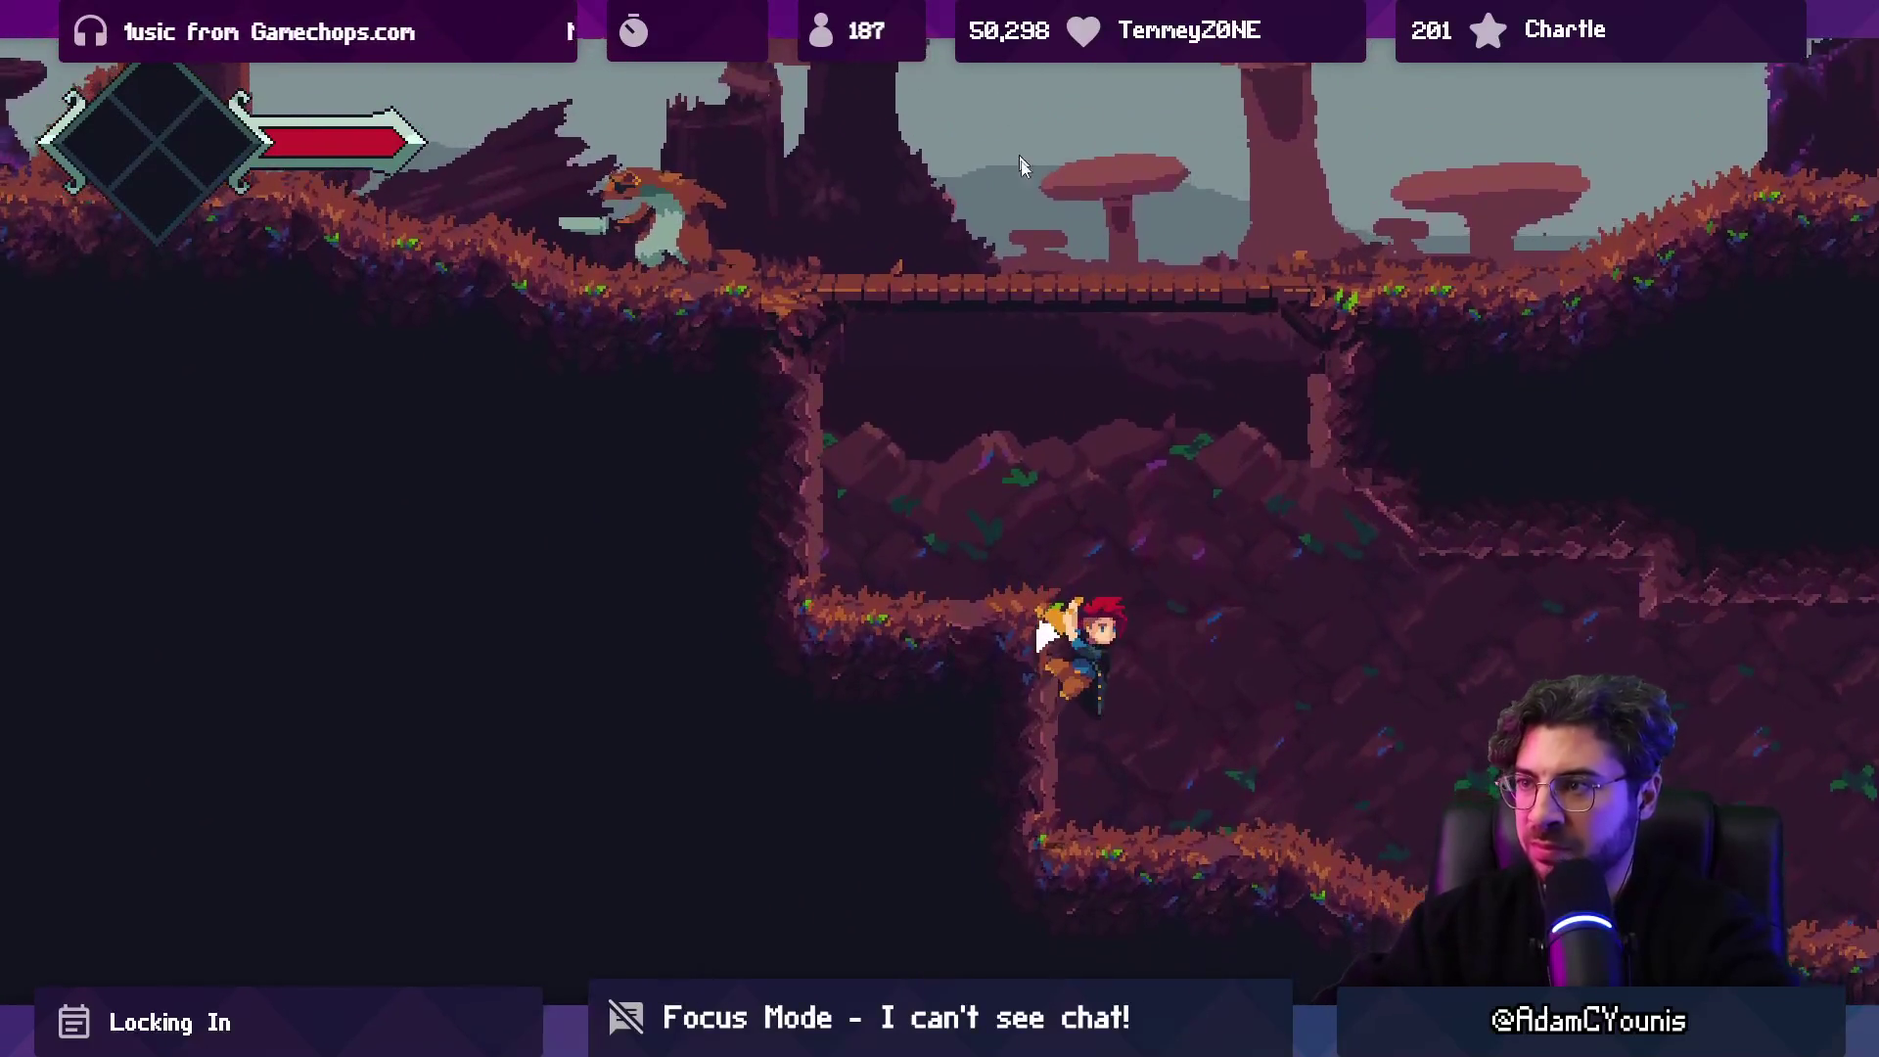
key(x)
key(Left)
key(x)
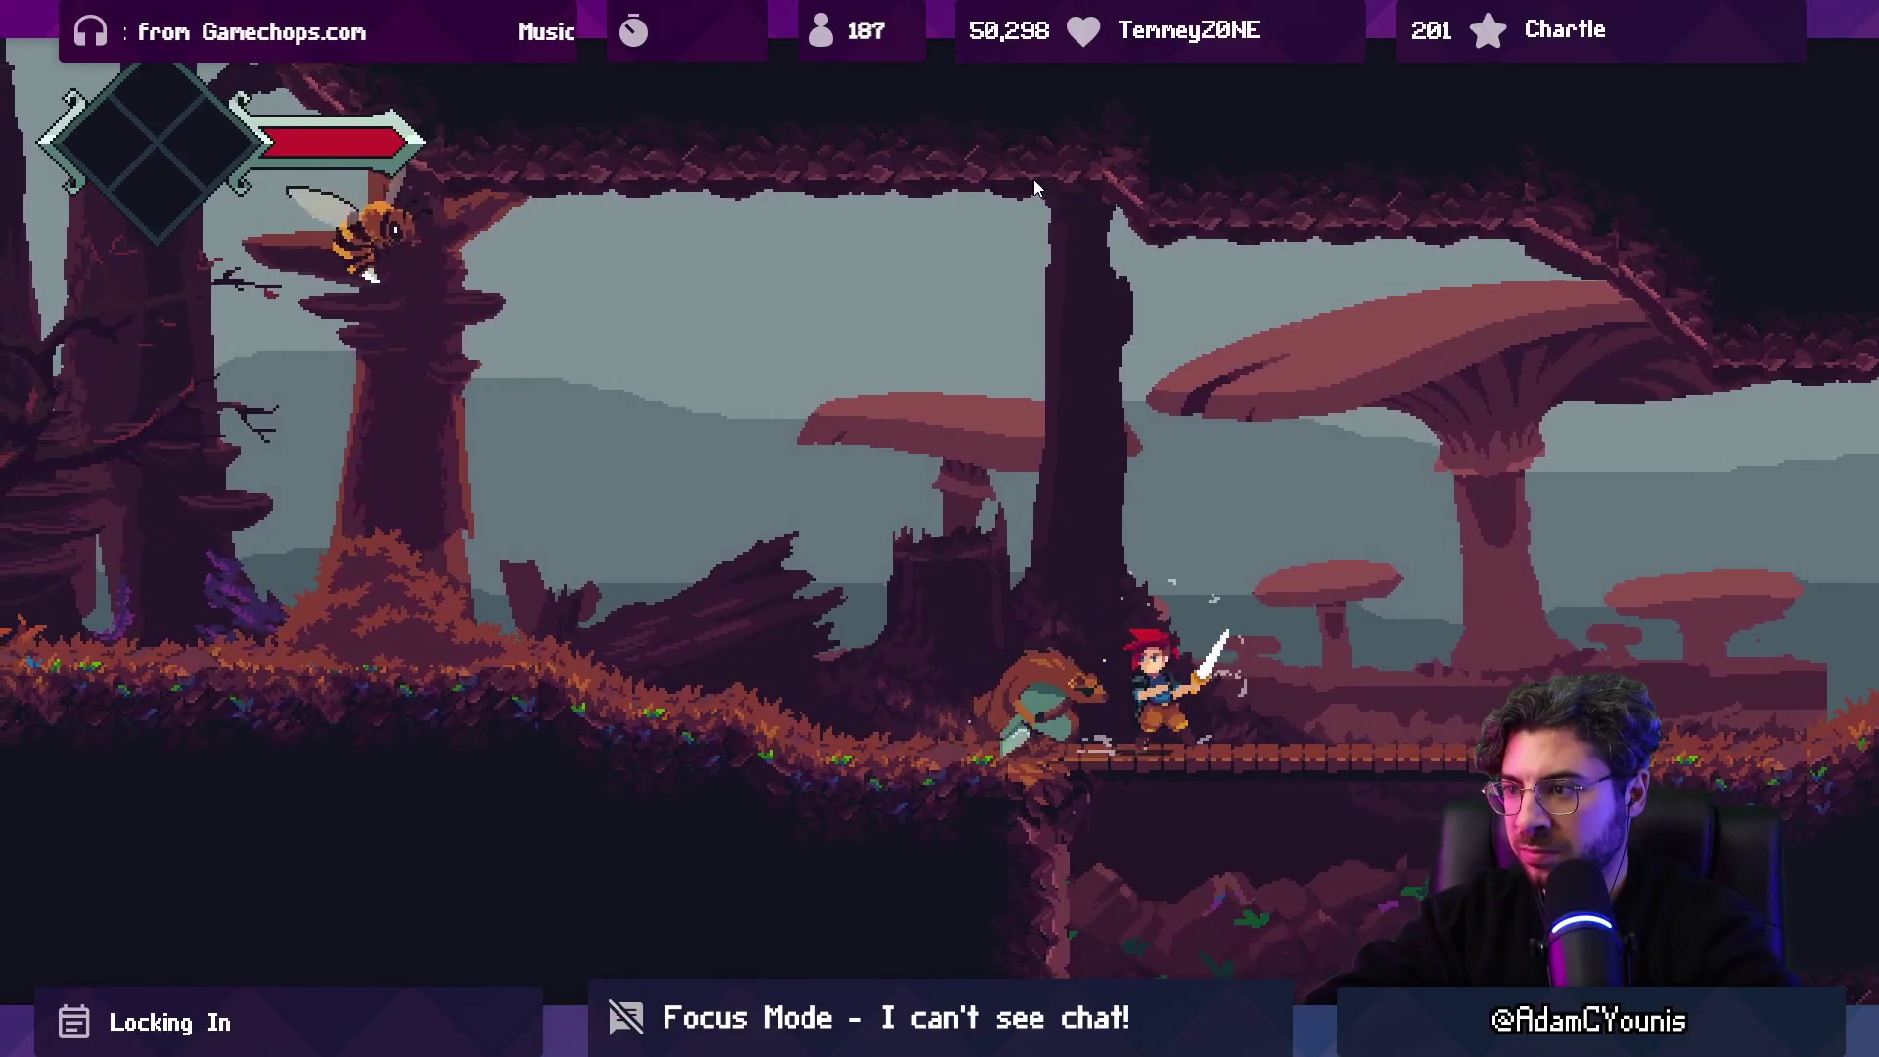
key(x)
key(x)
key(Left)
key(space)
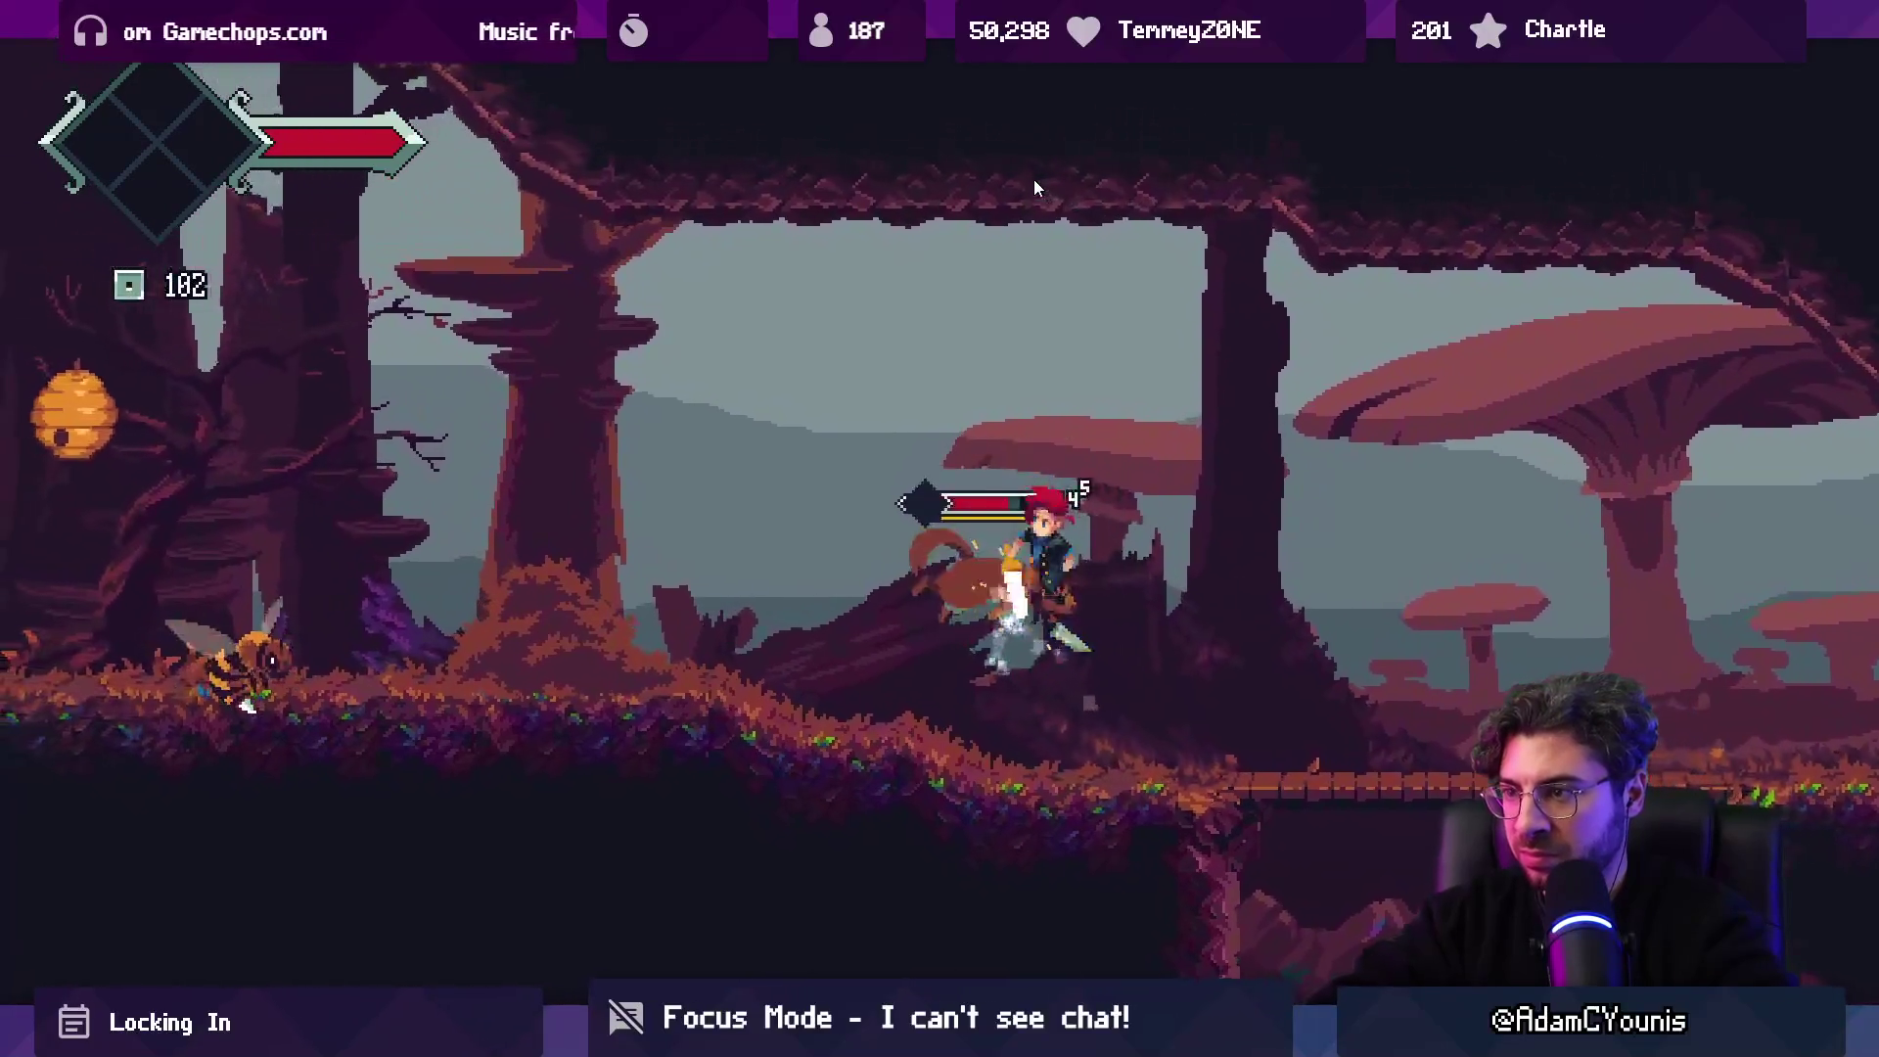
key(x)
key(x)
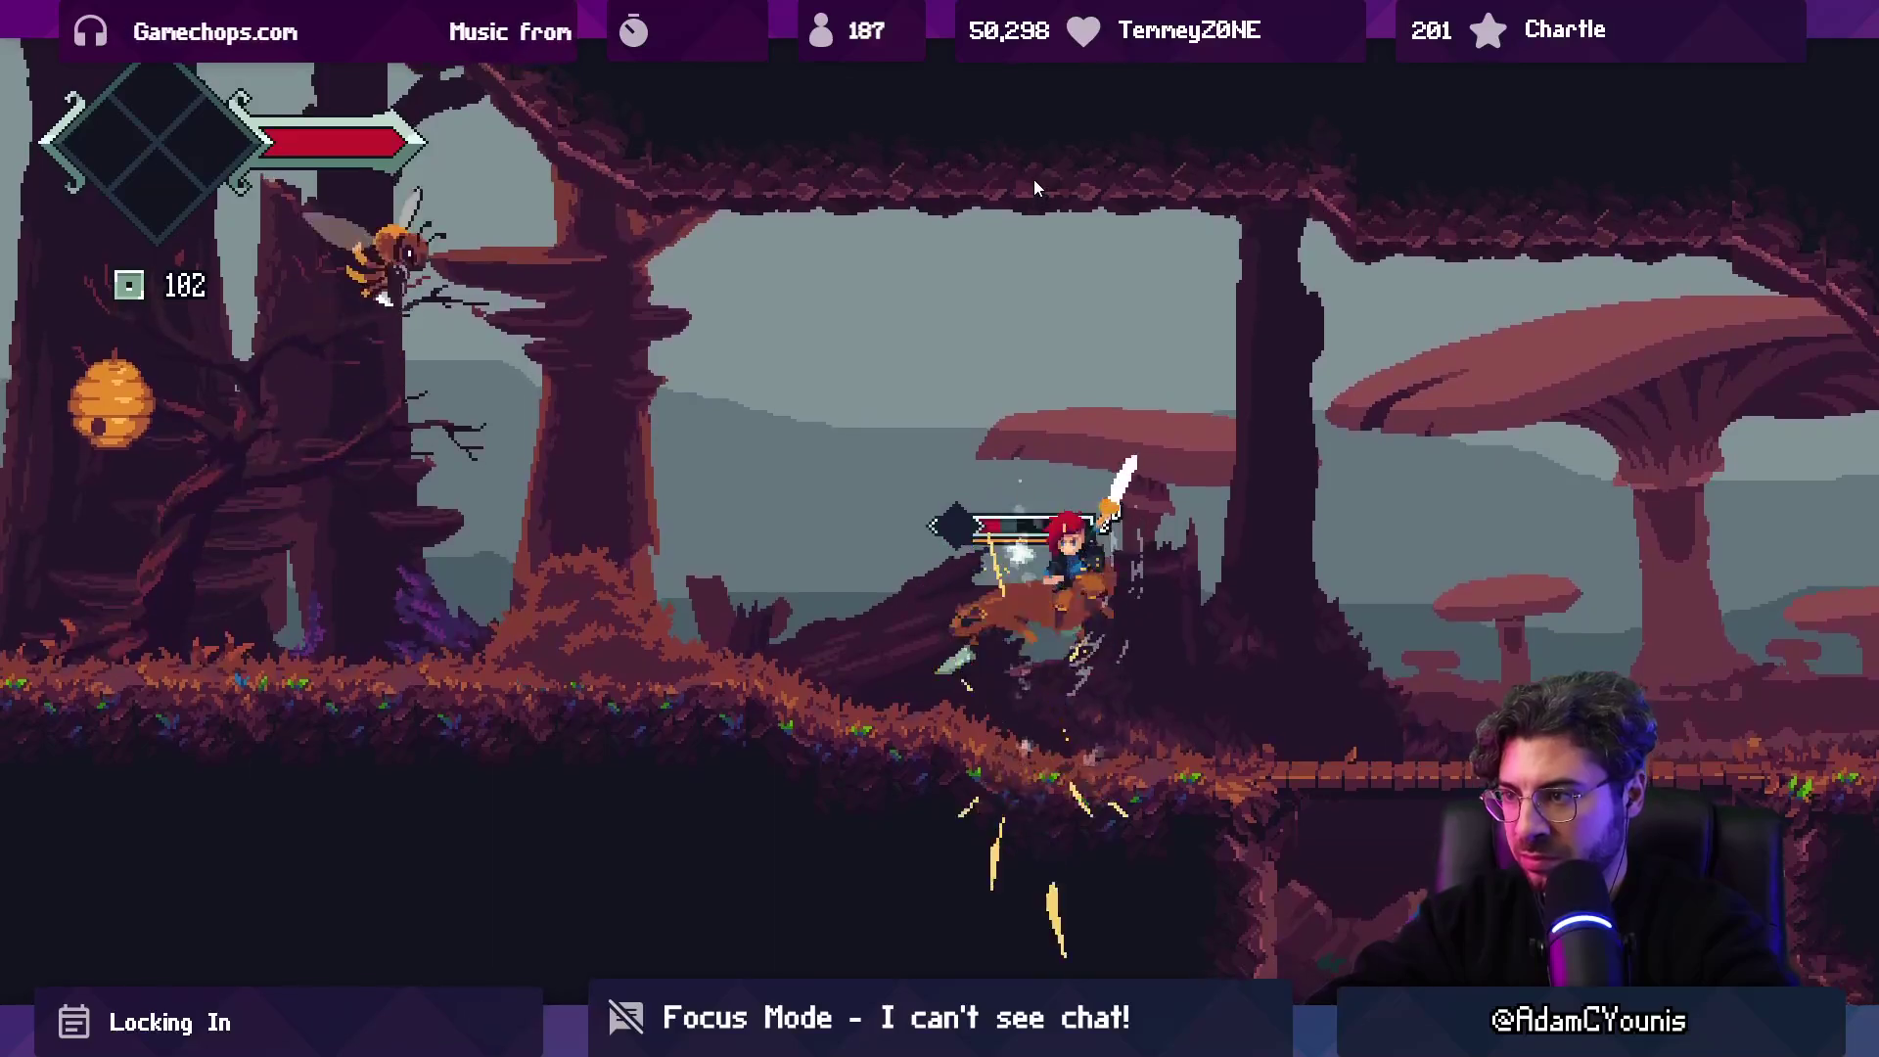
Fight the bees and knock down the hanging beehive.
key(x)
key(Left)
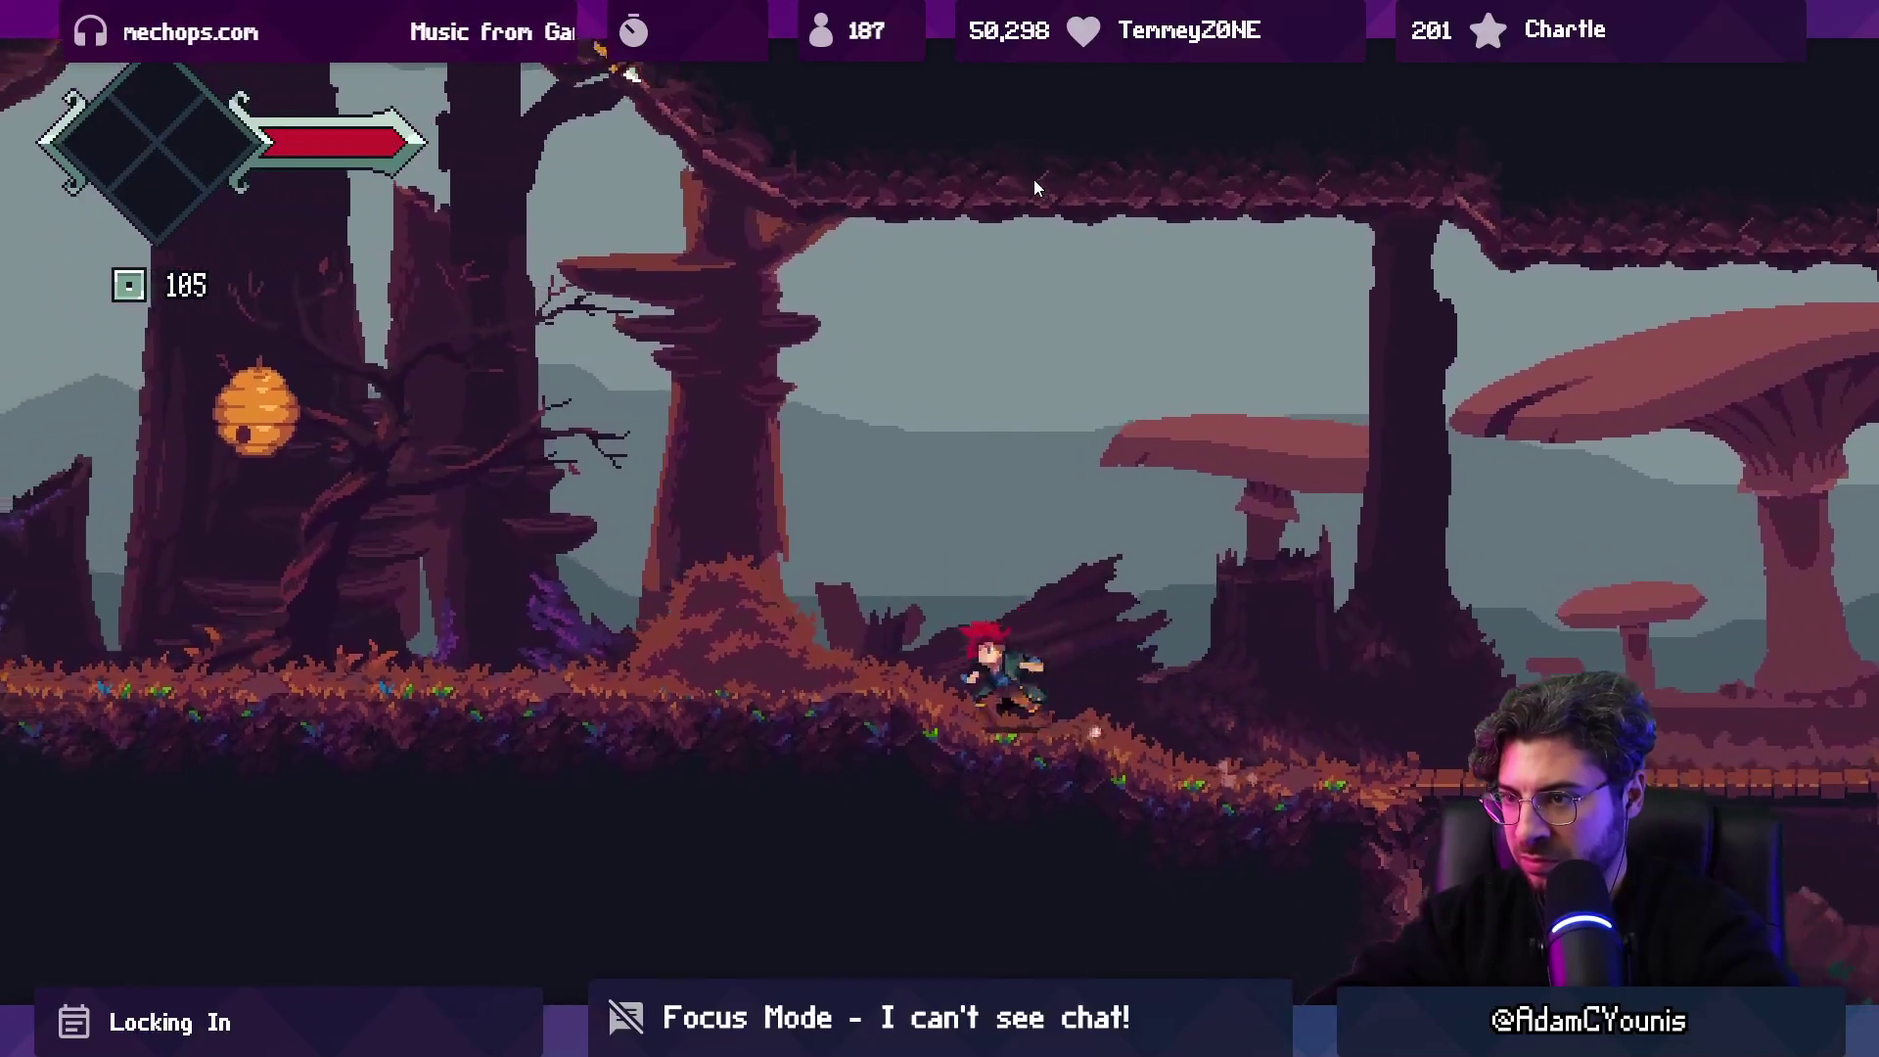
key(x)
key(Left)
key(x)
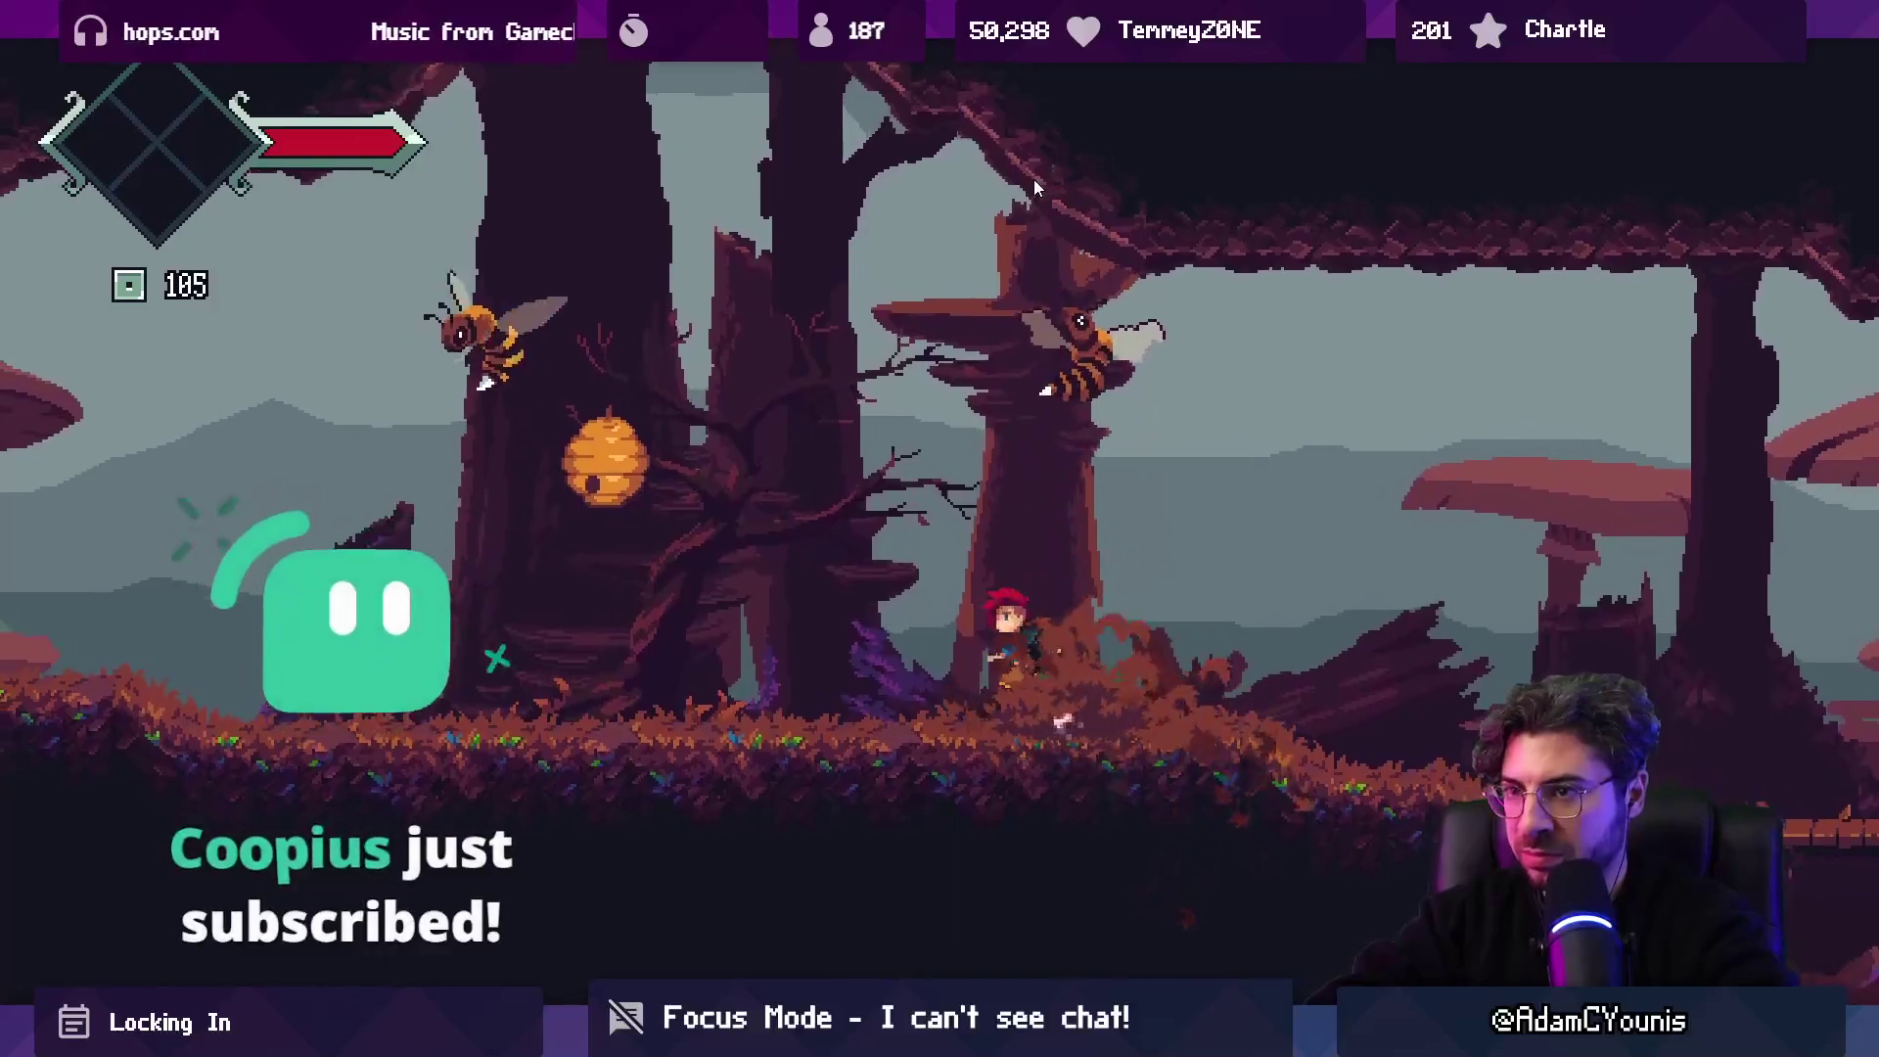
key(Left)
key(x)
key(Right)
key(x)
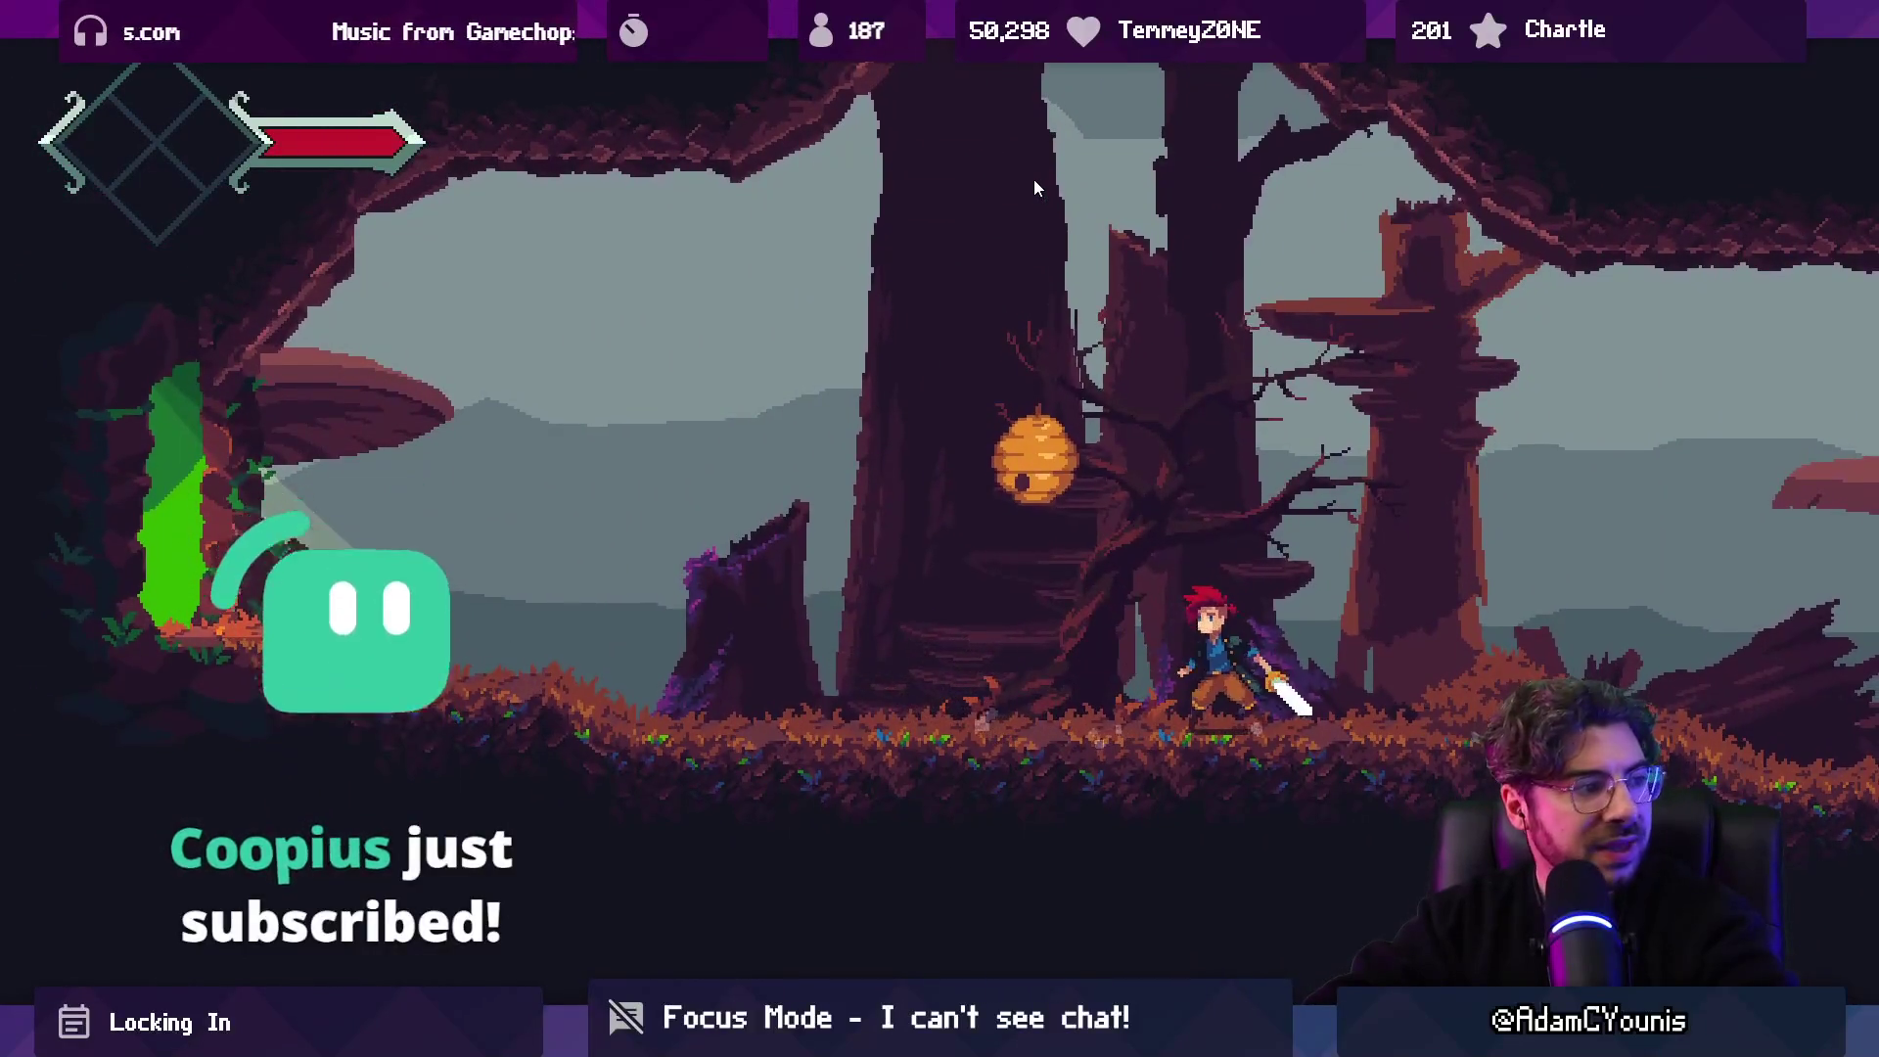
key(z)
key(x)
key(Right)
key(x)
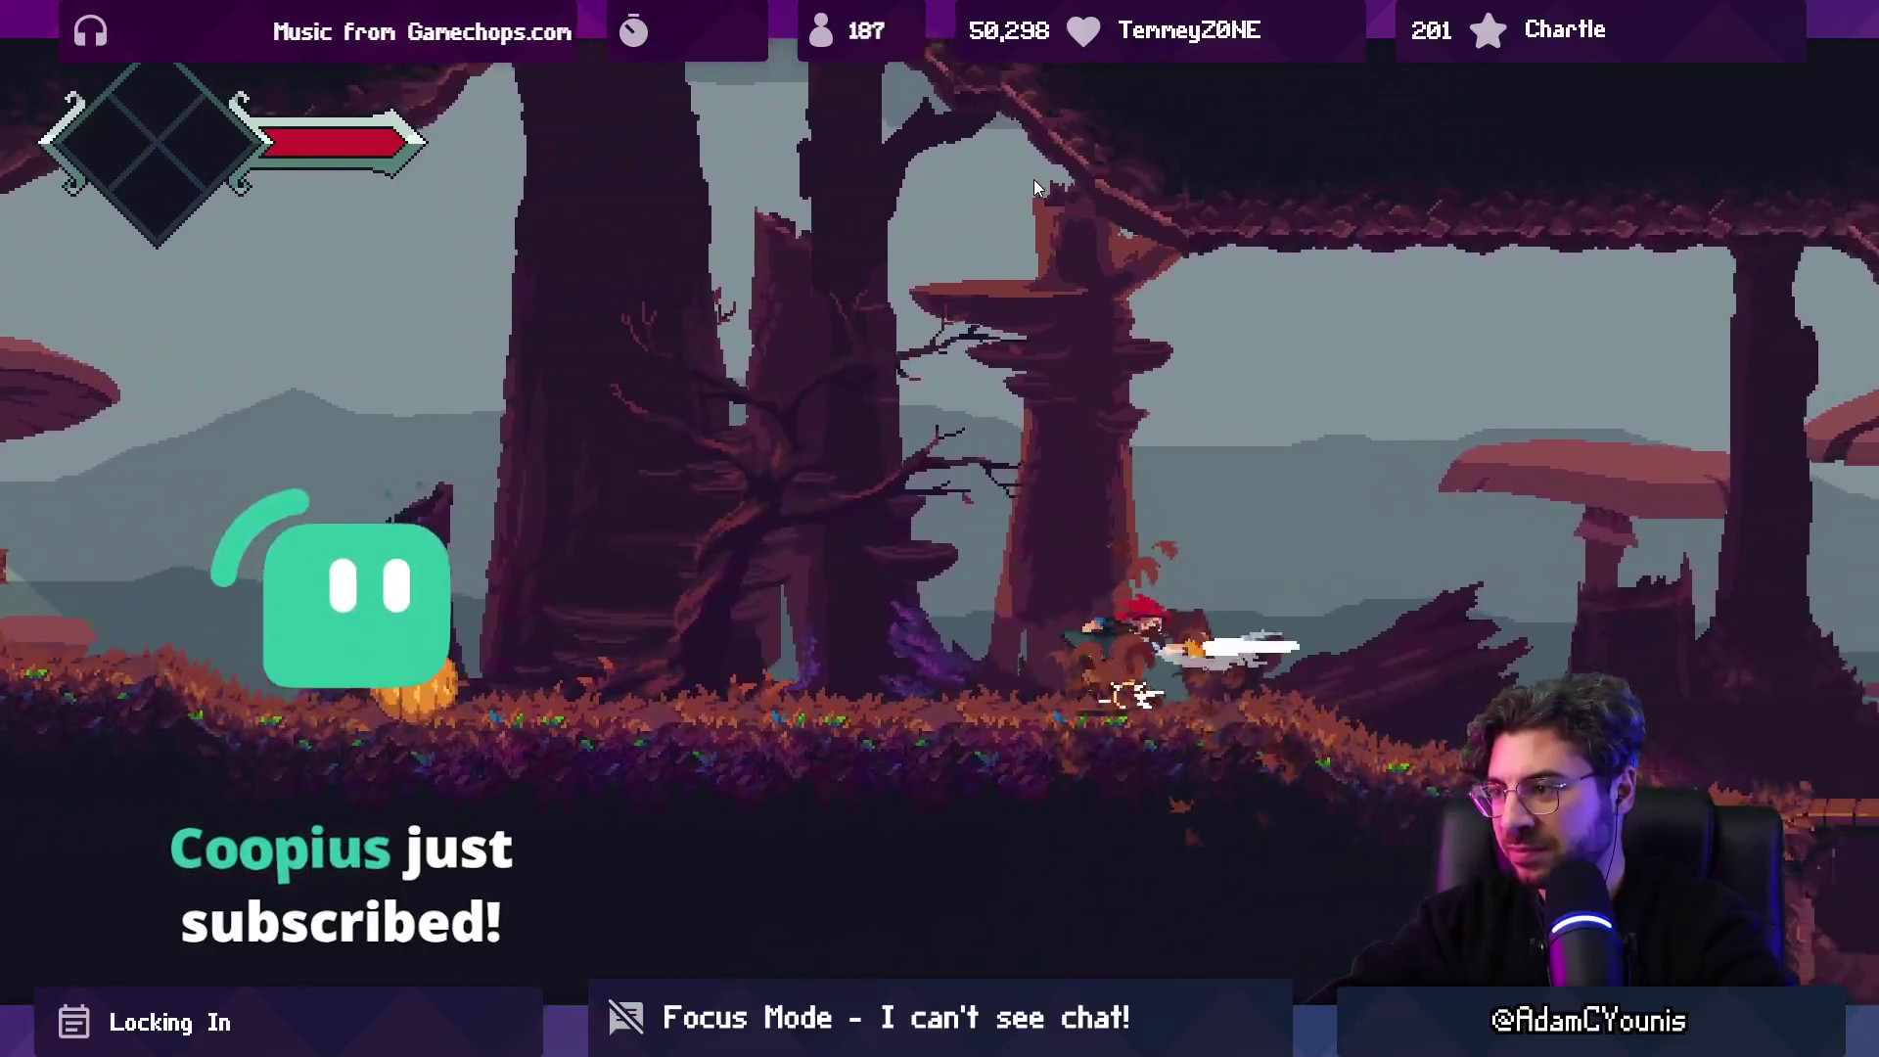
Run through the mushroom forest, battle the swordsman and collect the dropped currency.
key(Right)
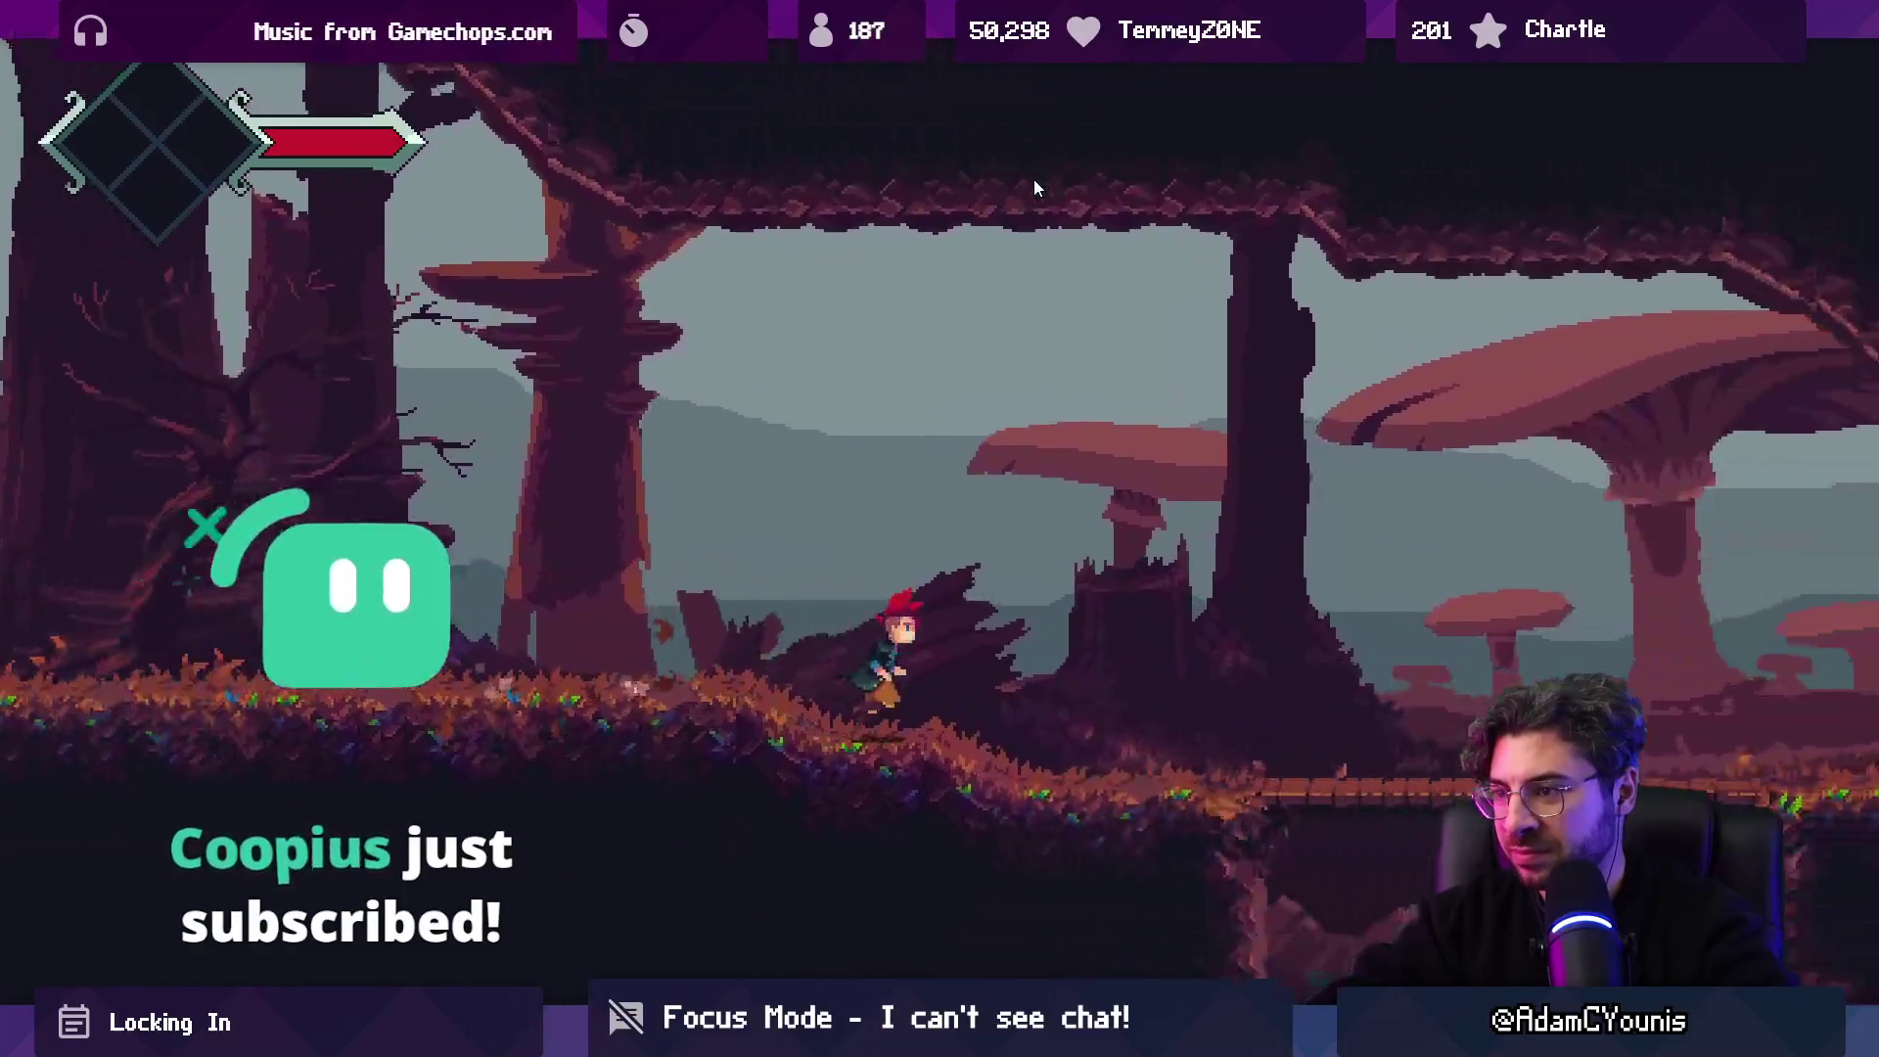
key(Right)
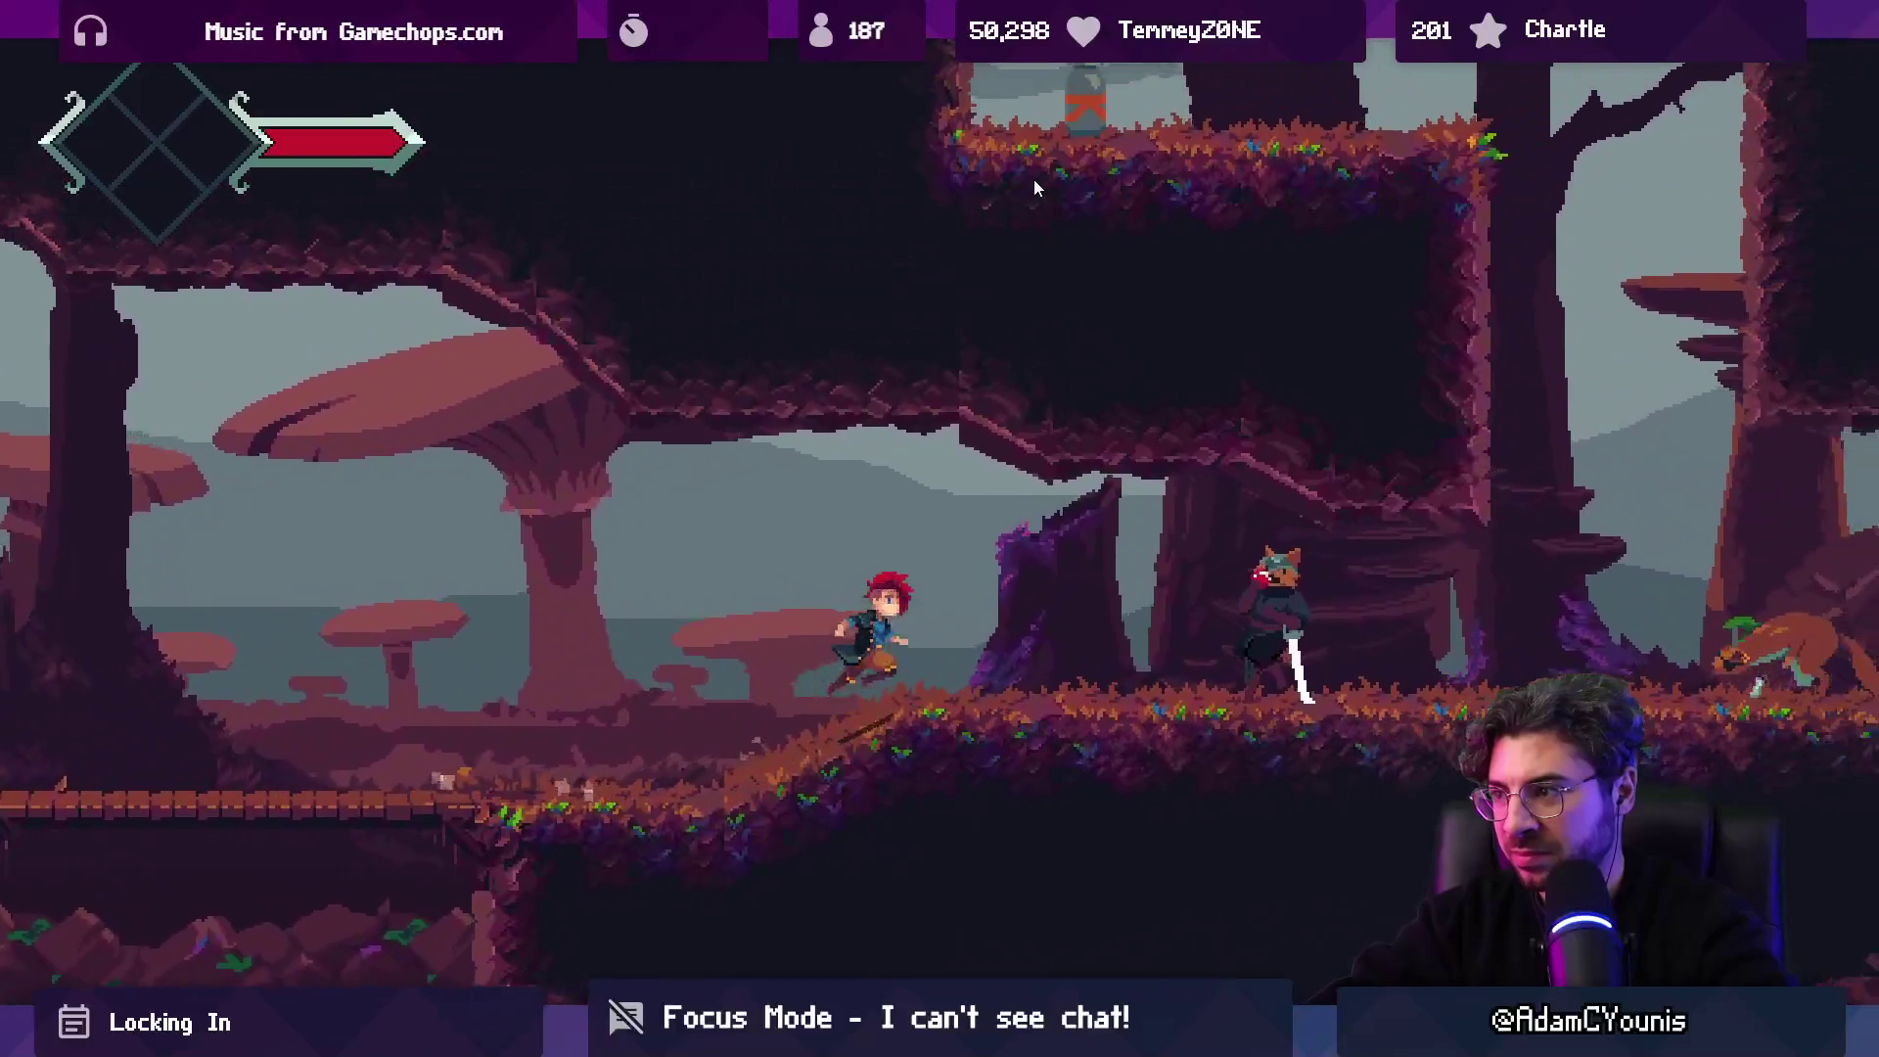
key(Right)
key(x)
key(x)
key(x)
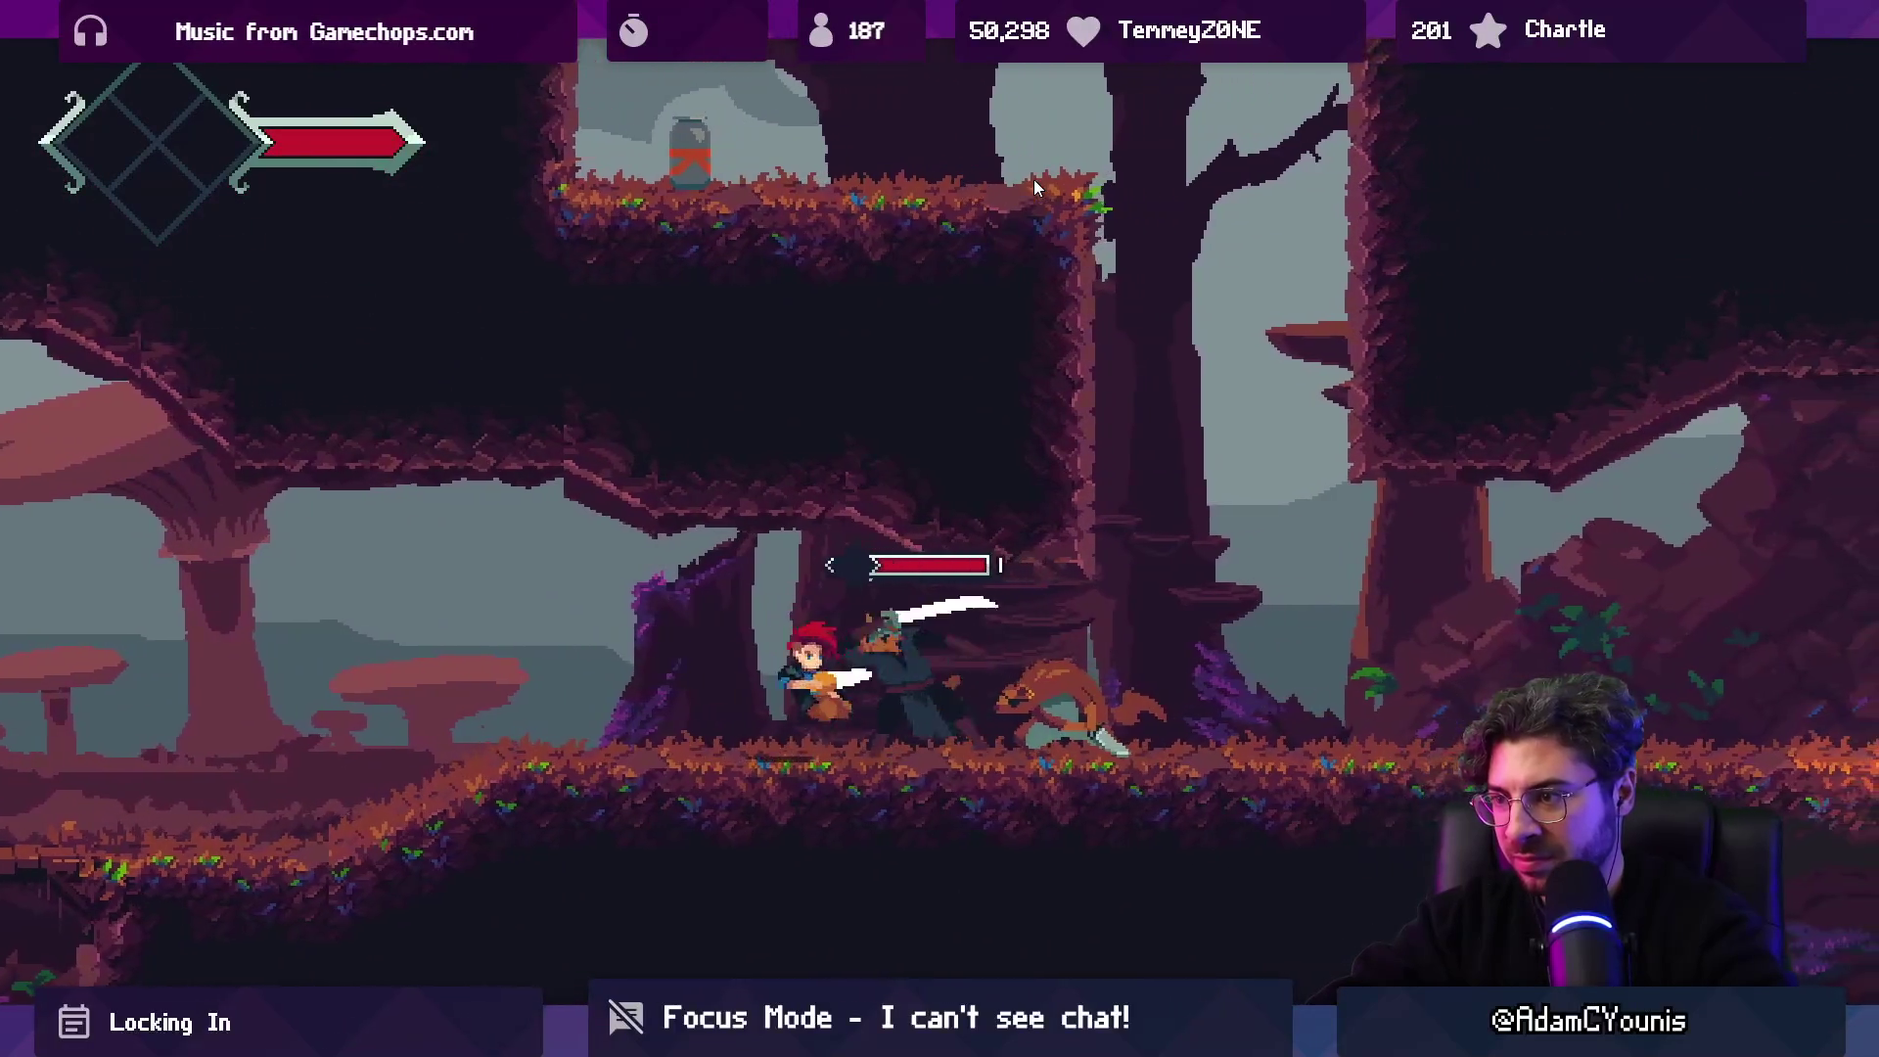
key(Left)
key(x)
key(x)
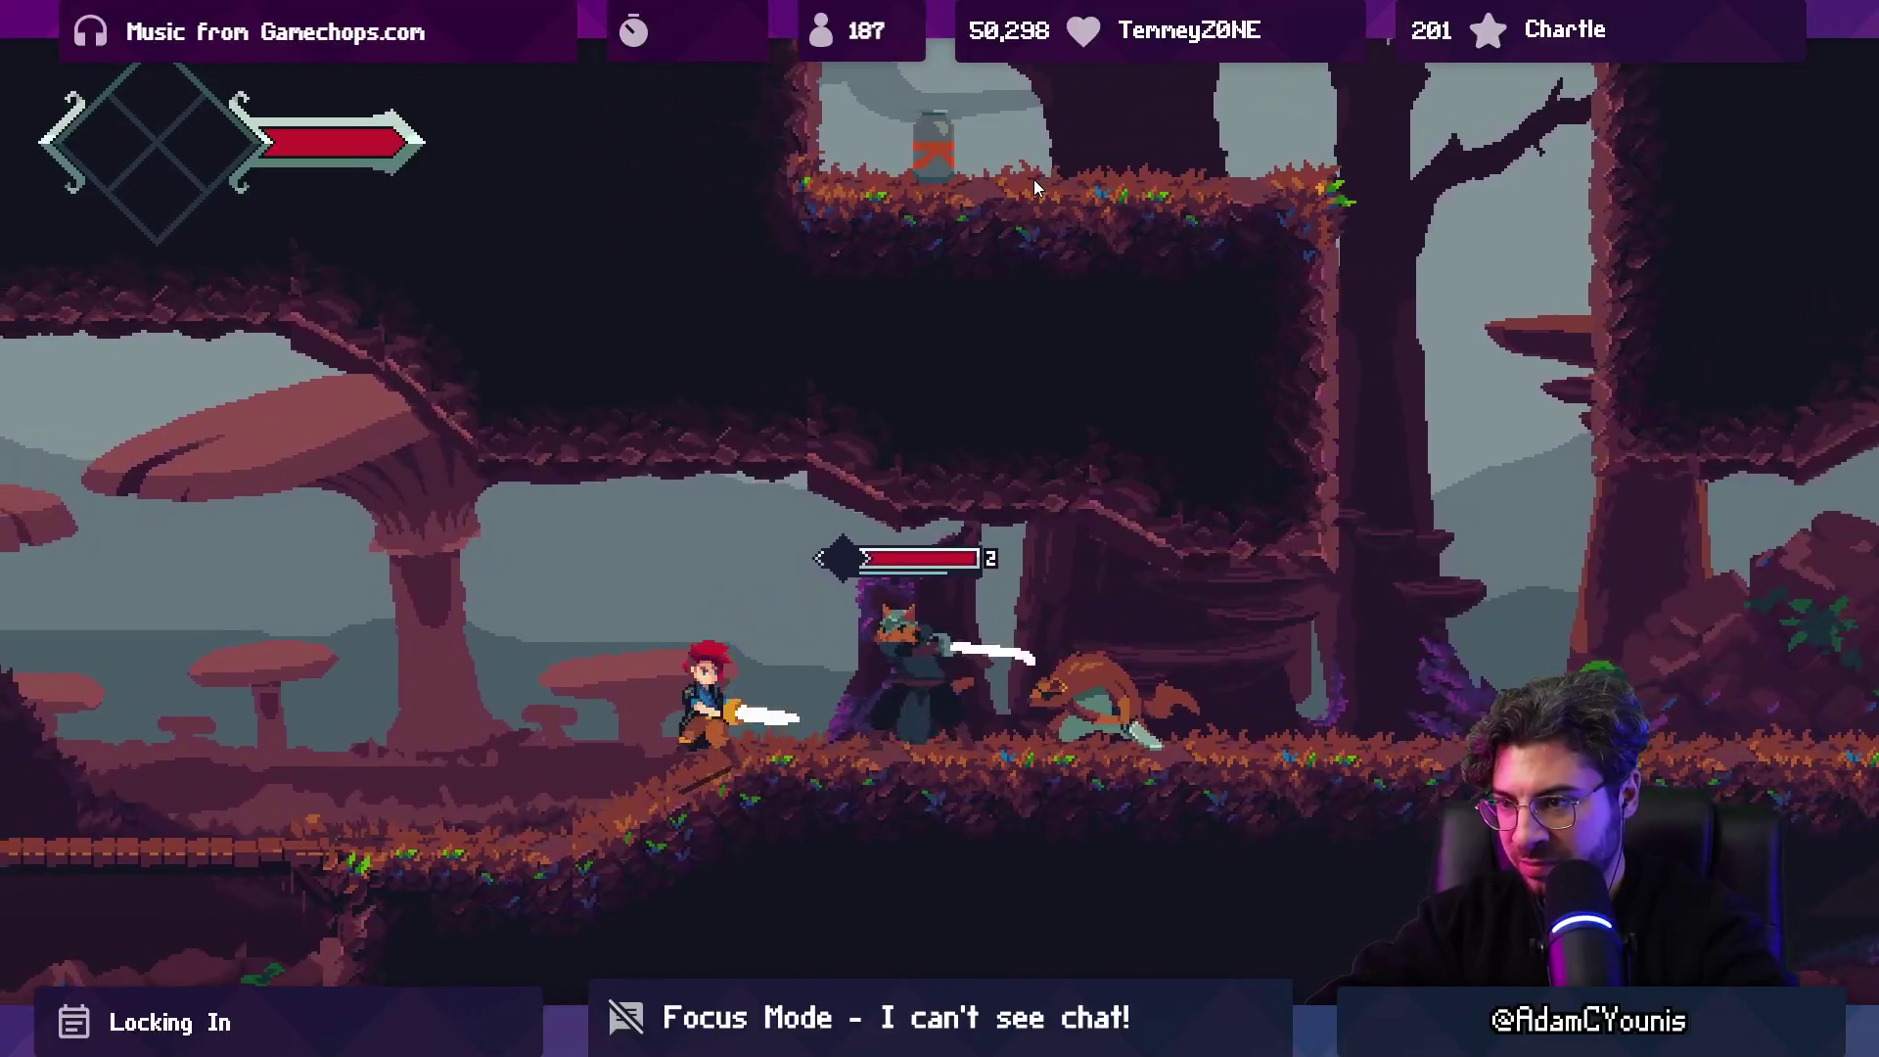
key(Left)
key(x)
key(x)
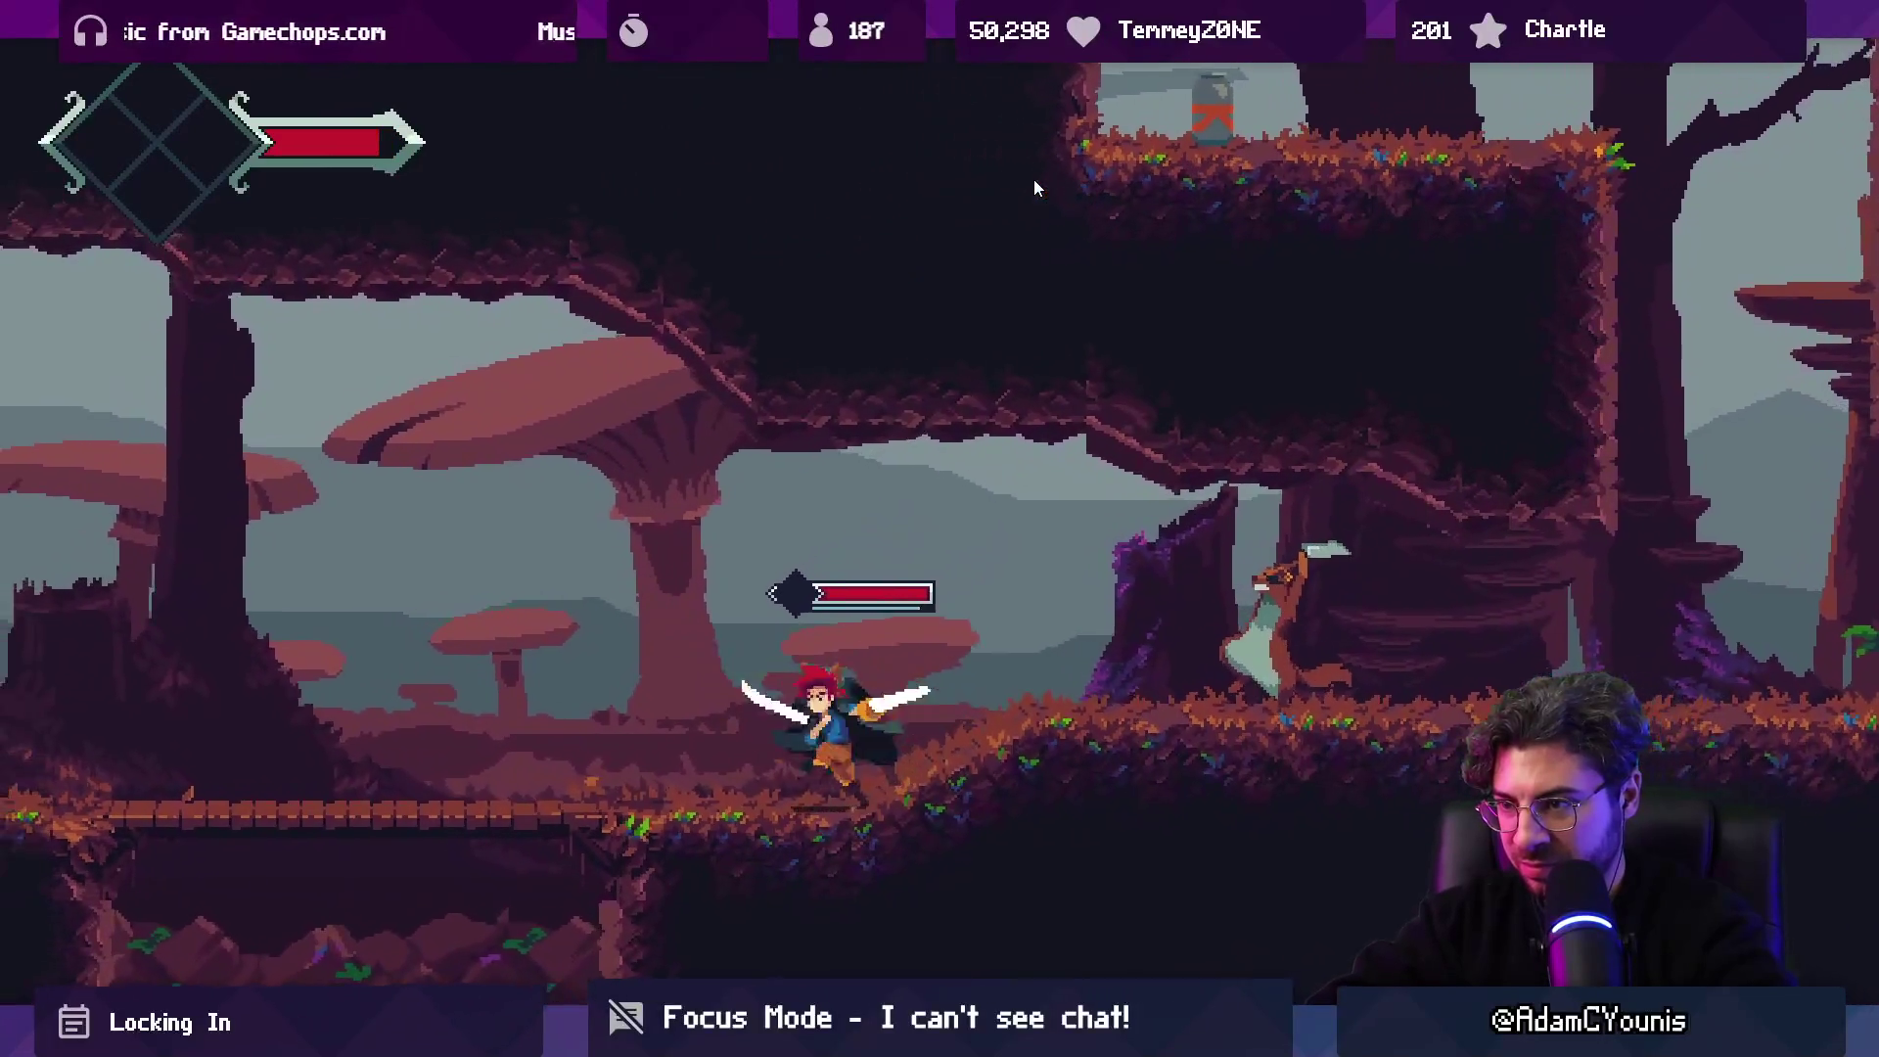
key(x)
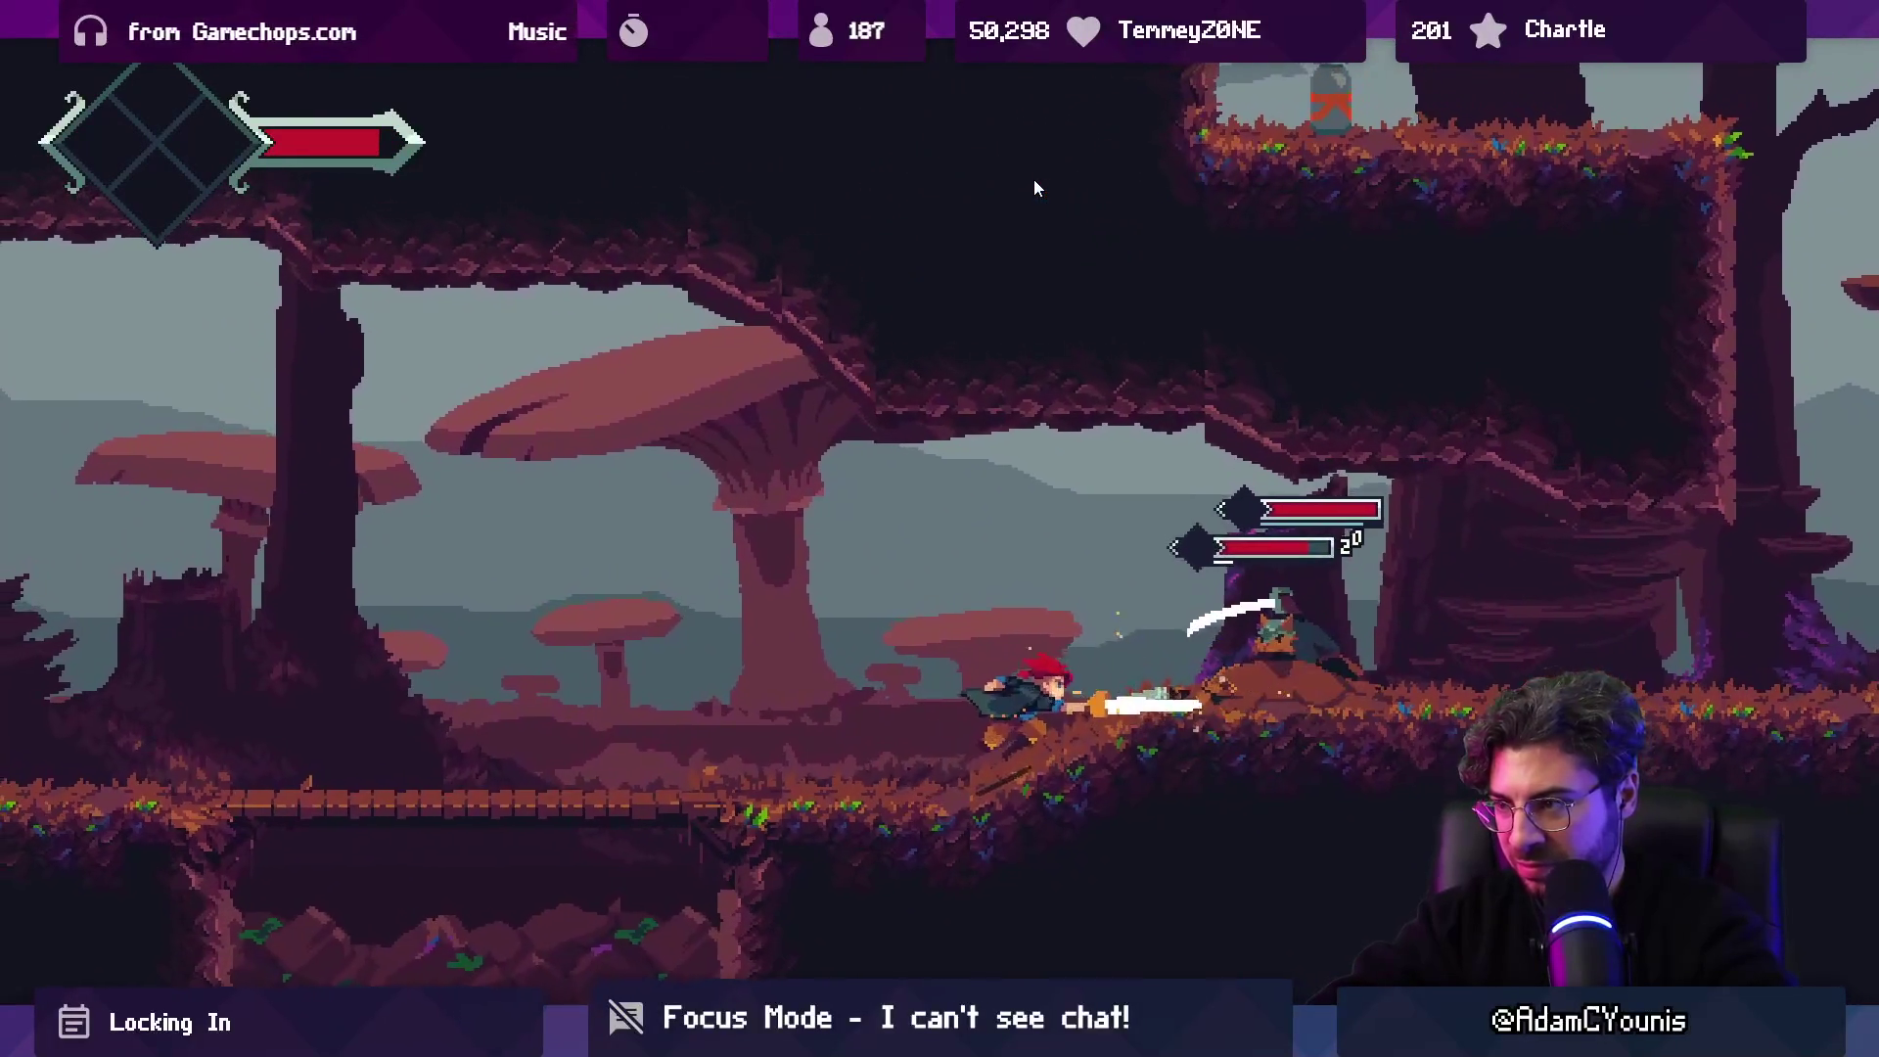
key(Right)
key(x)
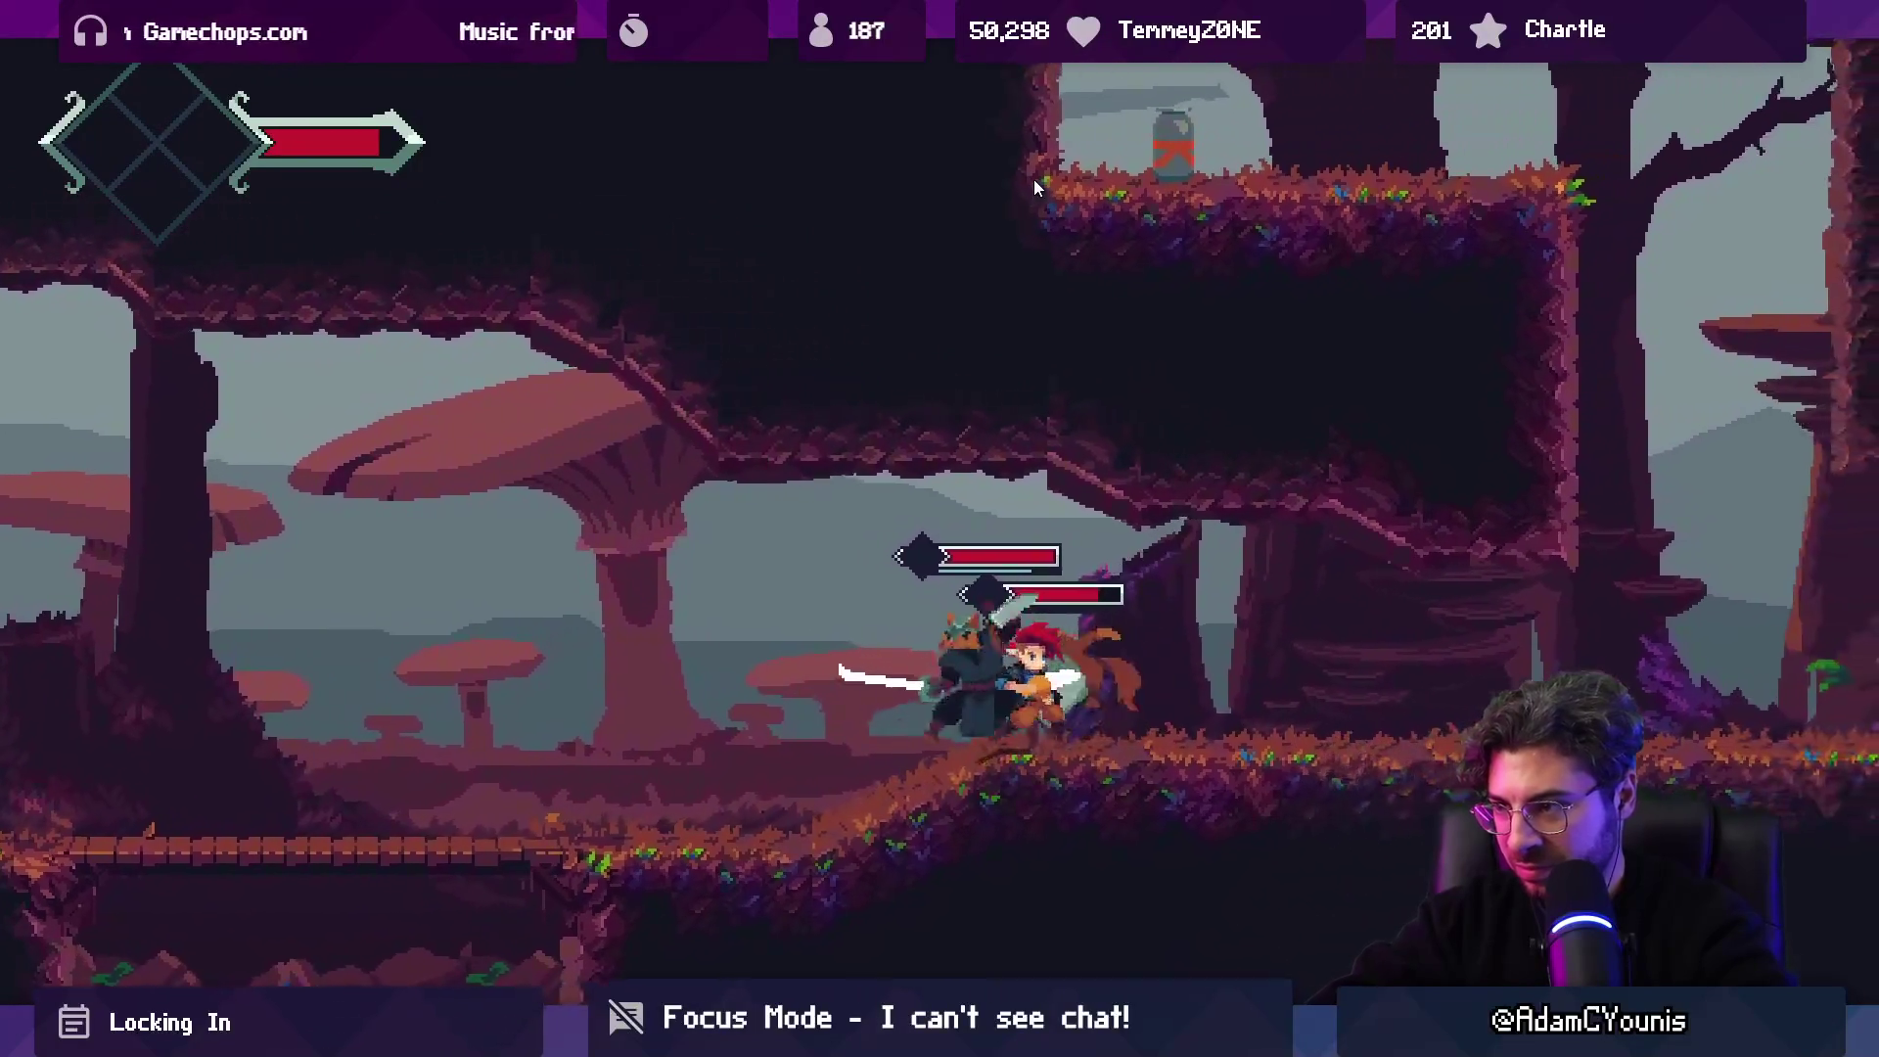
key(x)
key(x)
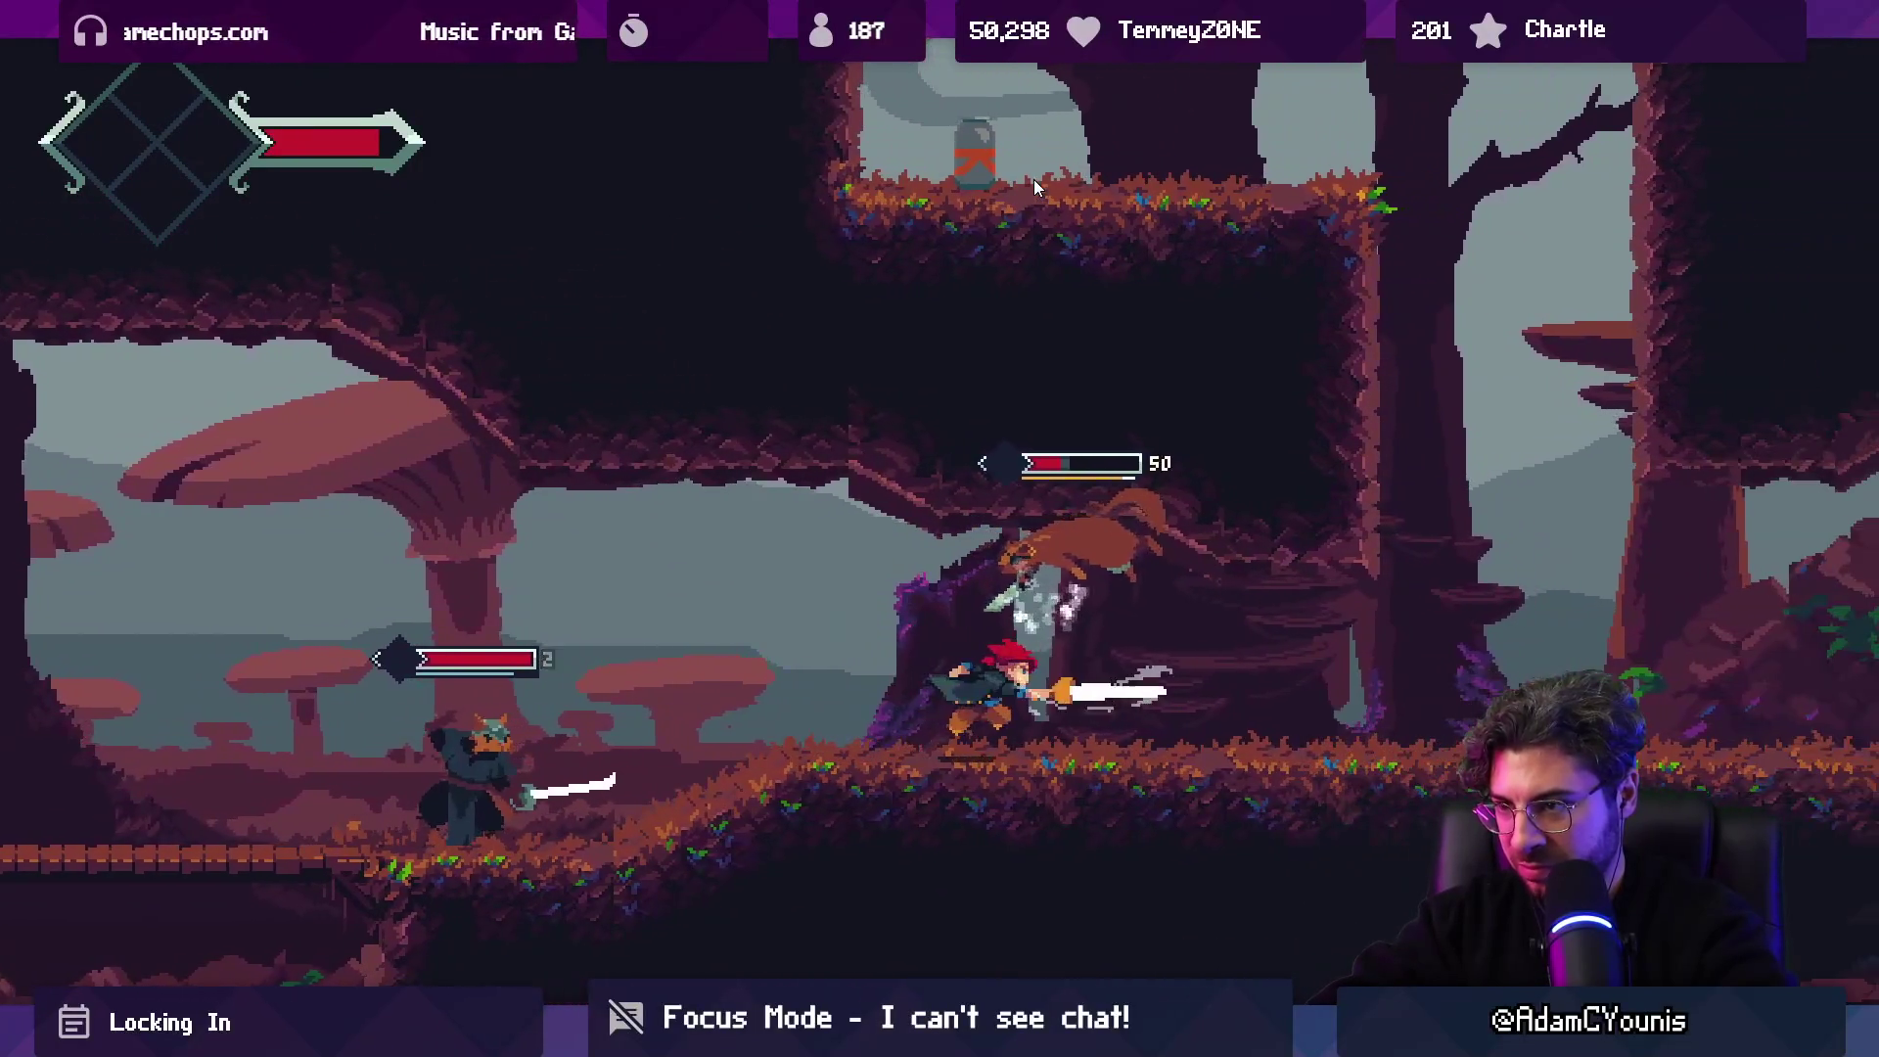
key(Left)
key(x)
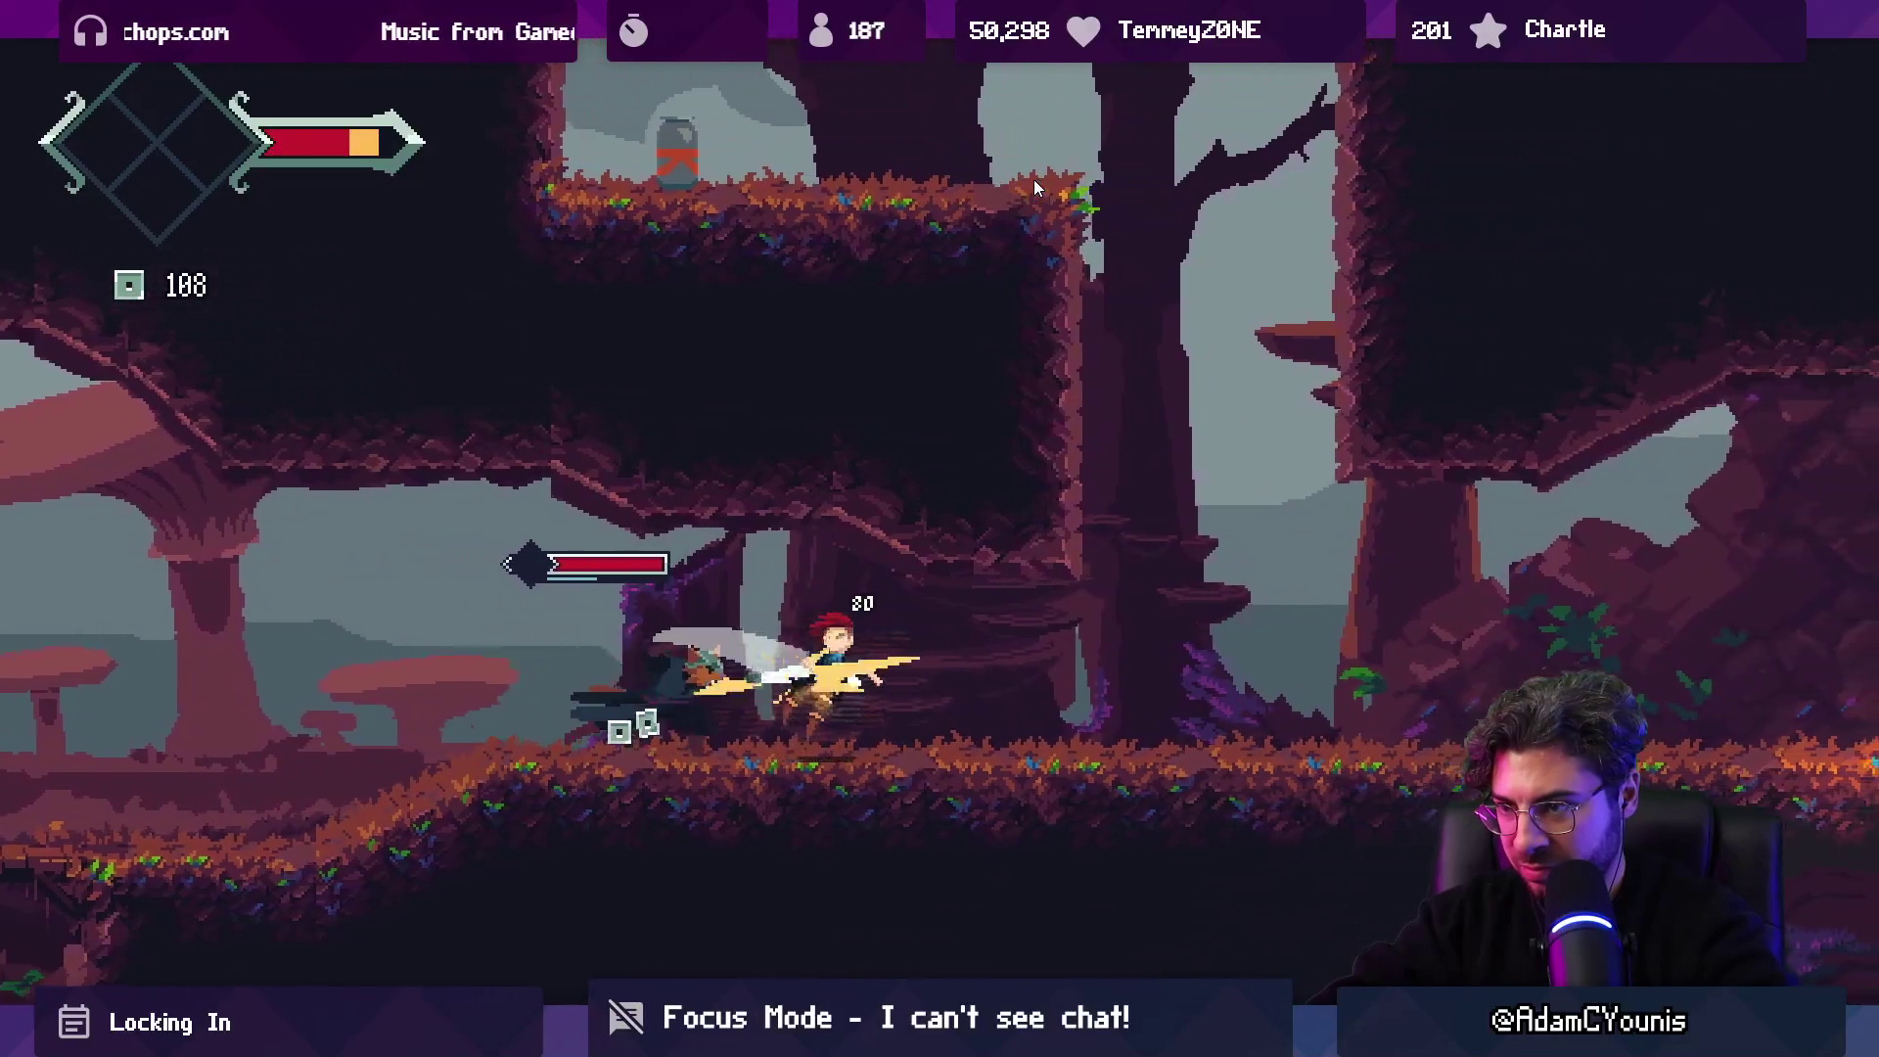
key(Left)
key(x)
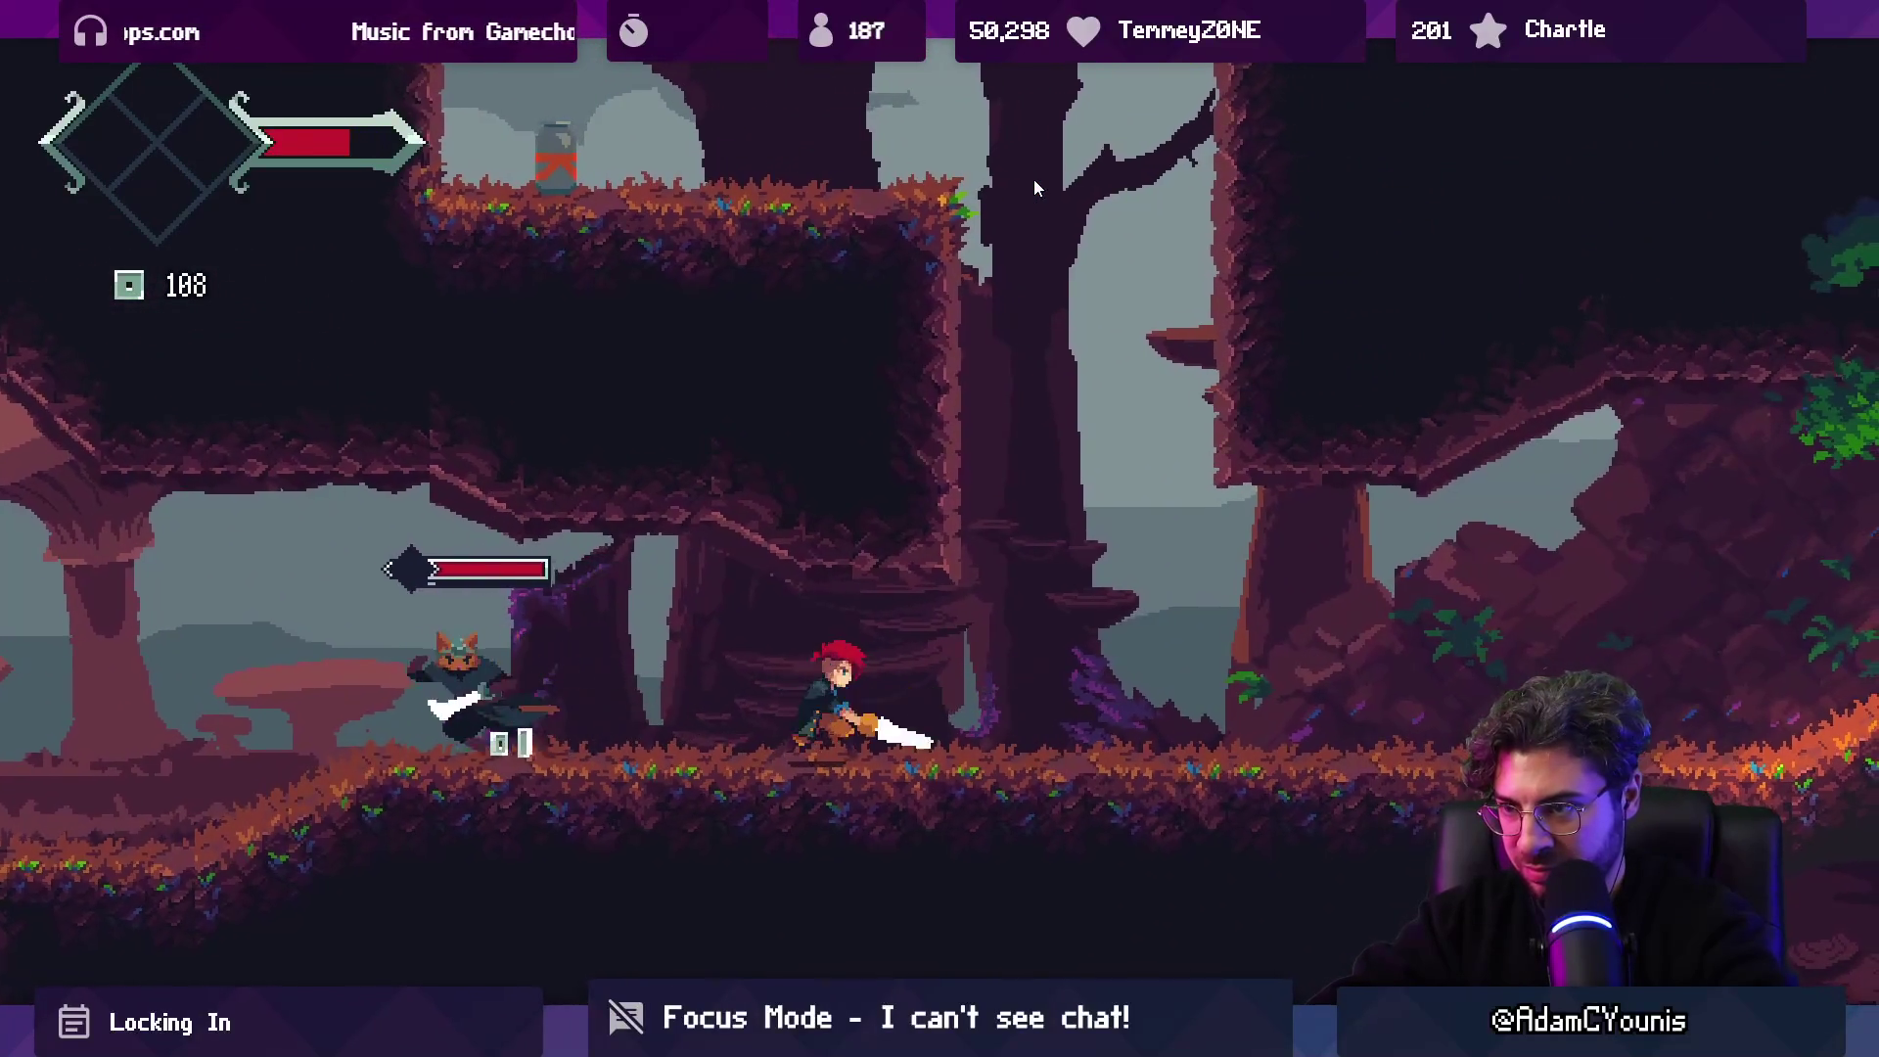
key(Right)
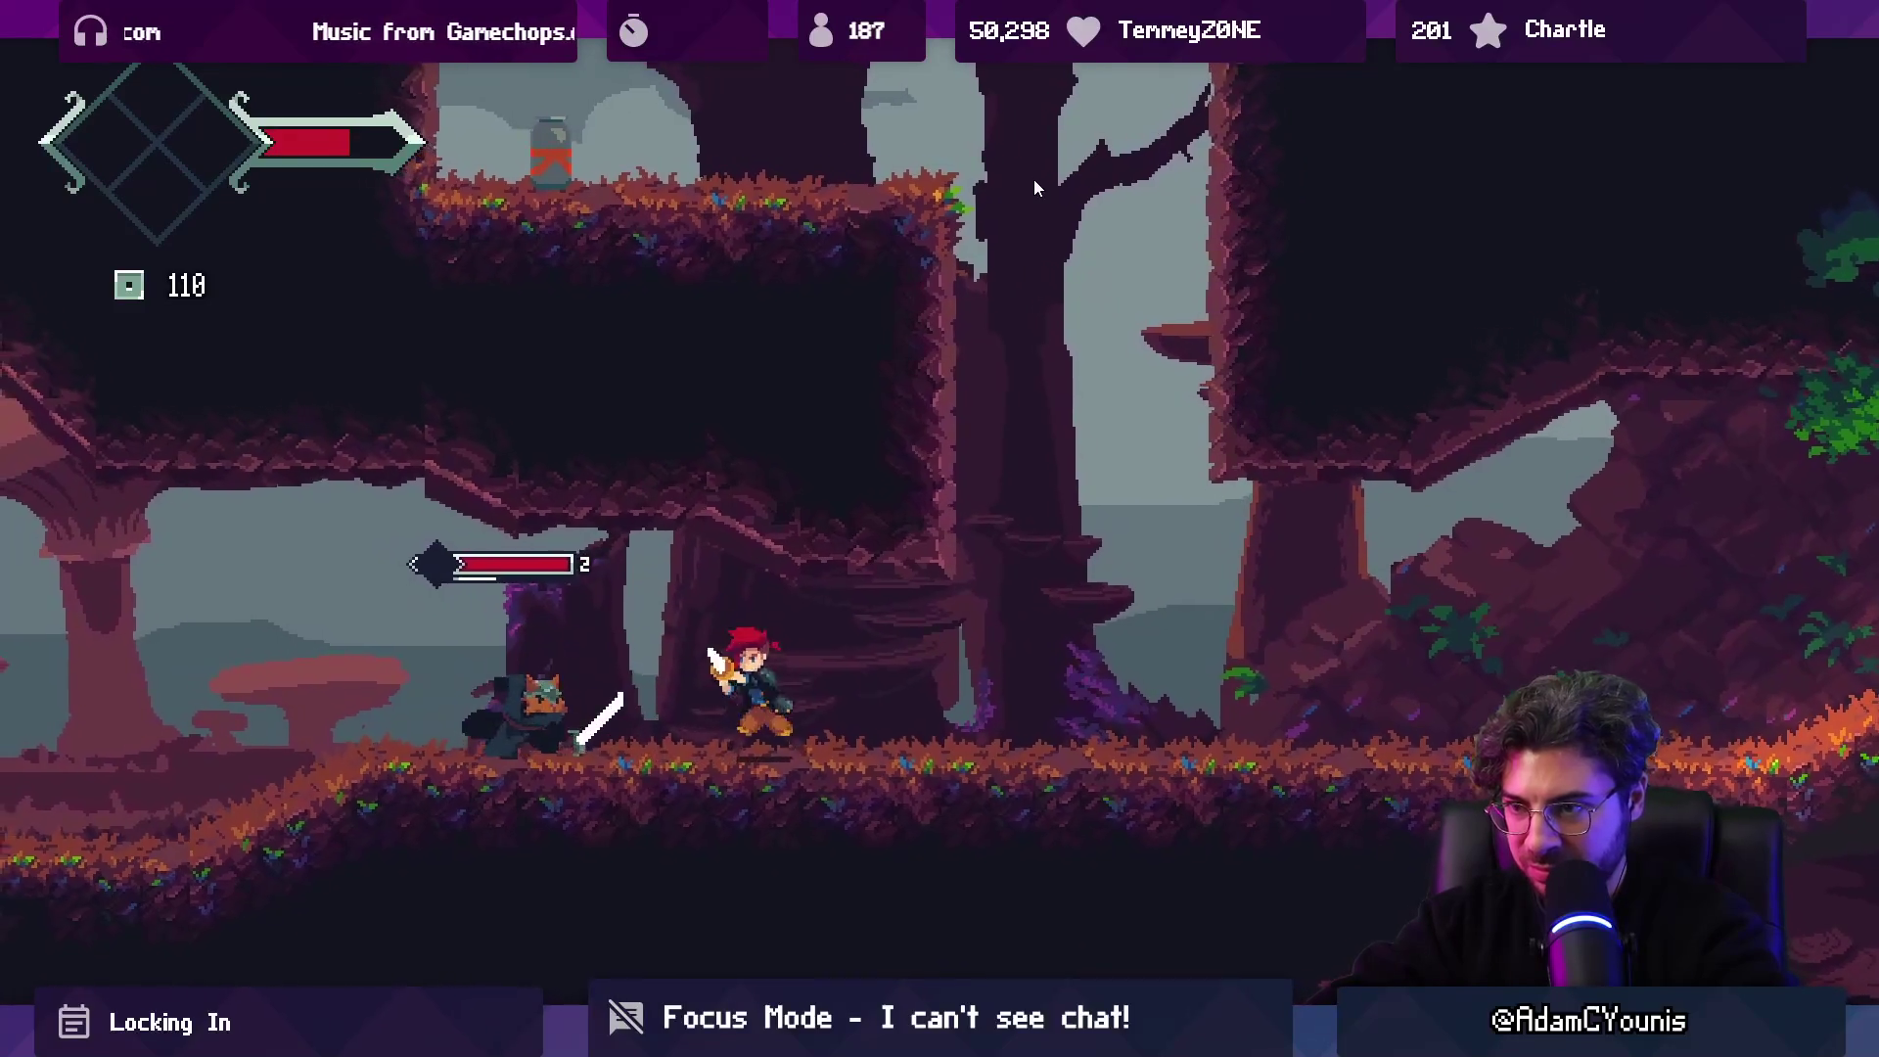
key(x)
key(Left)
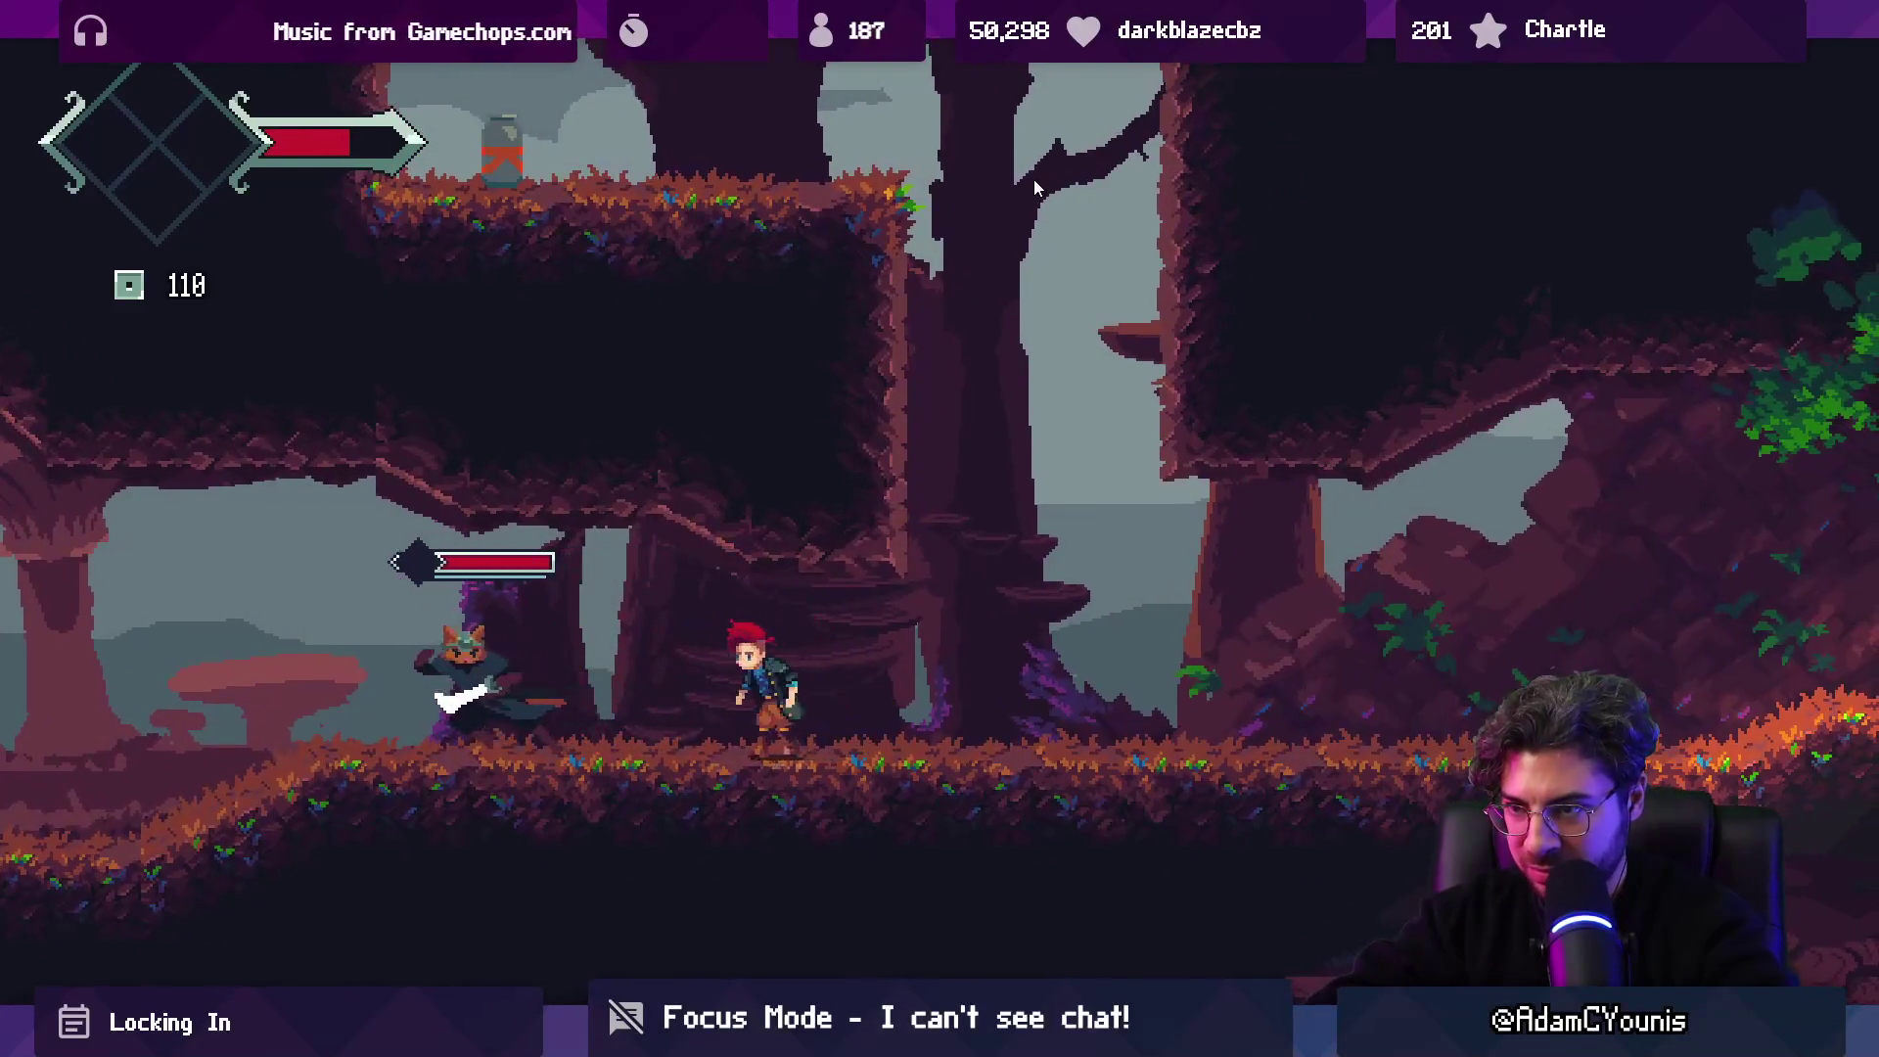
key(x)
key(Right)
key(x)
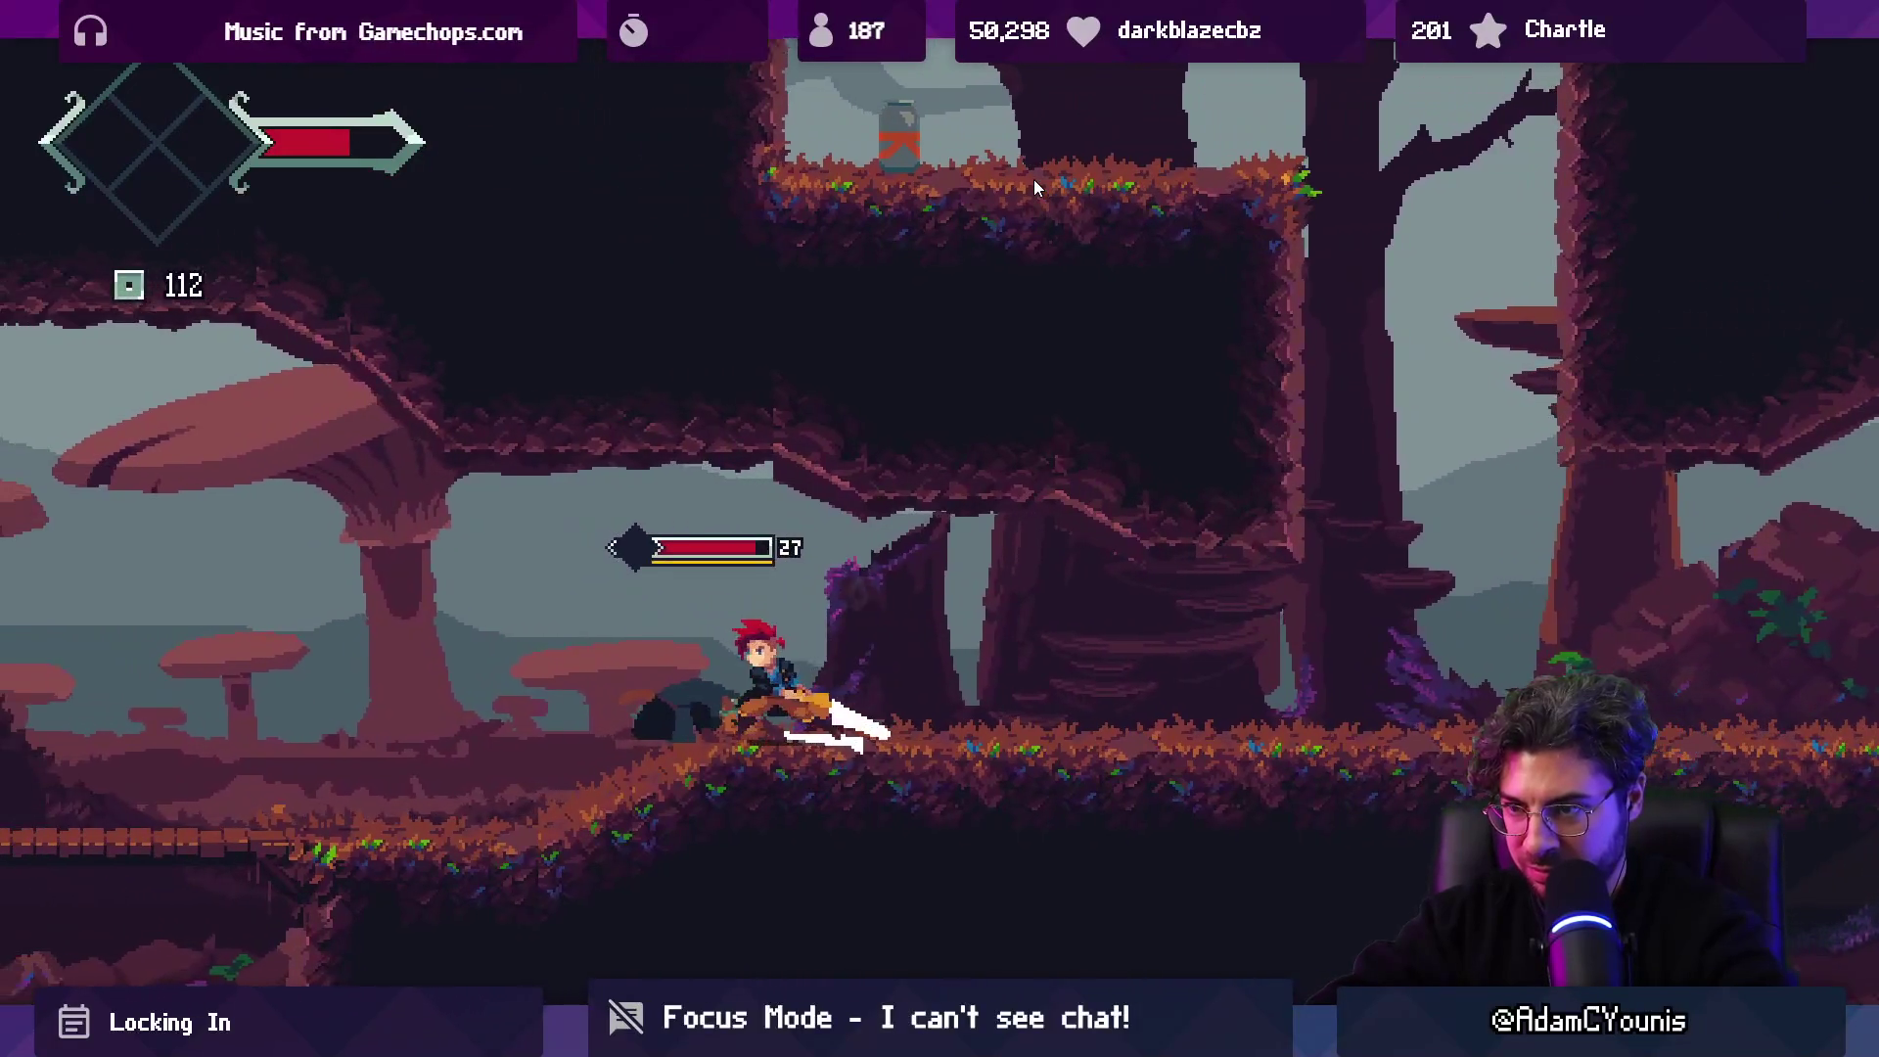
Jump and slash at the flying enemy, recovering and attacking in mid-air.
key(Left)
key(z)
key(x)
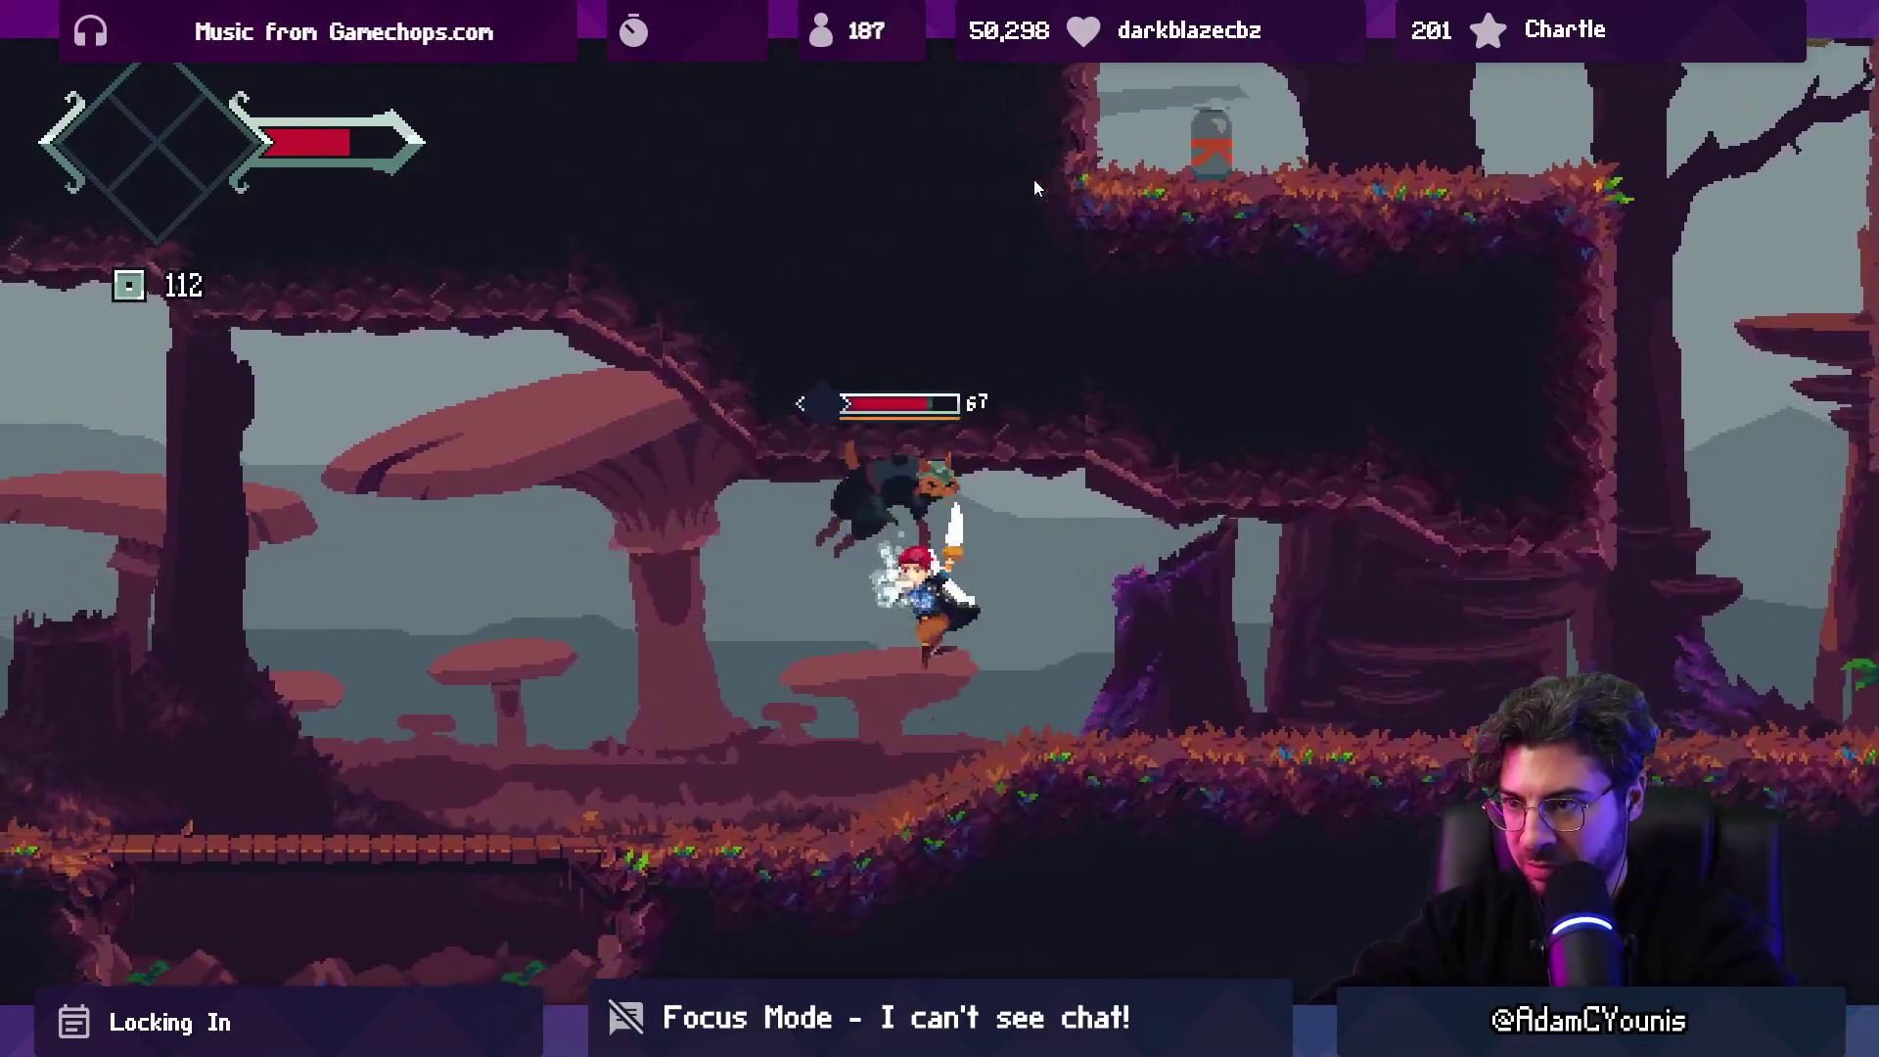
key(Left)
key(x)
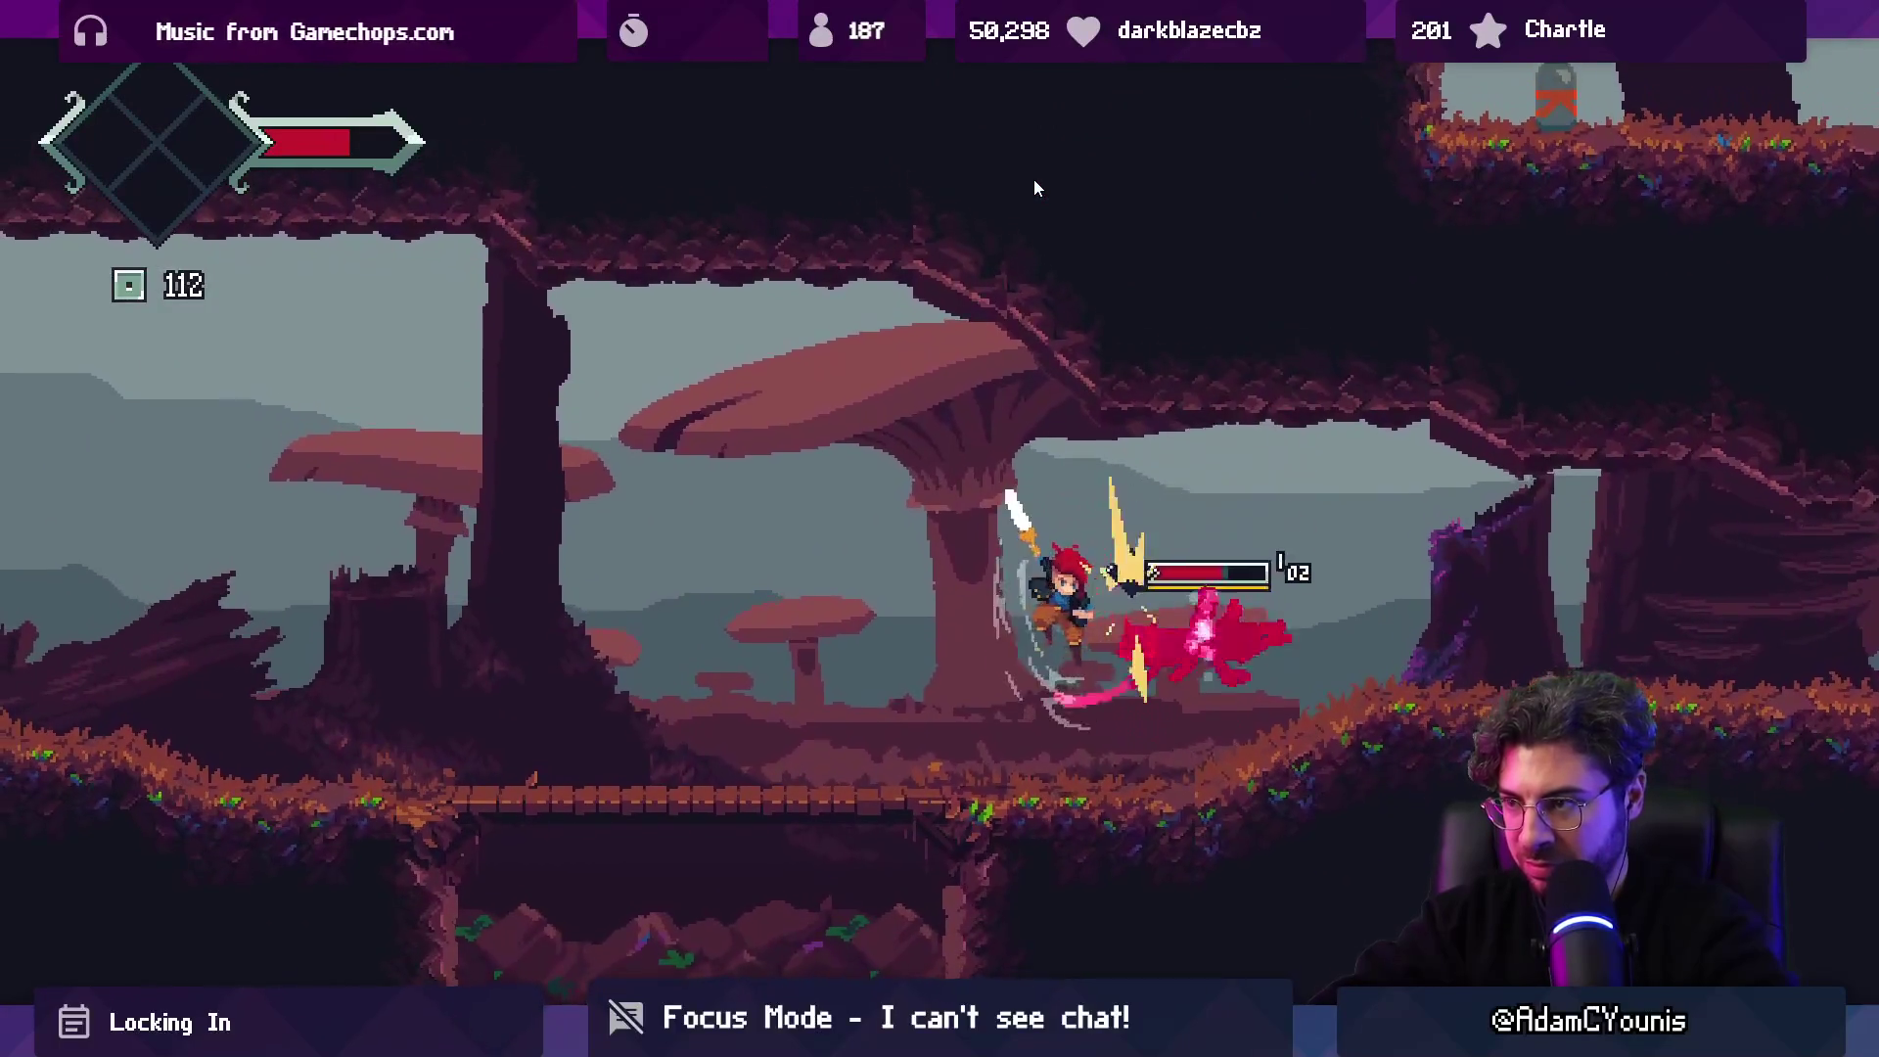
key(x)
key(x)
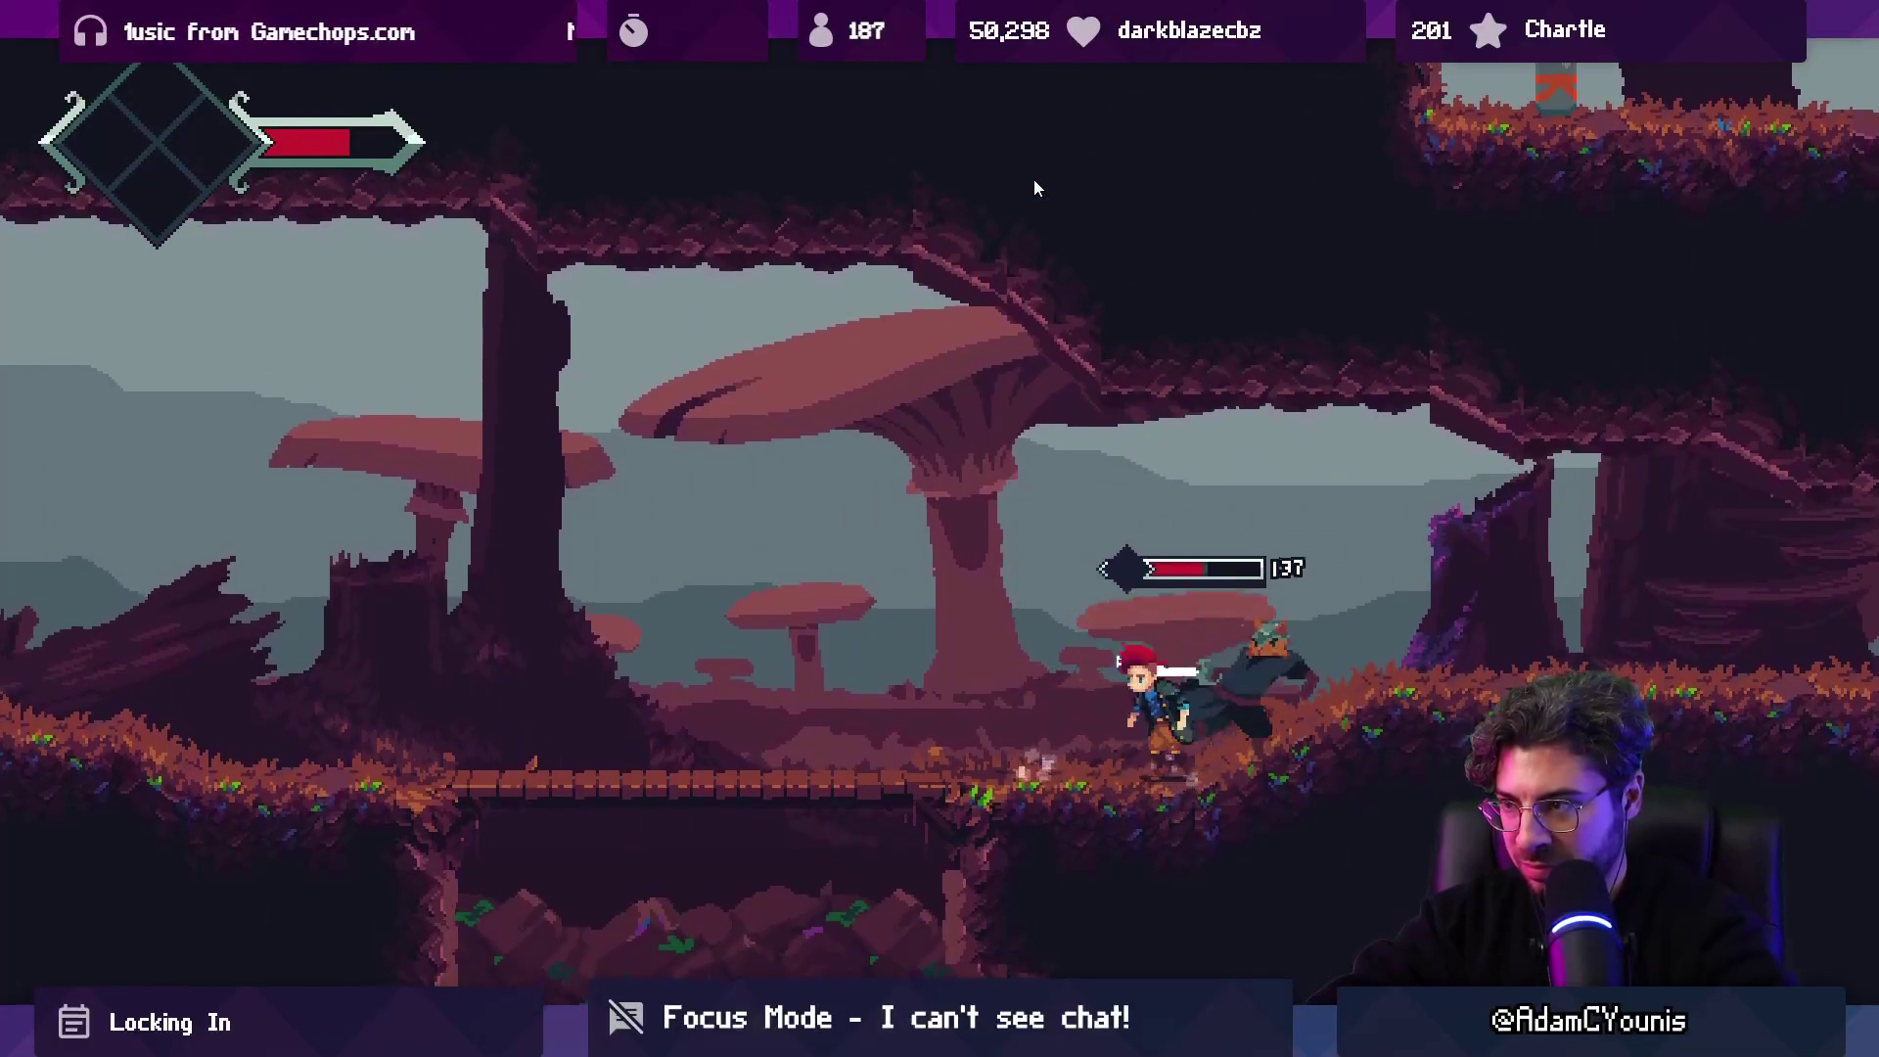
key(x)
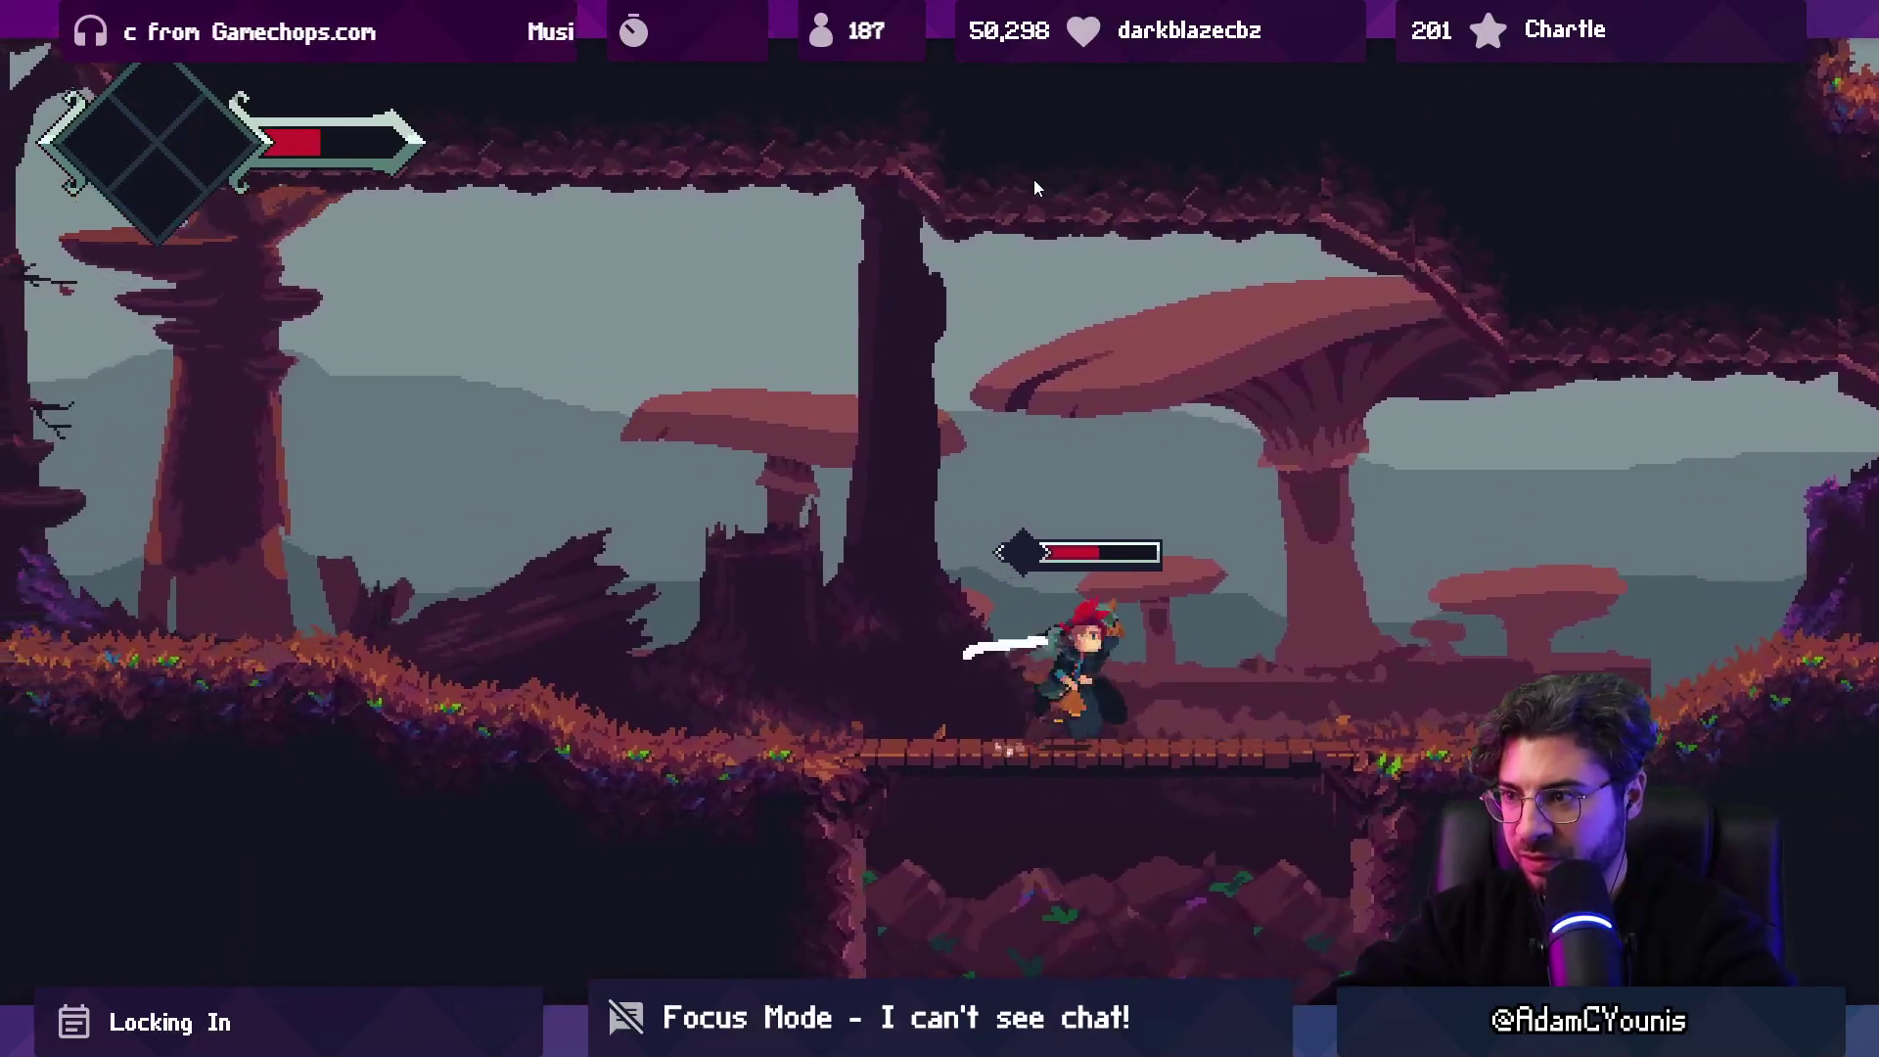
key(x)
key(Left)
key(x)
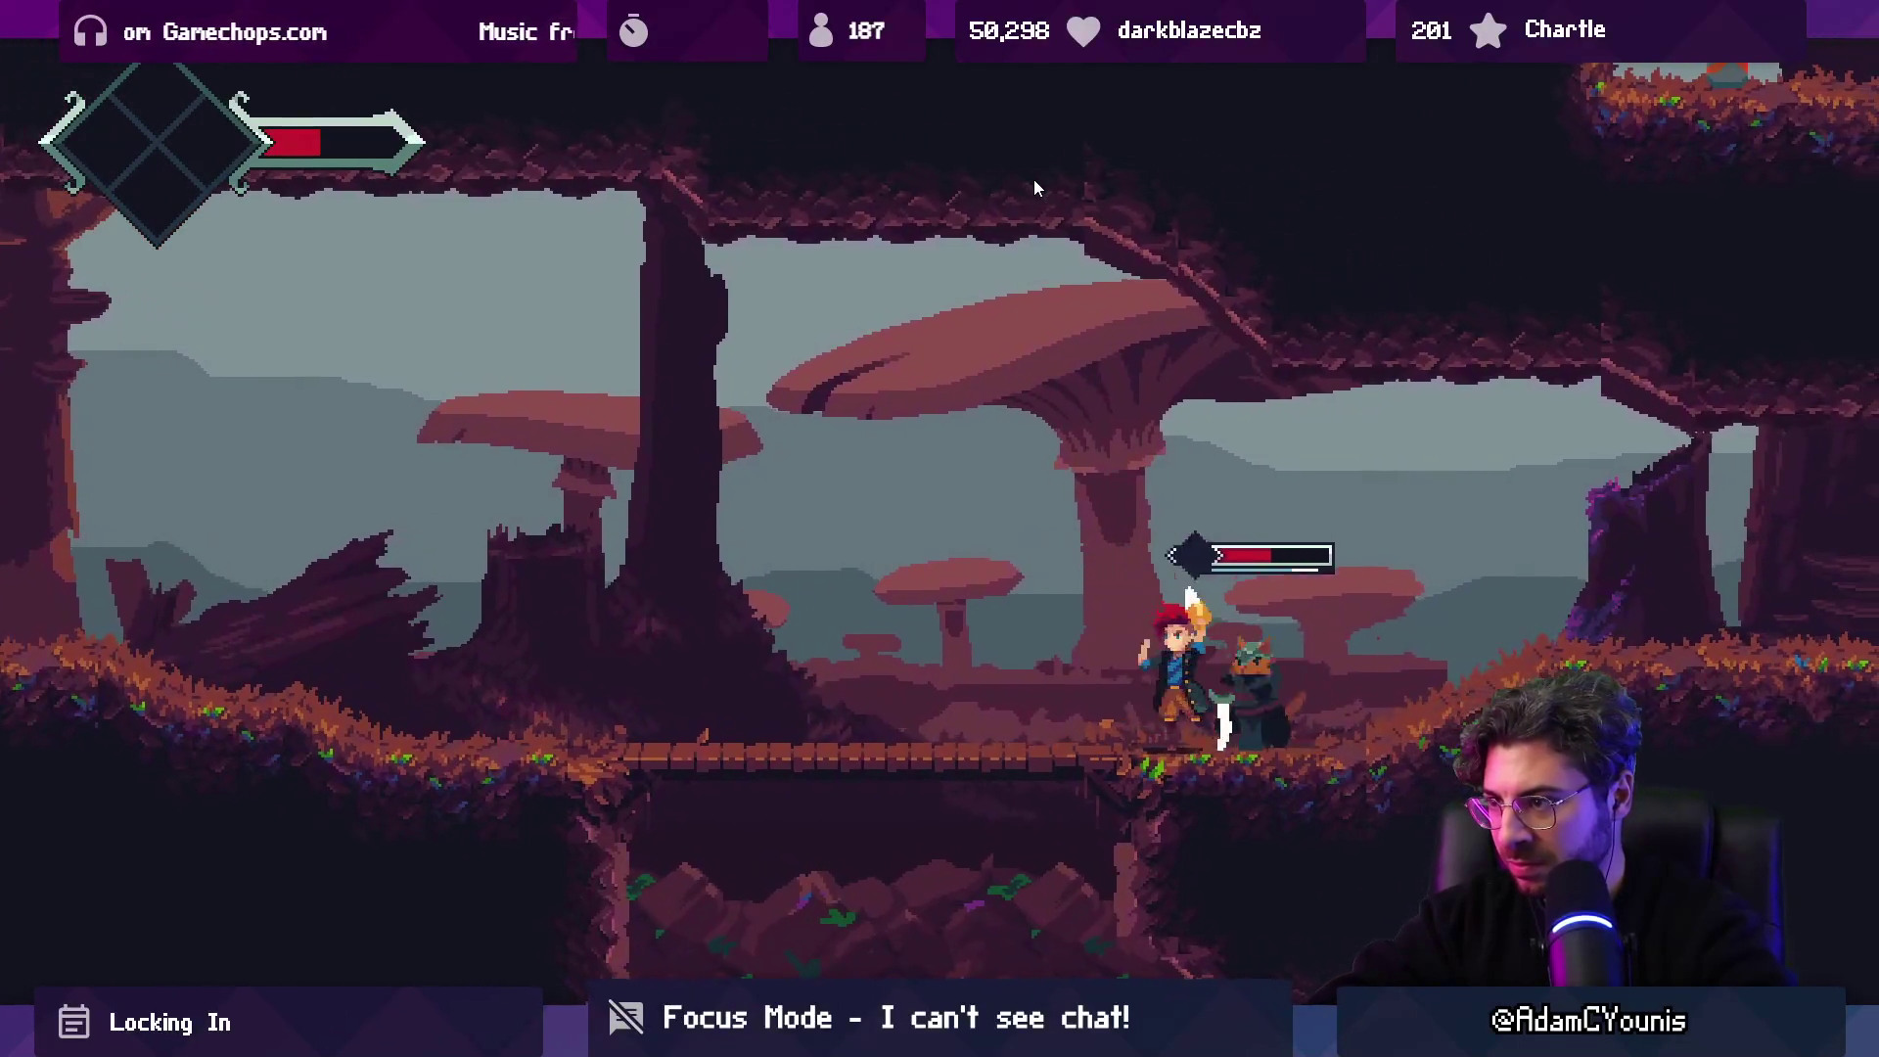
key(Right)
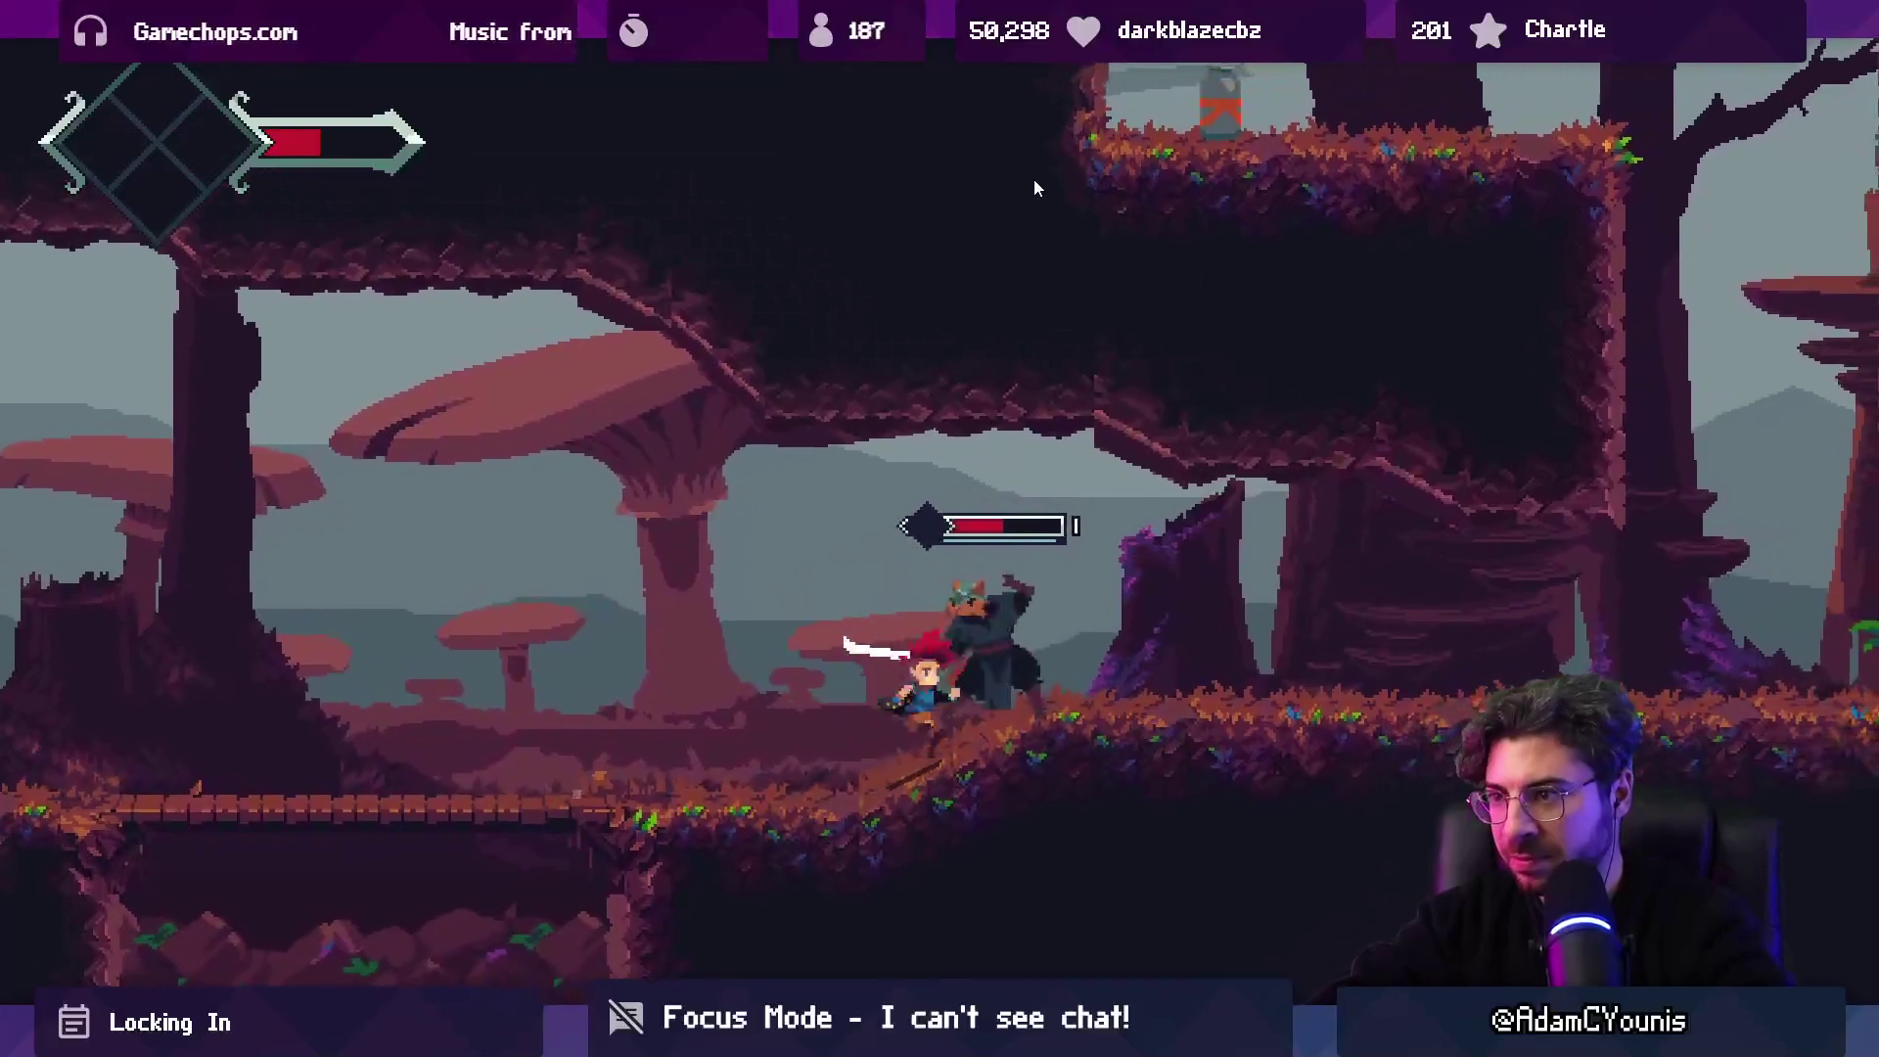
key(x)
key(Left)
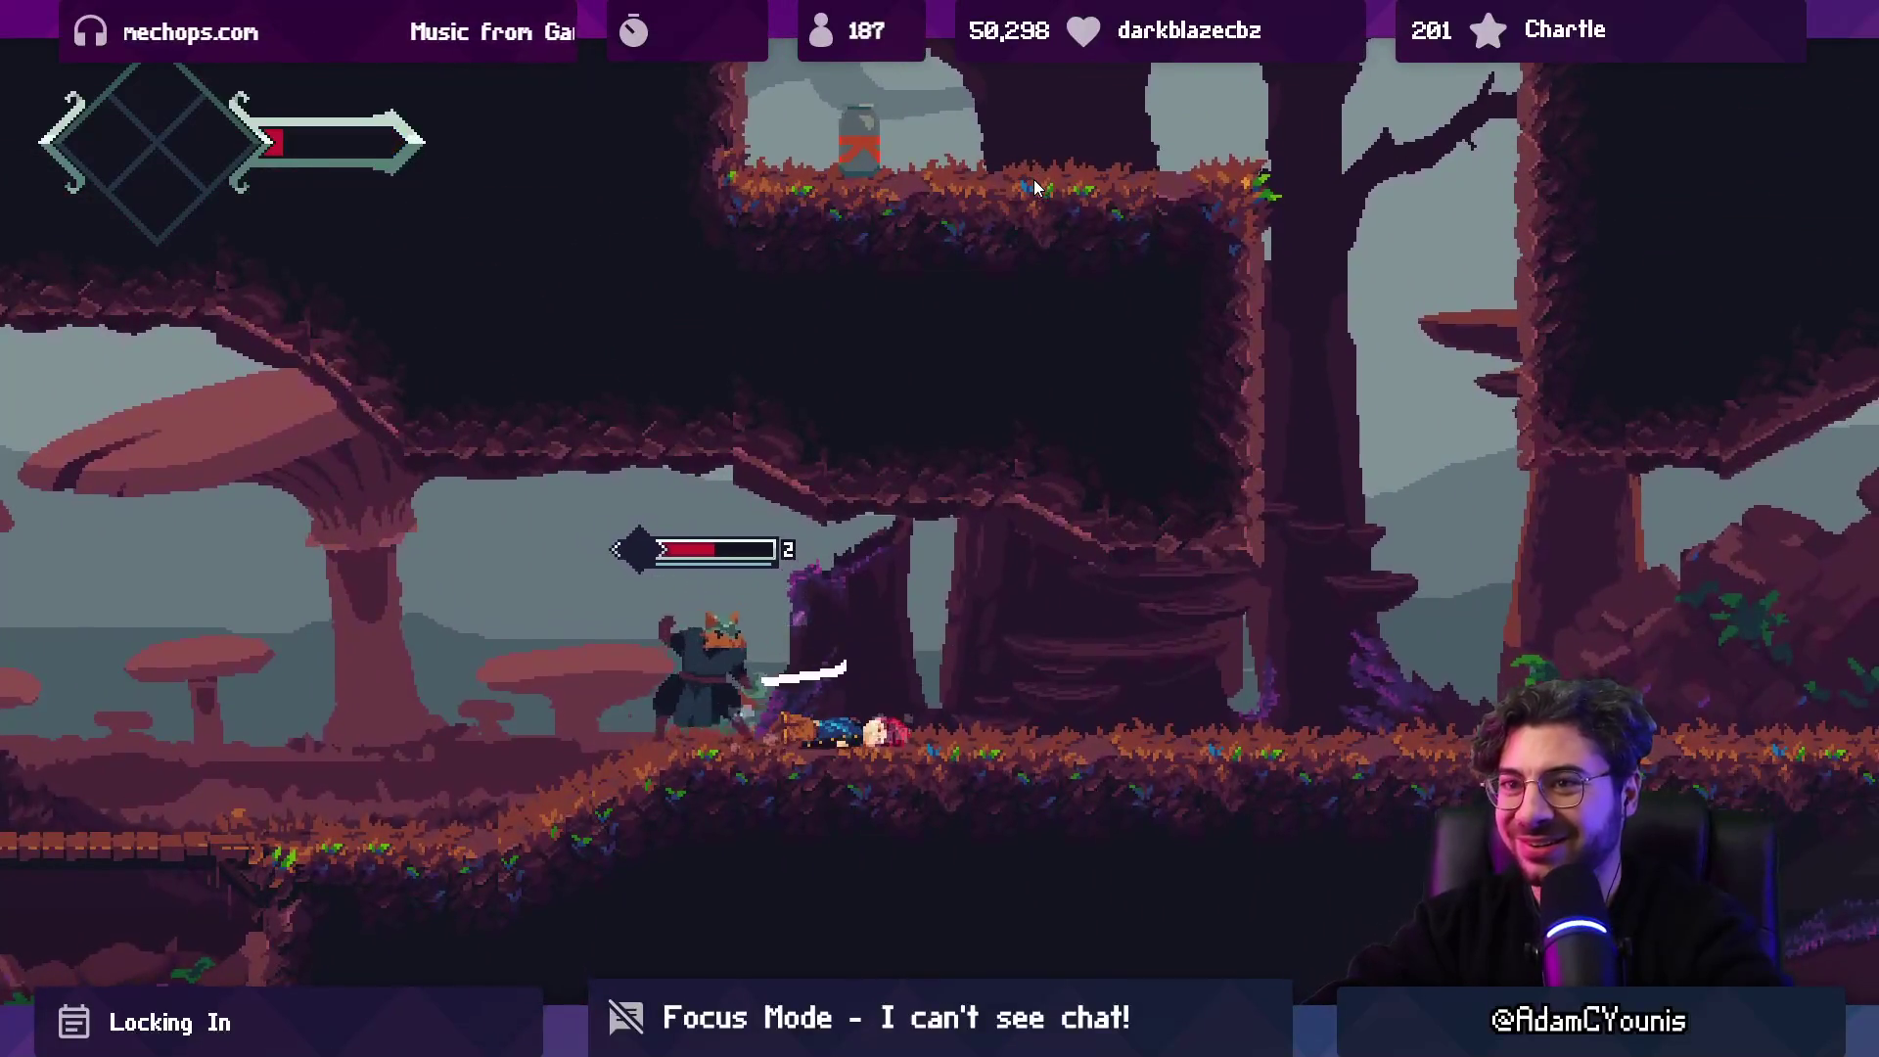
key(Left)
Land a final spin attack, leave the maximized Game view and stop Play mode.
key(x)
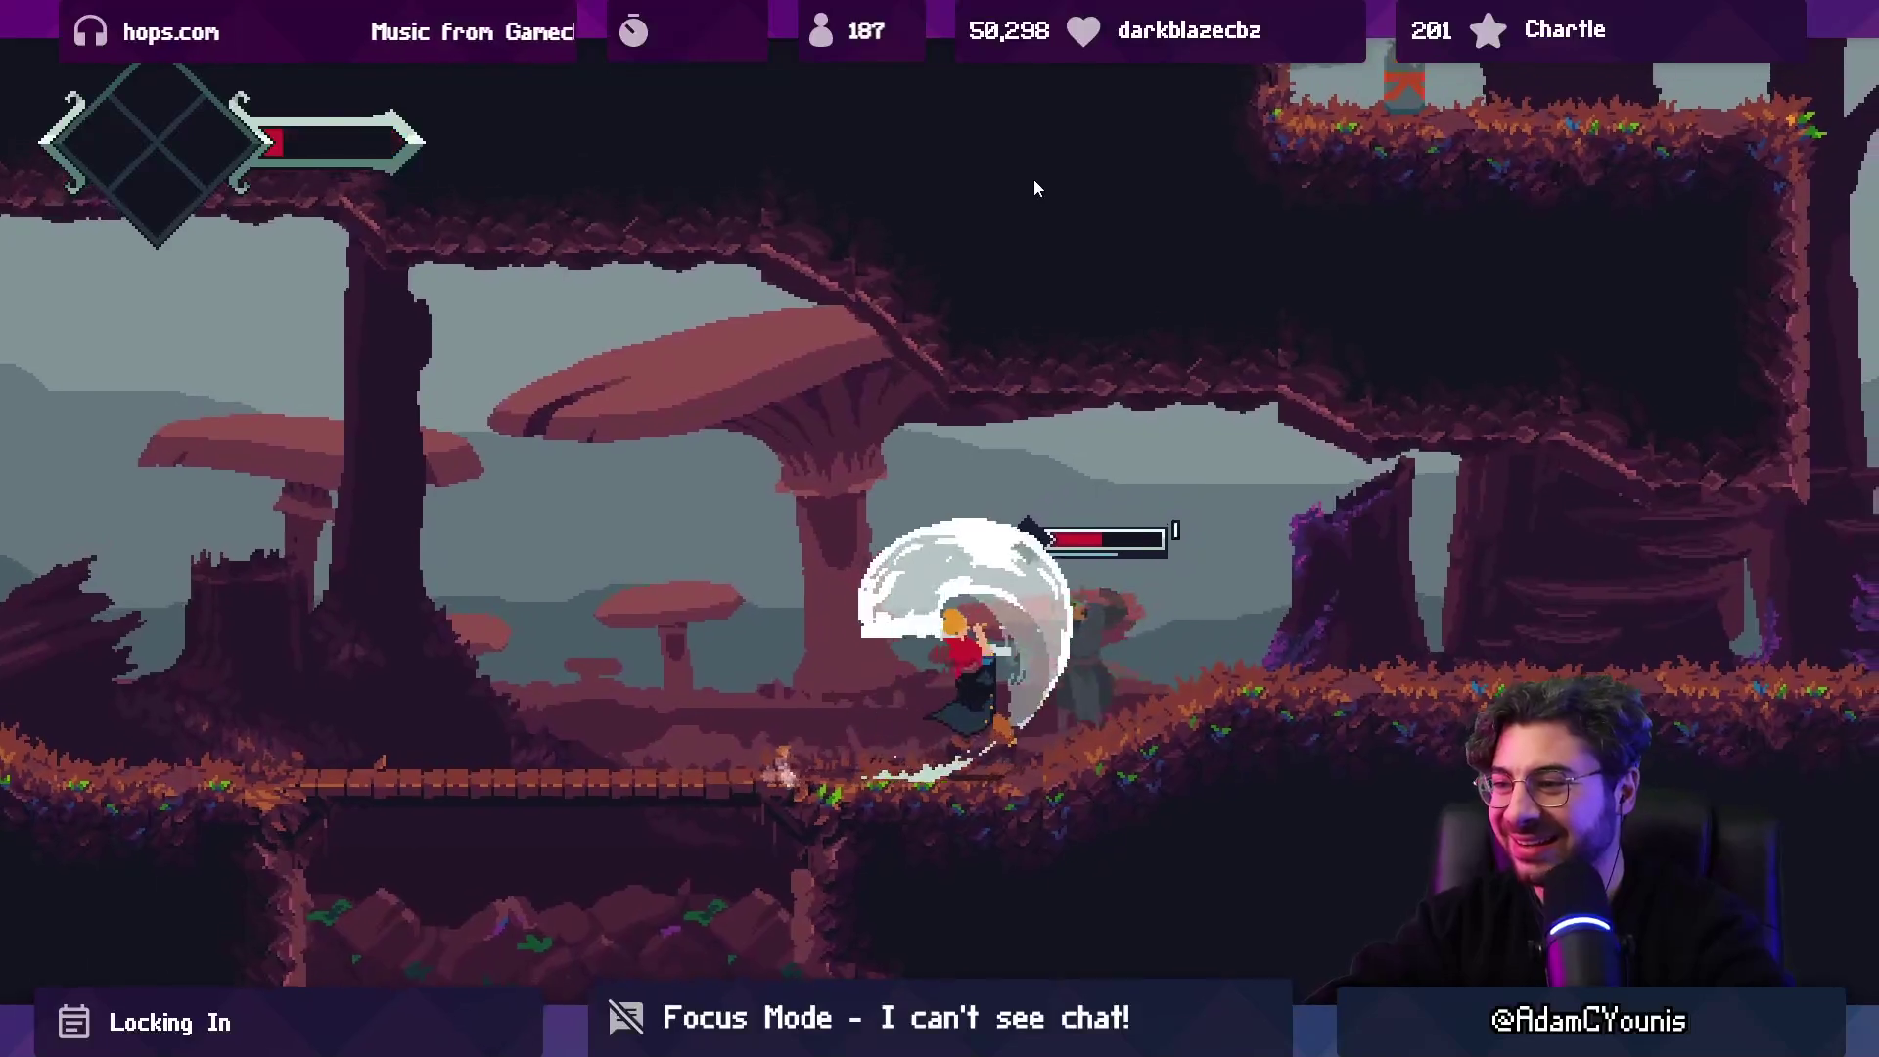
key(Escape)
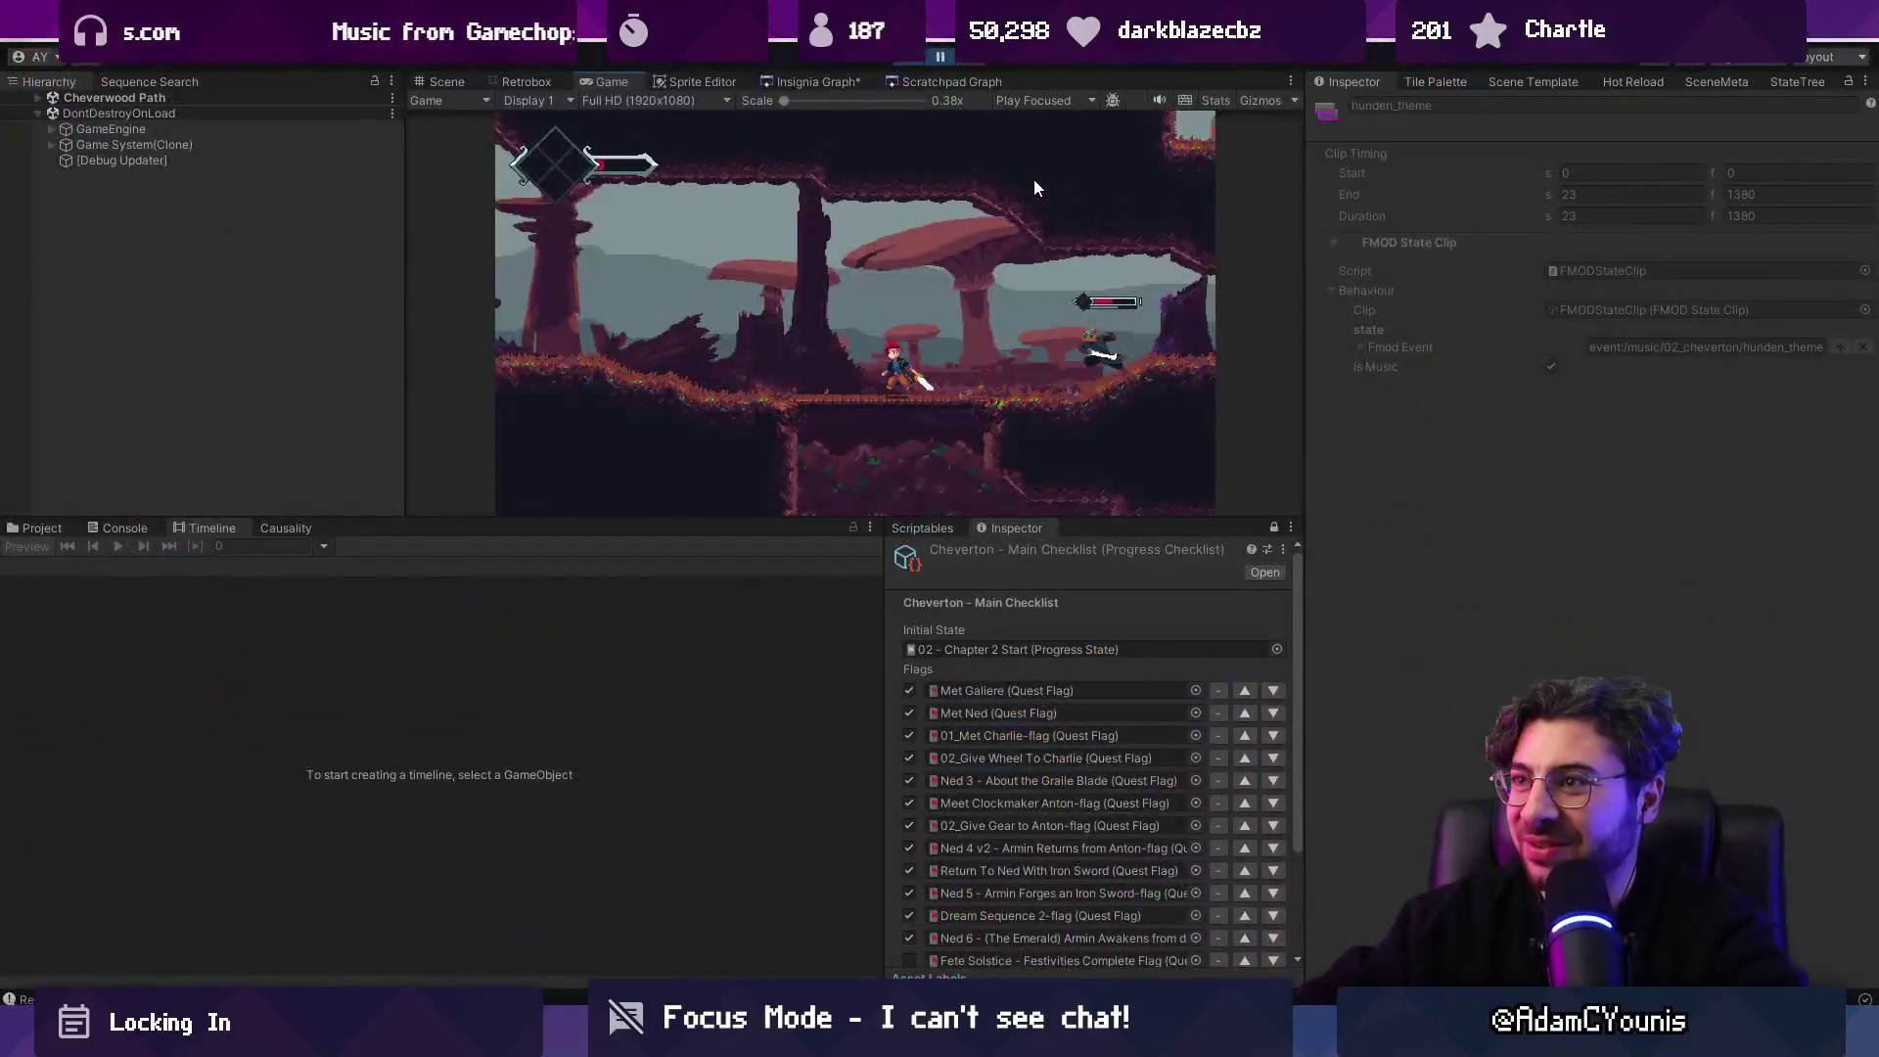
click(907, 61)
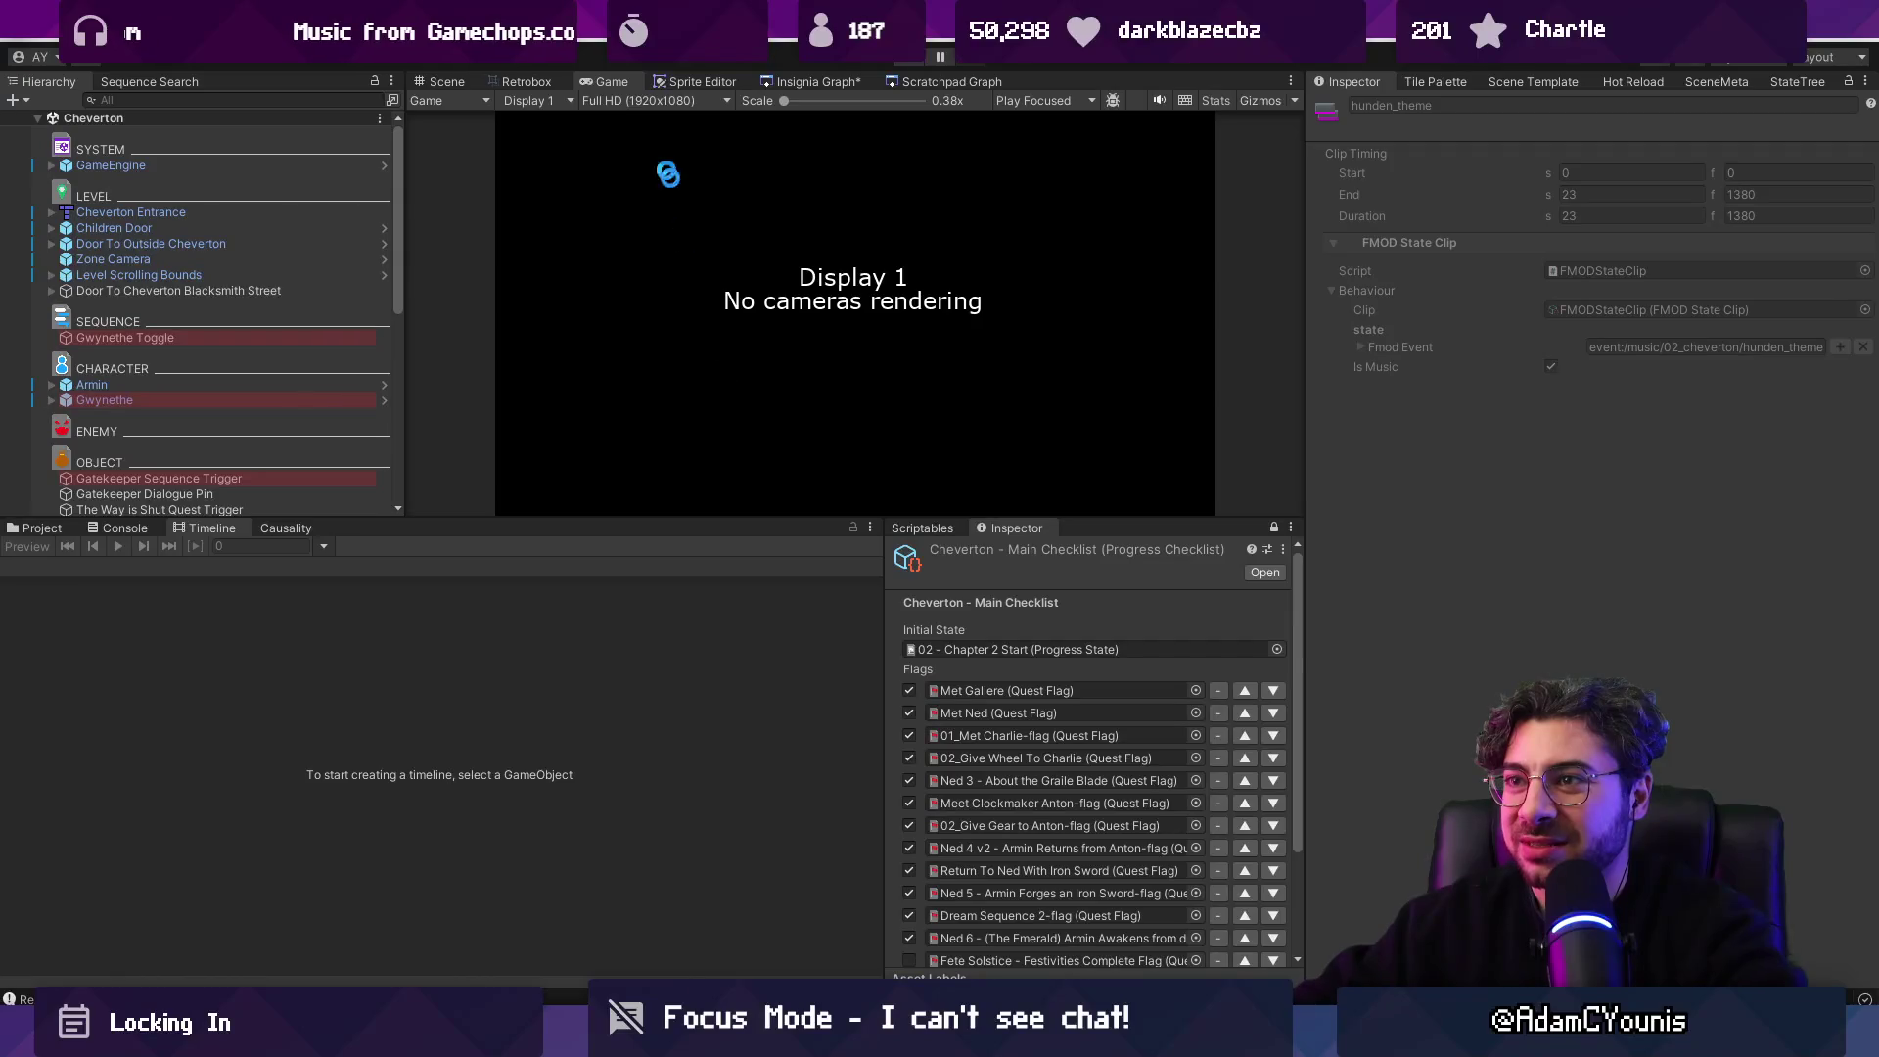
Load the Cheverwood Path scene from the Insignia Graph.
click(812, 84)
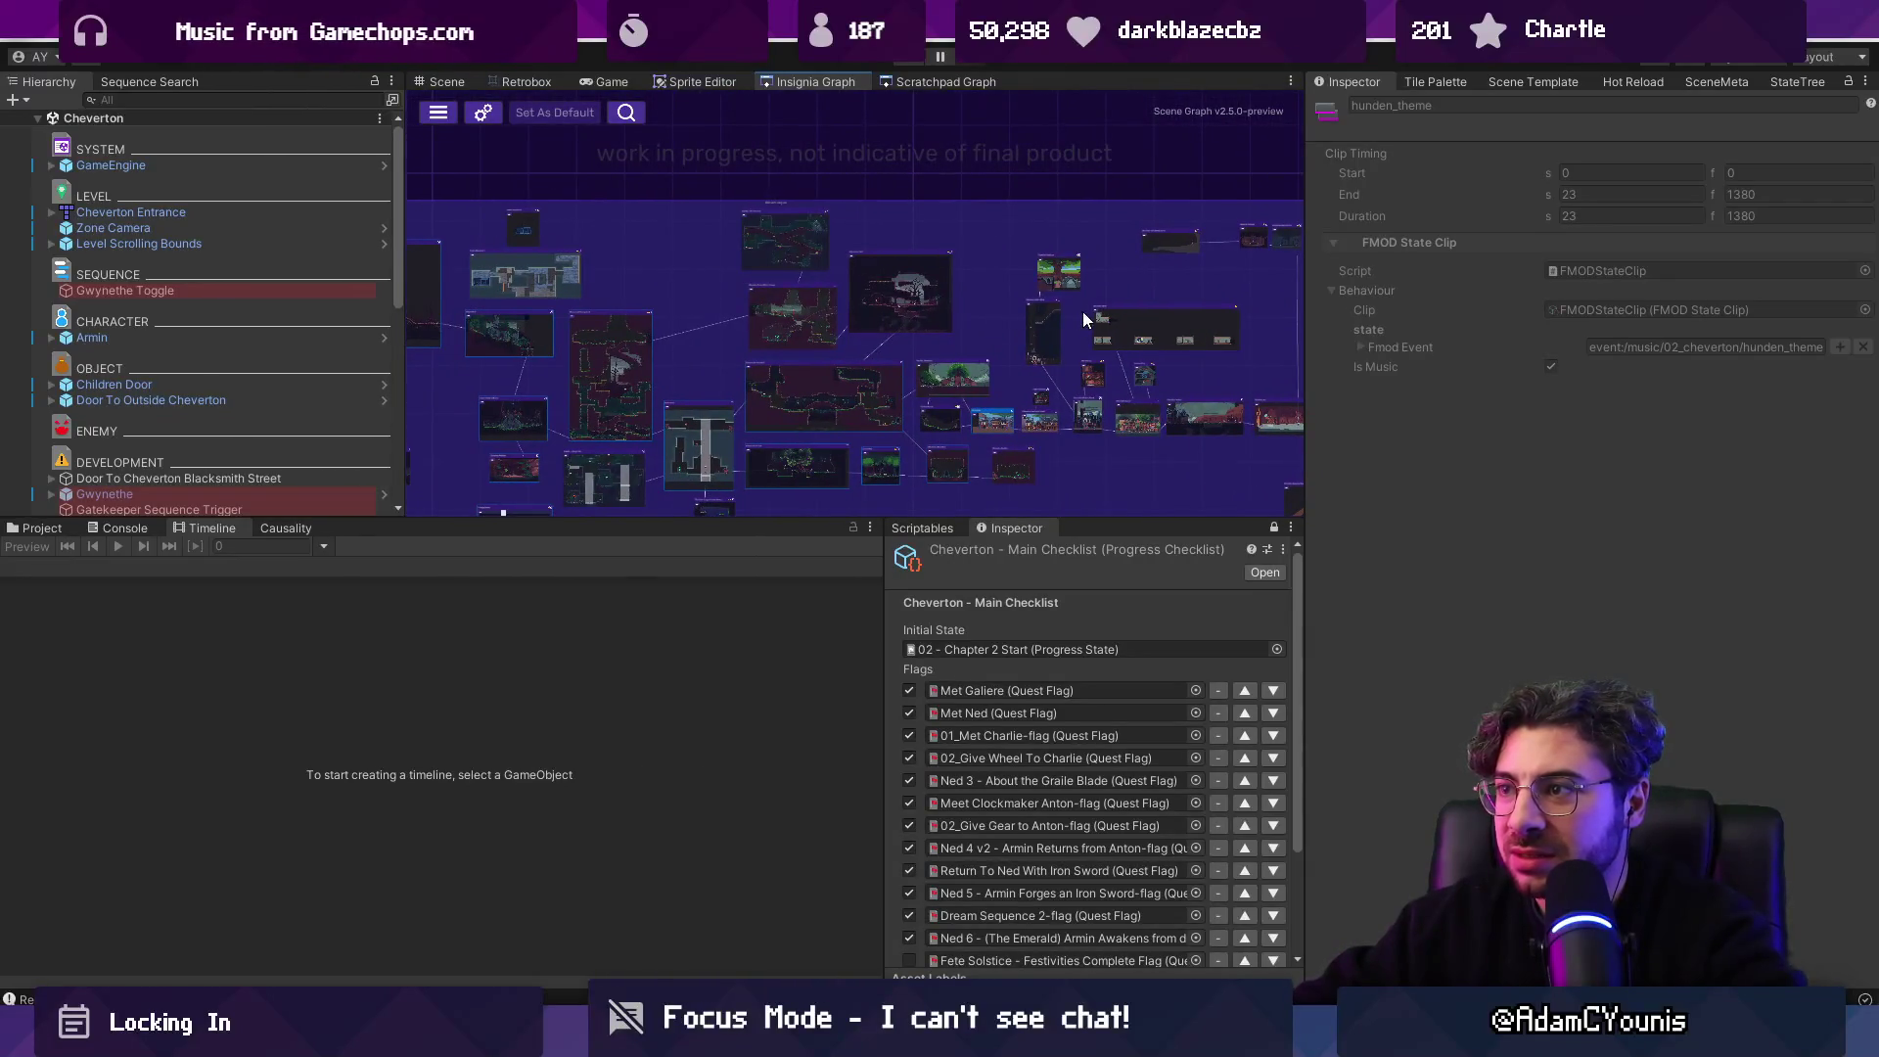
scroll(783, 355, up, 3)
scroll(783, 354, up, 4)
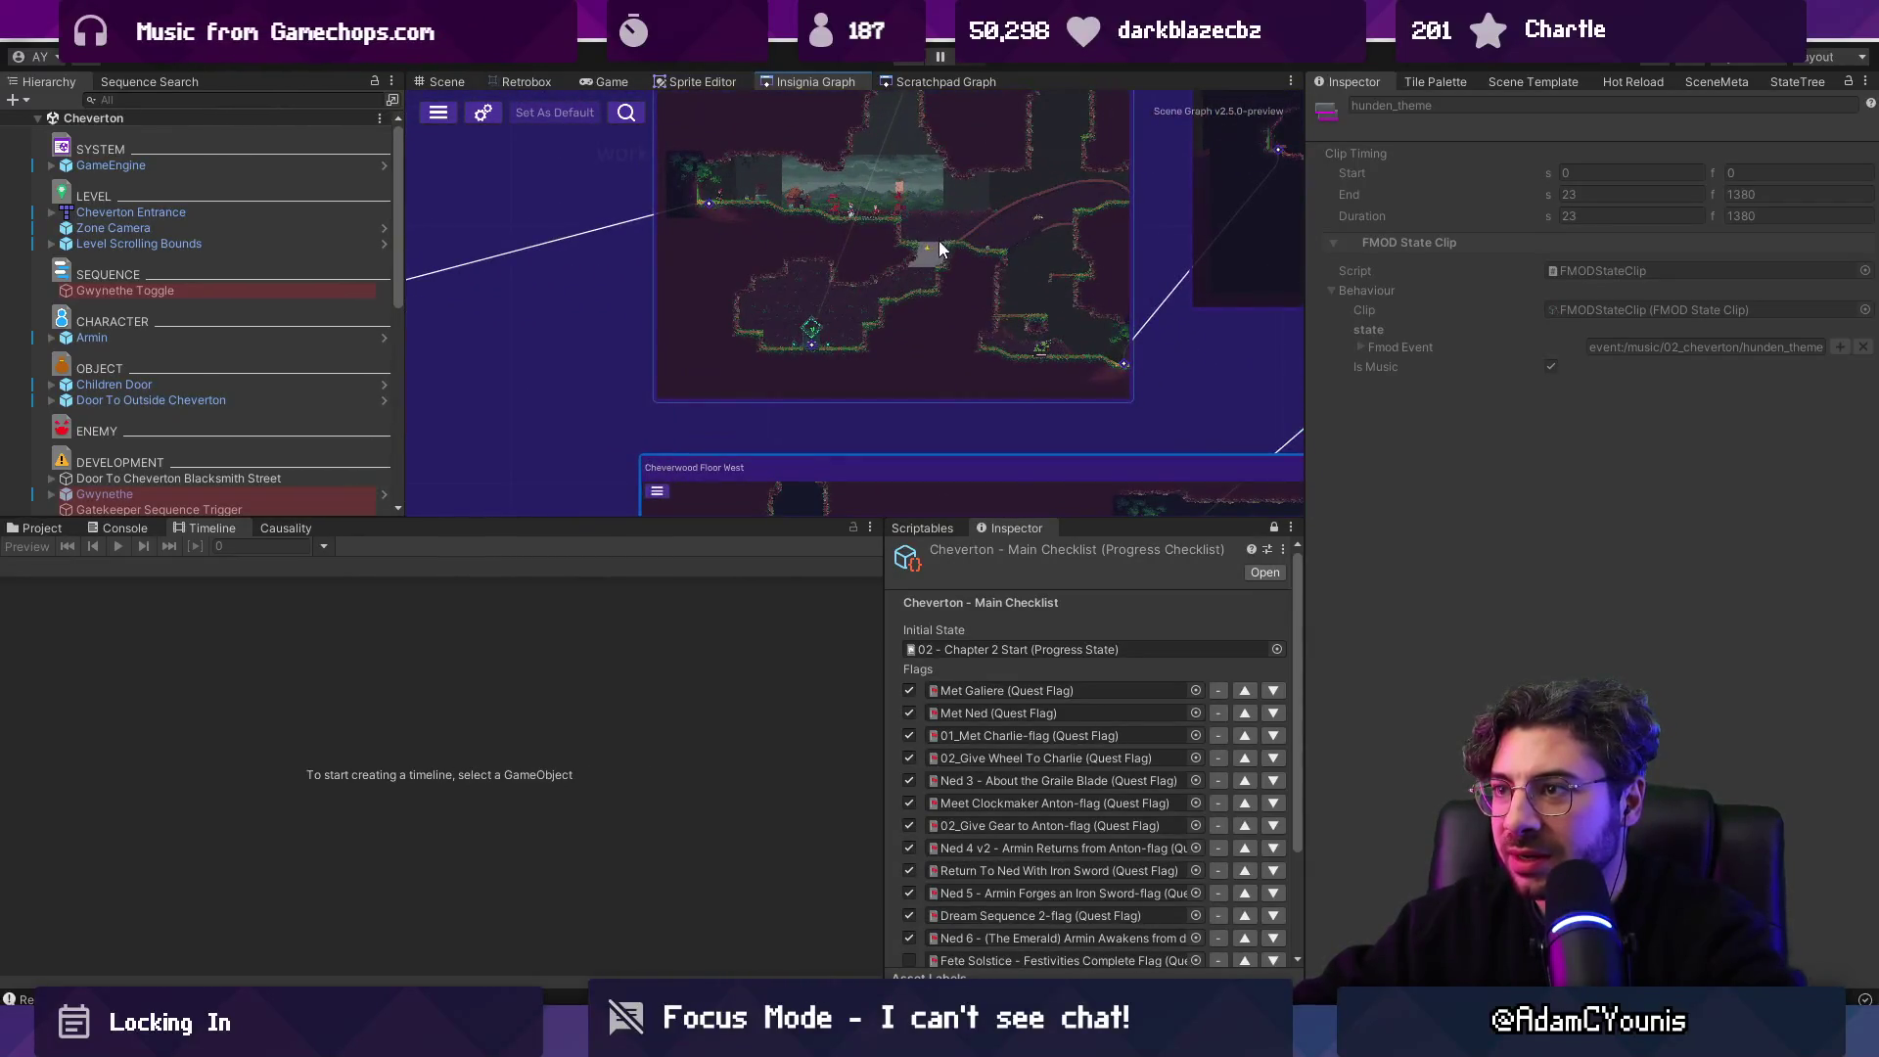
click(882, 338)
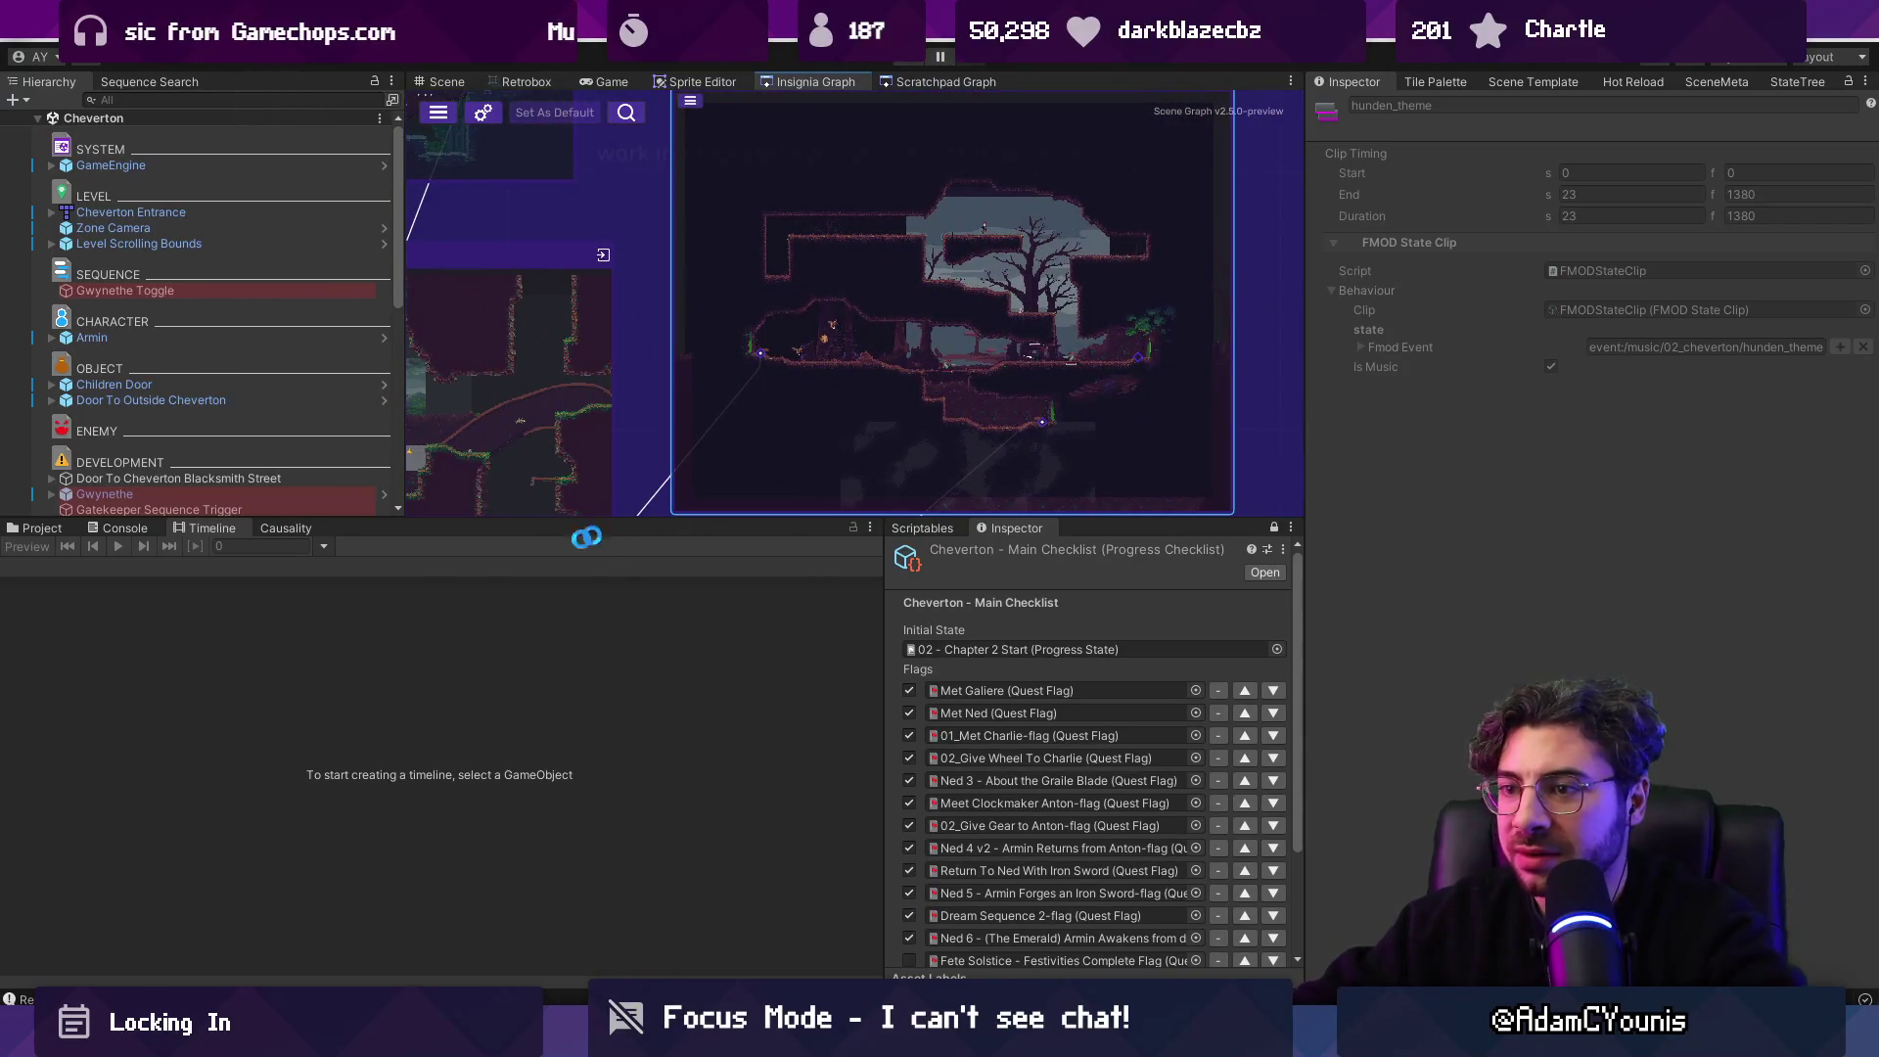
click(42, 527)
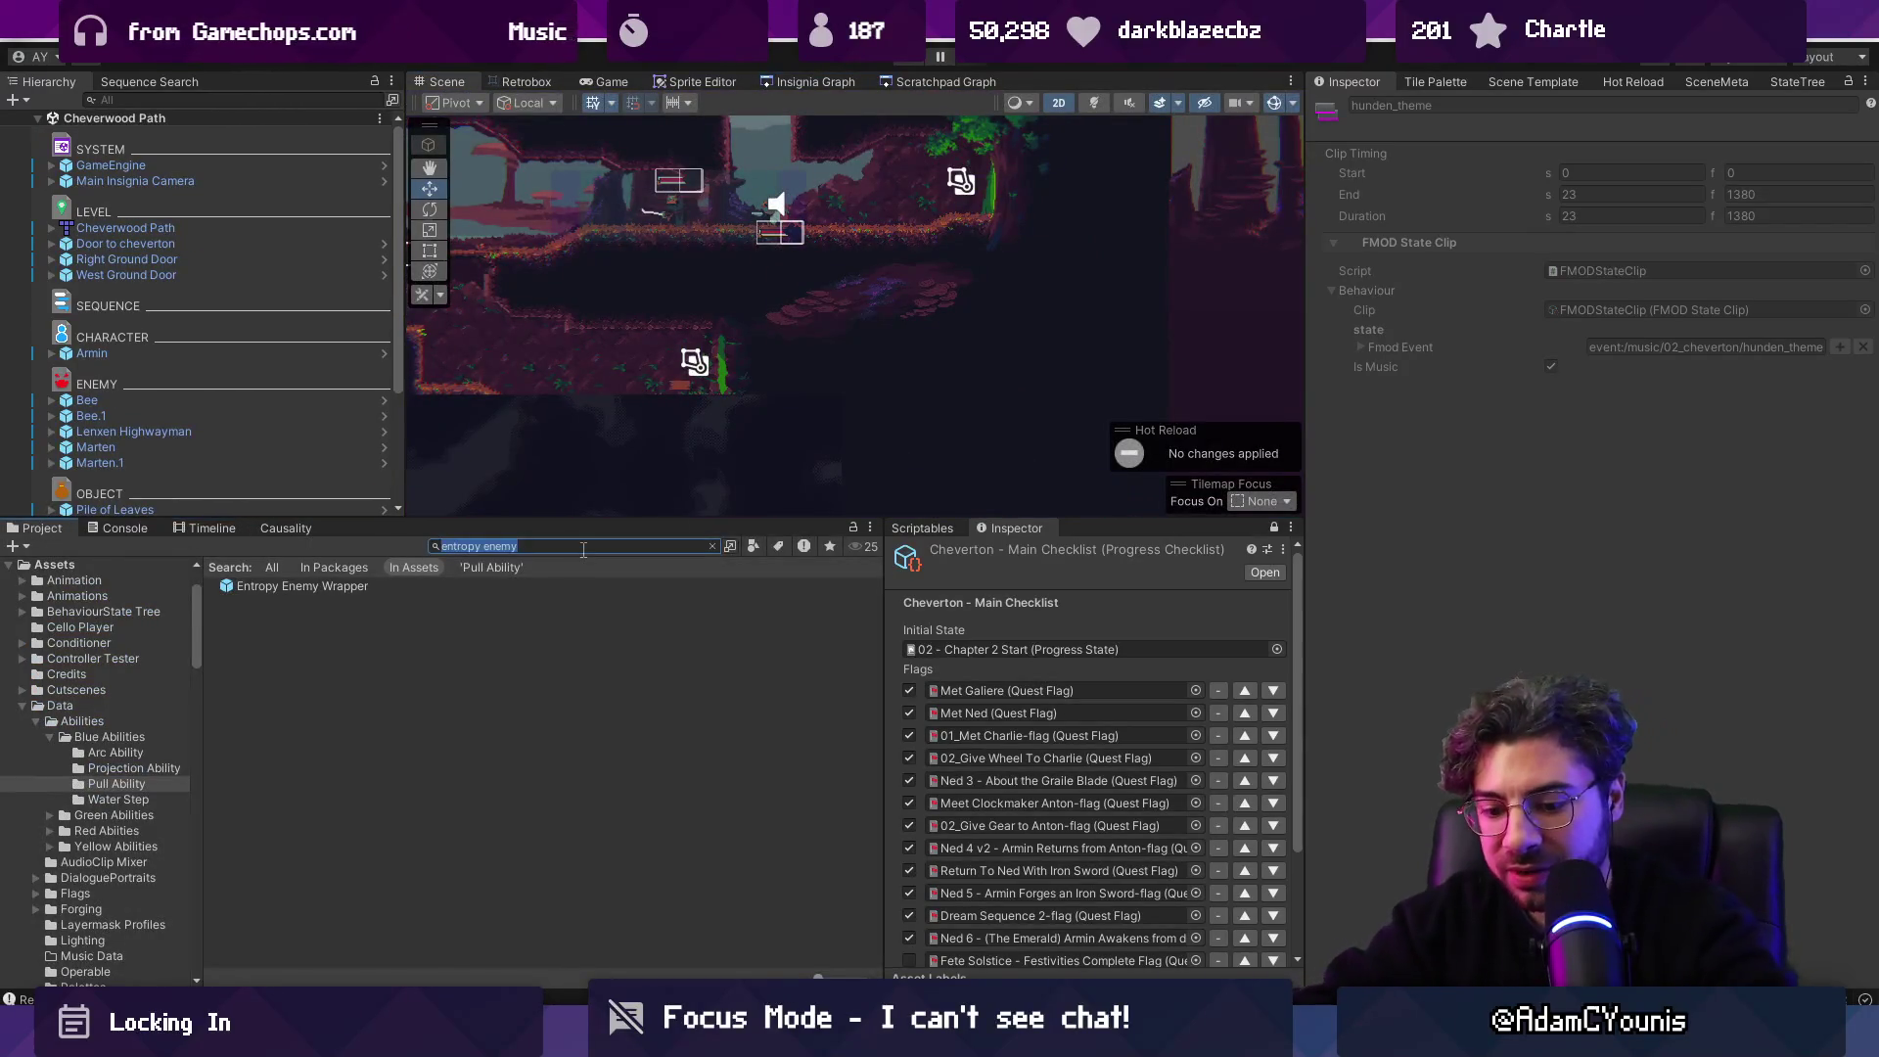
Search for the Gecko prefab and drop a Gecko enemy into the level.
text(gecko)
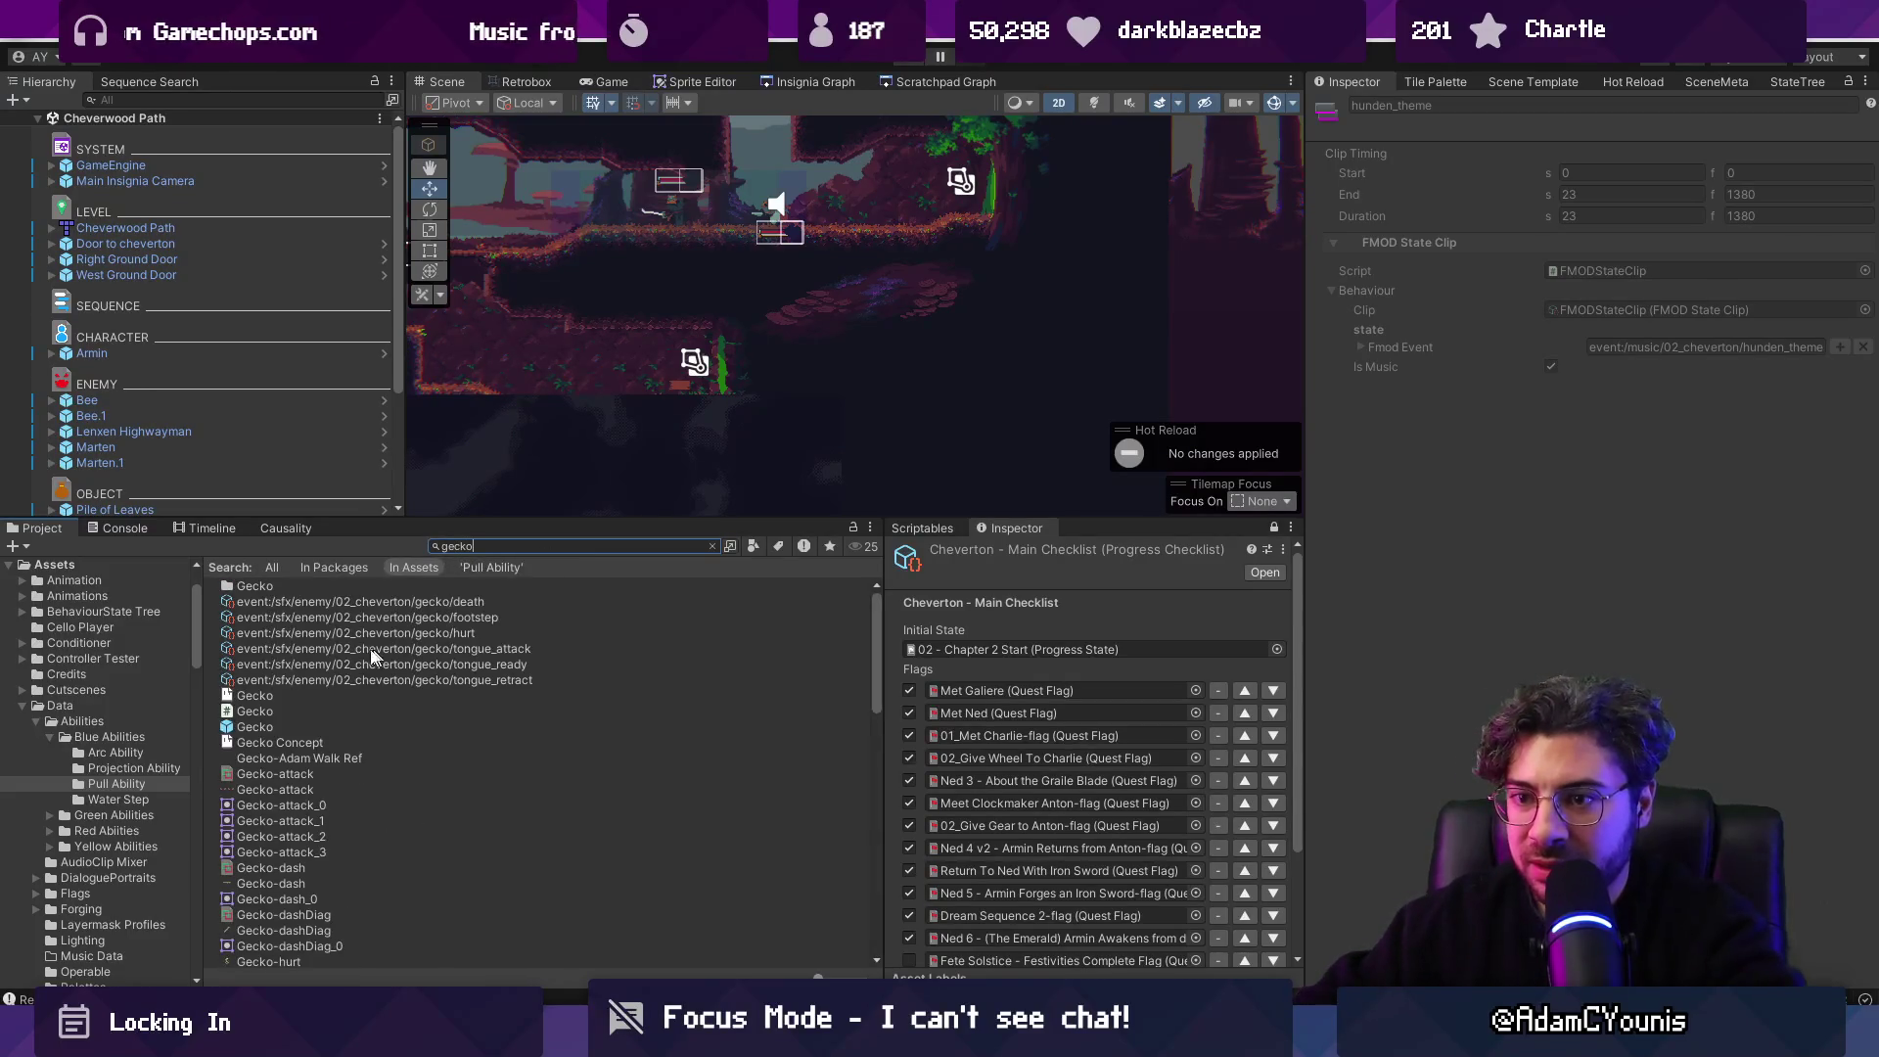
click(294, 727)
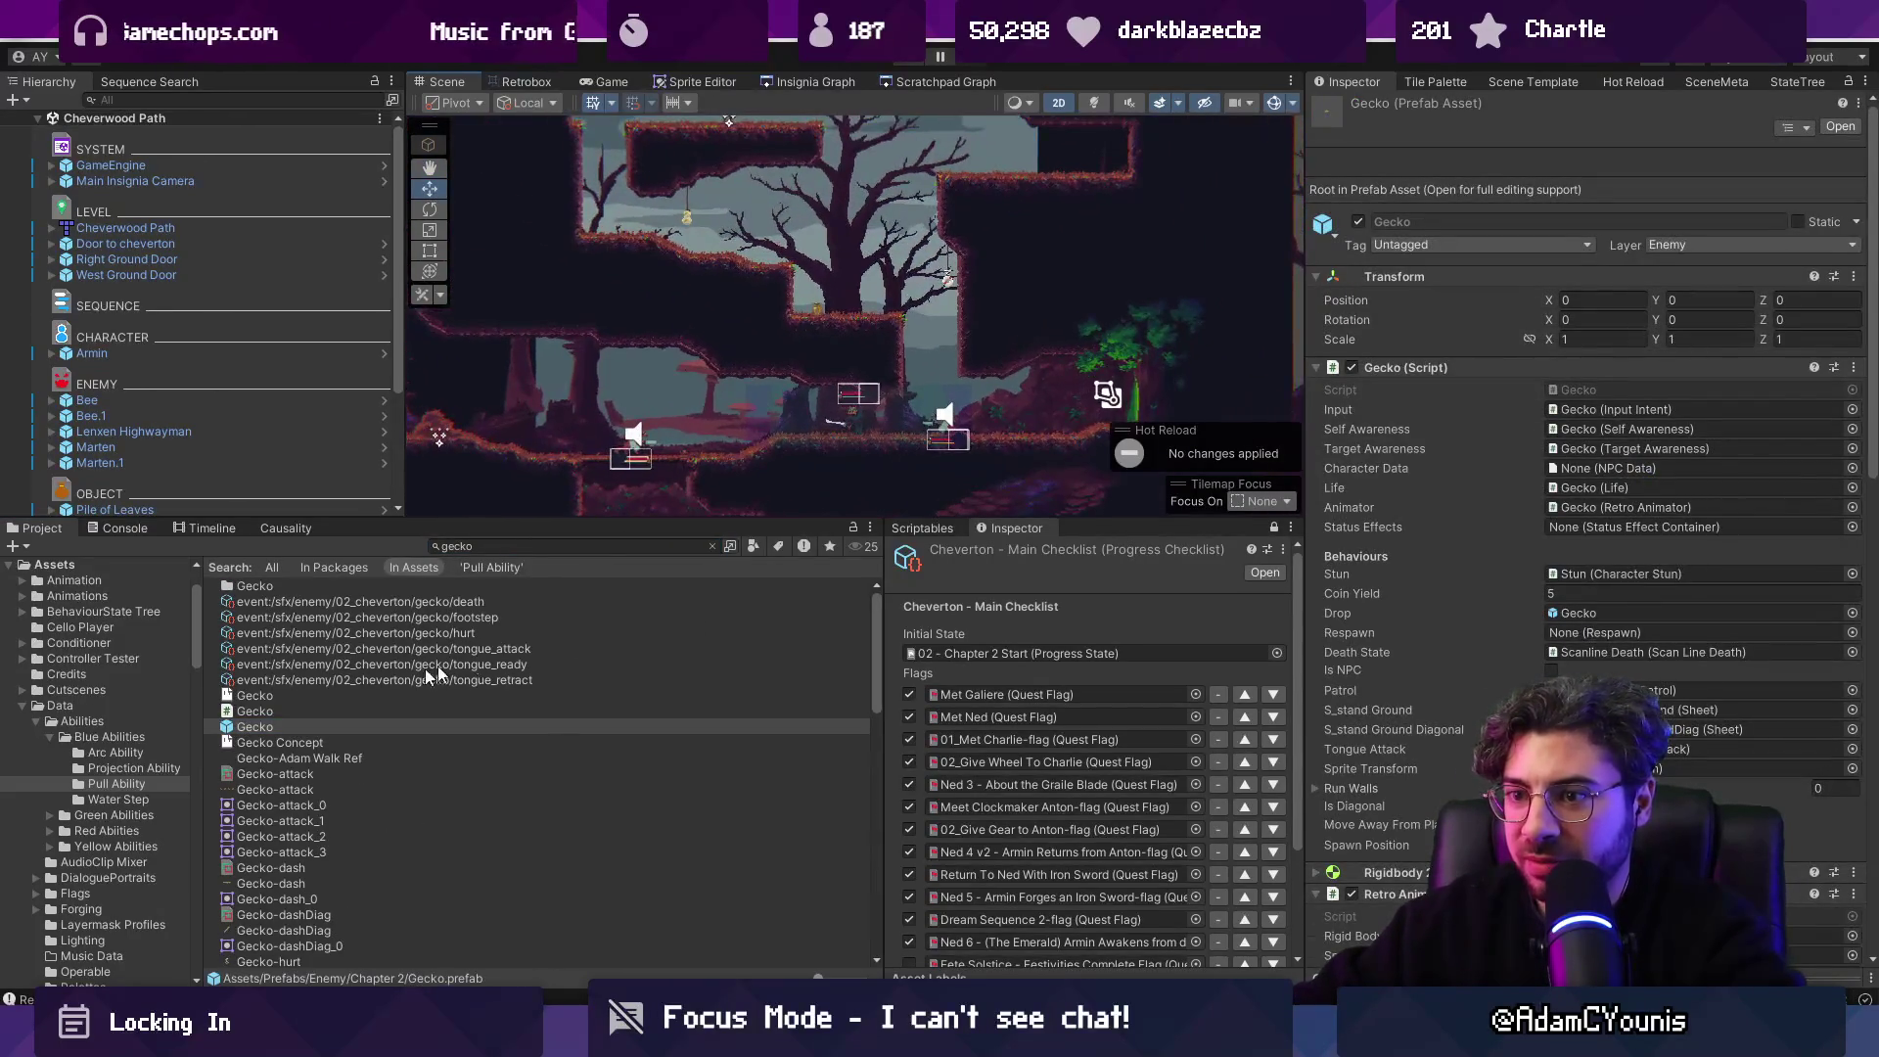
drag(664, 257, 545, 302)
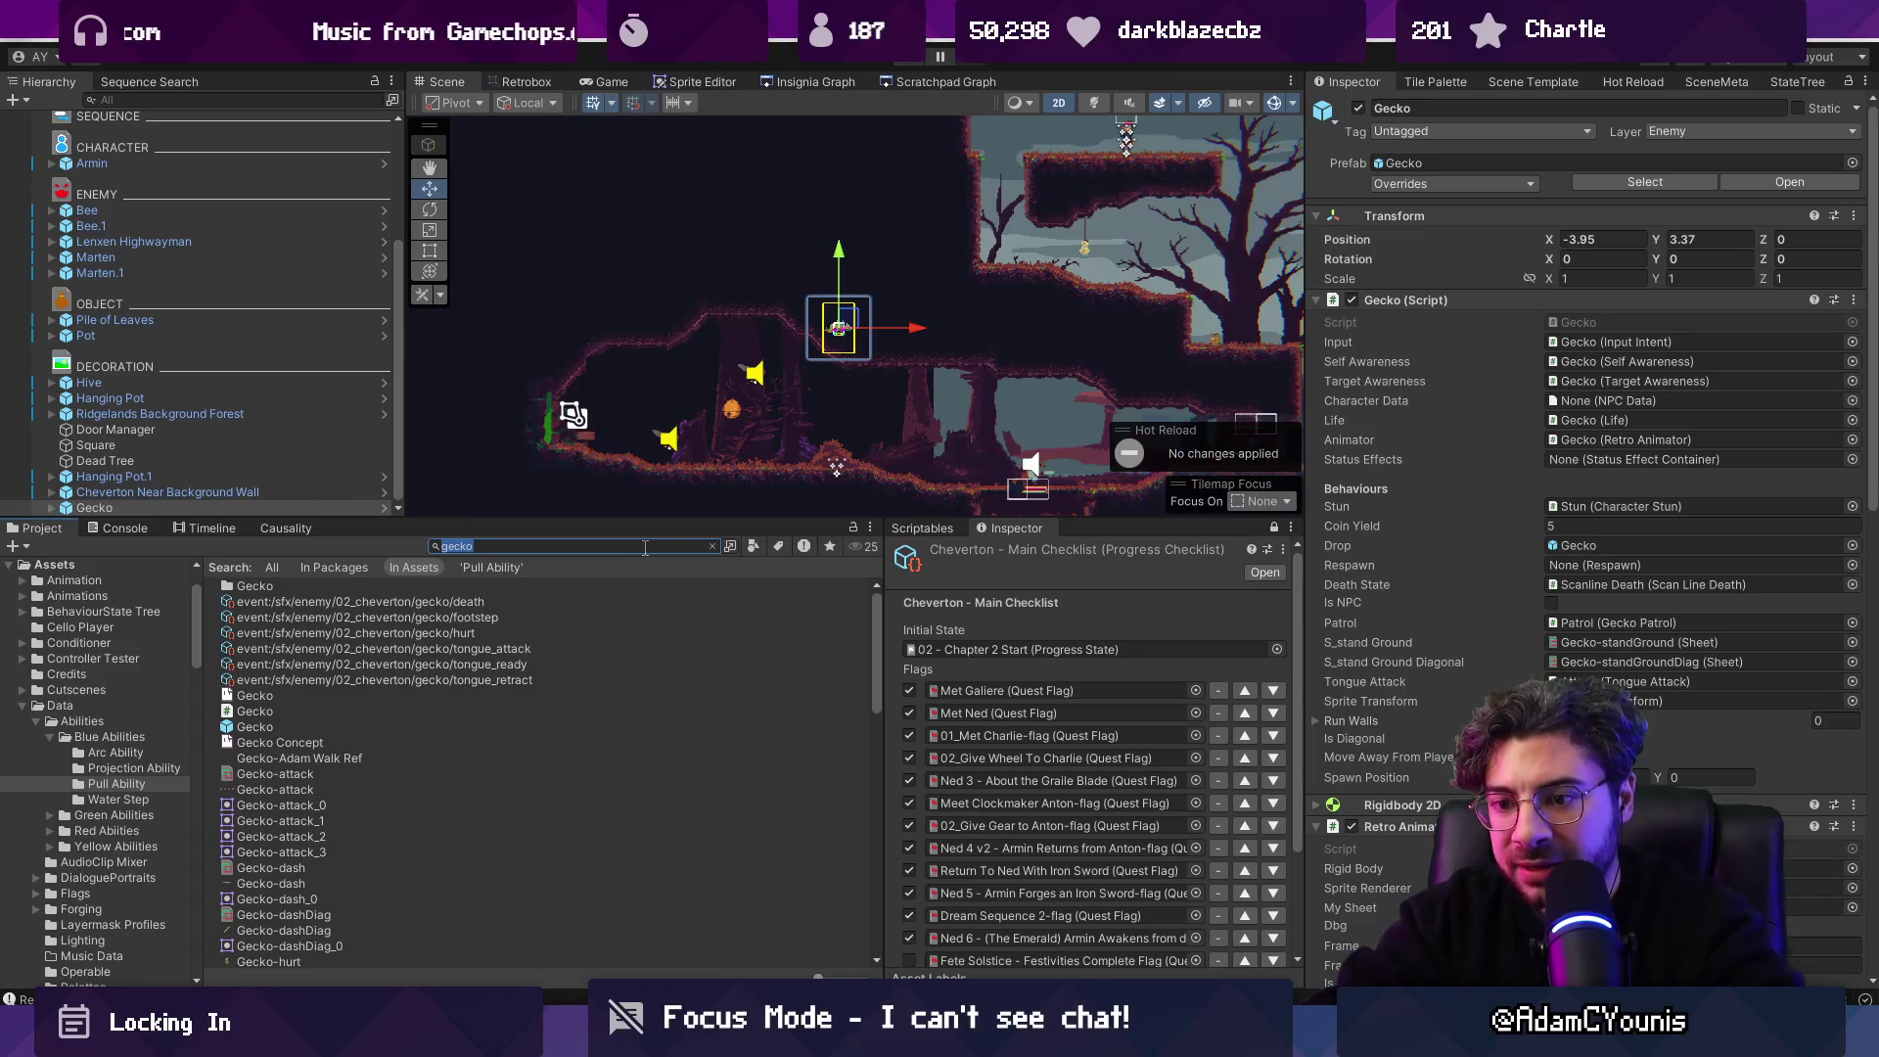
Place a Dandelion Vine in the level and nudge it slightly left.
key(BackSpace)
text(dandelion vine)
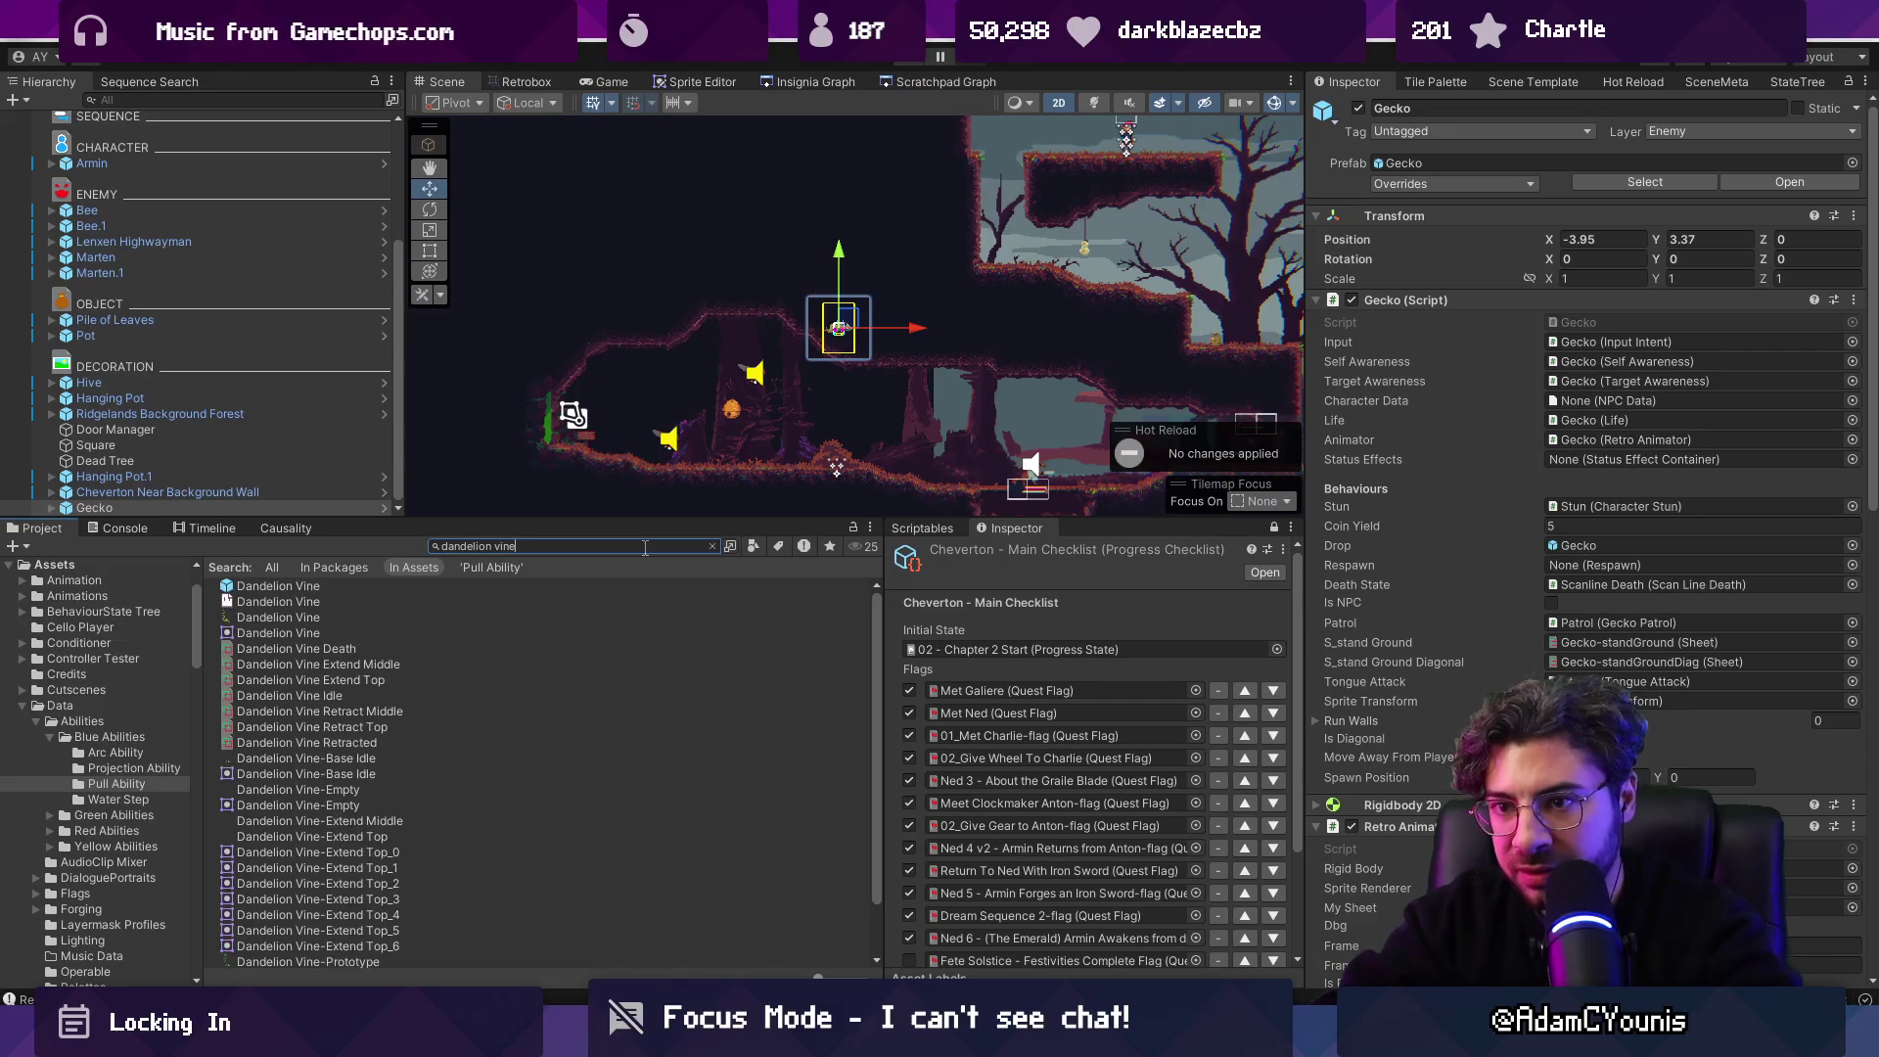
click(1040, 411)
mouse_move(1040, 412)
mouse_down()
mouse_move(654, 335)
mouse_move(641, 372)
mouse_move(553, 321)
mouse_up()
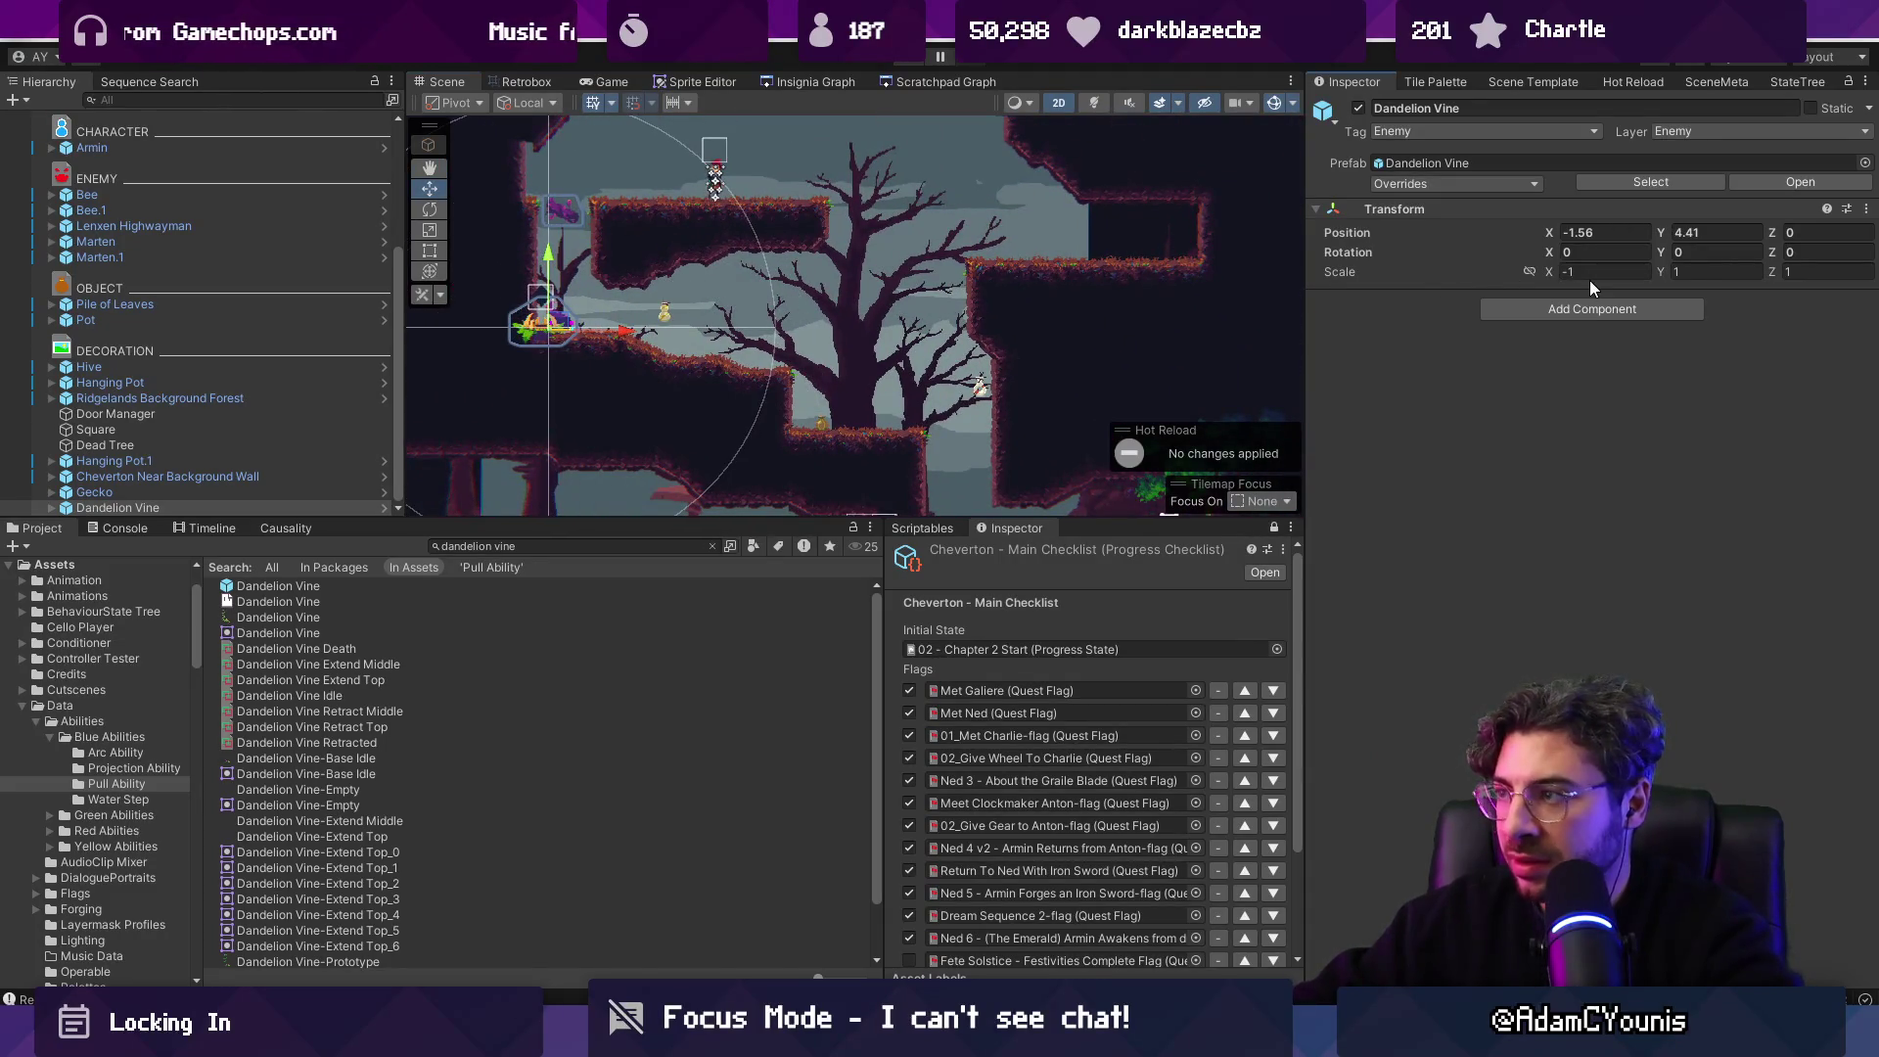
scroll(739, 358, up, 5)
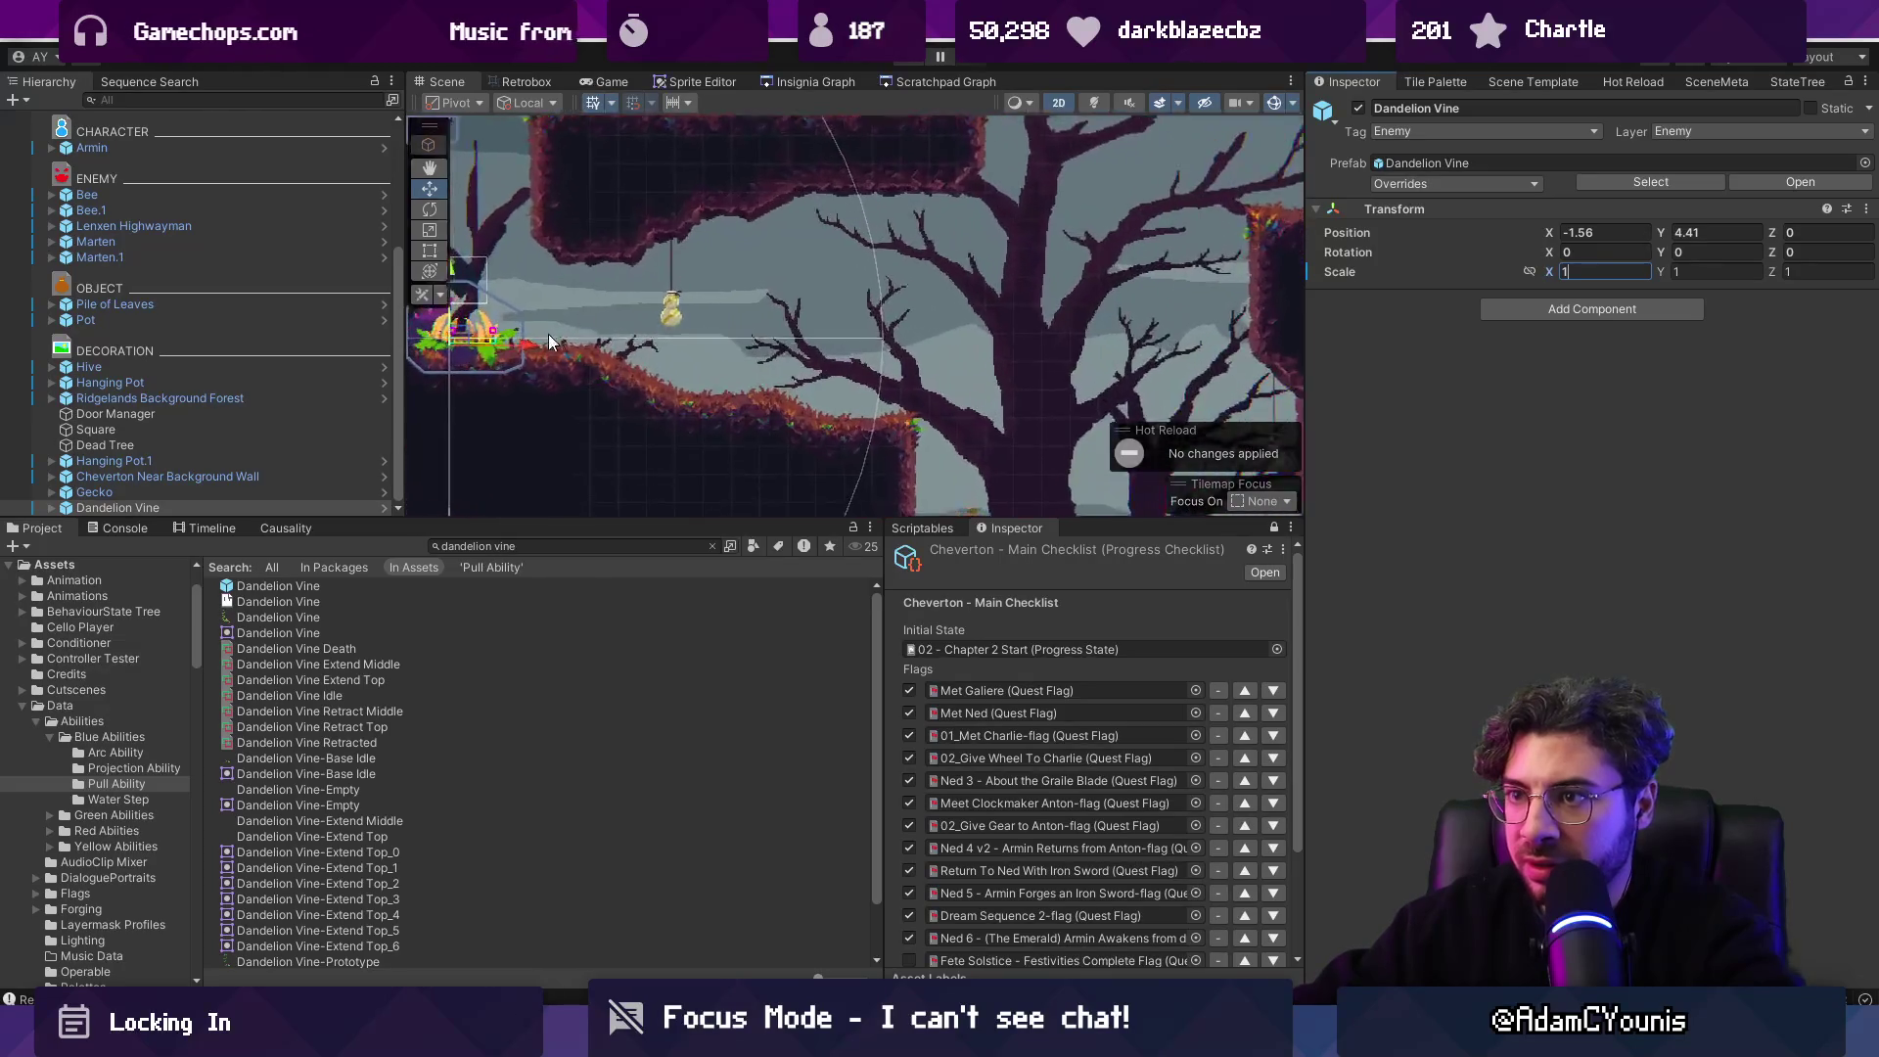
drag(725, 358, 708, 354)
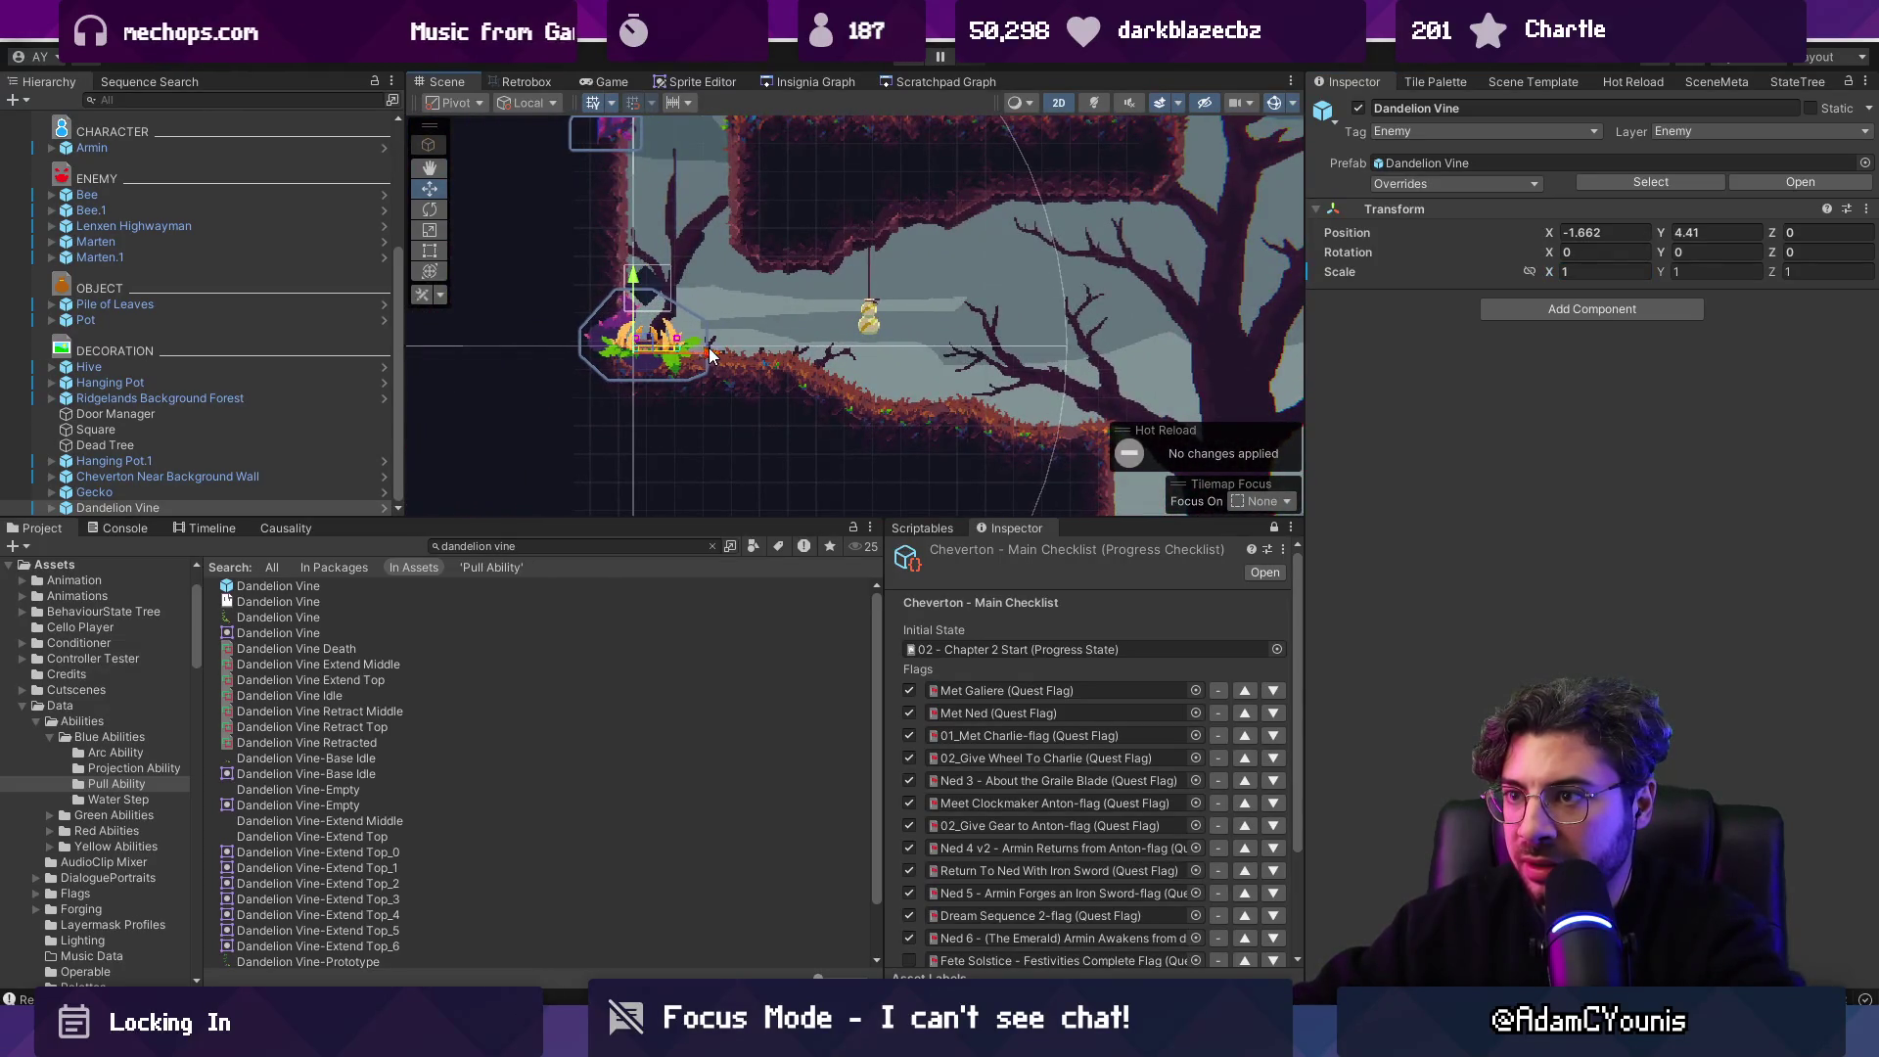
scroll(636, 299, down, 4)
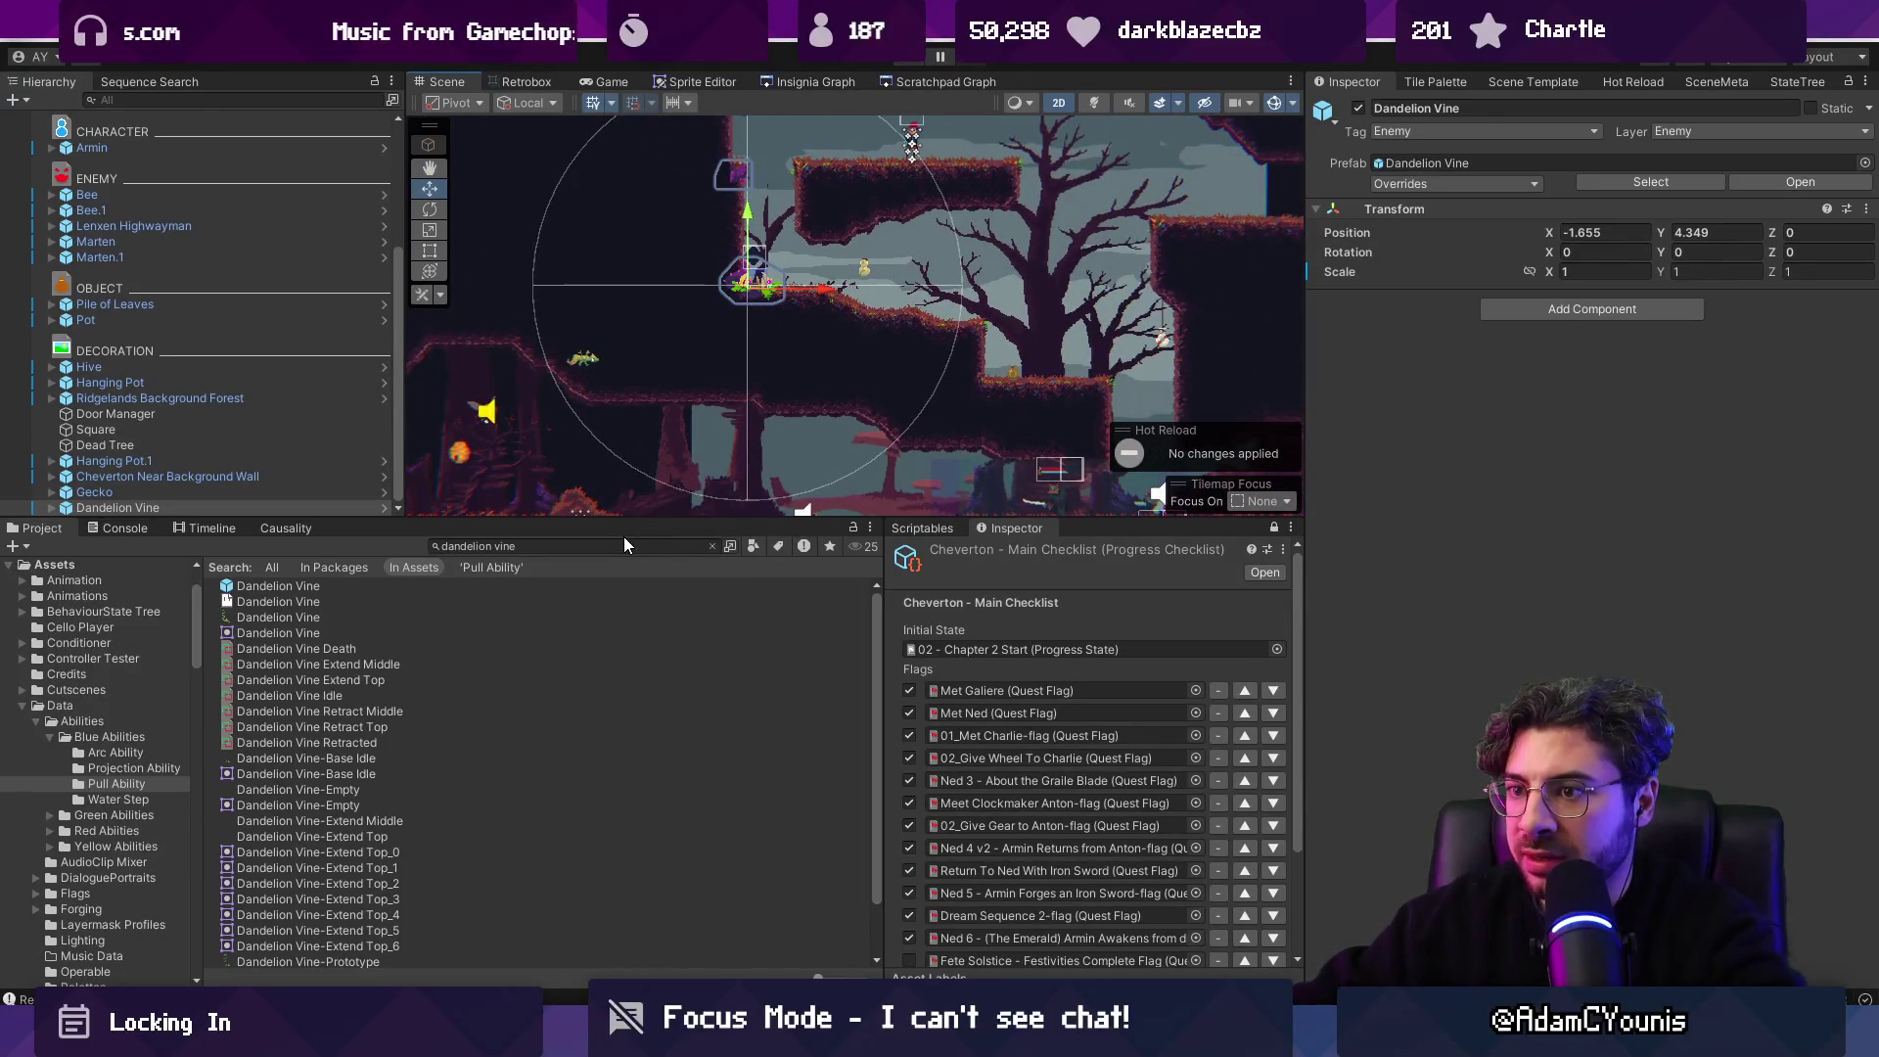
Search for Slamshell and drag a Slamshell enemy into the level.
text(slan)
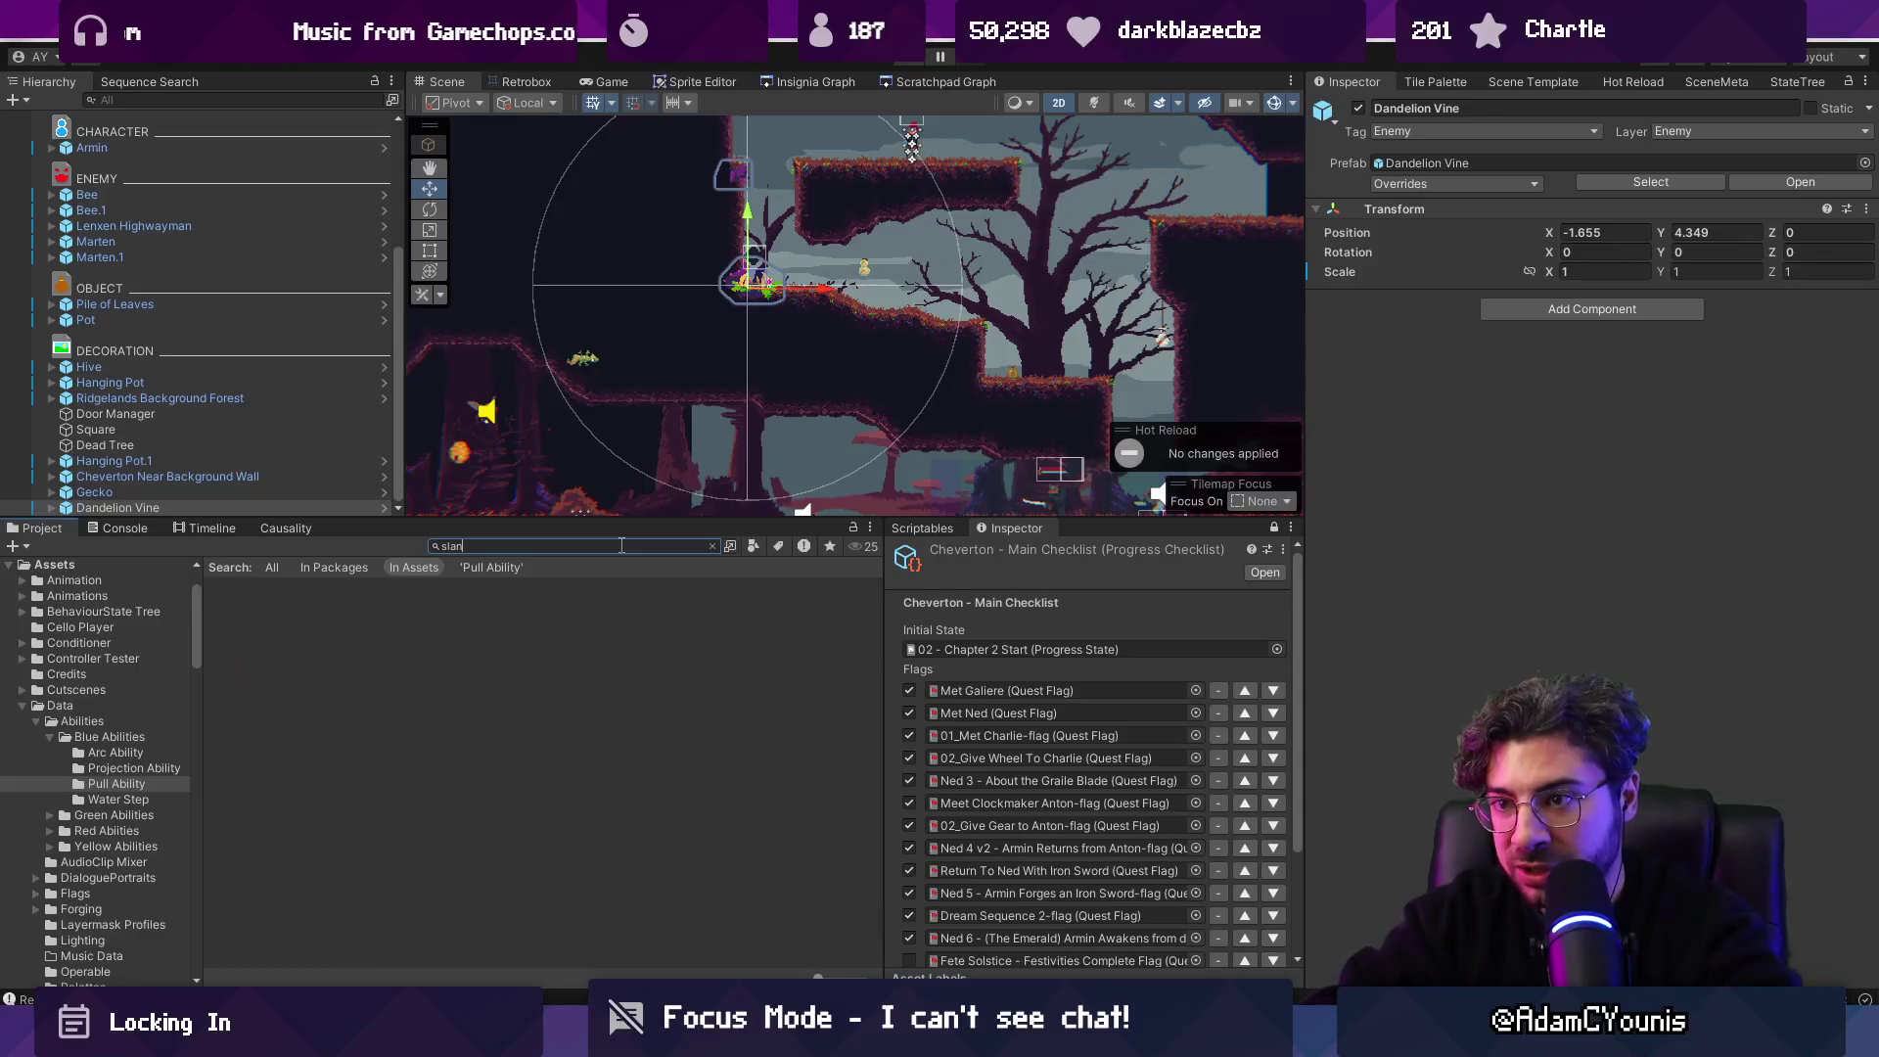
key(BackSpace)
text(mshell)
key(Down)
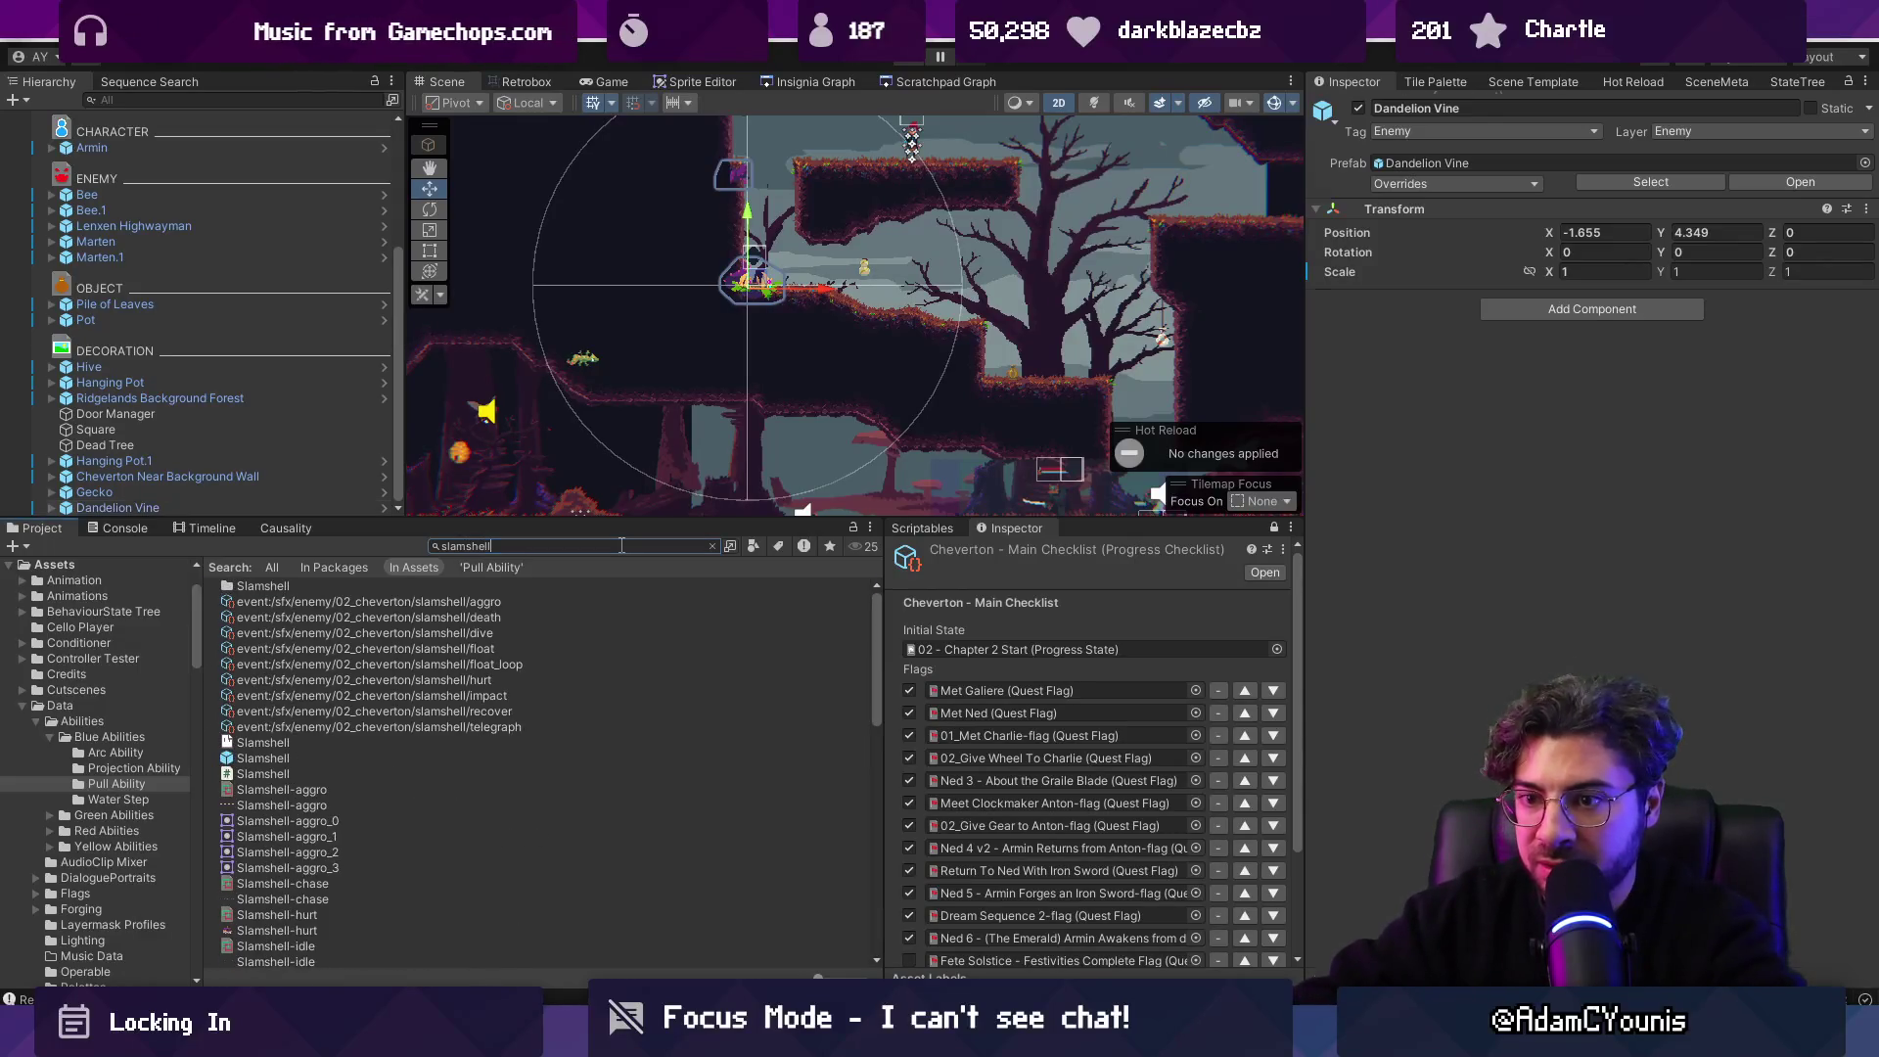
drag(282, 758, 1006, 345)
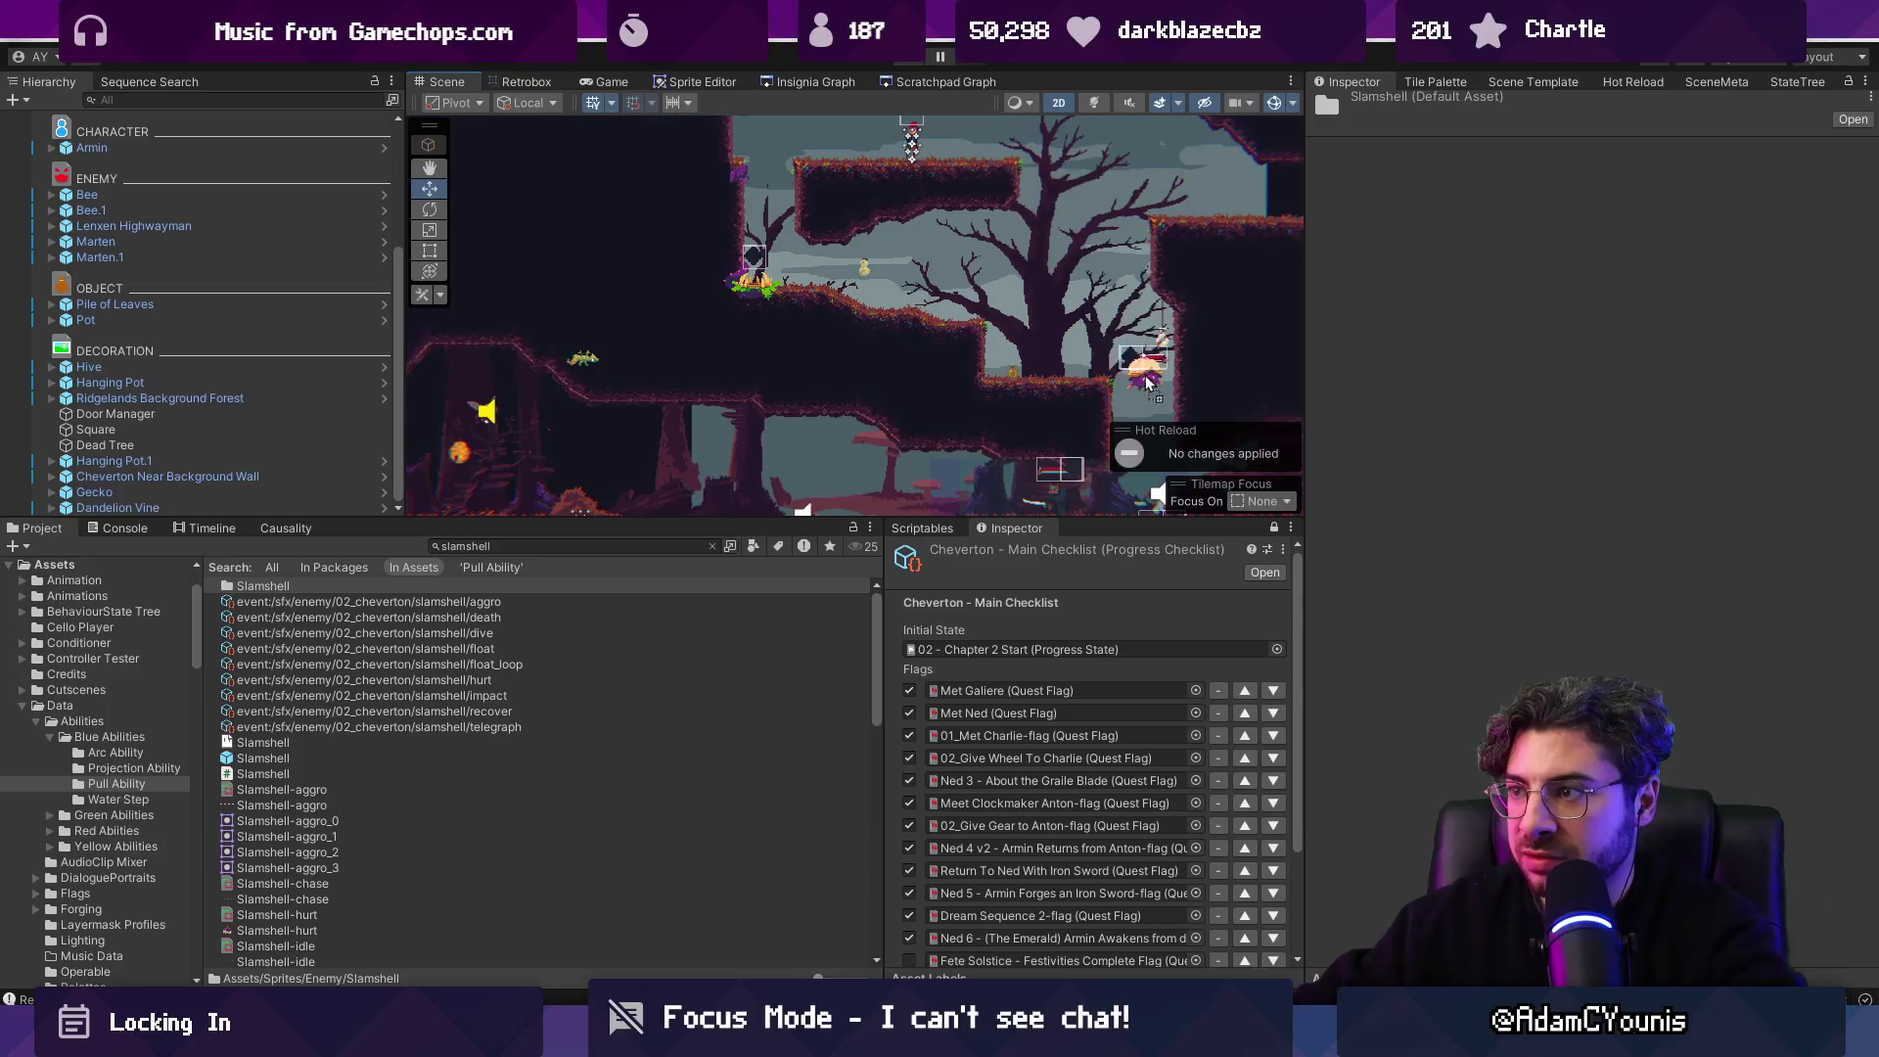
drag(1147, 381, 976, 259)
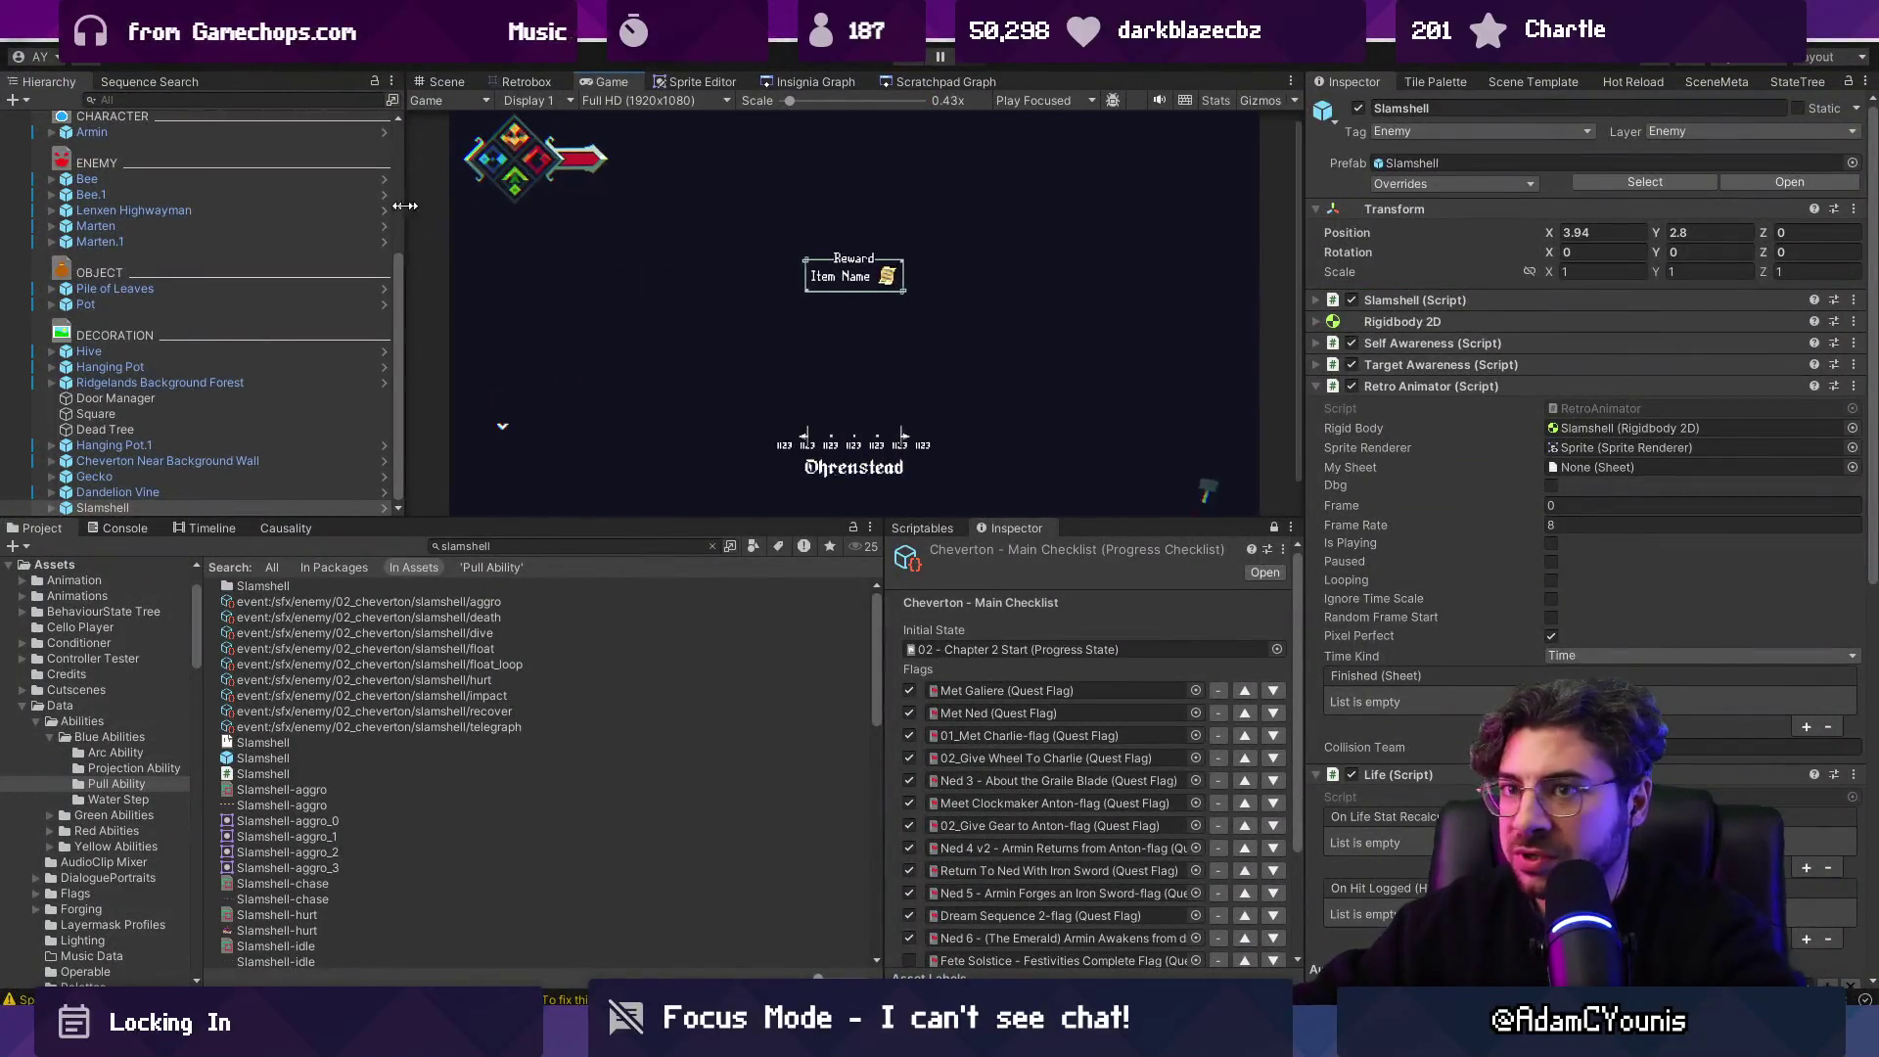
Start the playtest, drop down and destroy the plant to collect its pickup.
click(937, 57)
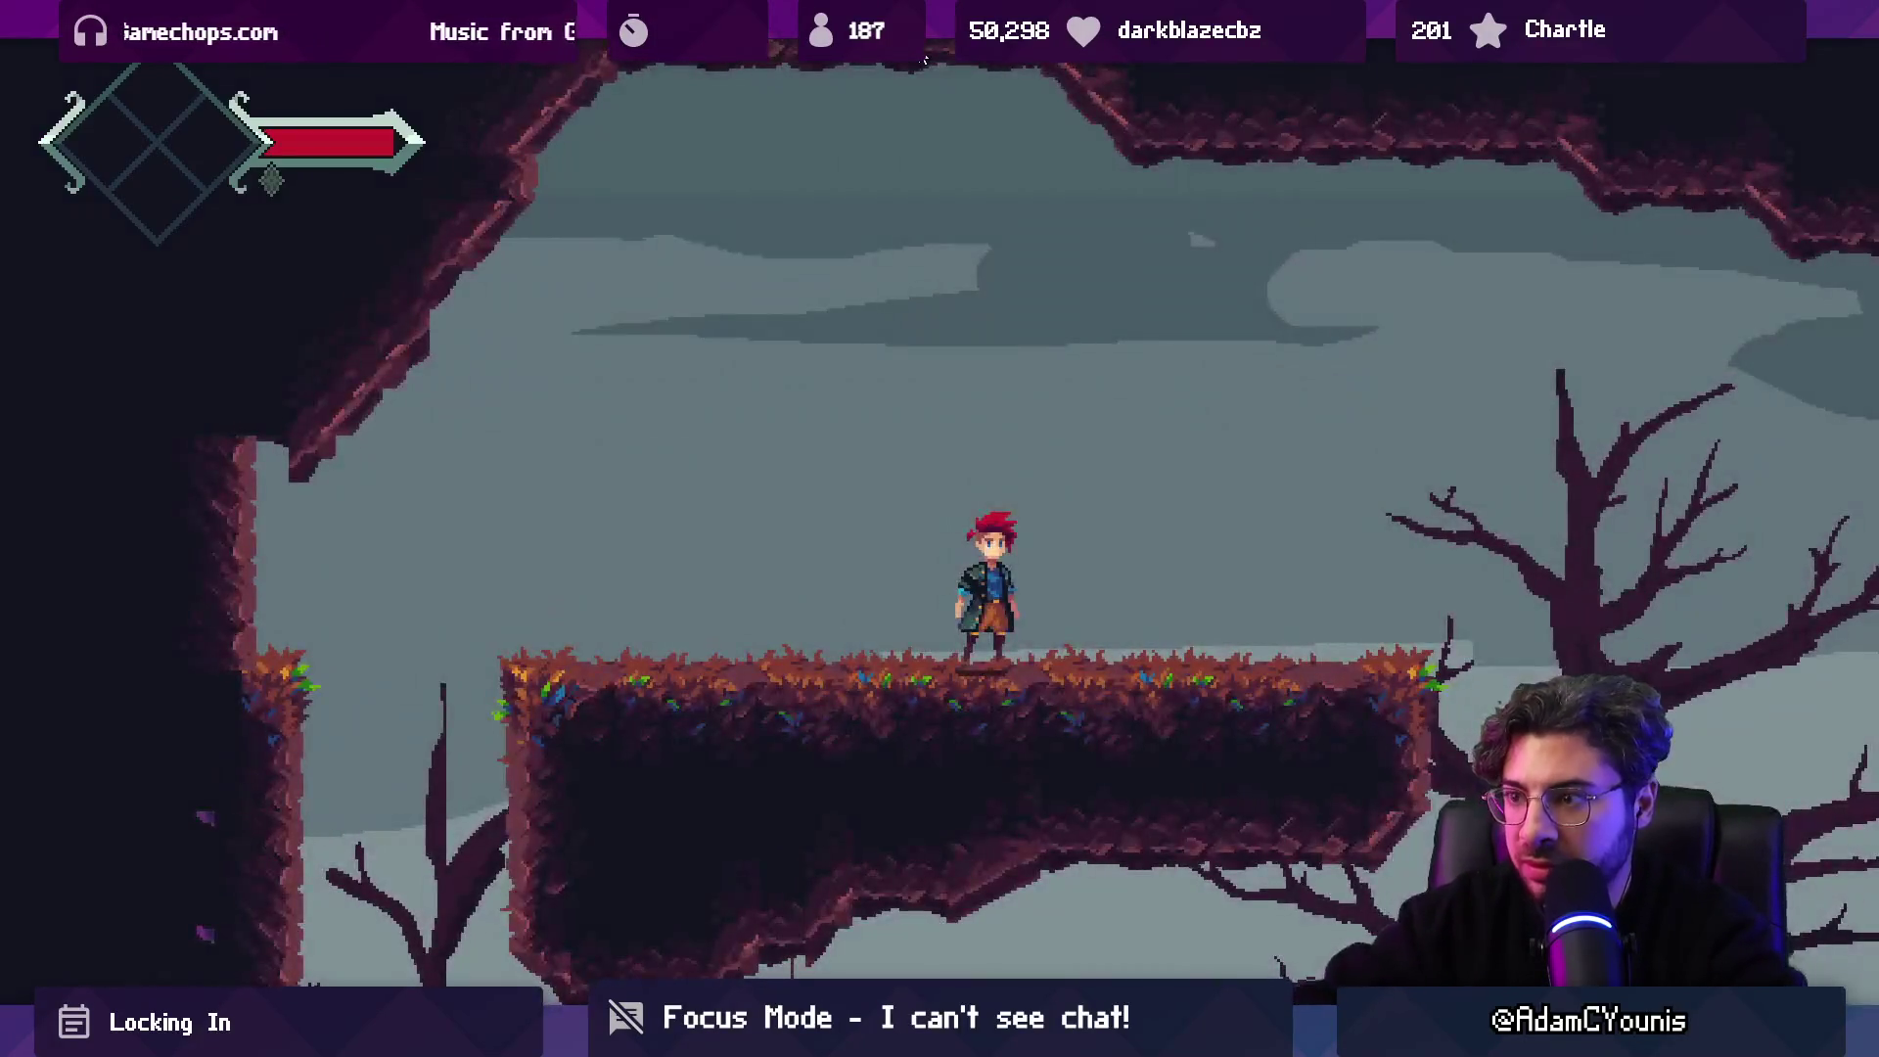
key(Left)
key(Right)
key(x)
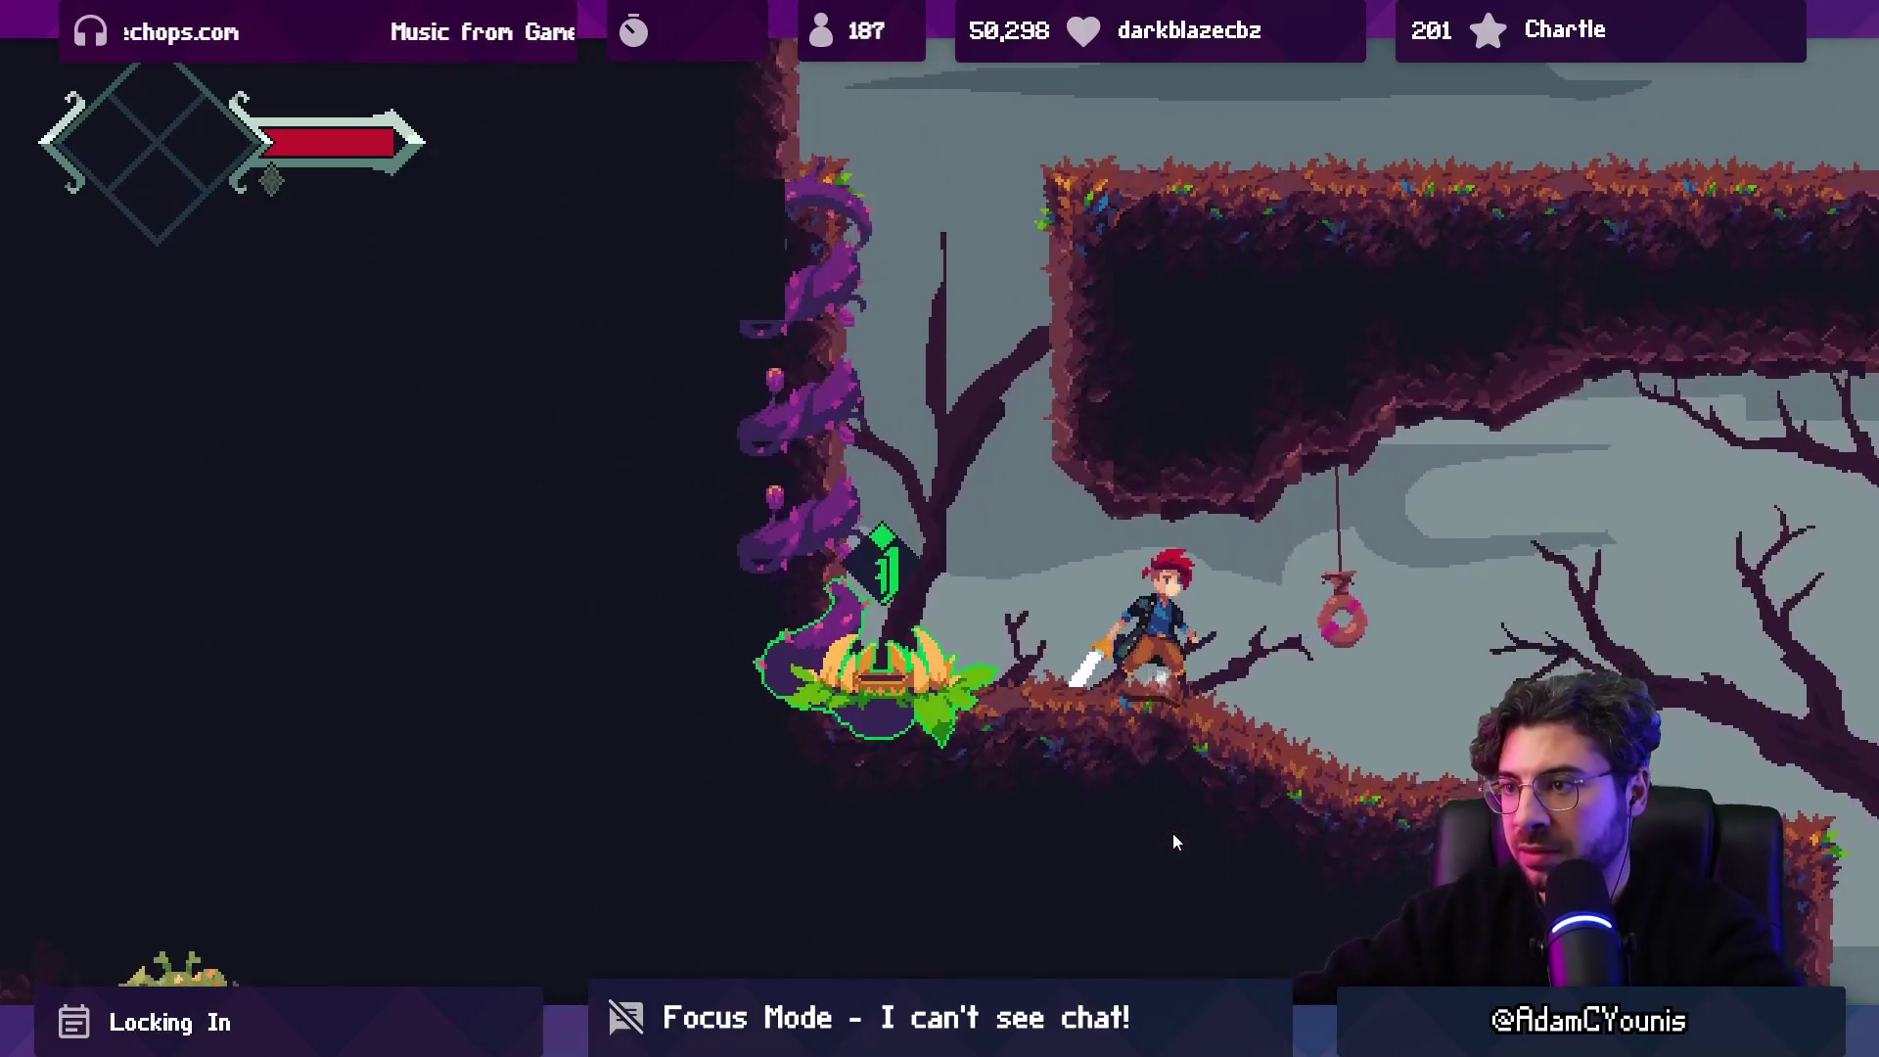
key(x)
key(Right)
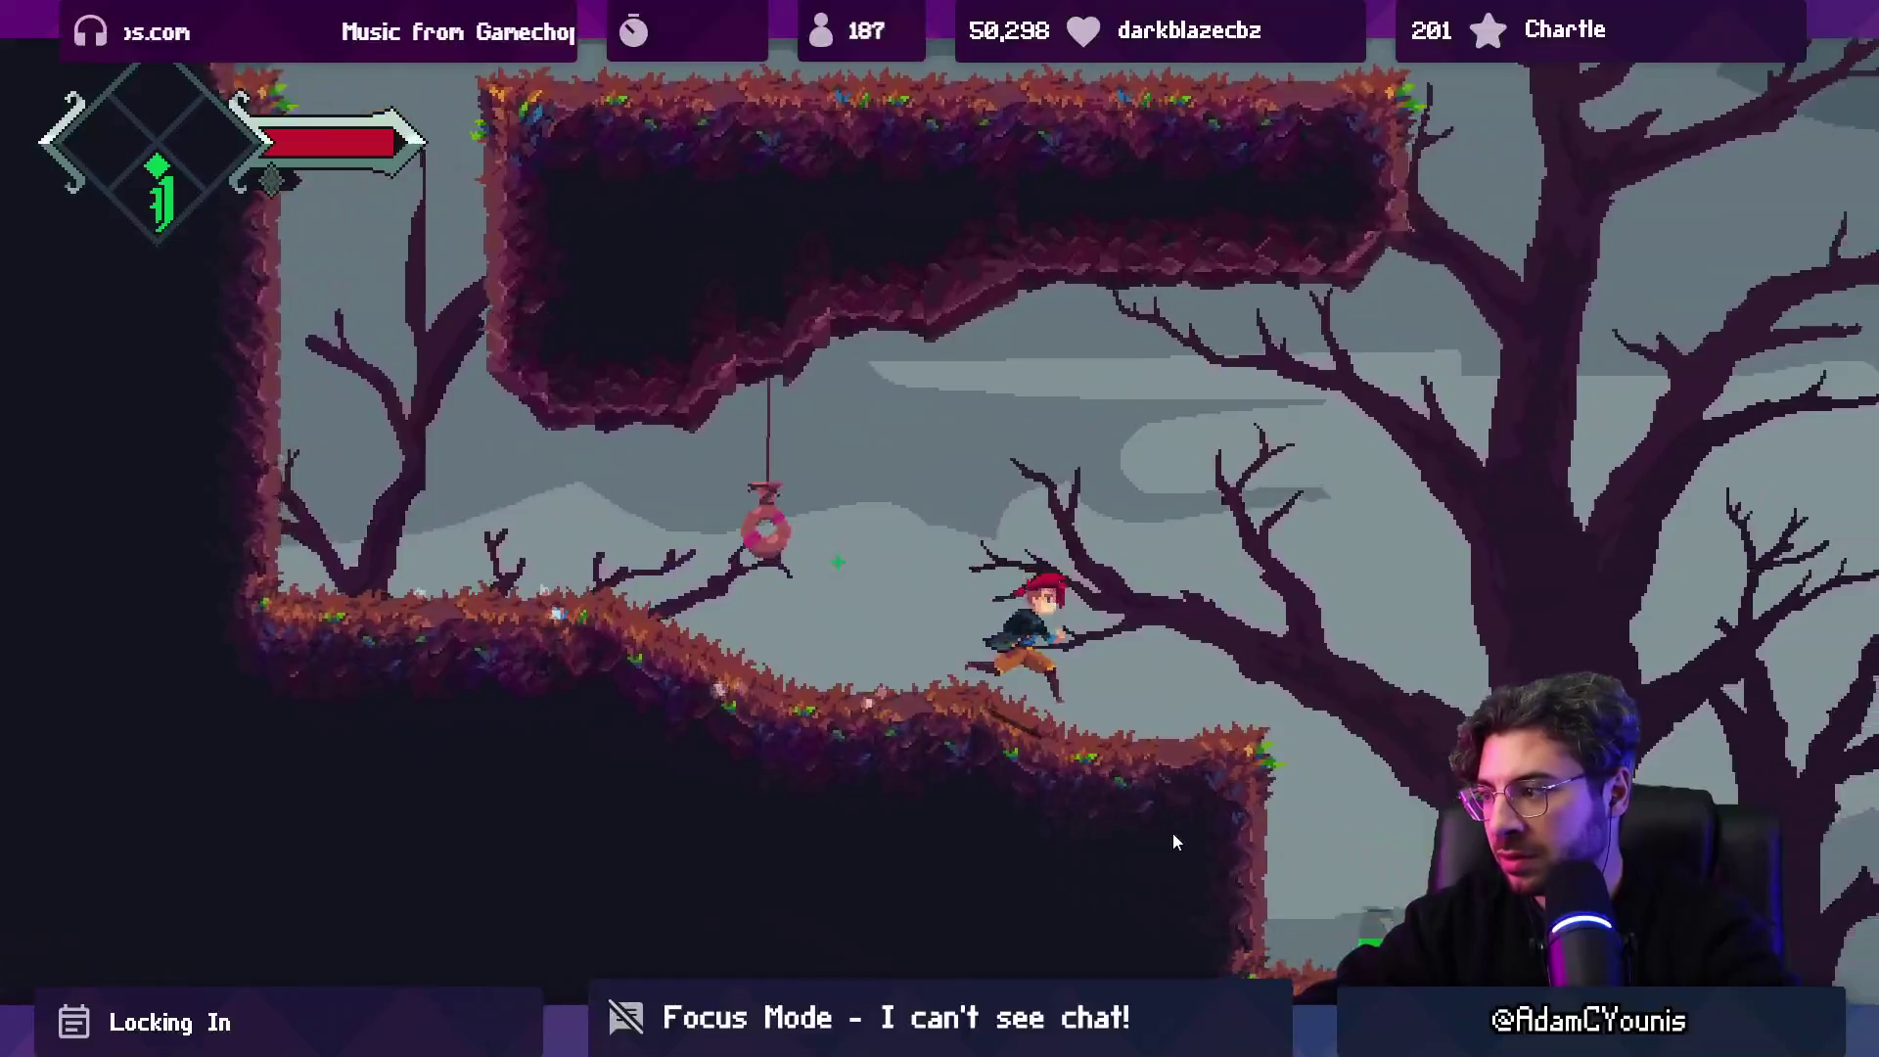
Fight the floating purple enemy and slash at the fox knight.
key(Right)
key(x)
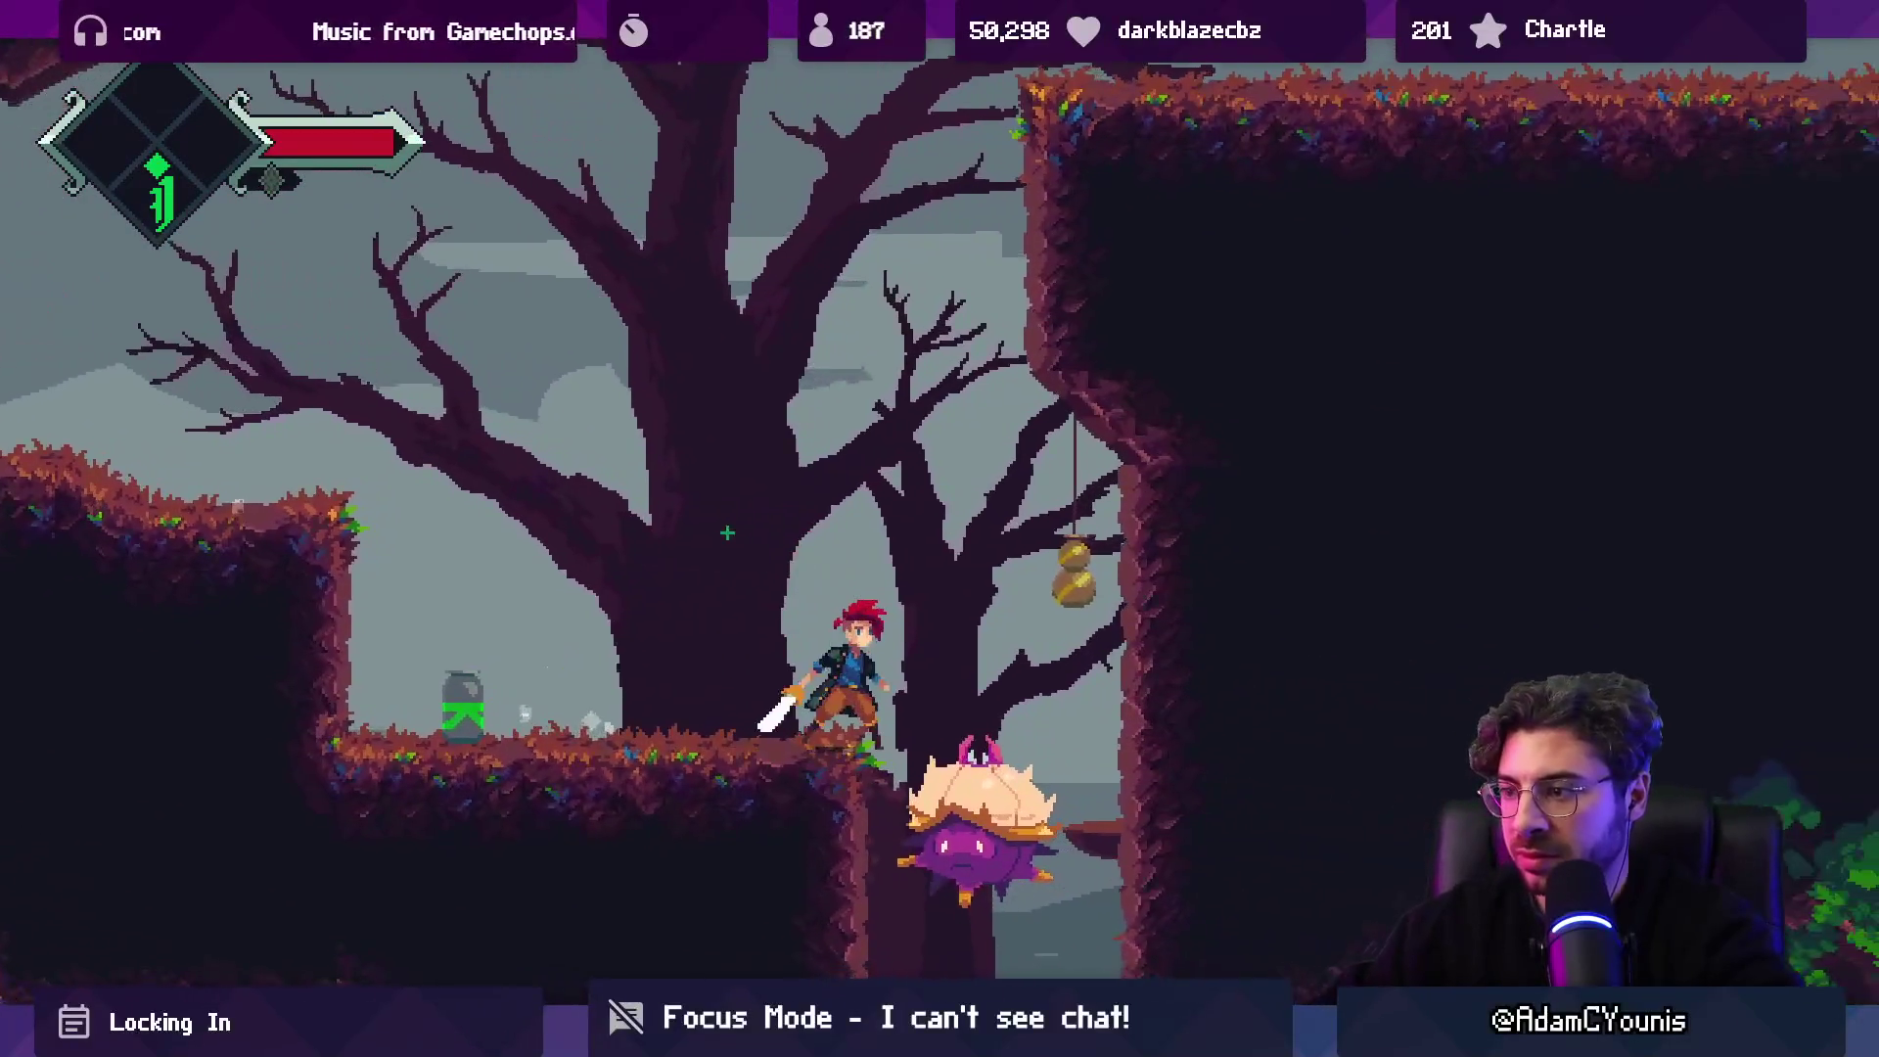
key(Right)
key(z)
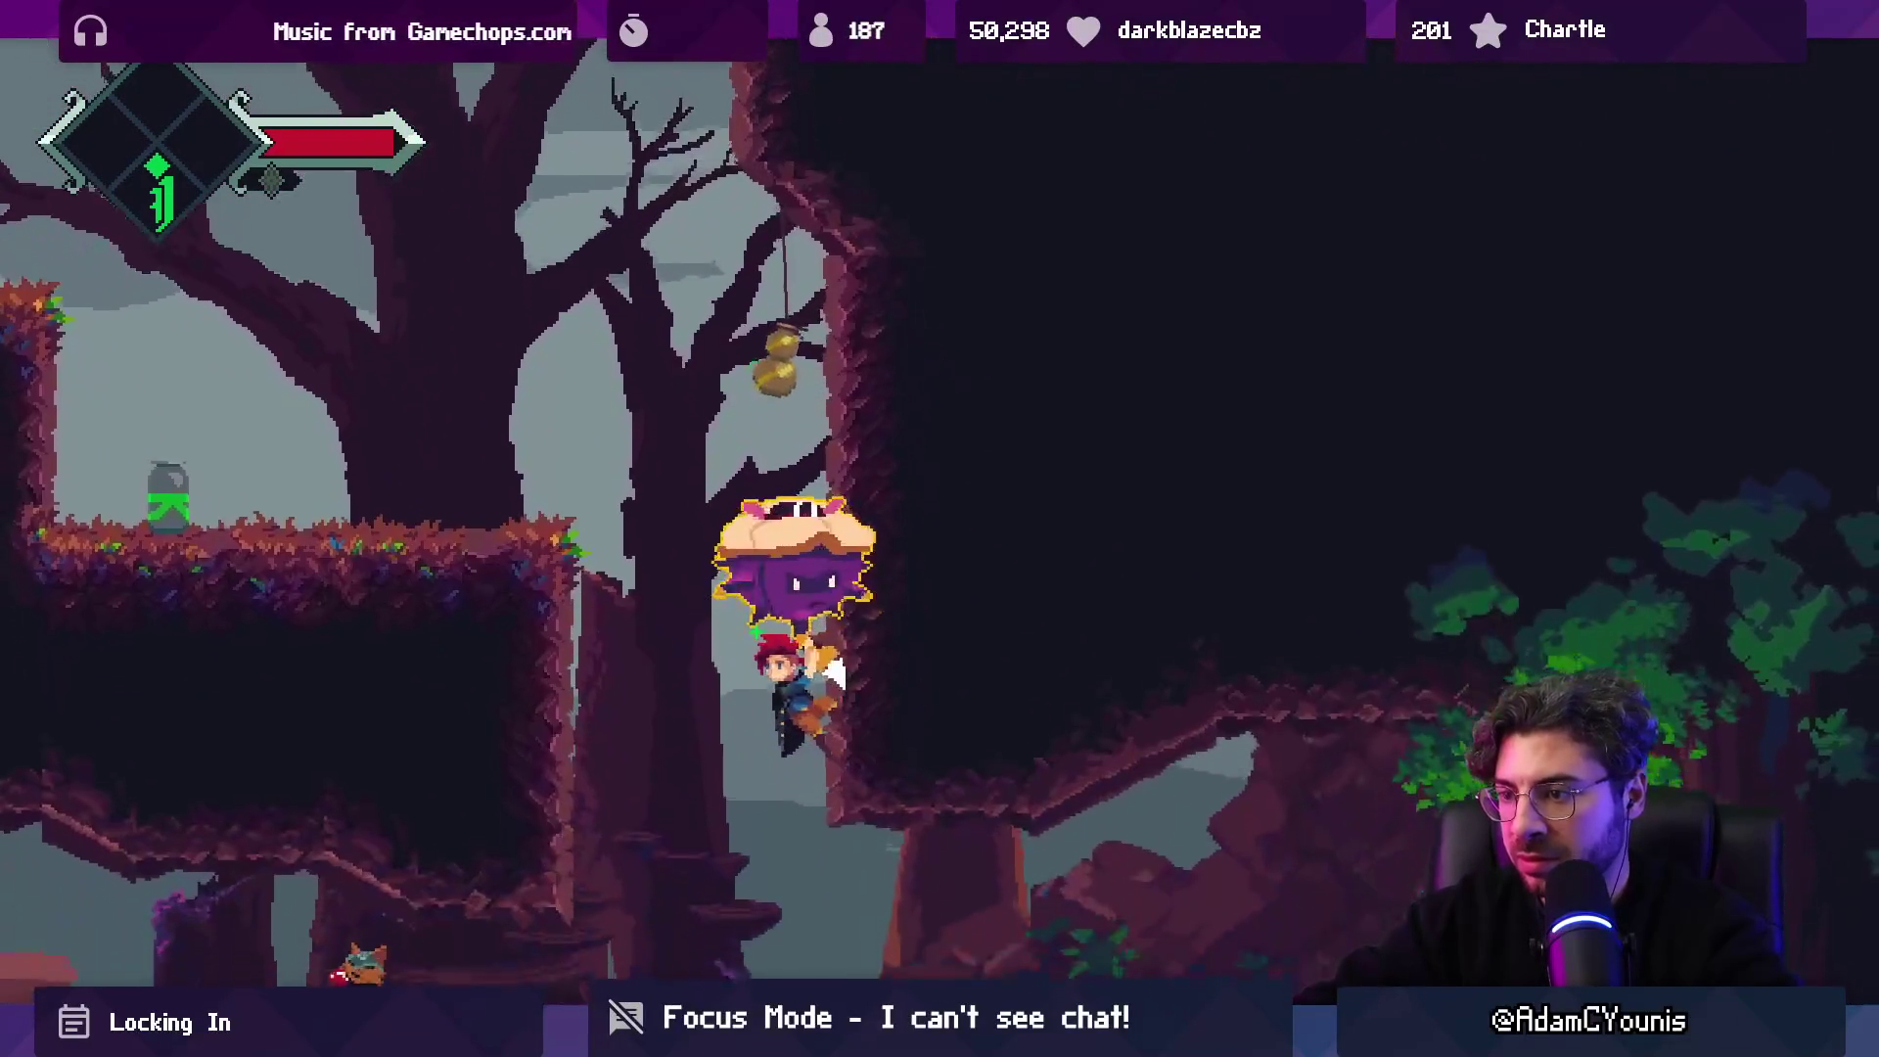
key(x)
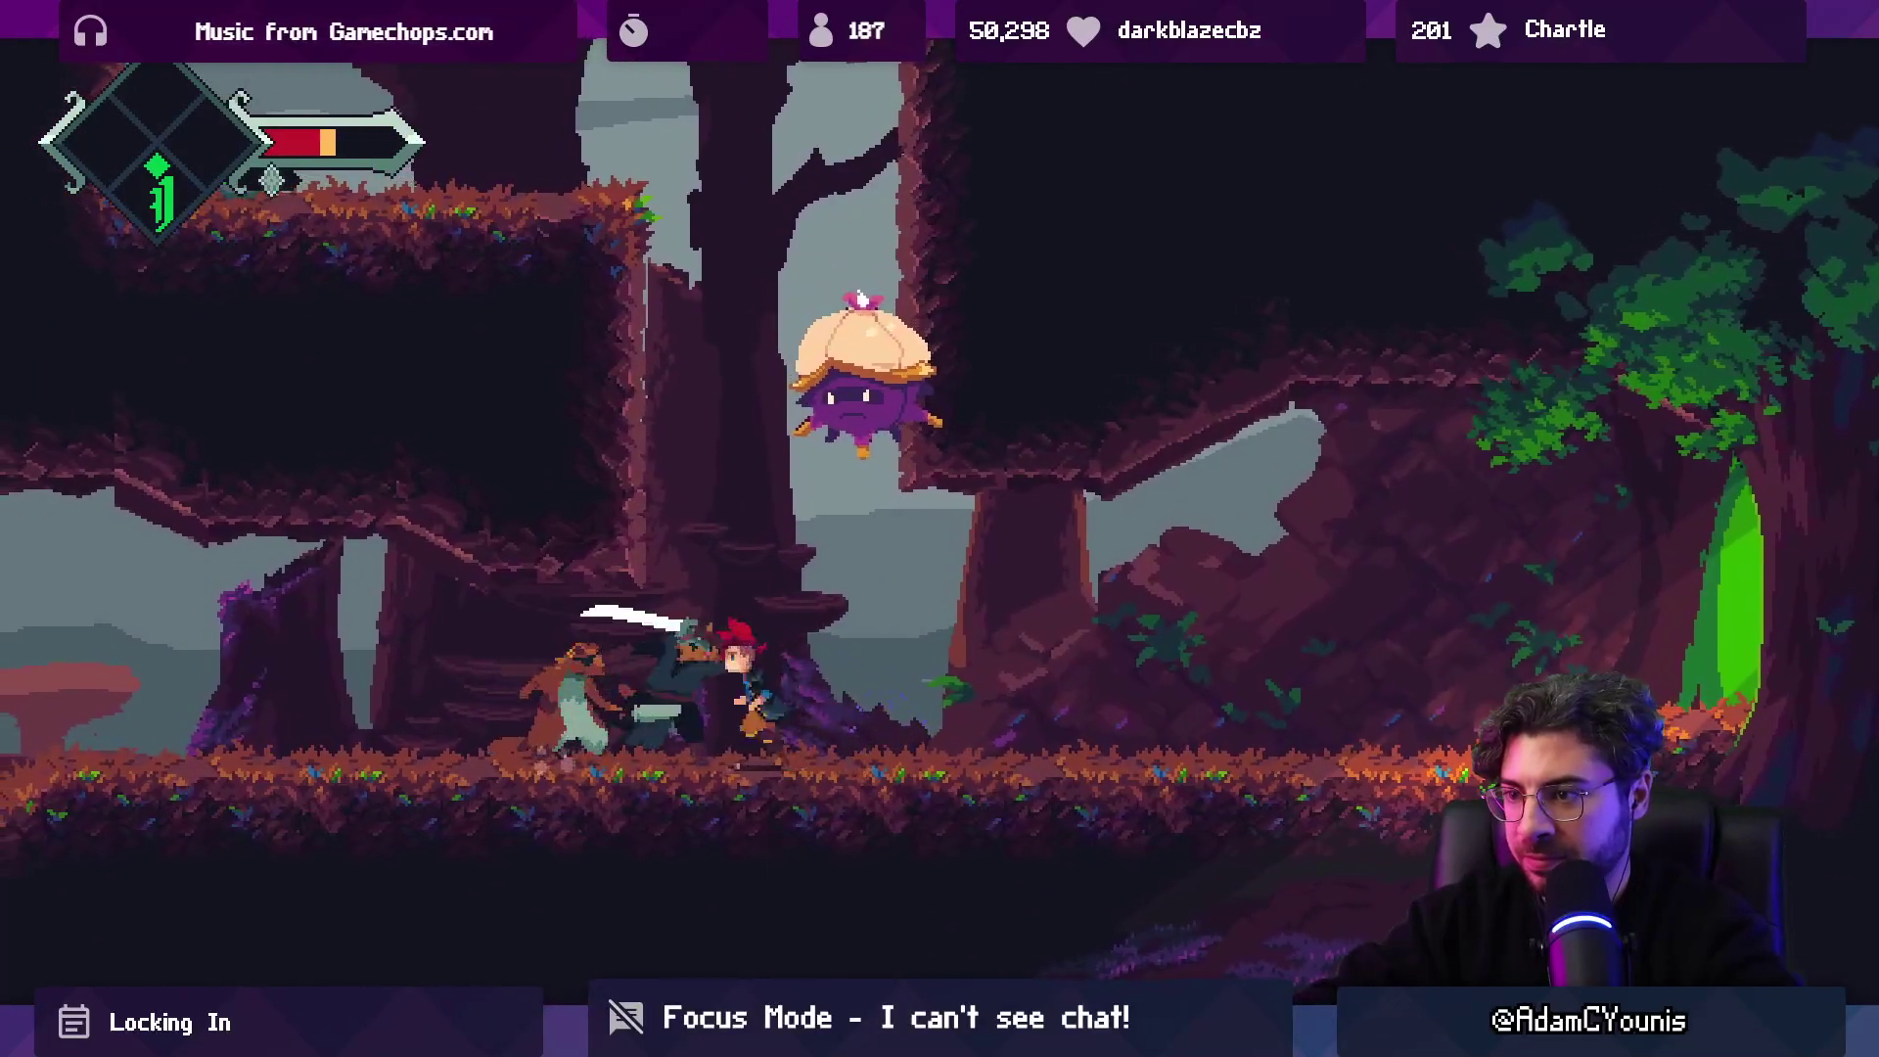
key(Right)
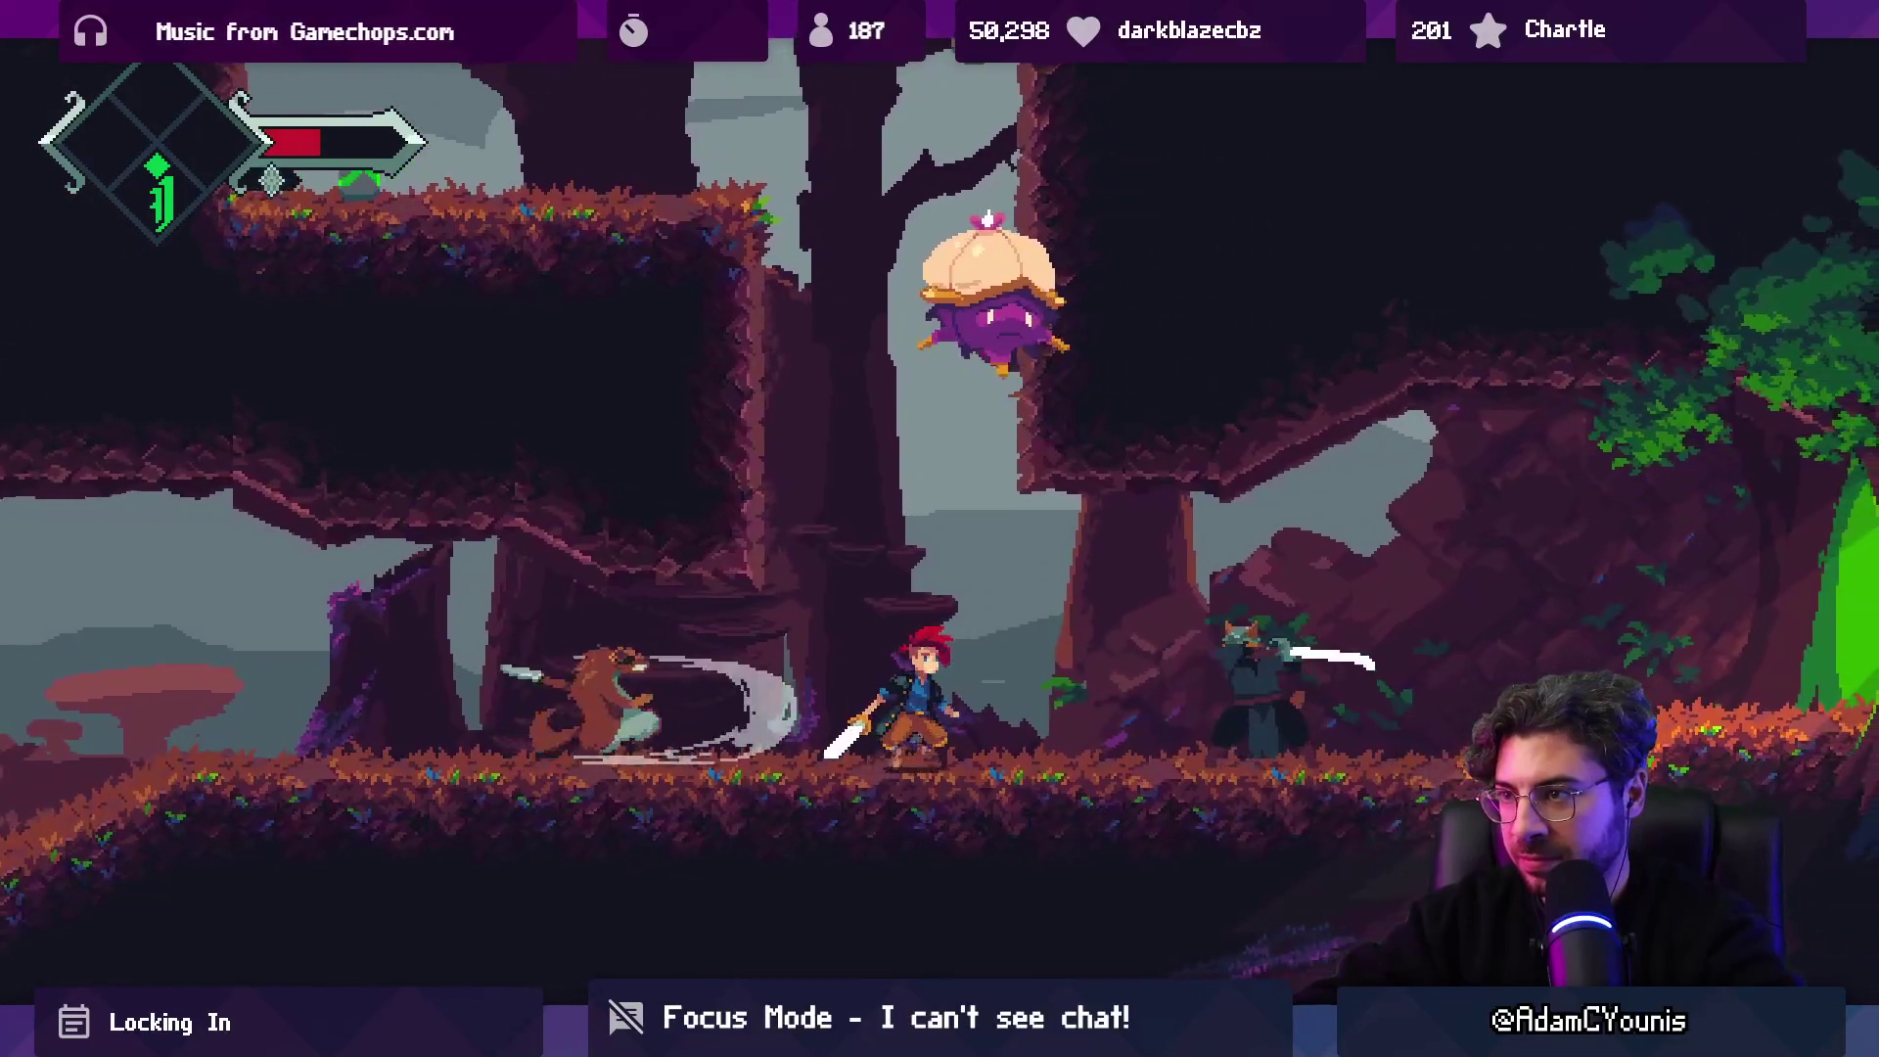
key(x)
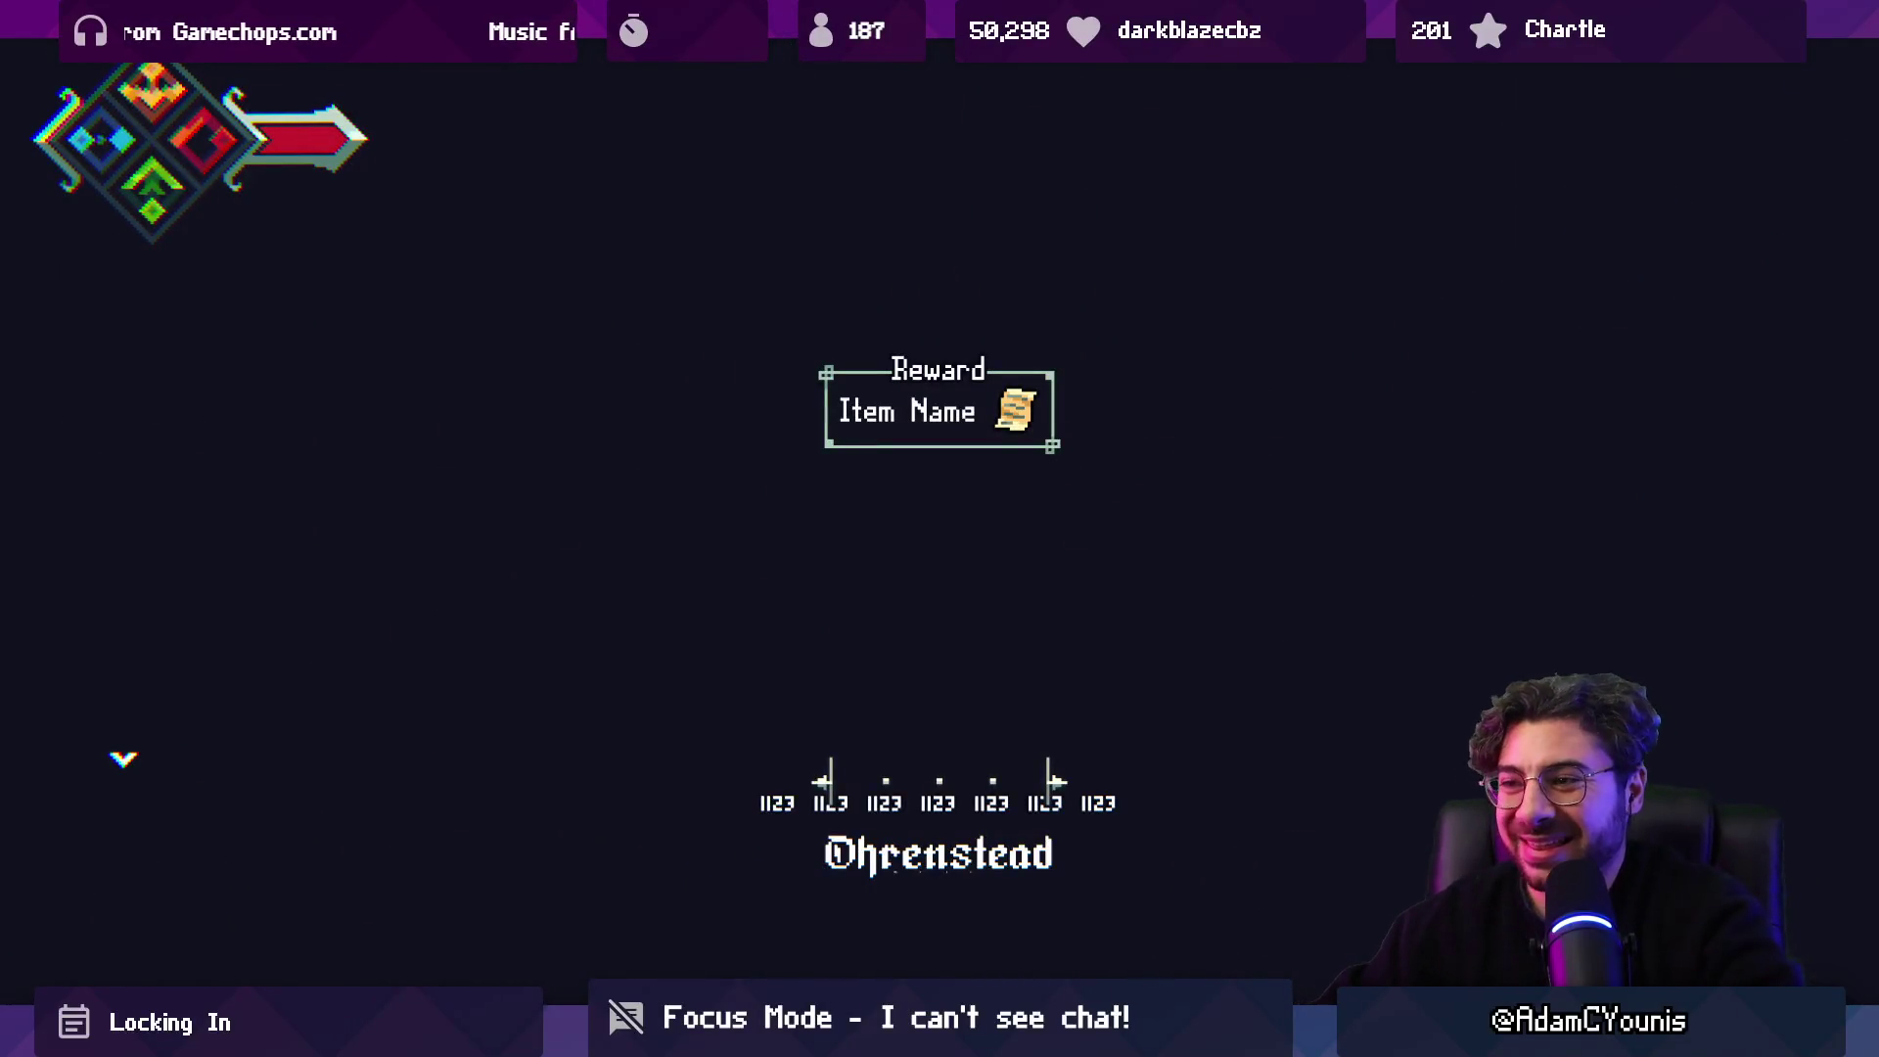
Stop the playtest and drag the Slamshell up-left to about X 2.58, Y 4.84.
key(ctrl+p)
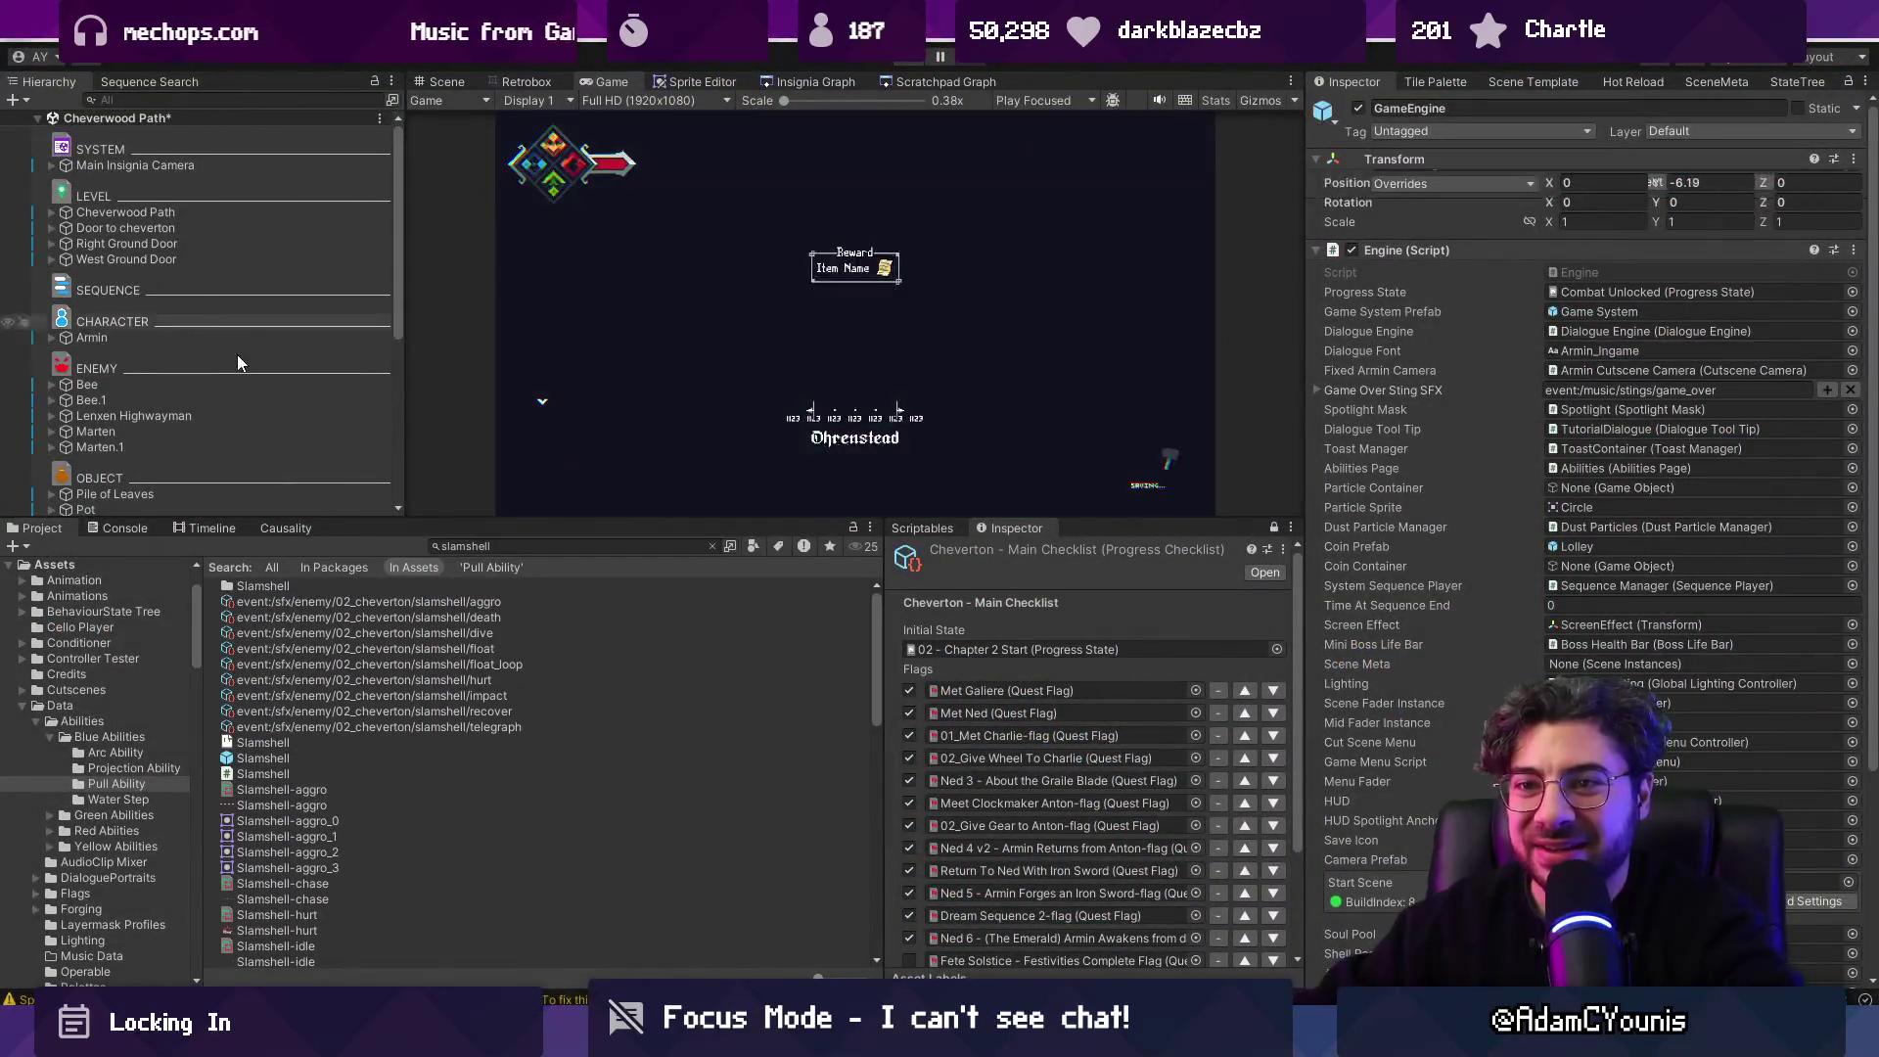
drag(769, 275, 775, 309)
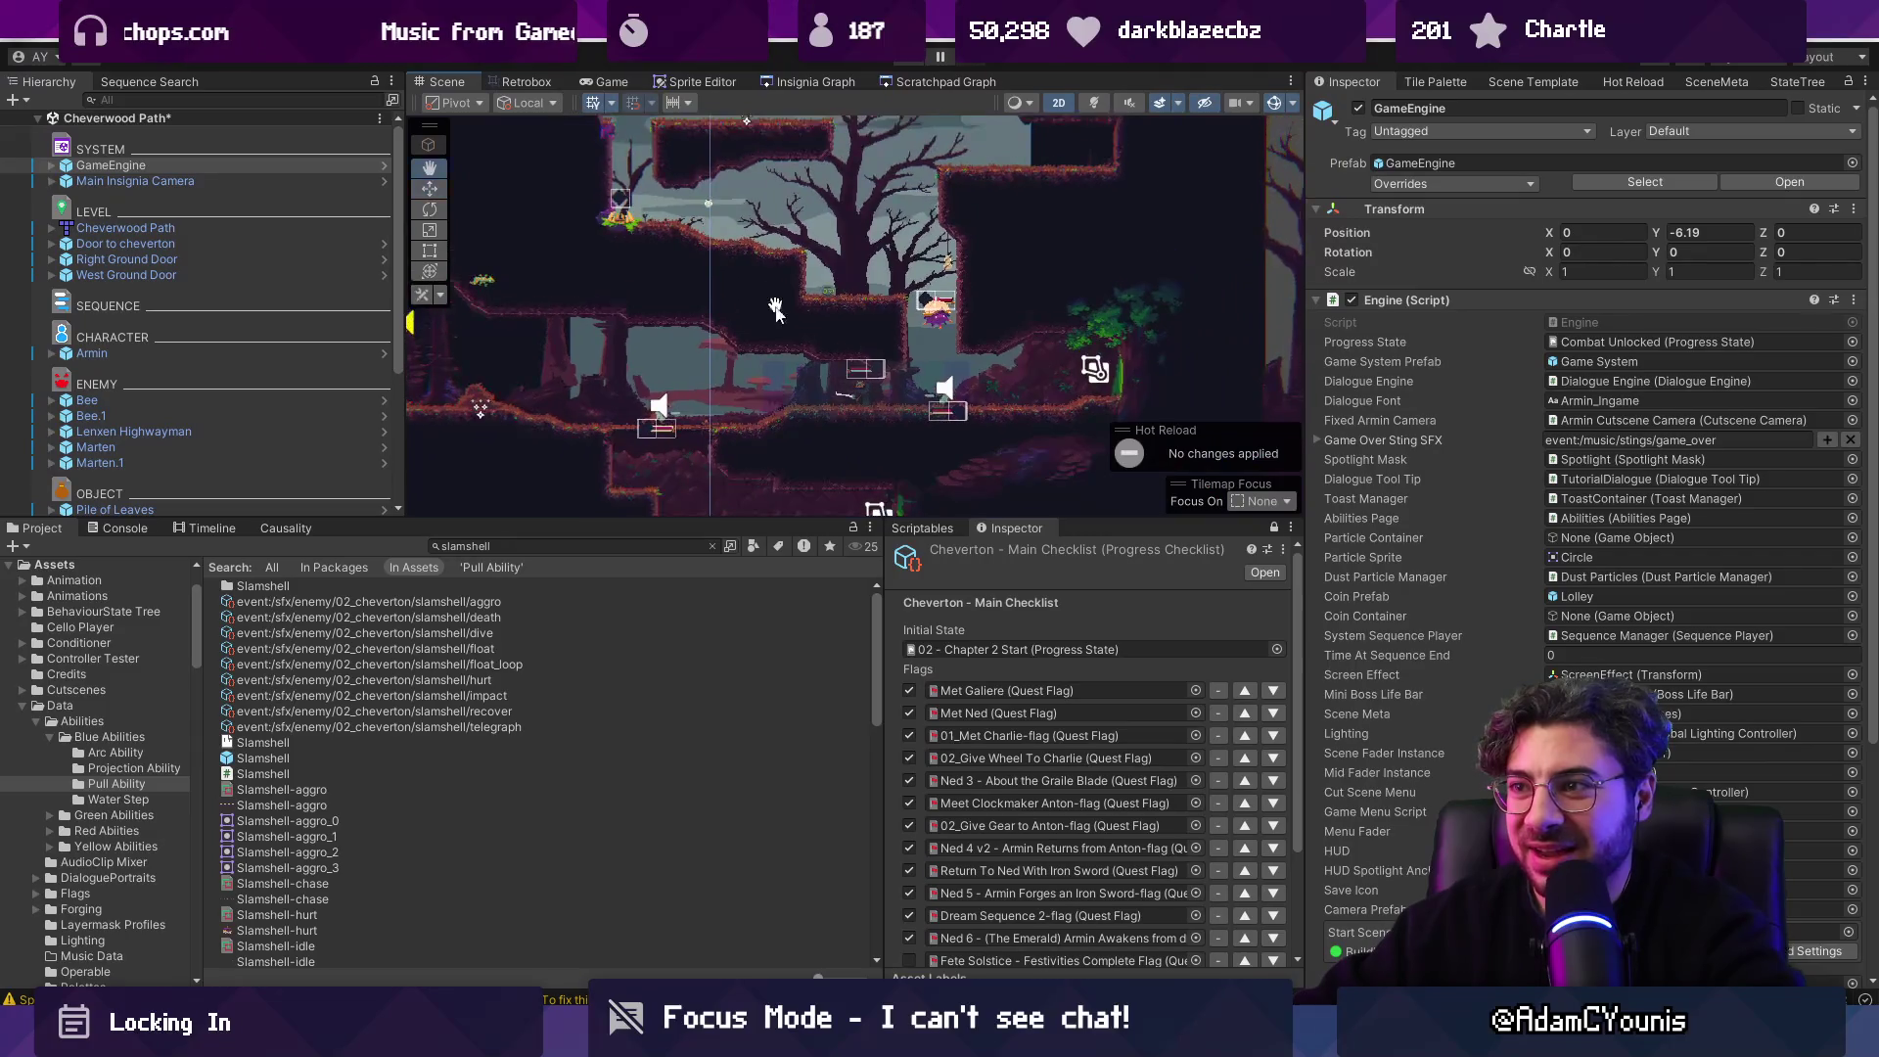
click(939, 315)
drag(934, 349, 864, 221)
drag(671, 347, 881, 281)
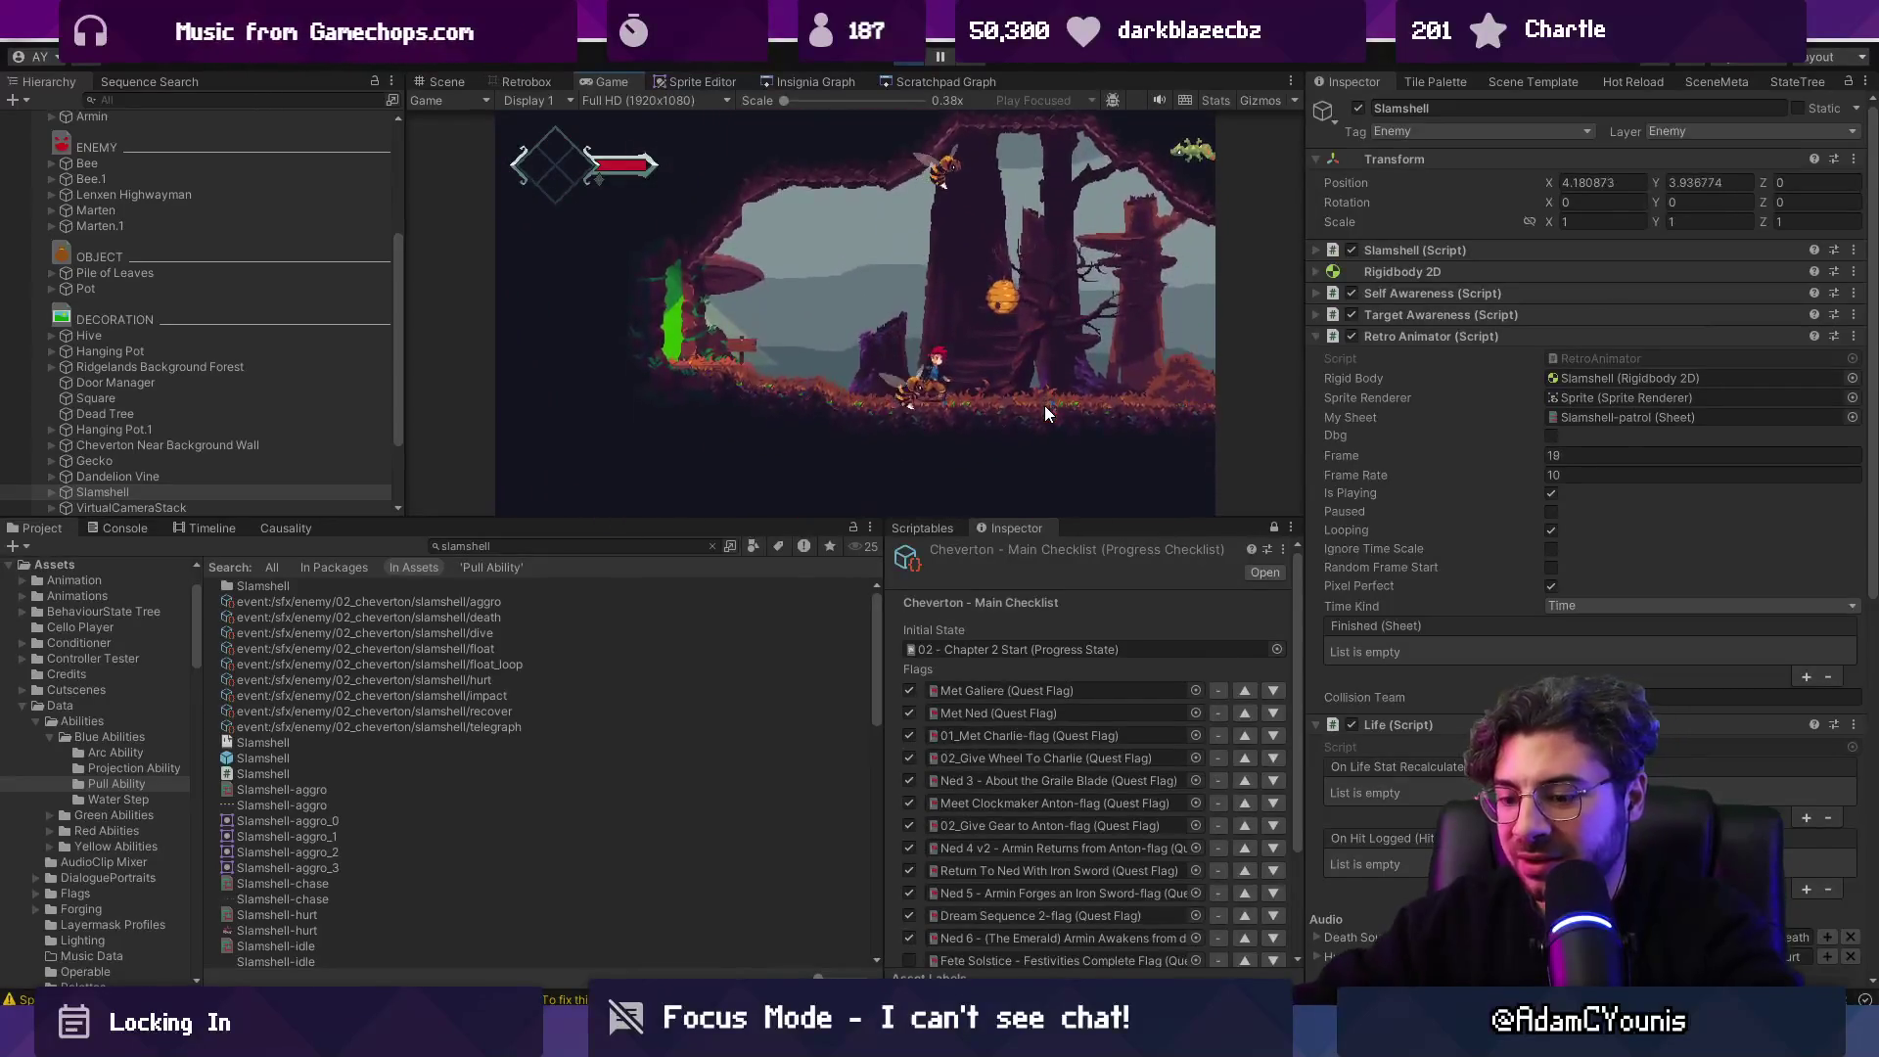
Start the maximized playtest, run right into the cave, slash enemies, and climb to the higher ledge.
key(shift+space)
key(Right)
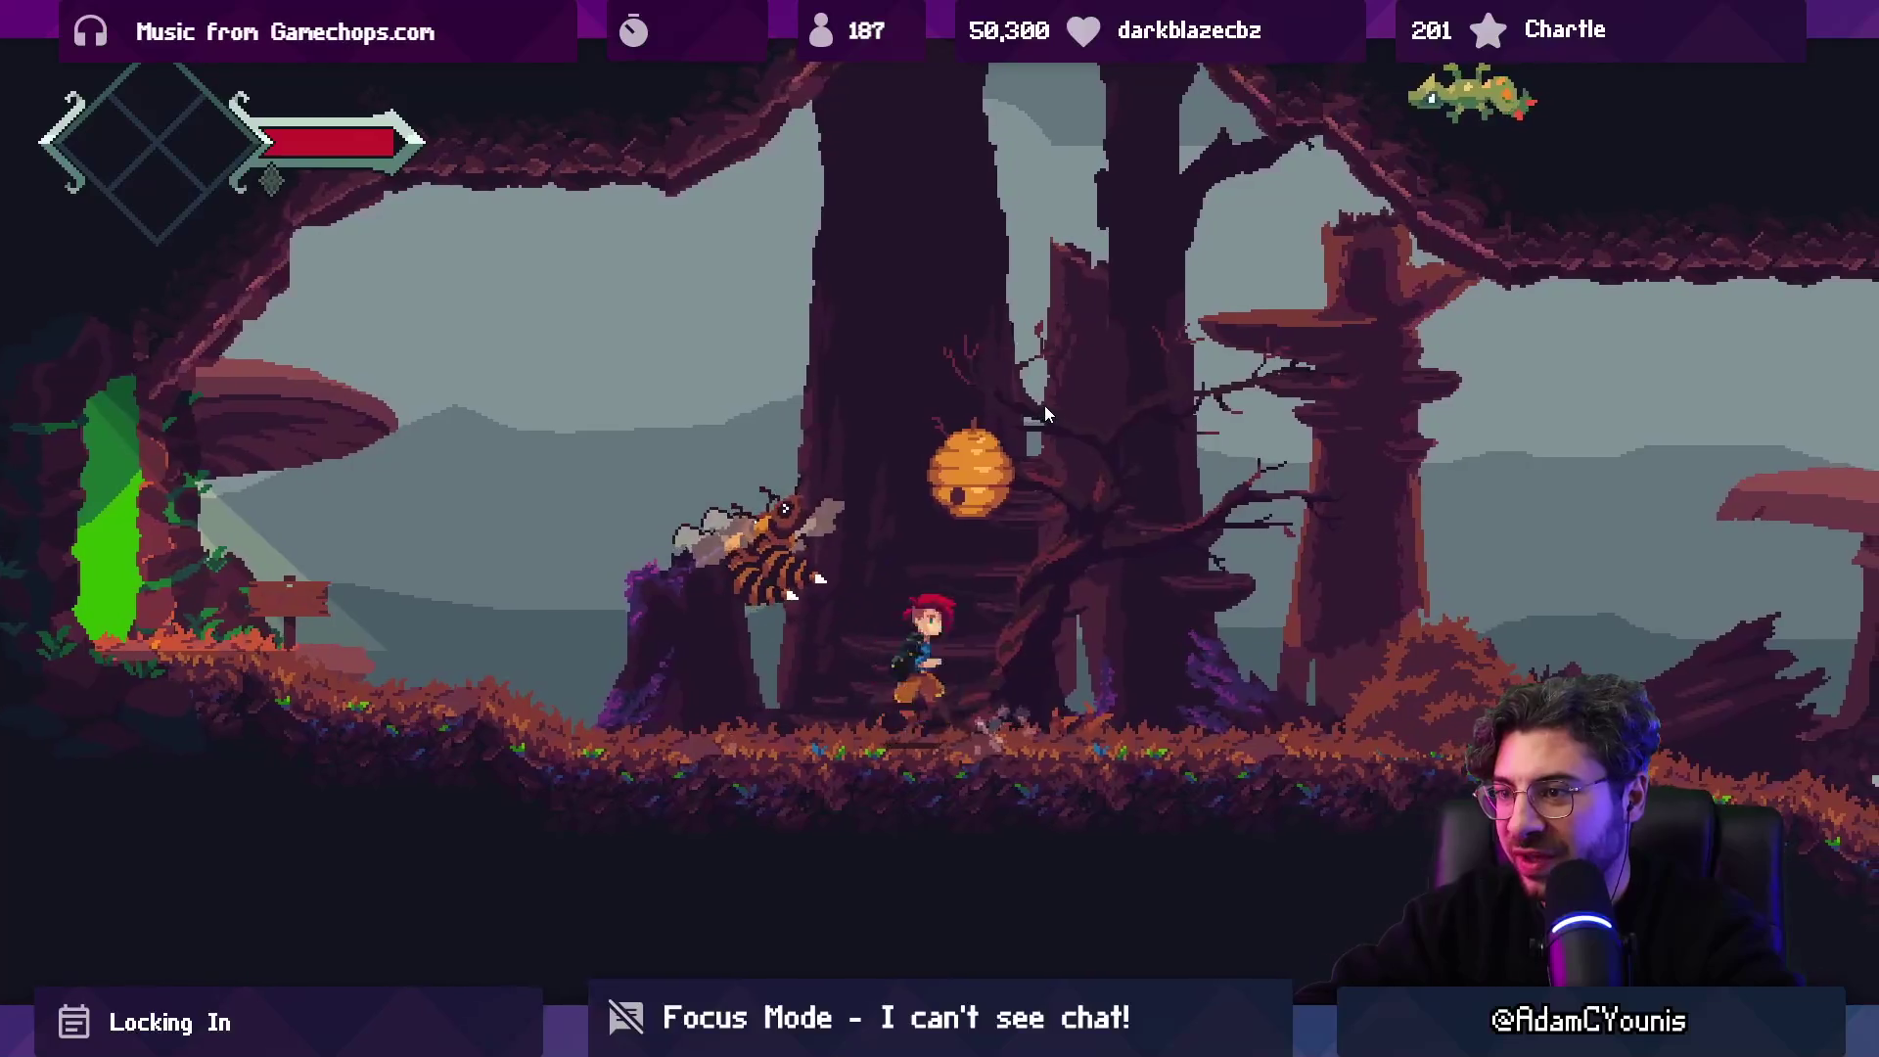
key(Right)
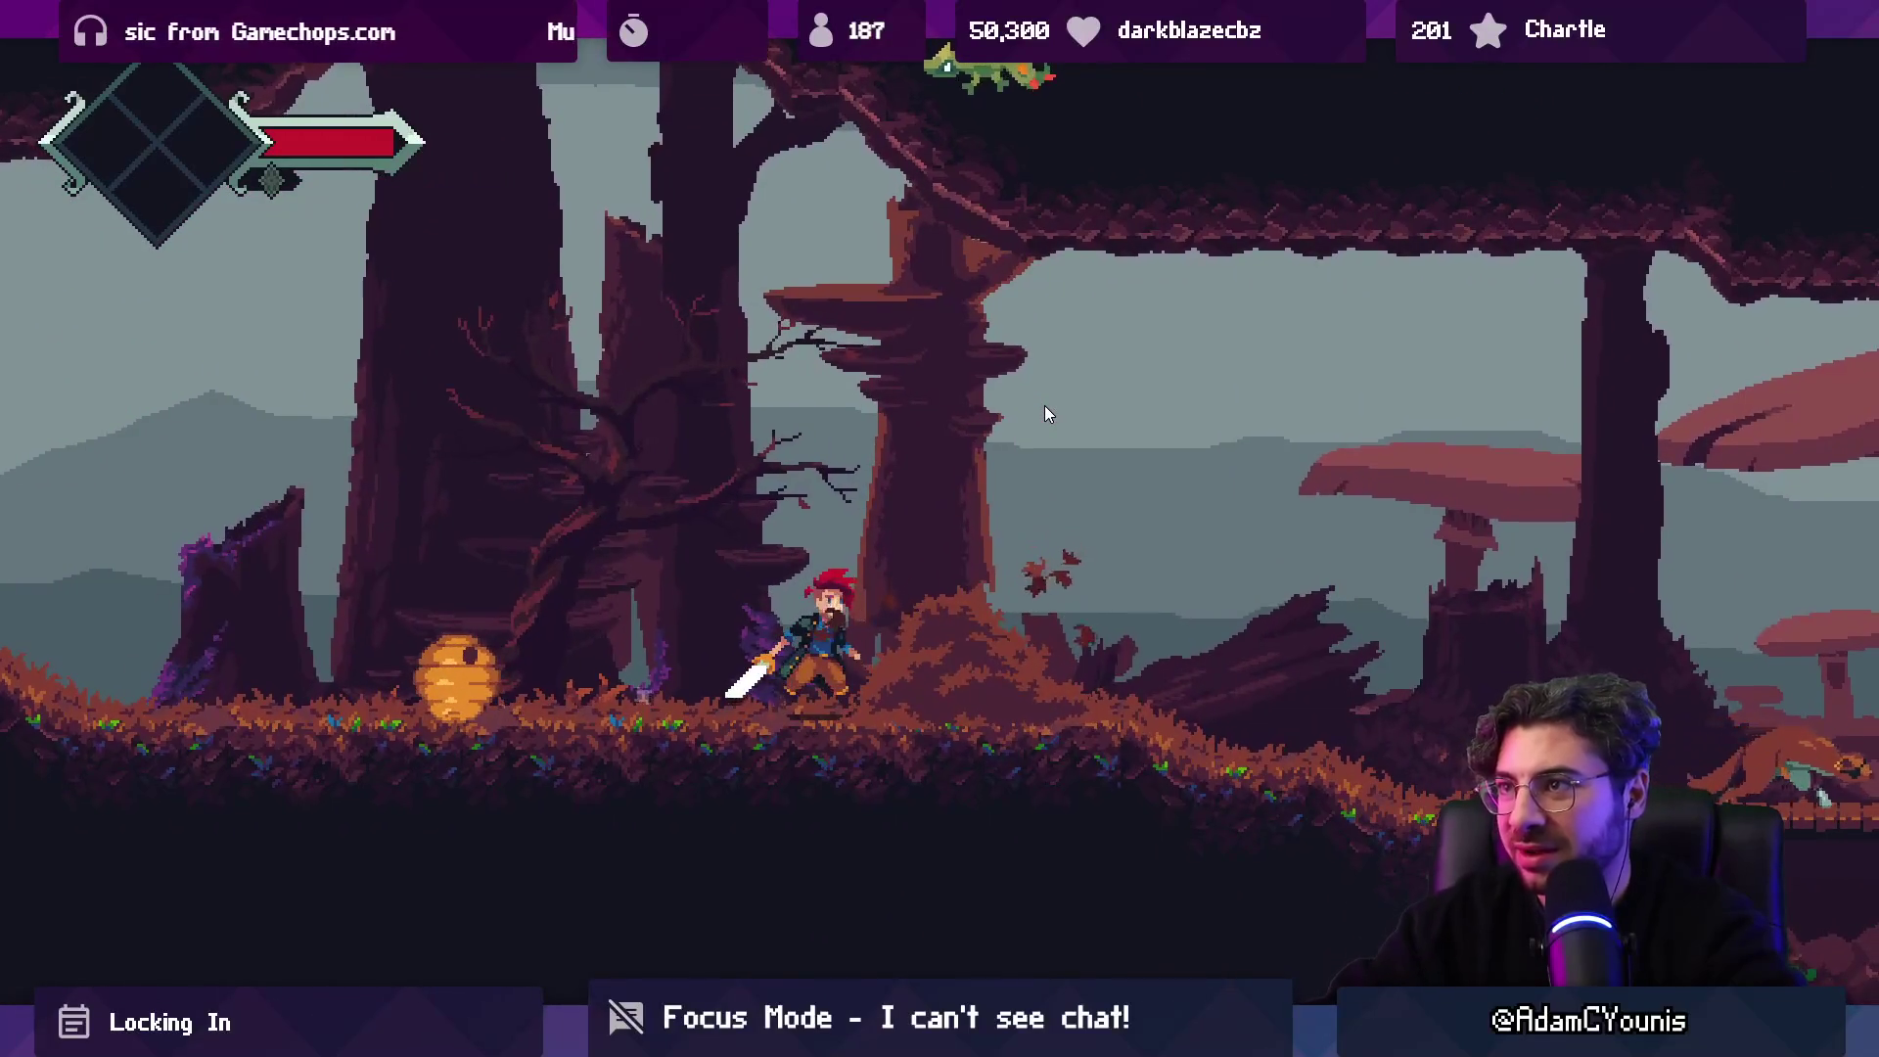
key(space)
key(Right)
key(x)
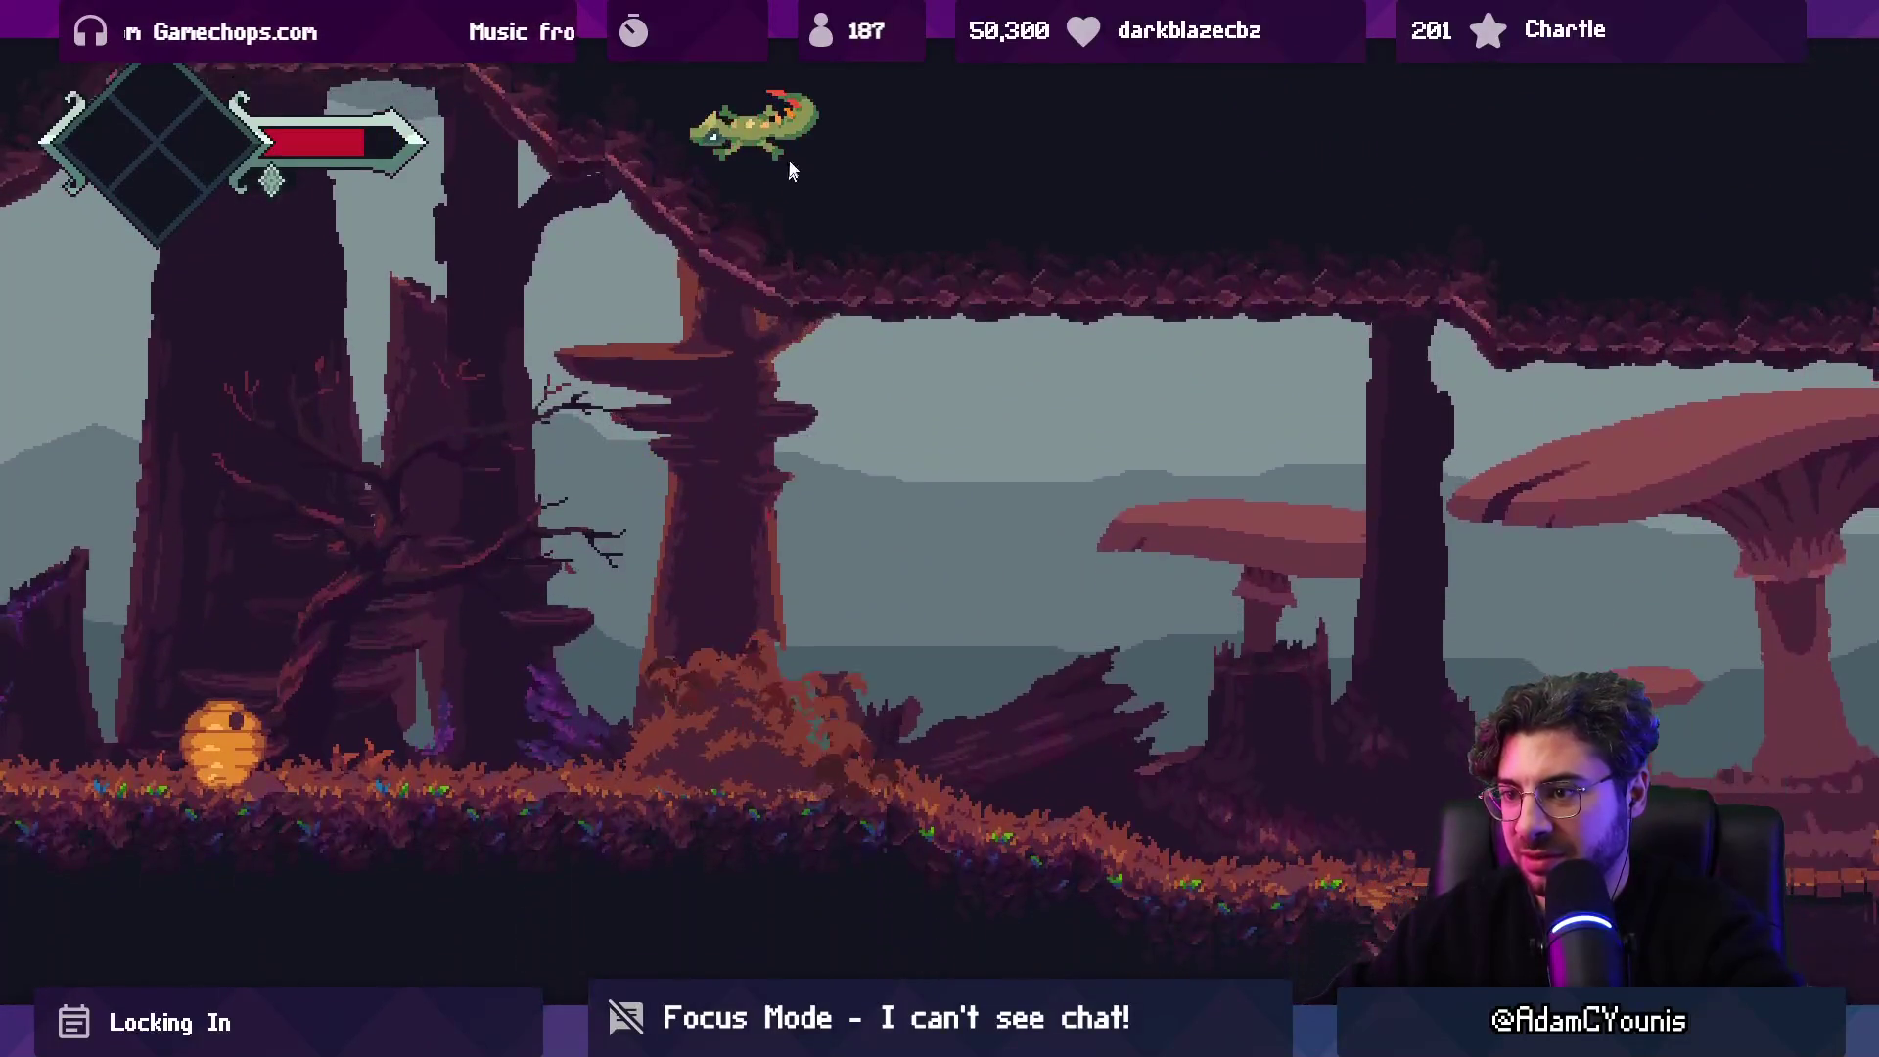
key(Left)
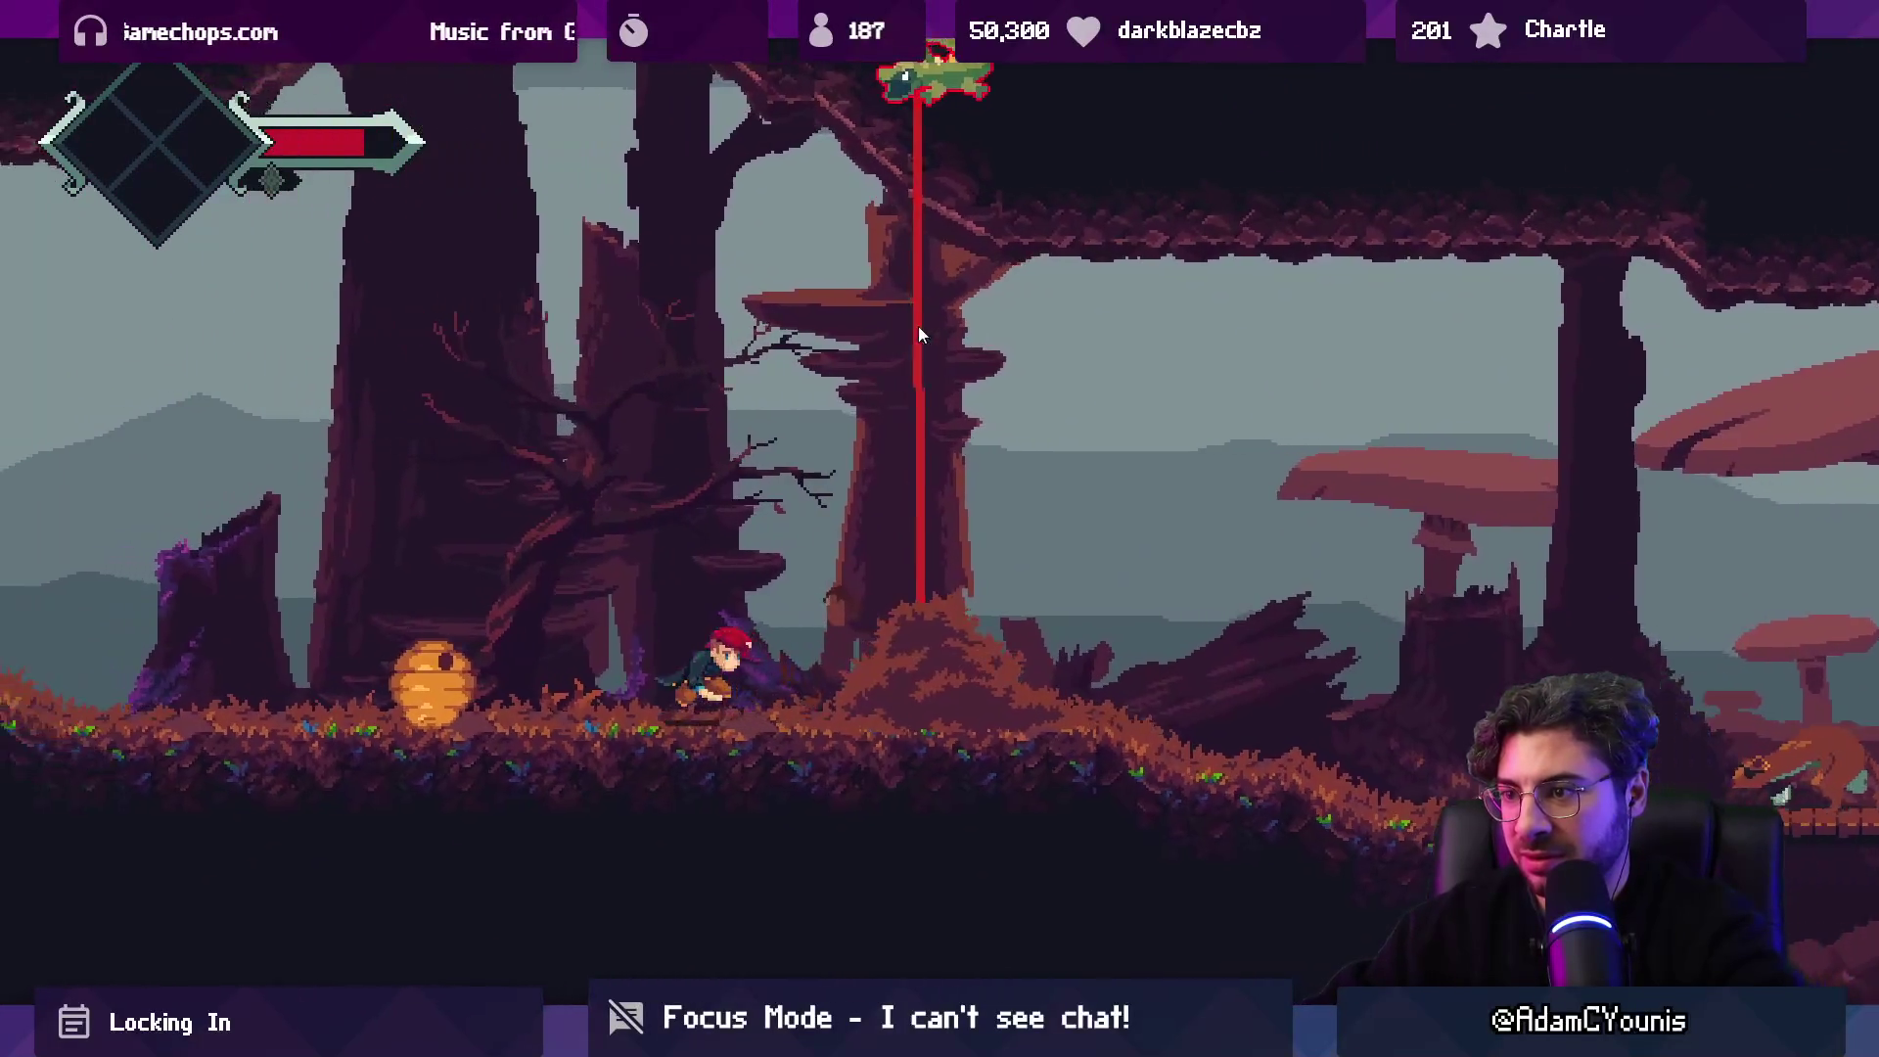
key(x)
key(x)
key(c)
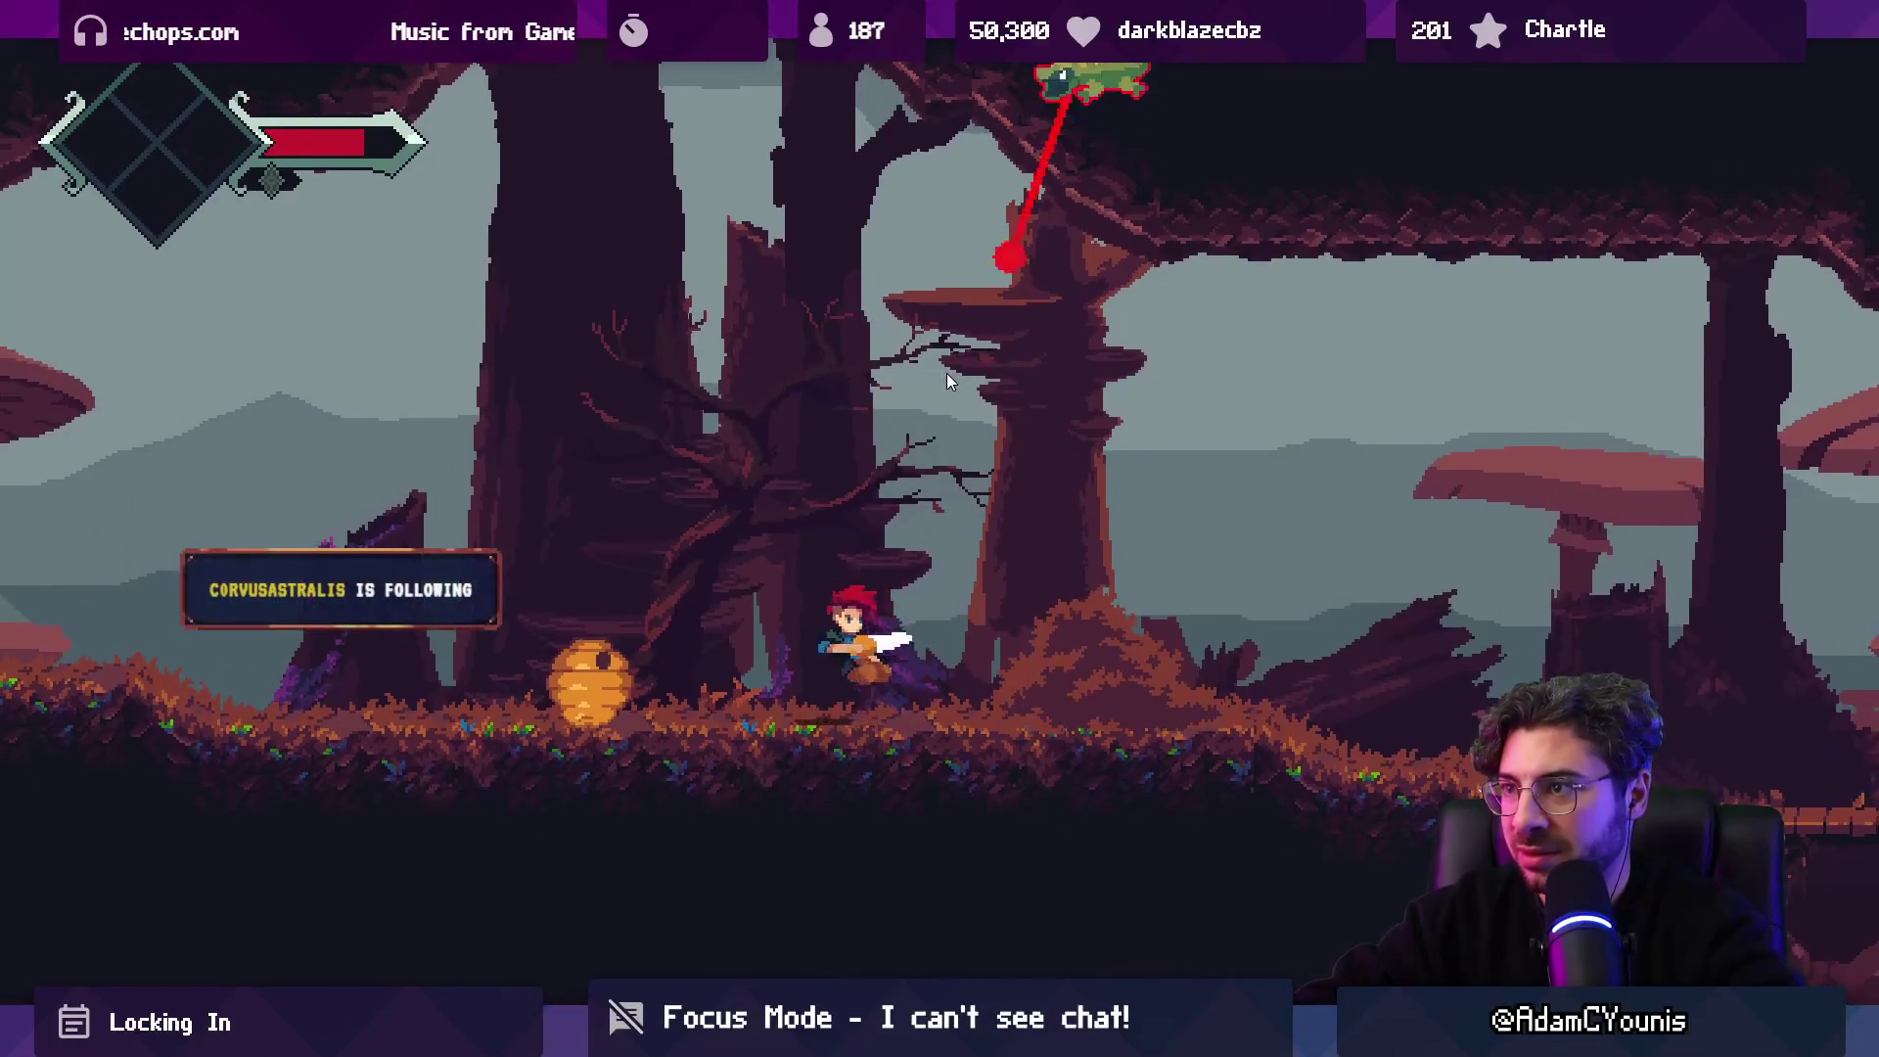
key(Right)
key(z)
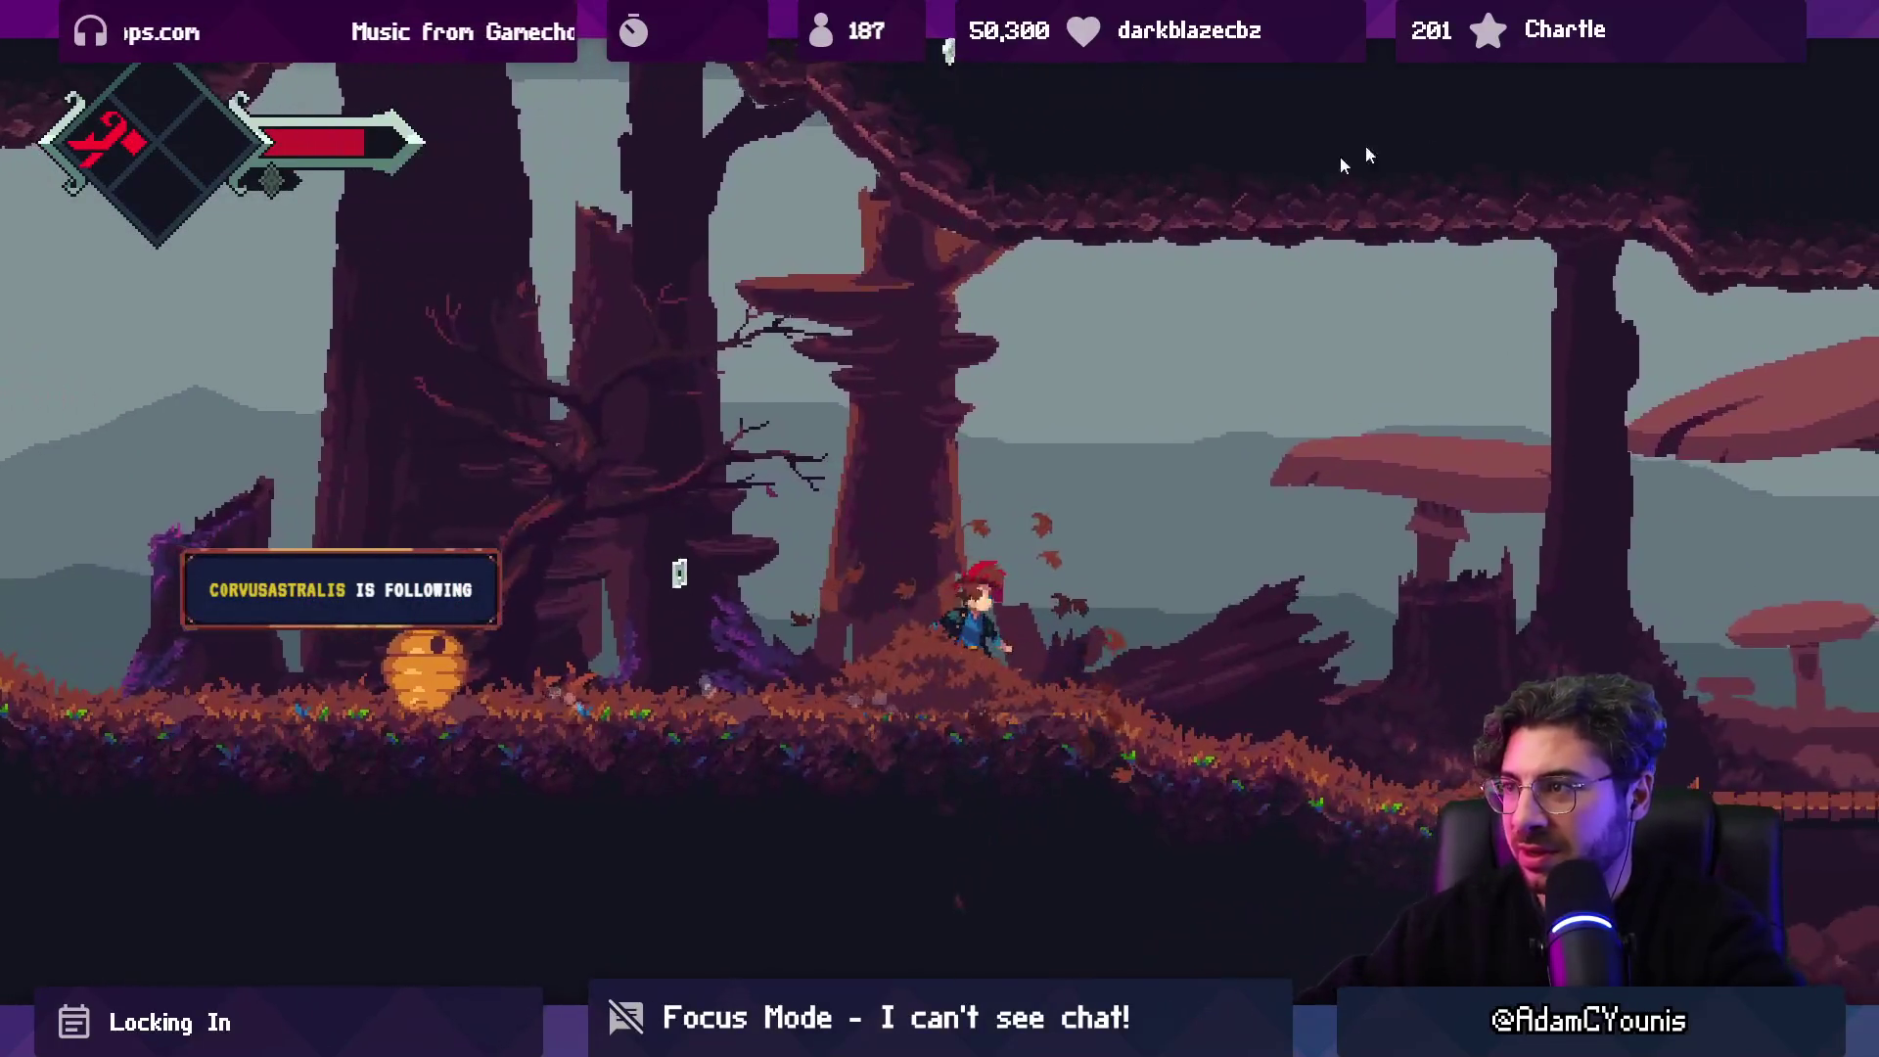
Attack the plant enemy and the purple mushroom enemy, then head right into the mushroom forest.
key(Left)
key(x)
key(c)
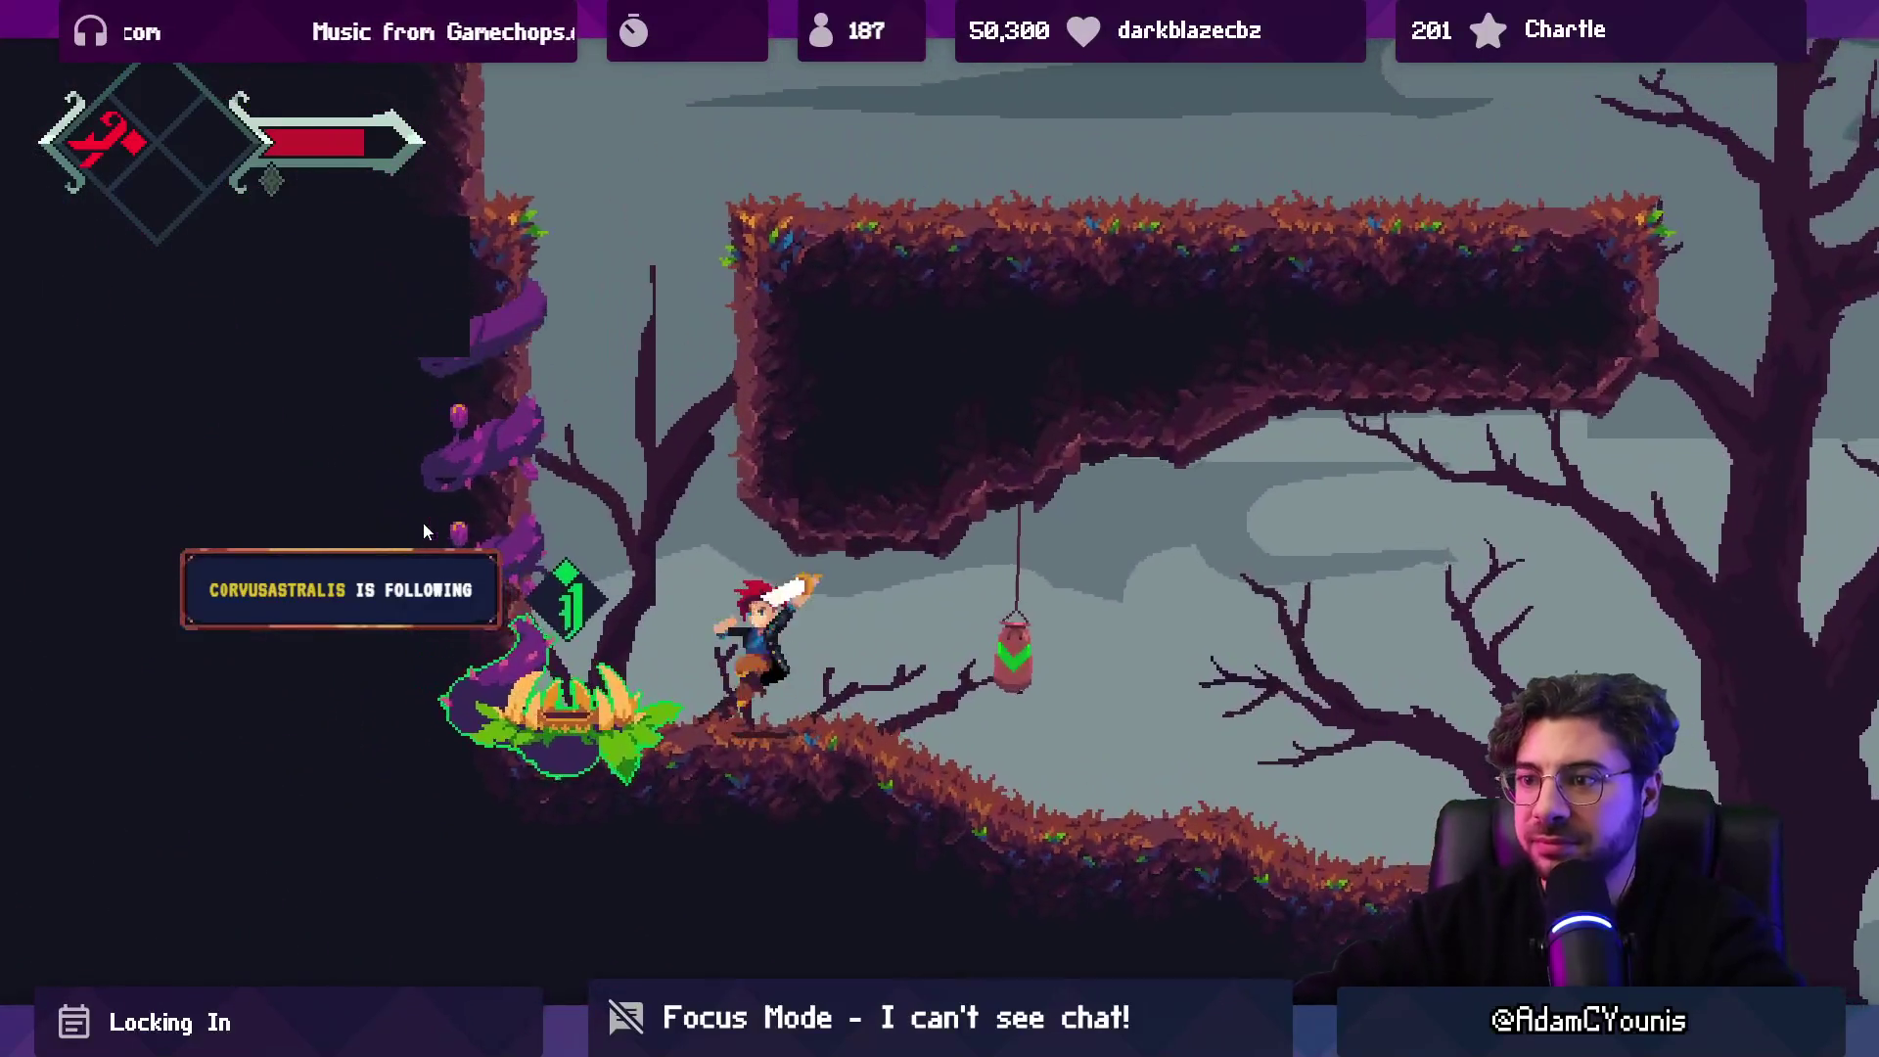
key(Right)
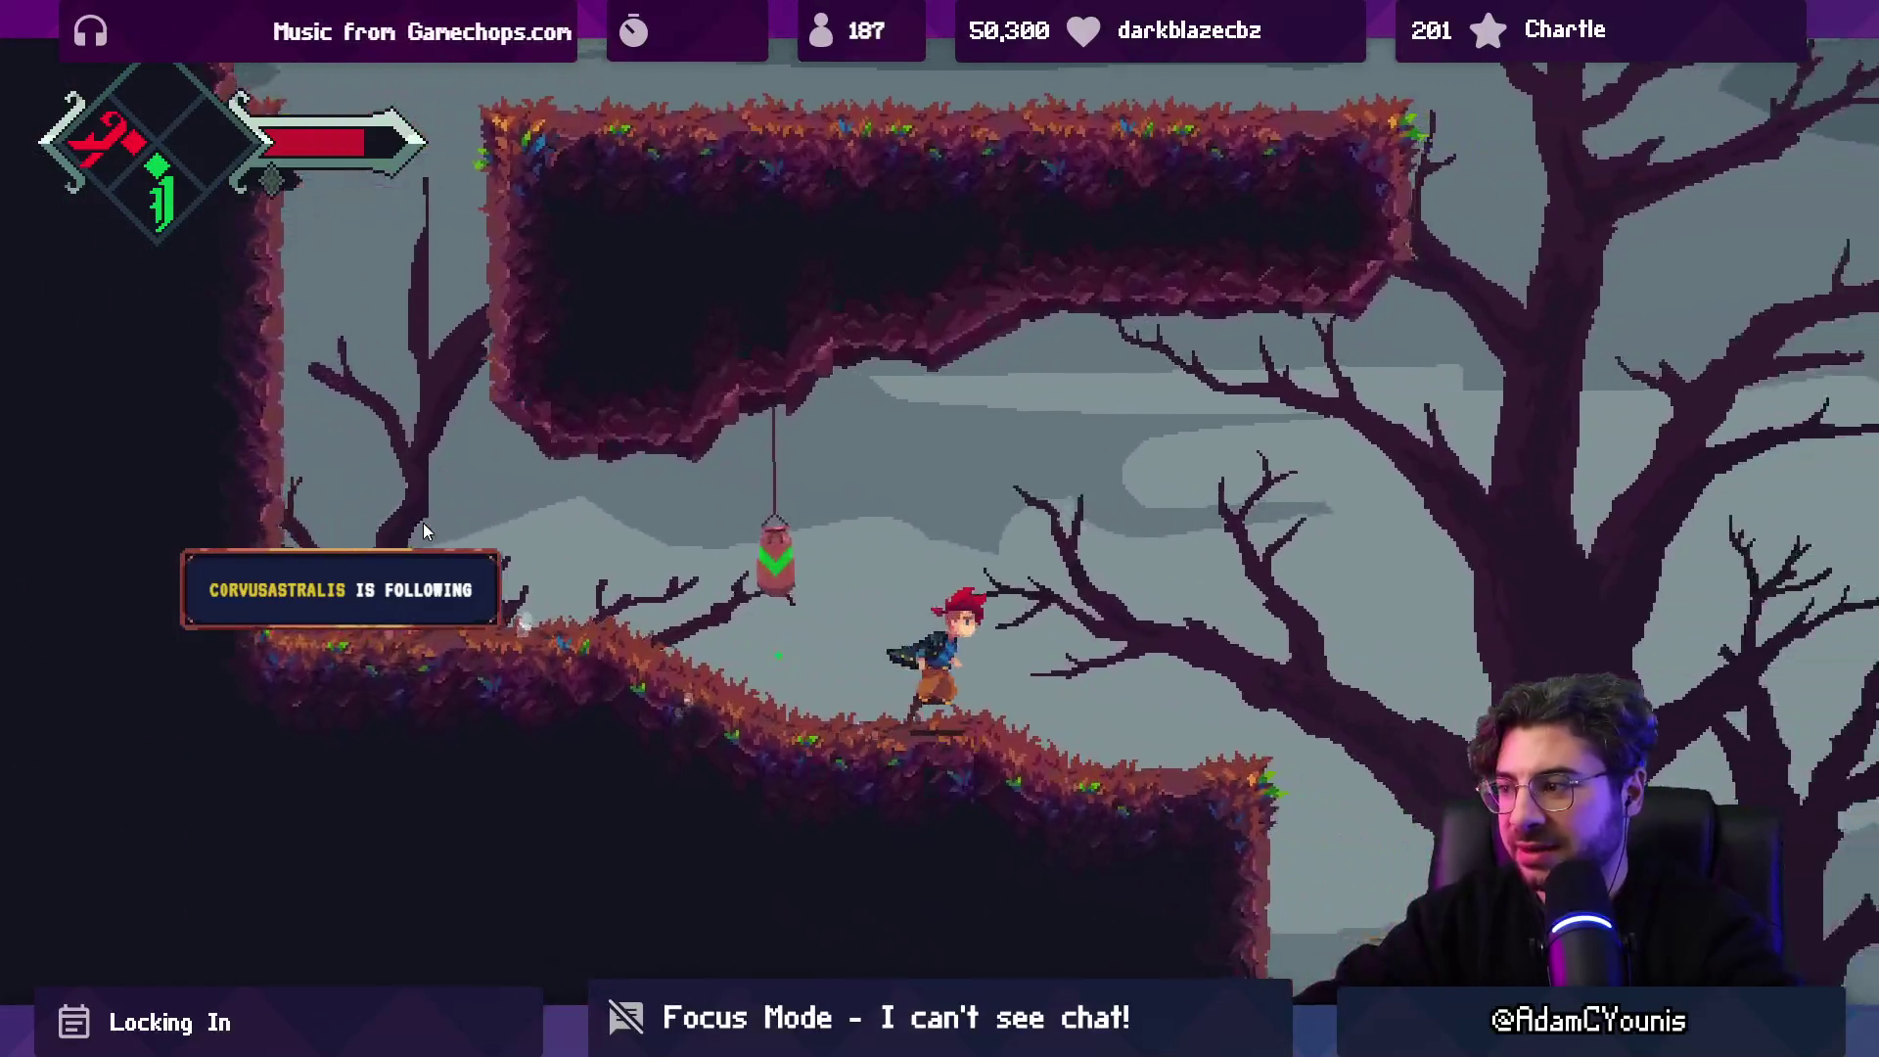
key(Right)
key(x)
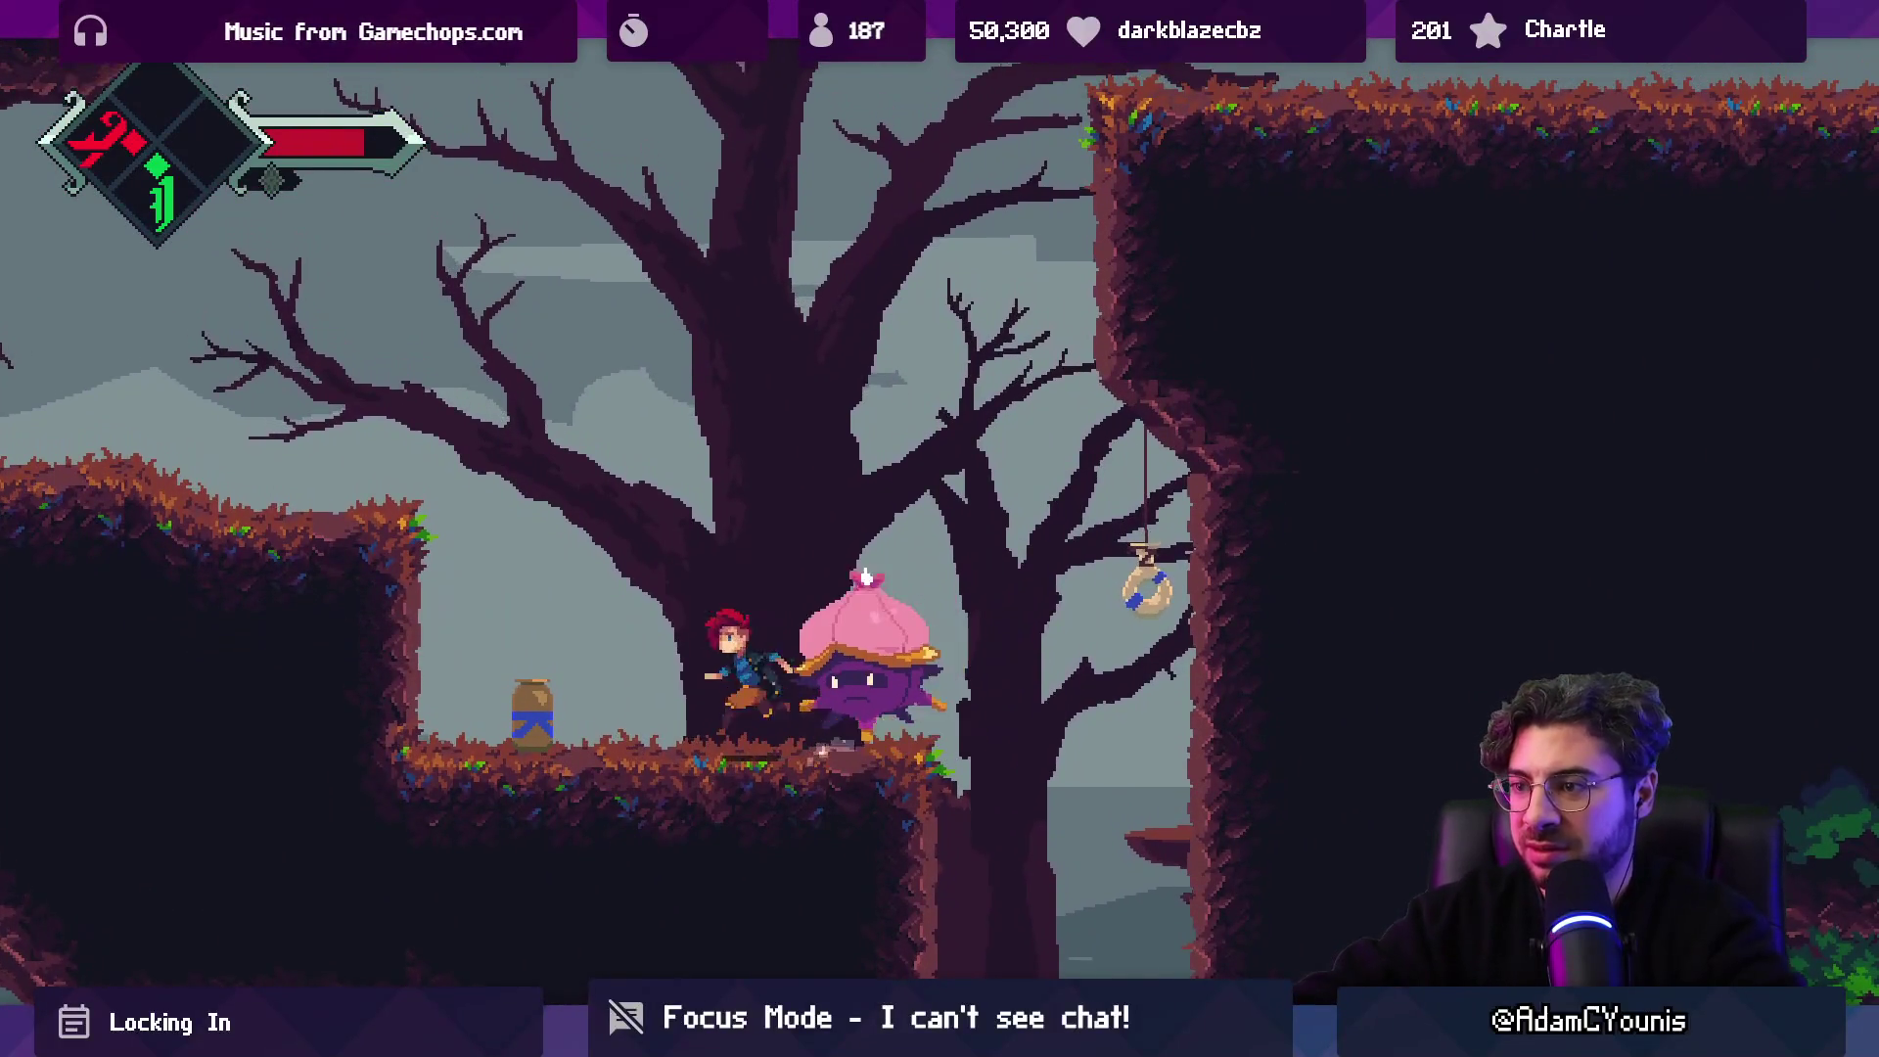
key(Left)
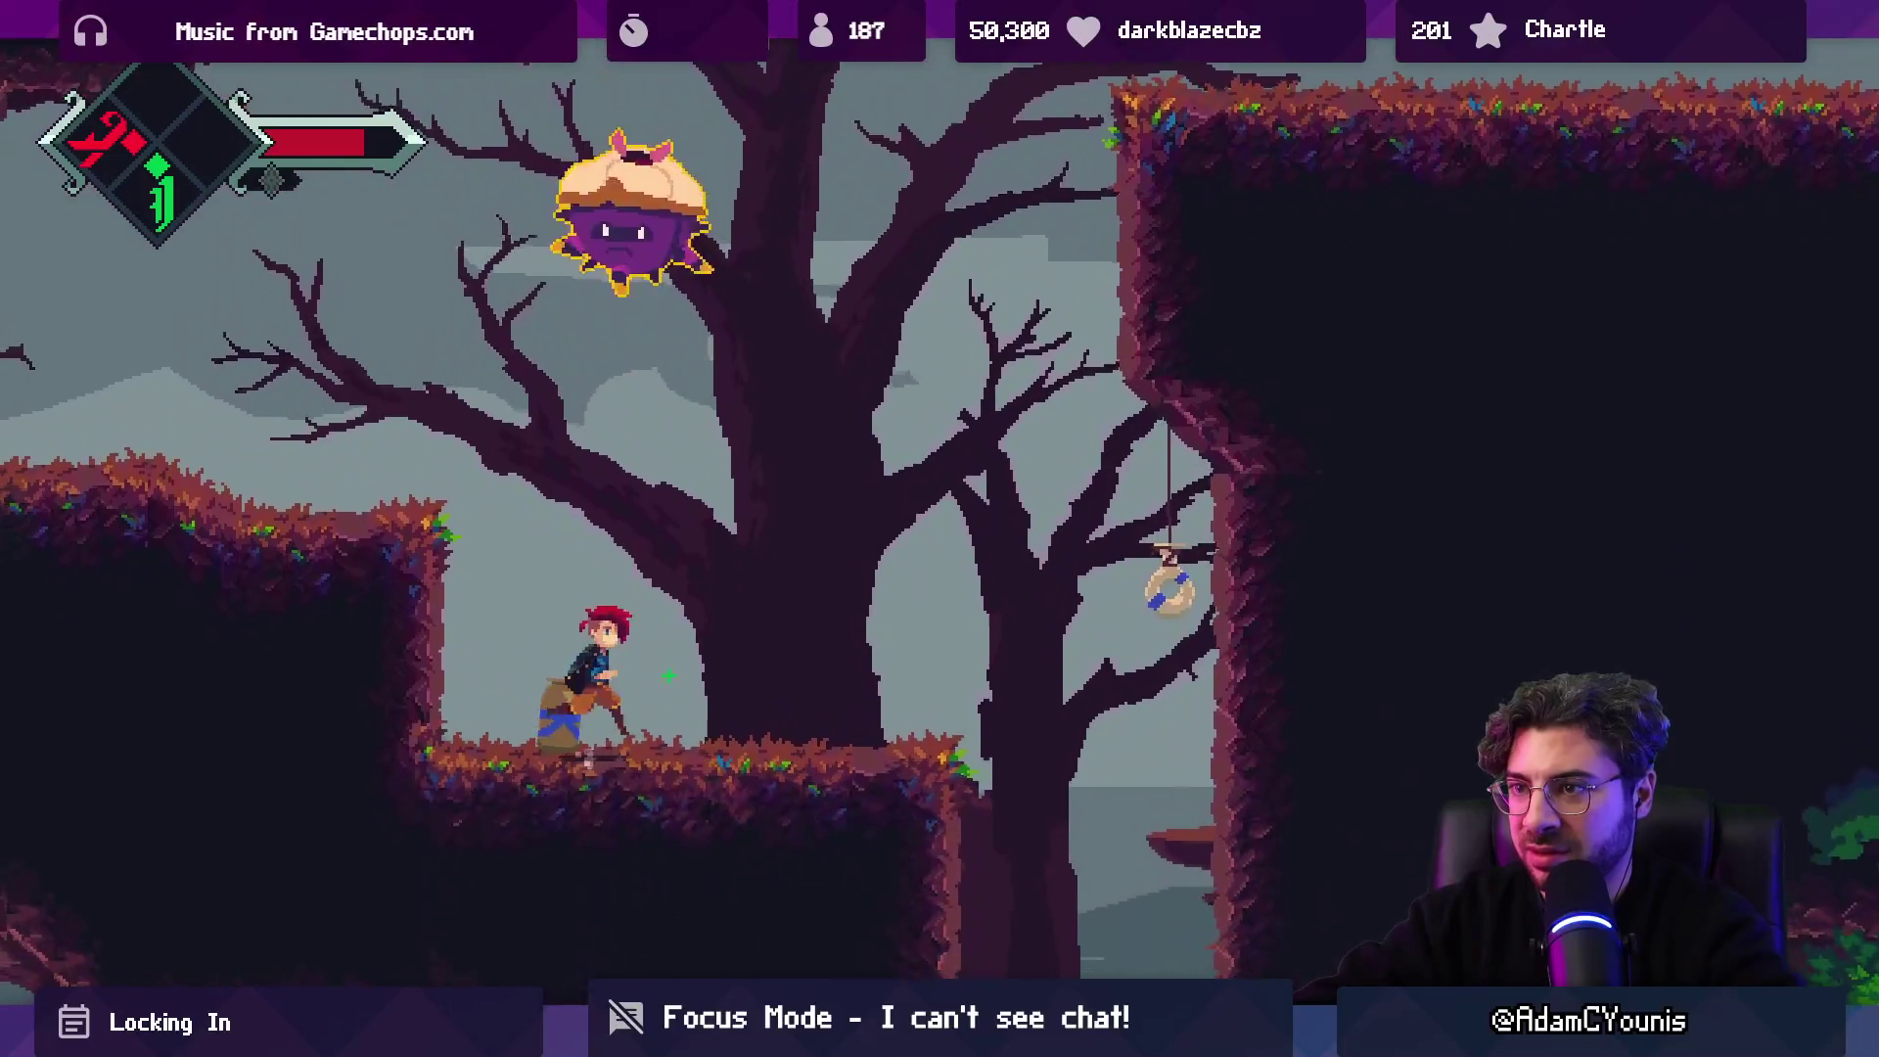
key(x)
key(z)
key(x)
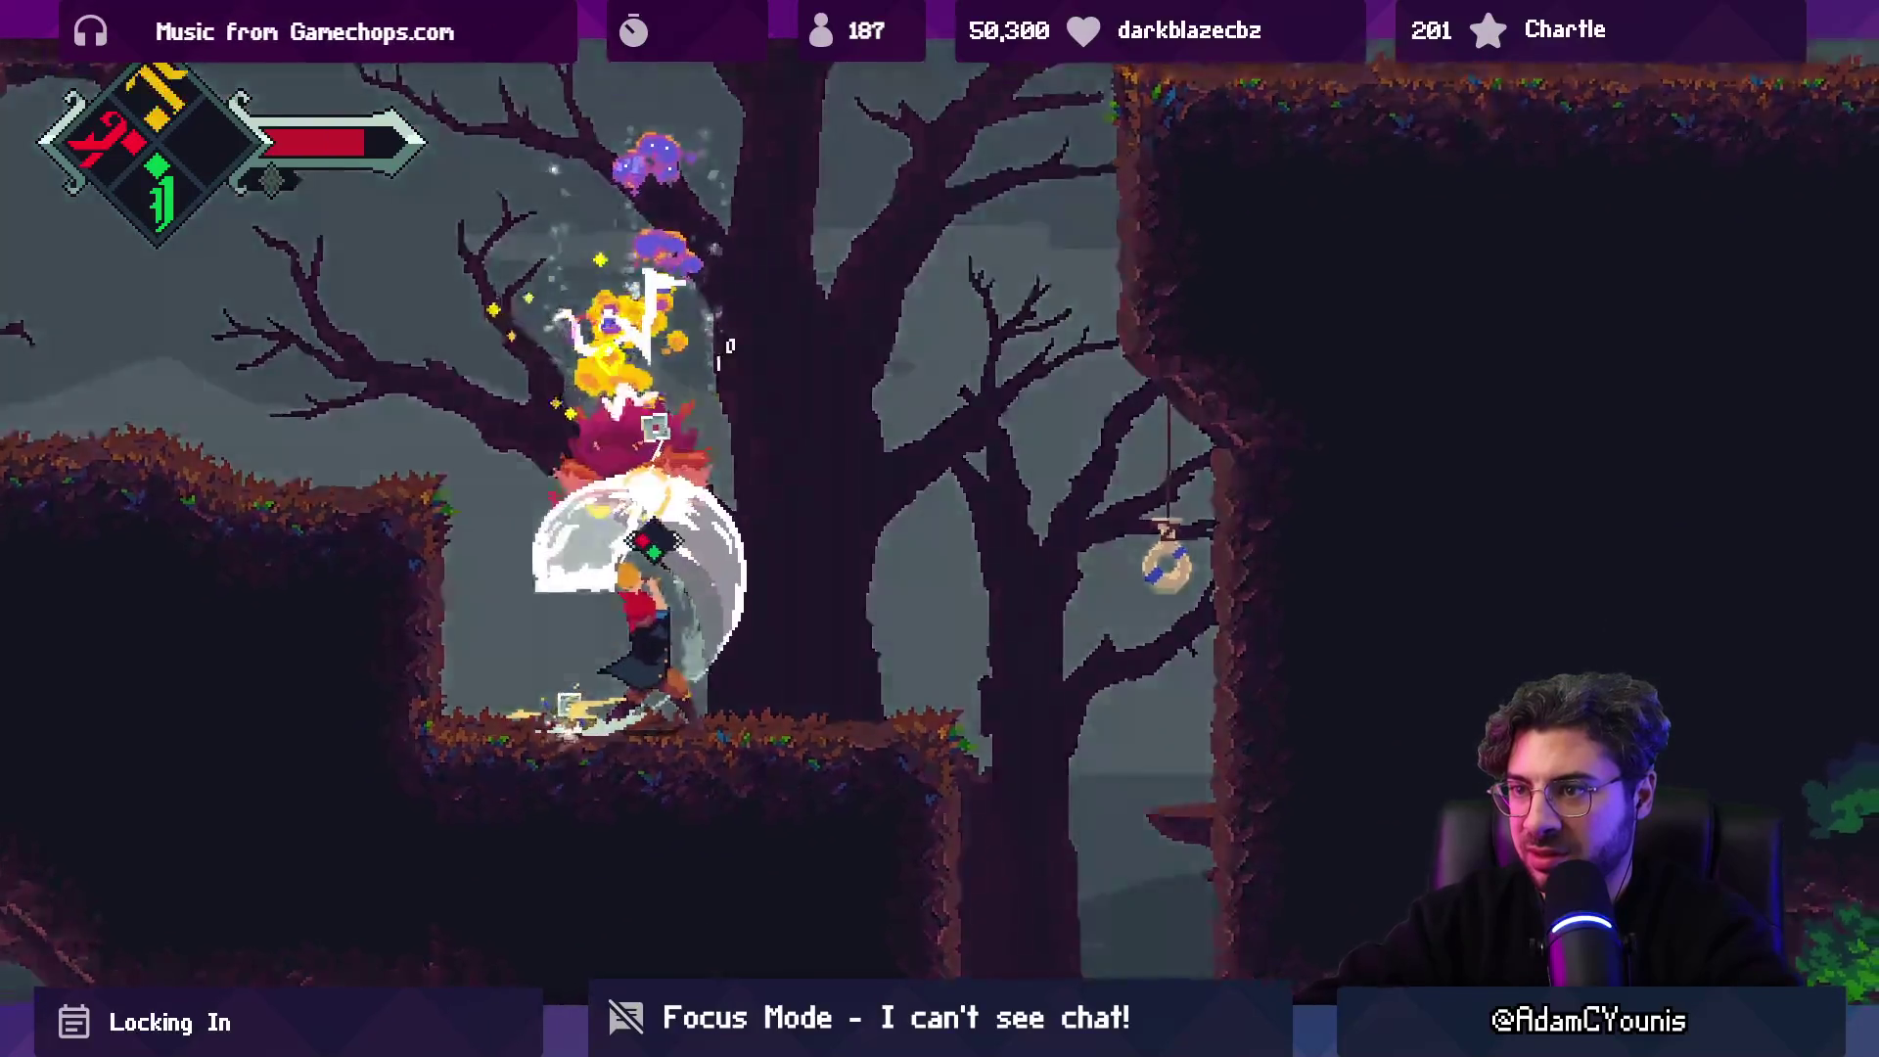
key(Right)
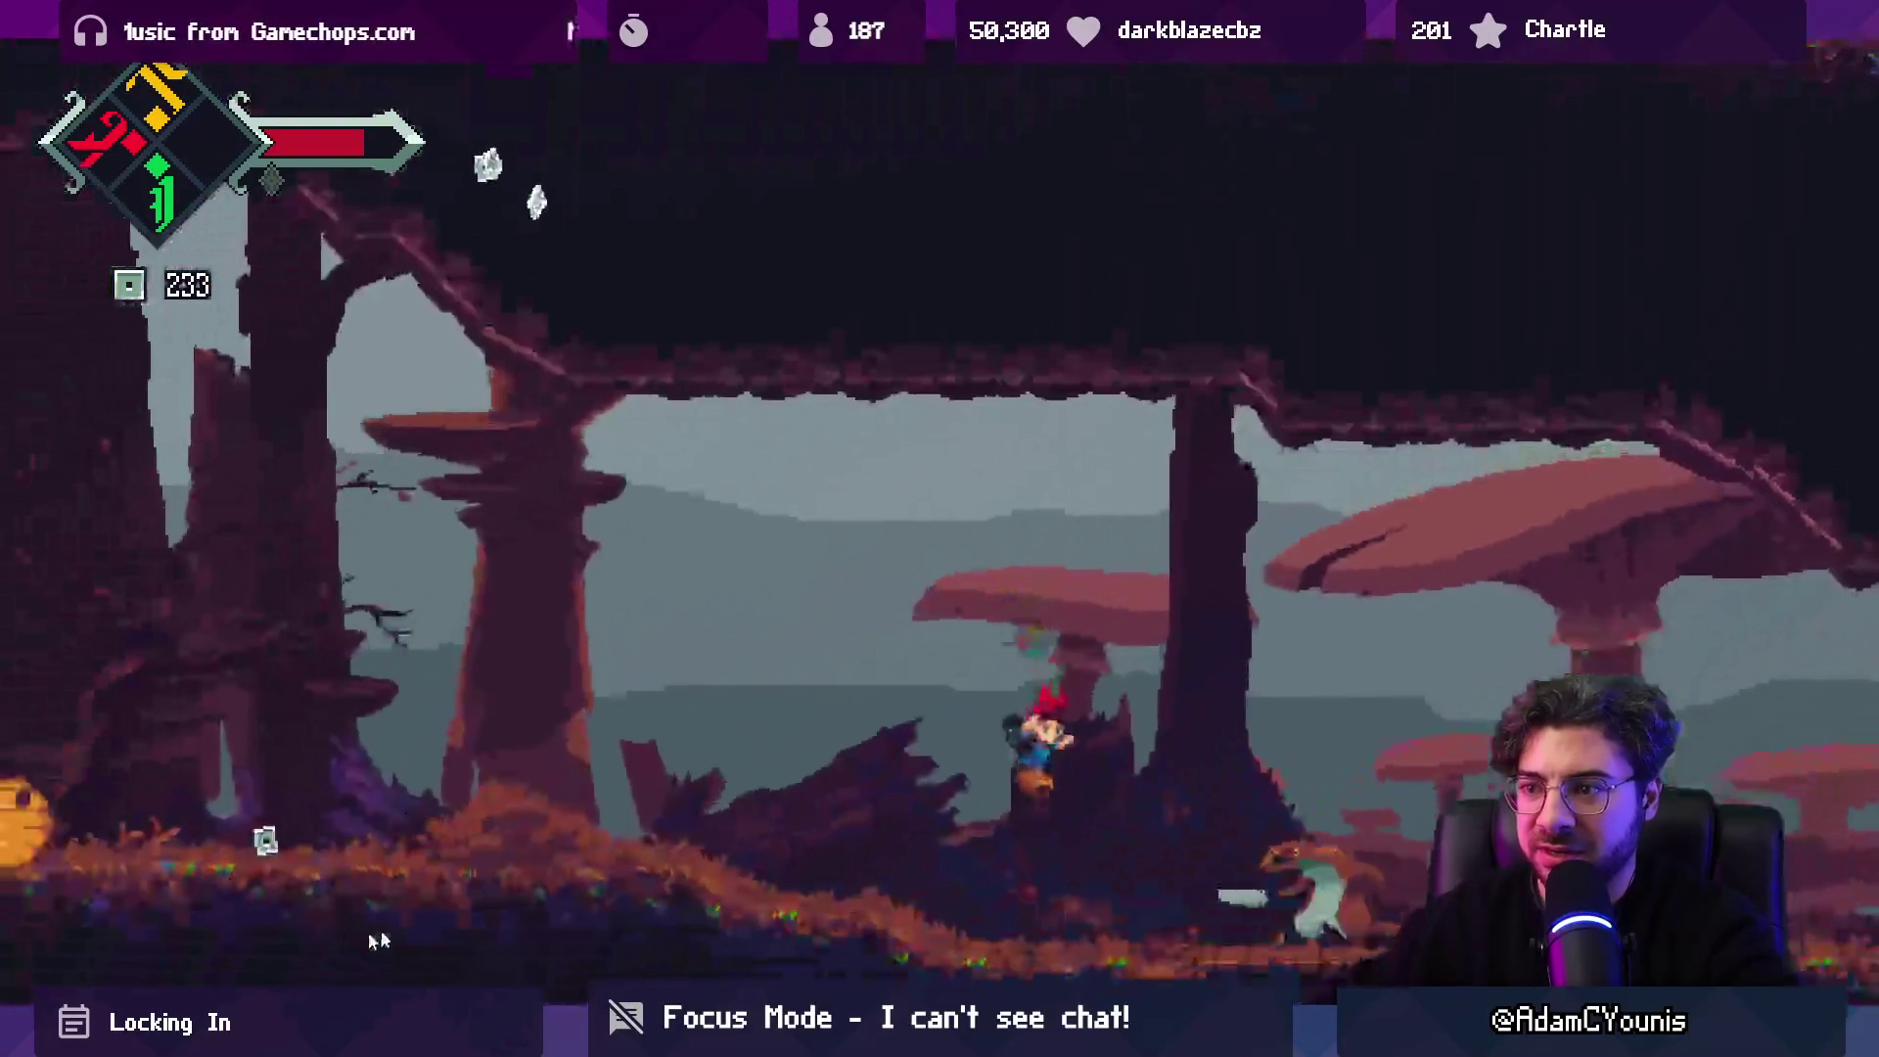
Fight the frog enemy, then retreat left past the beehive toward the fox knight.
key(shift+space)
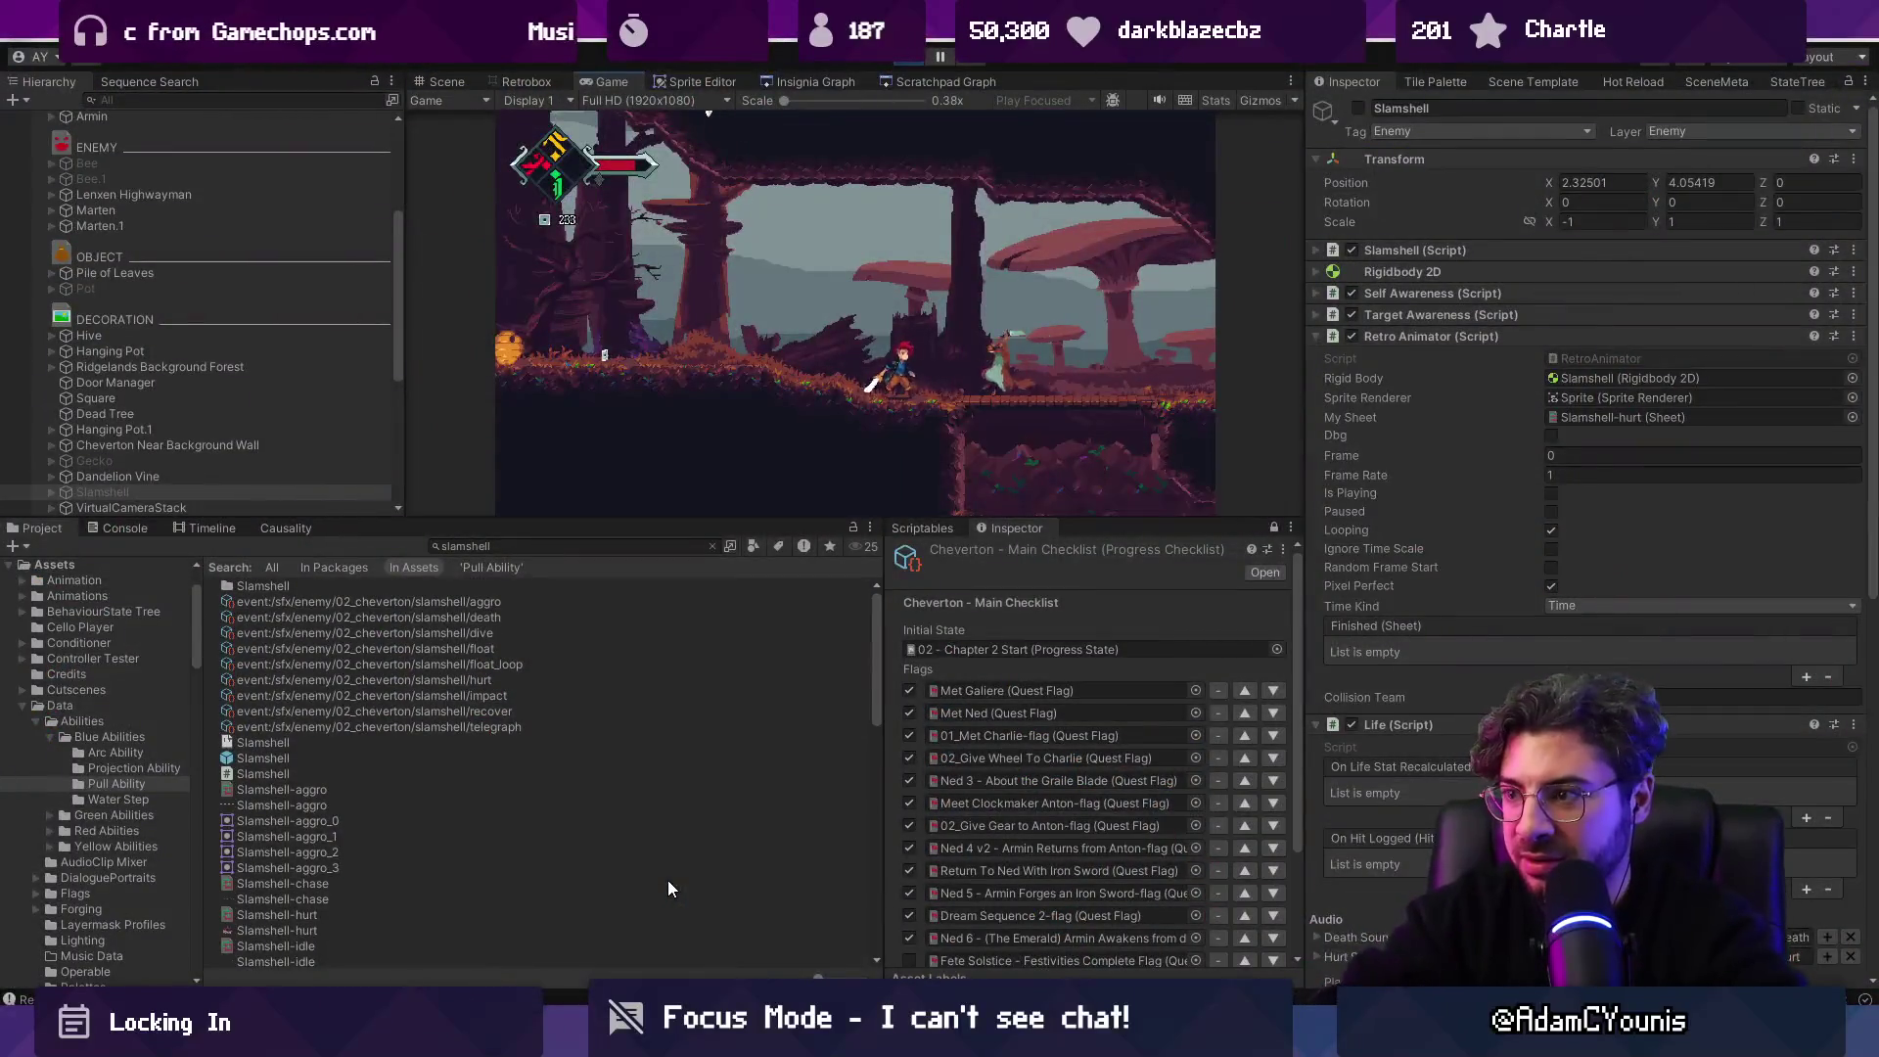
key(shift+space)
key(Right)
key(x)
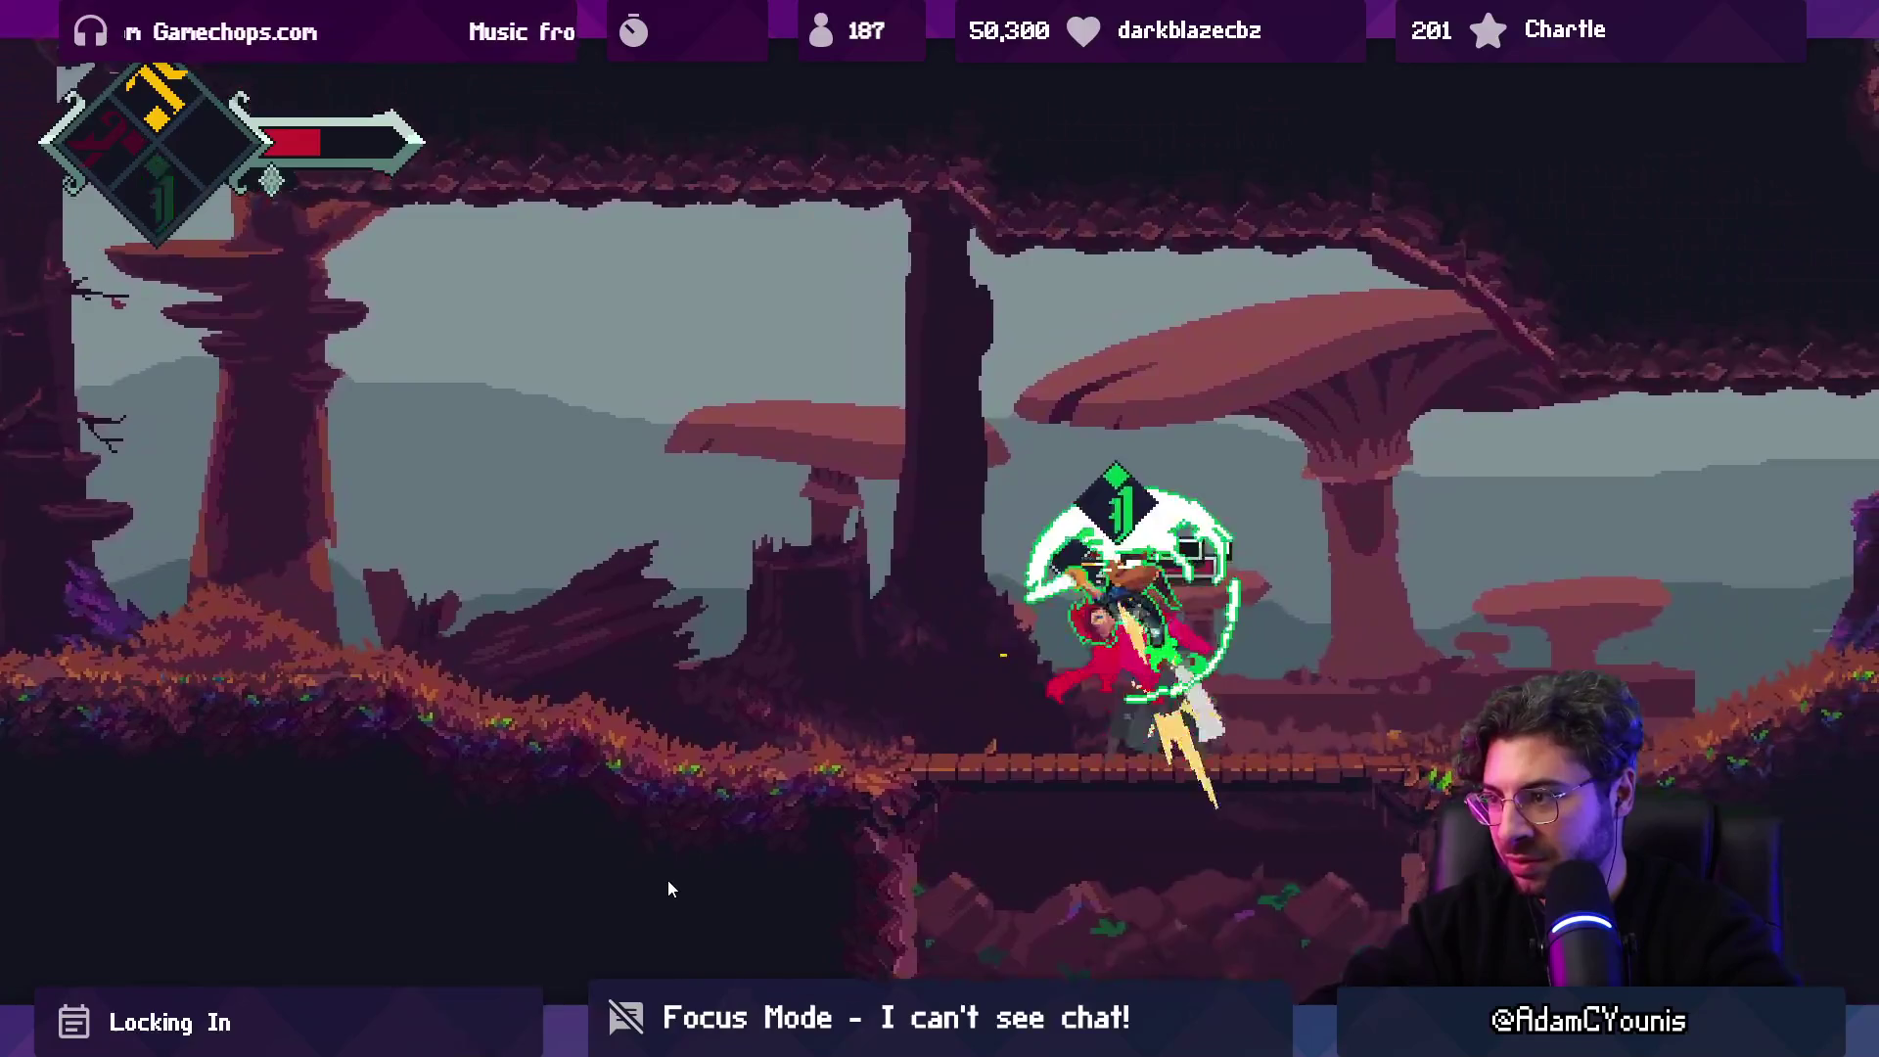
key(Left)
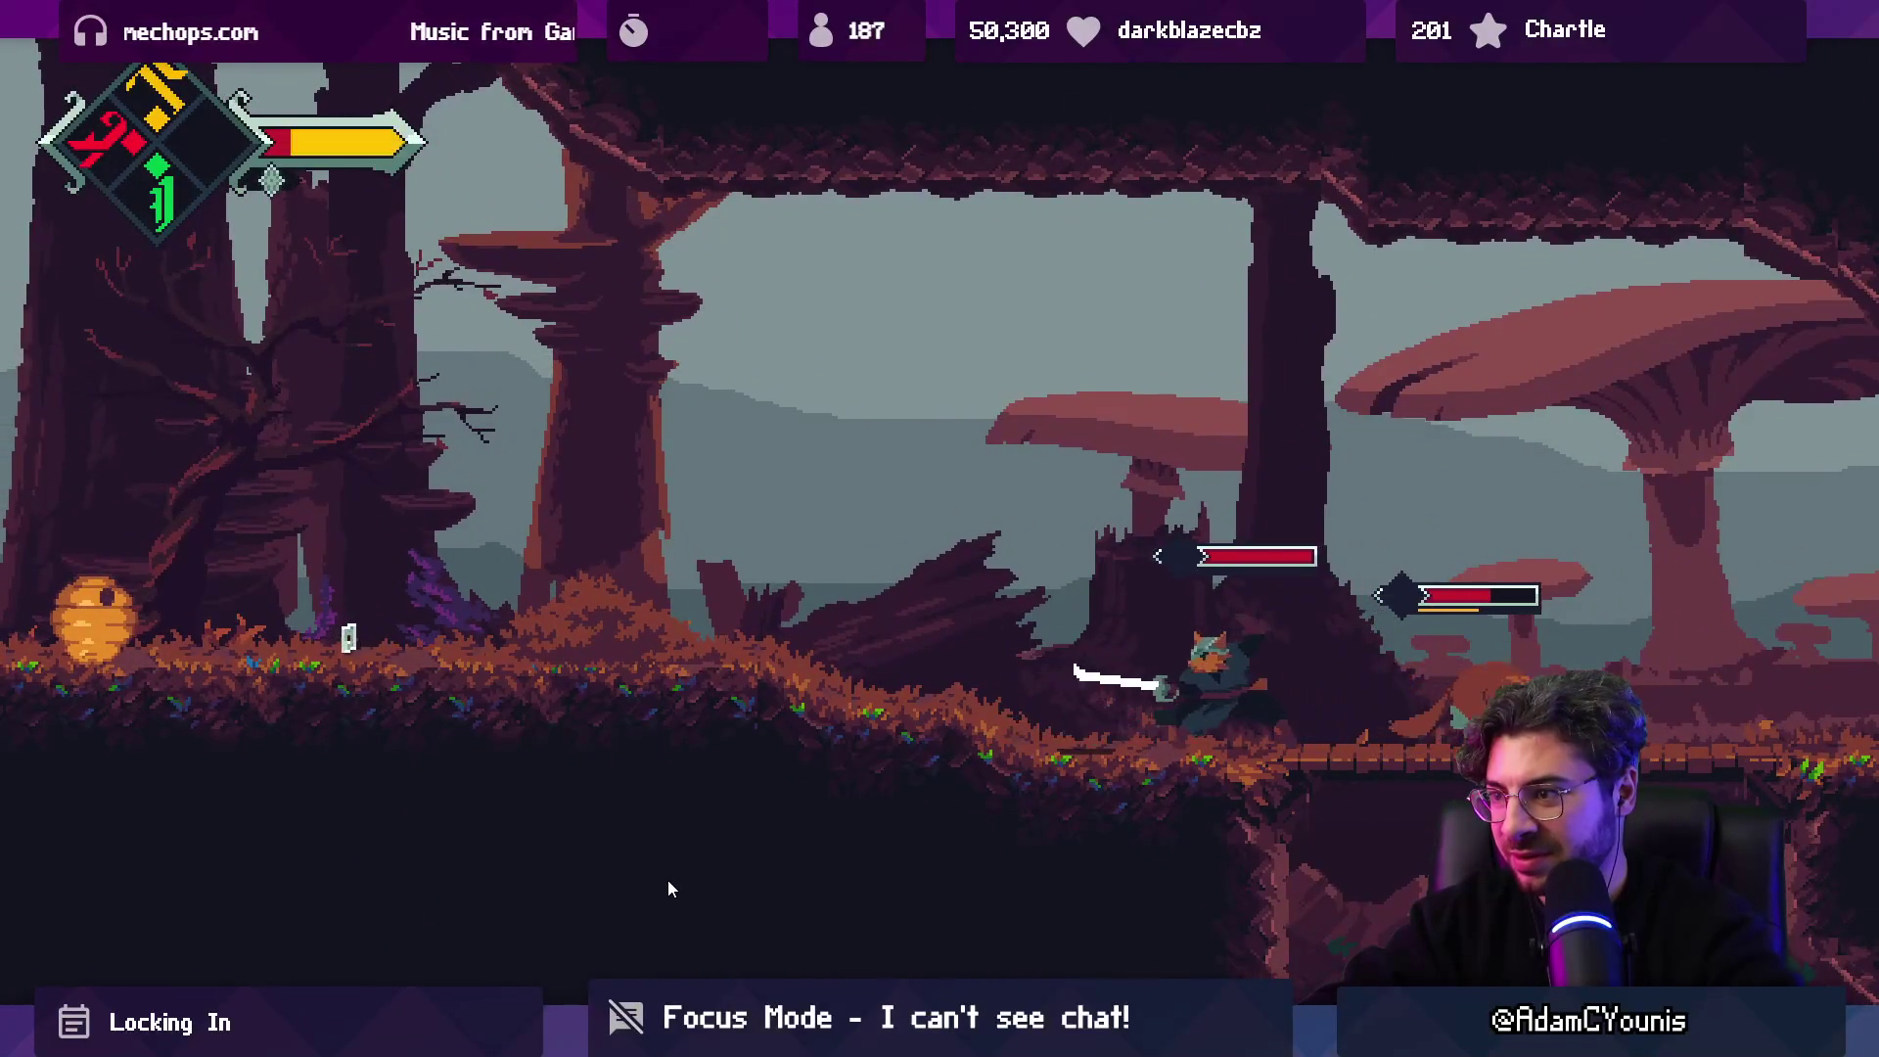
key(Left)
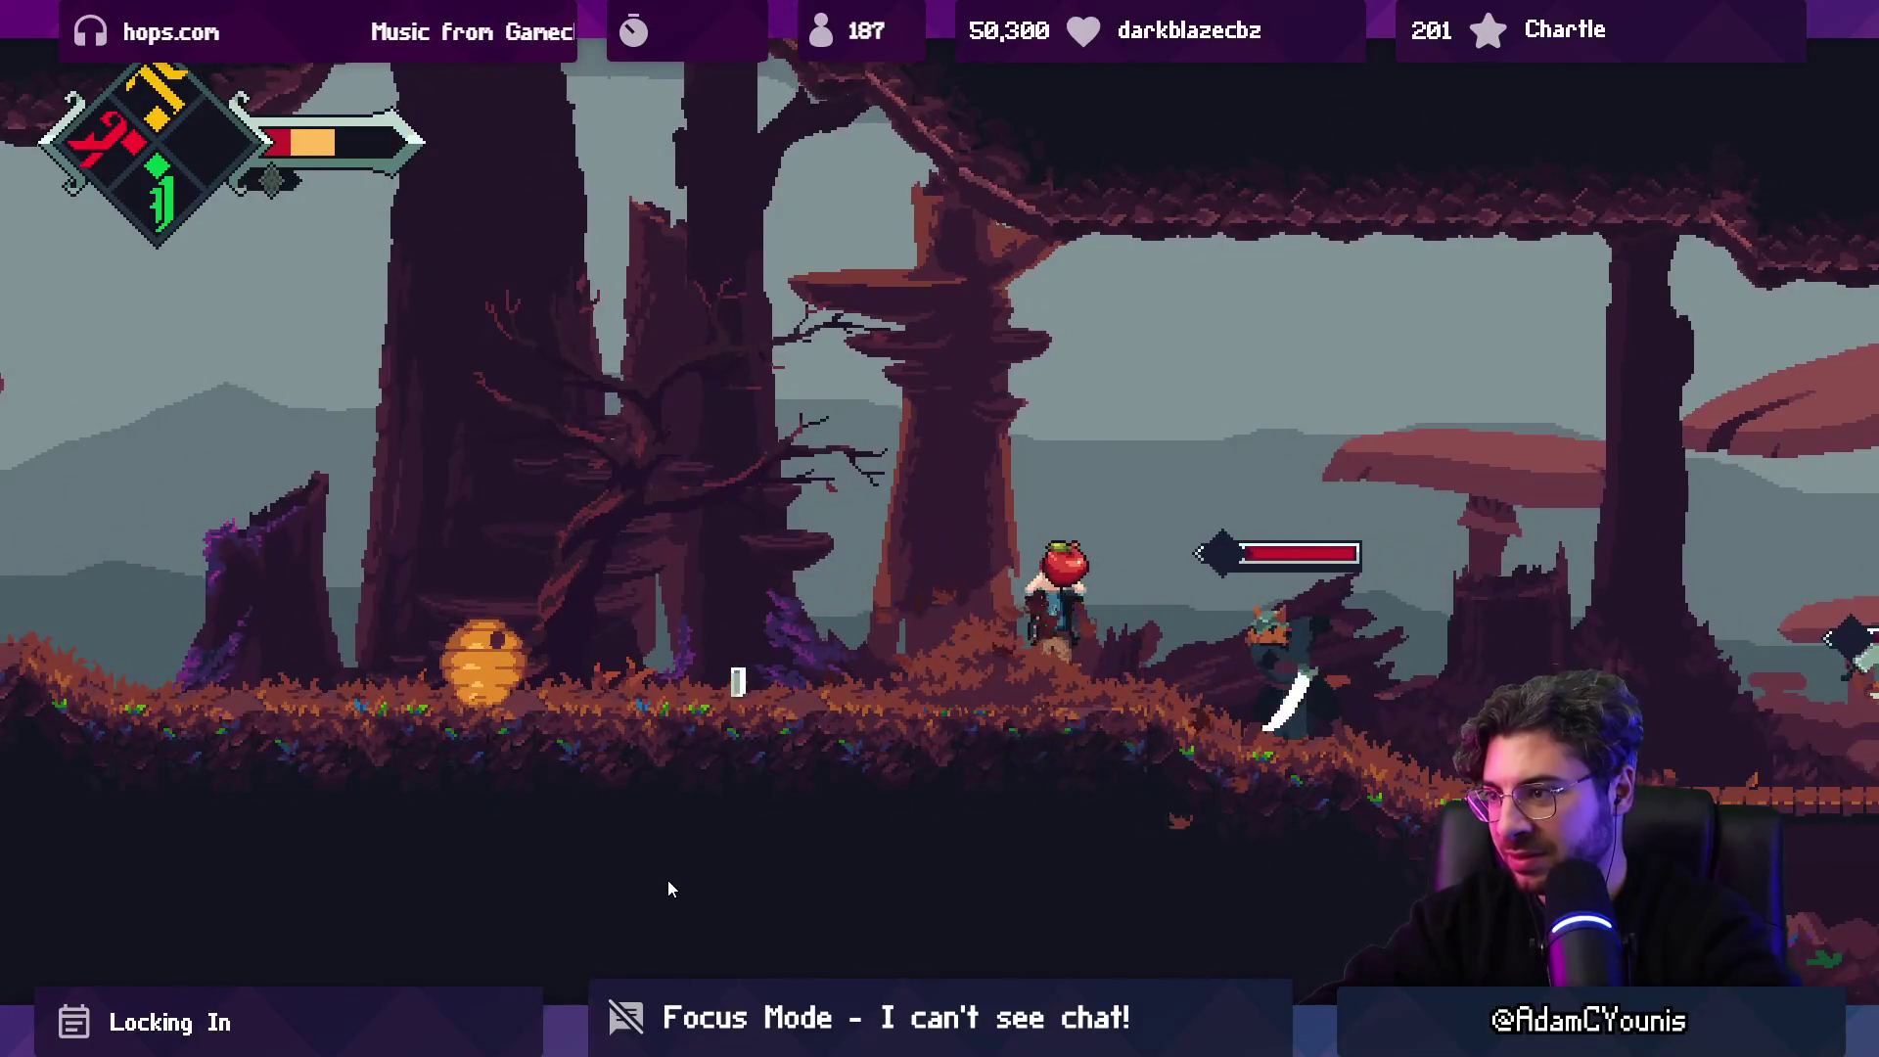
key(Left)
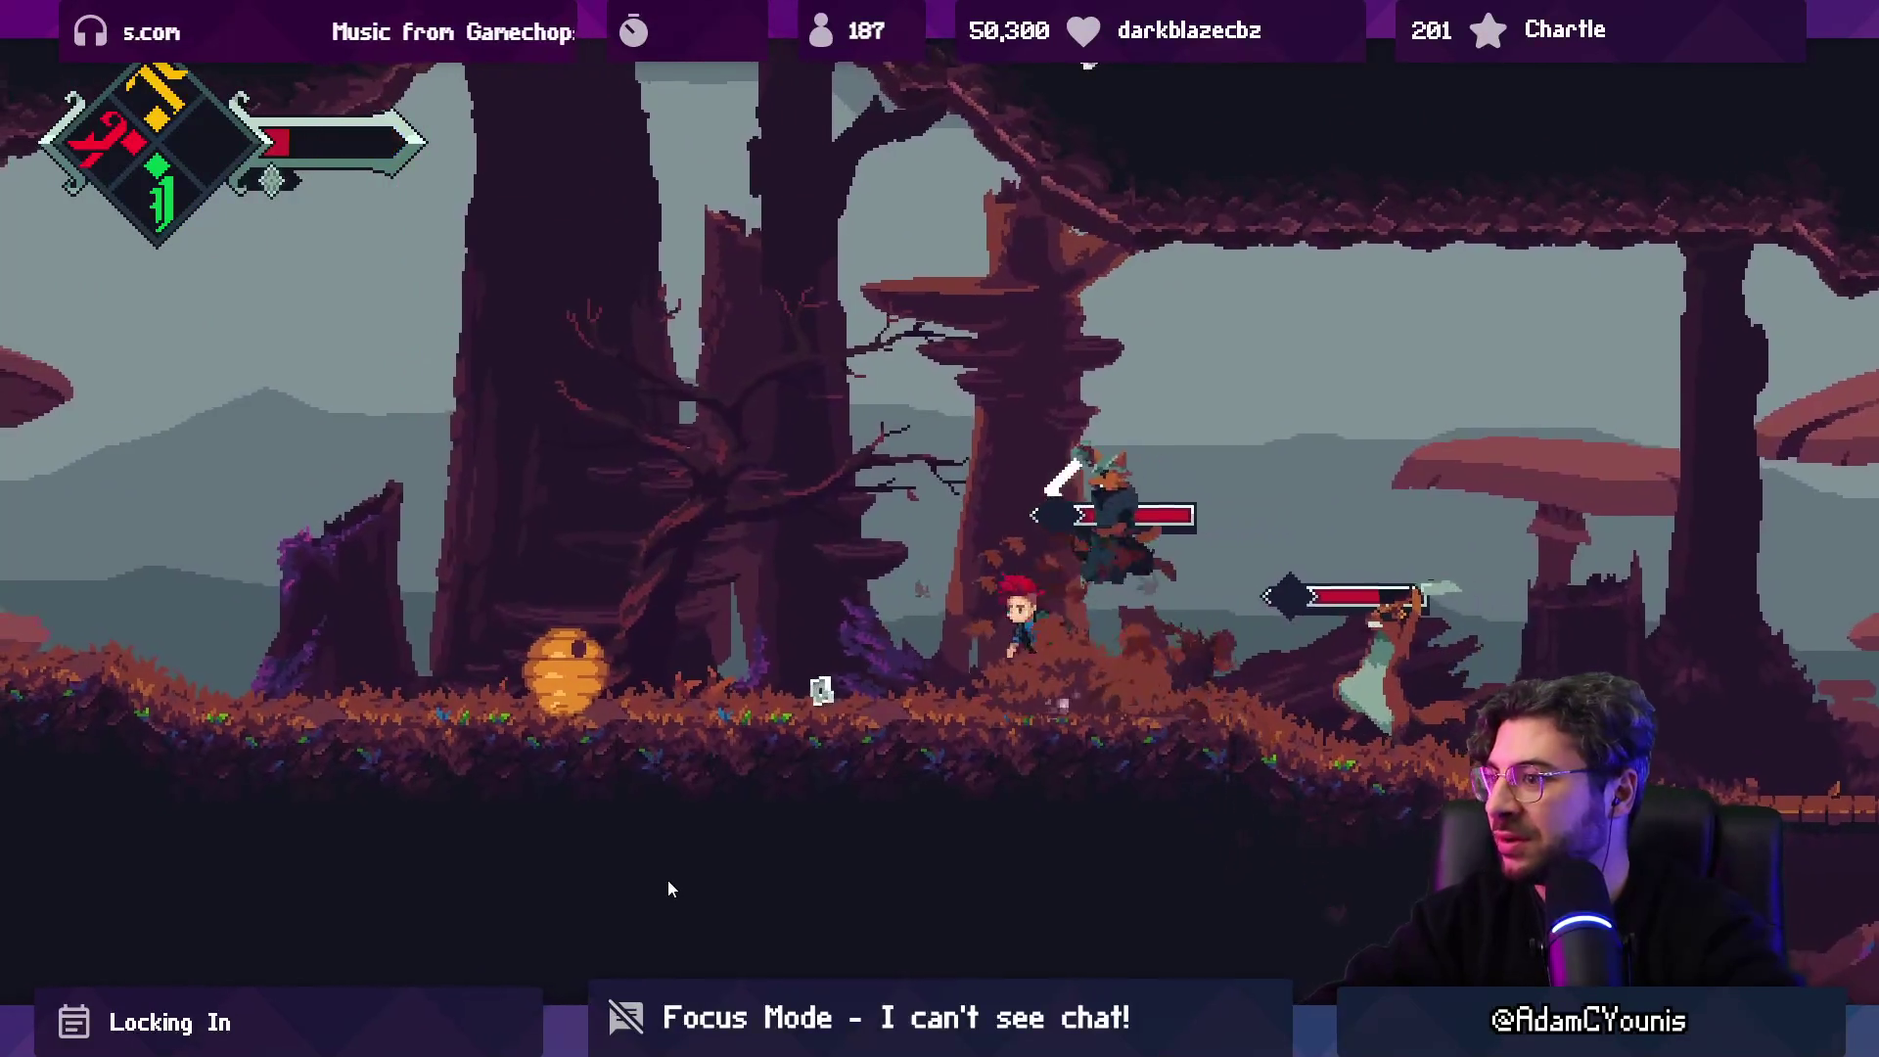
key(Left)
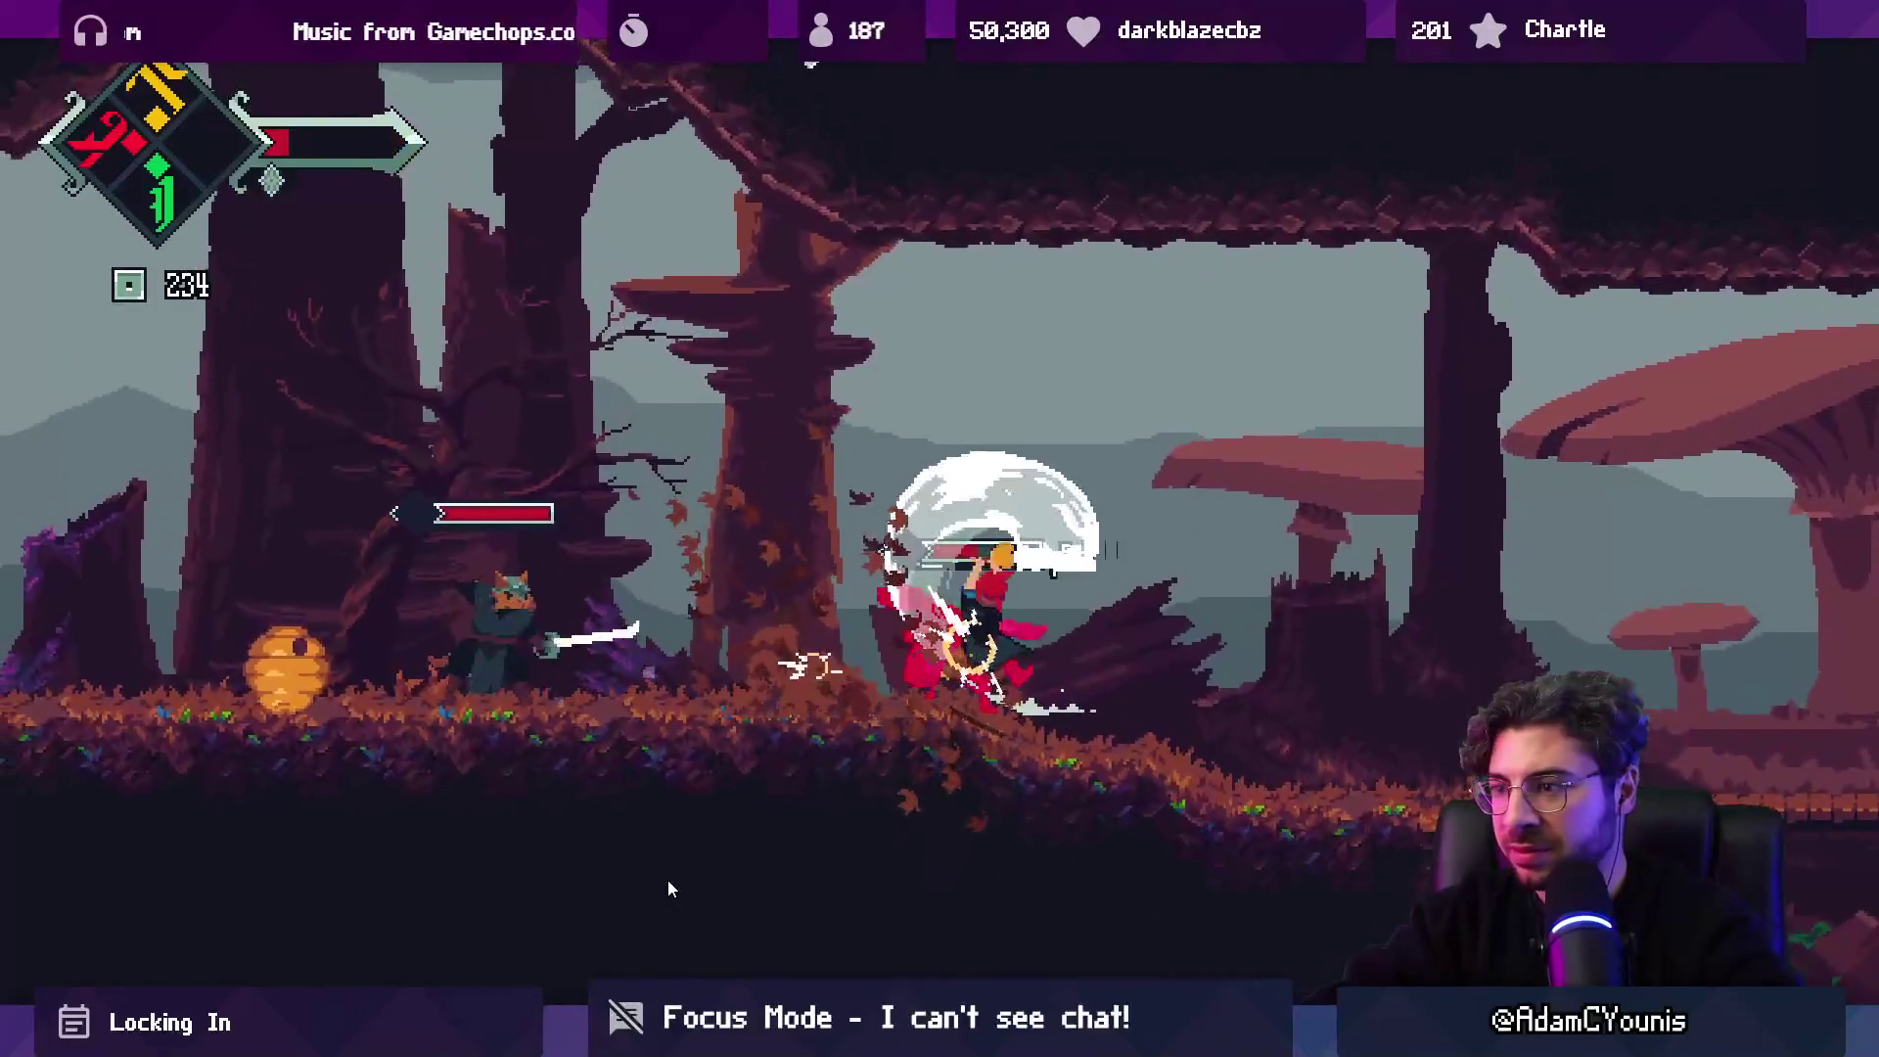
key(Left)
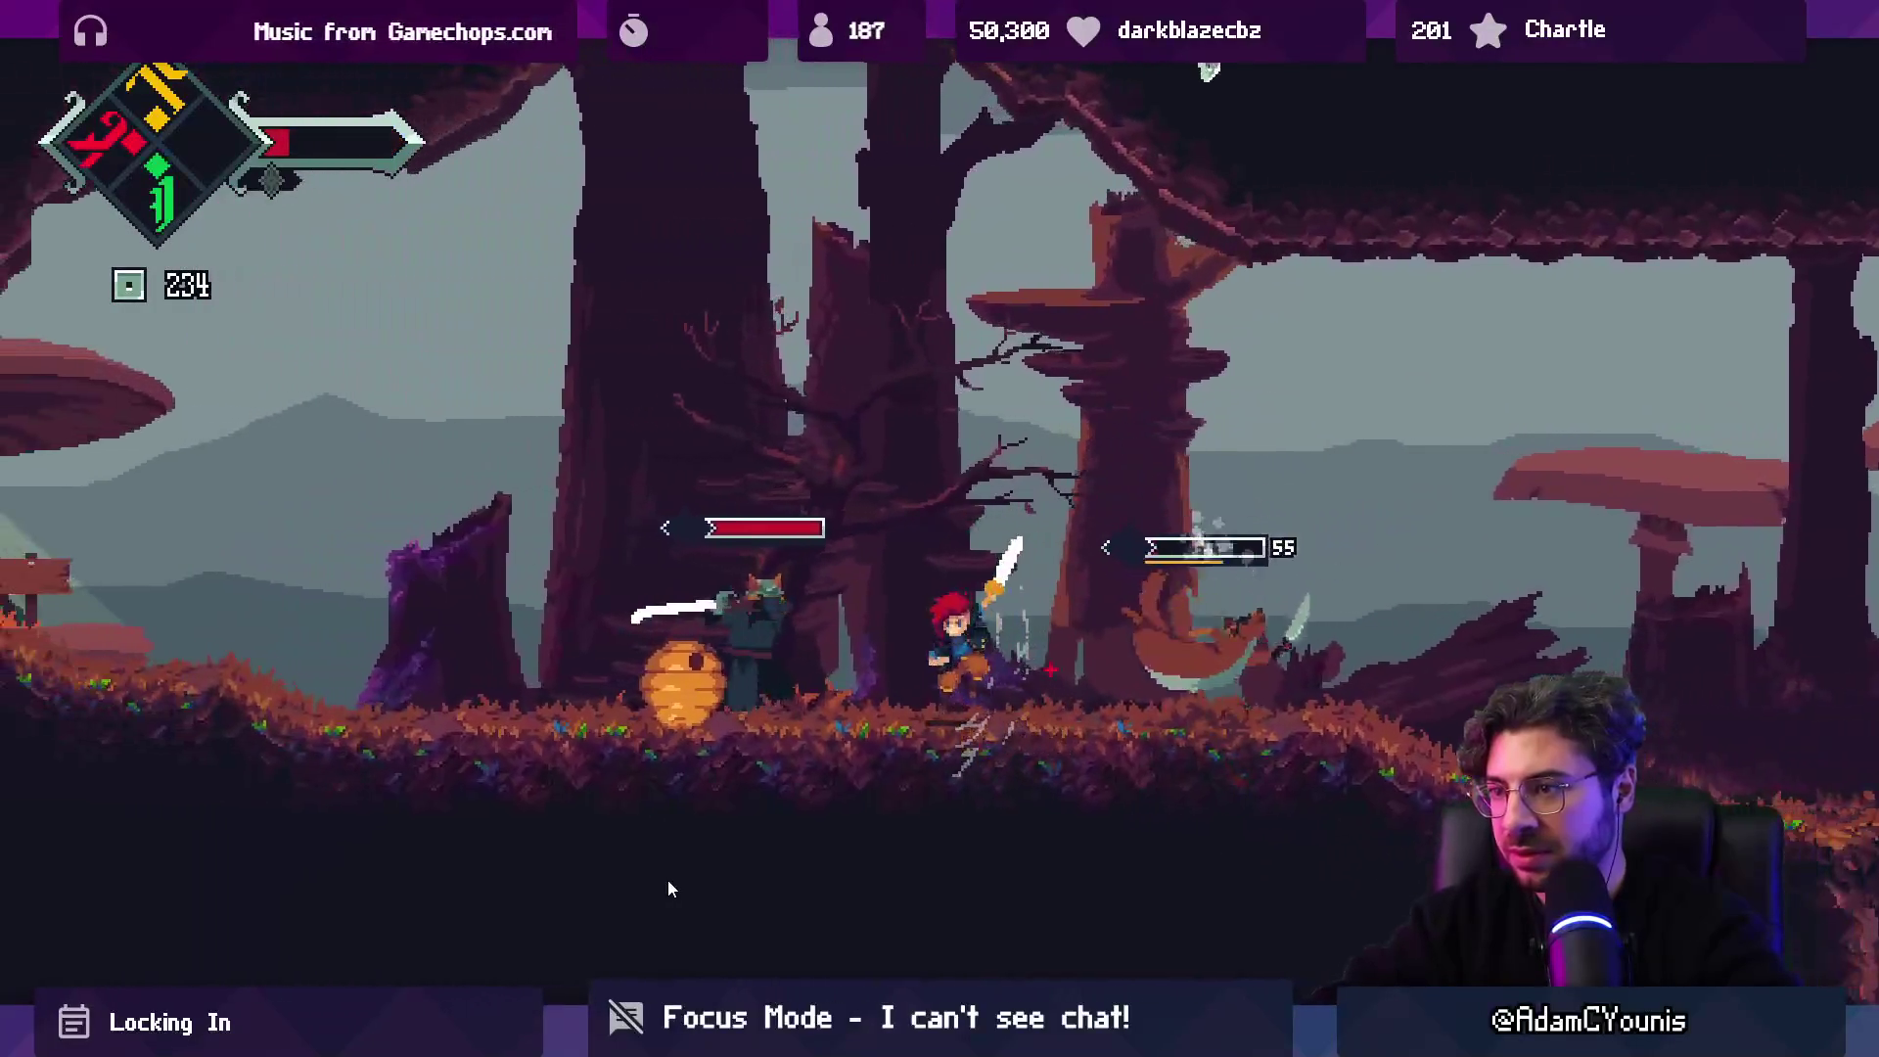
key(Left)
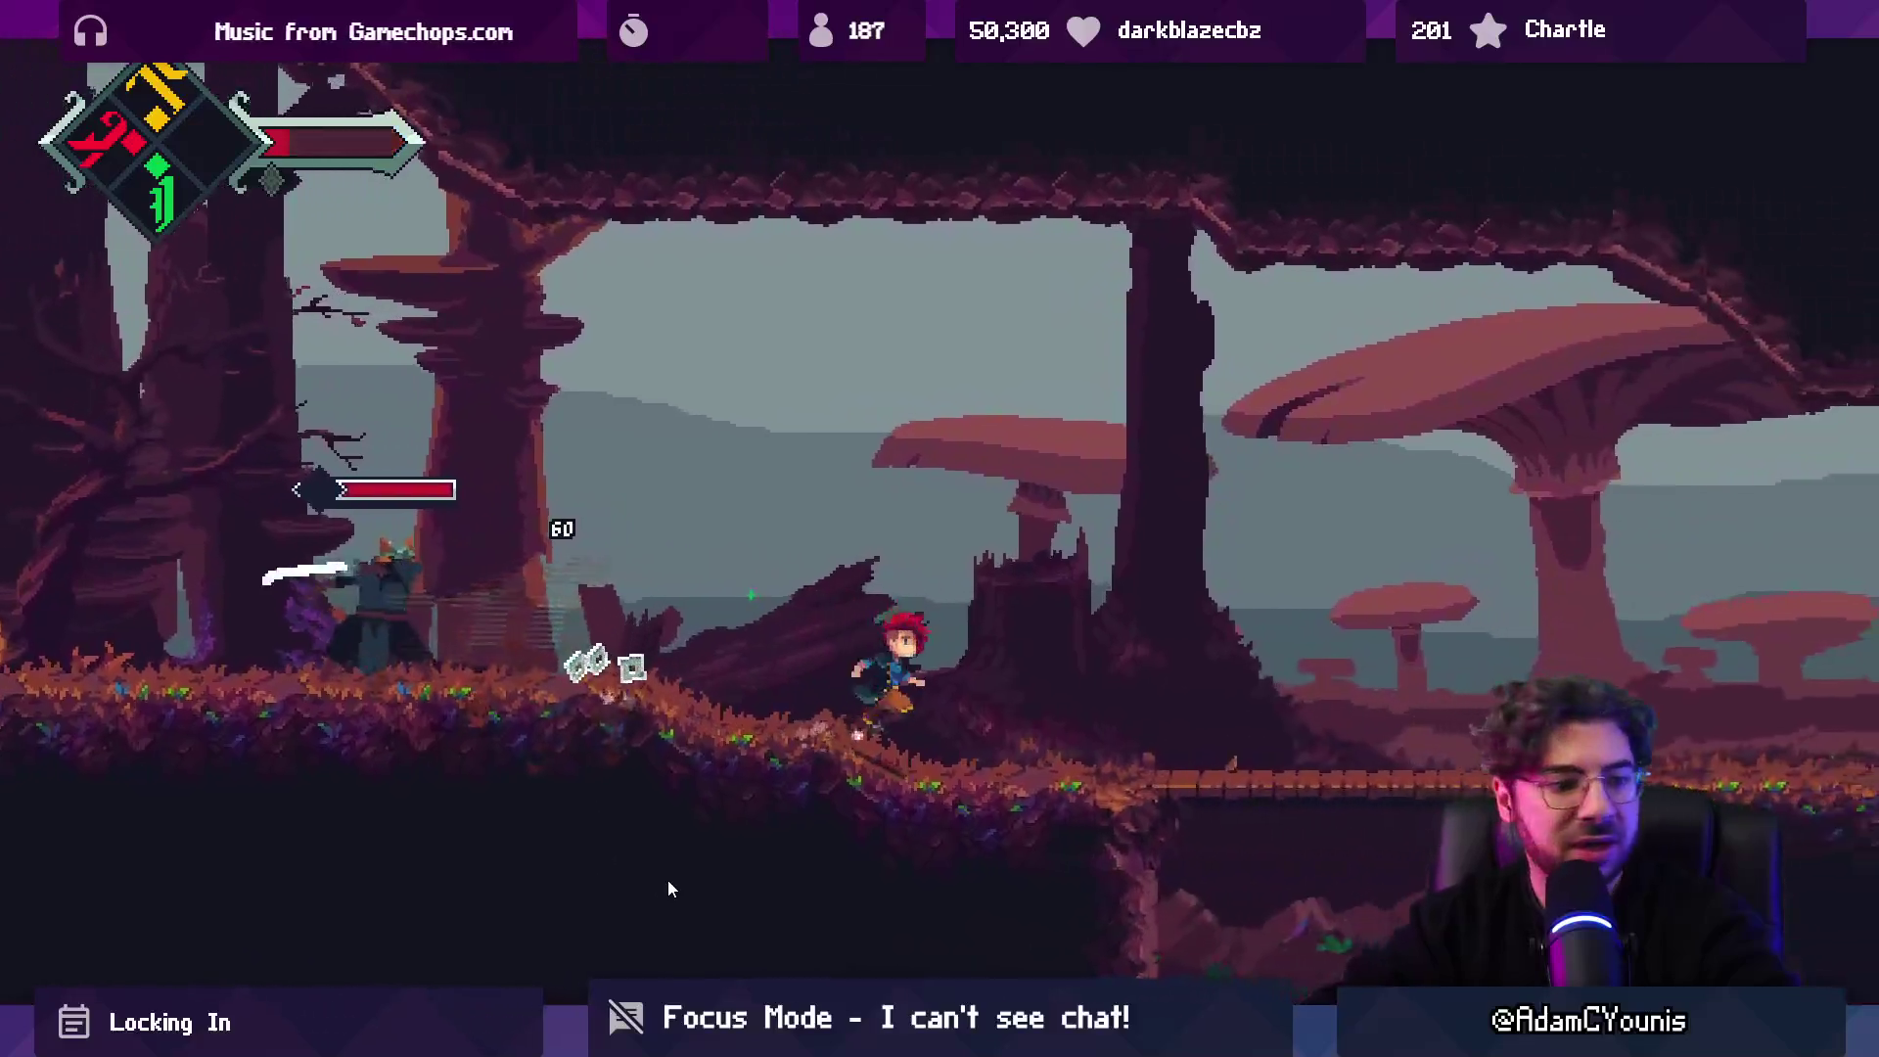
key(Left)
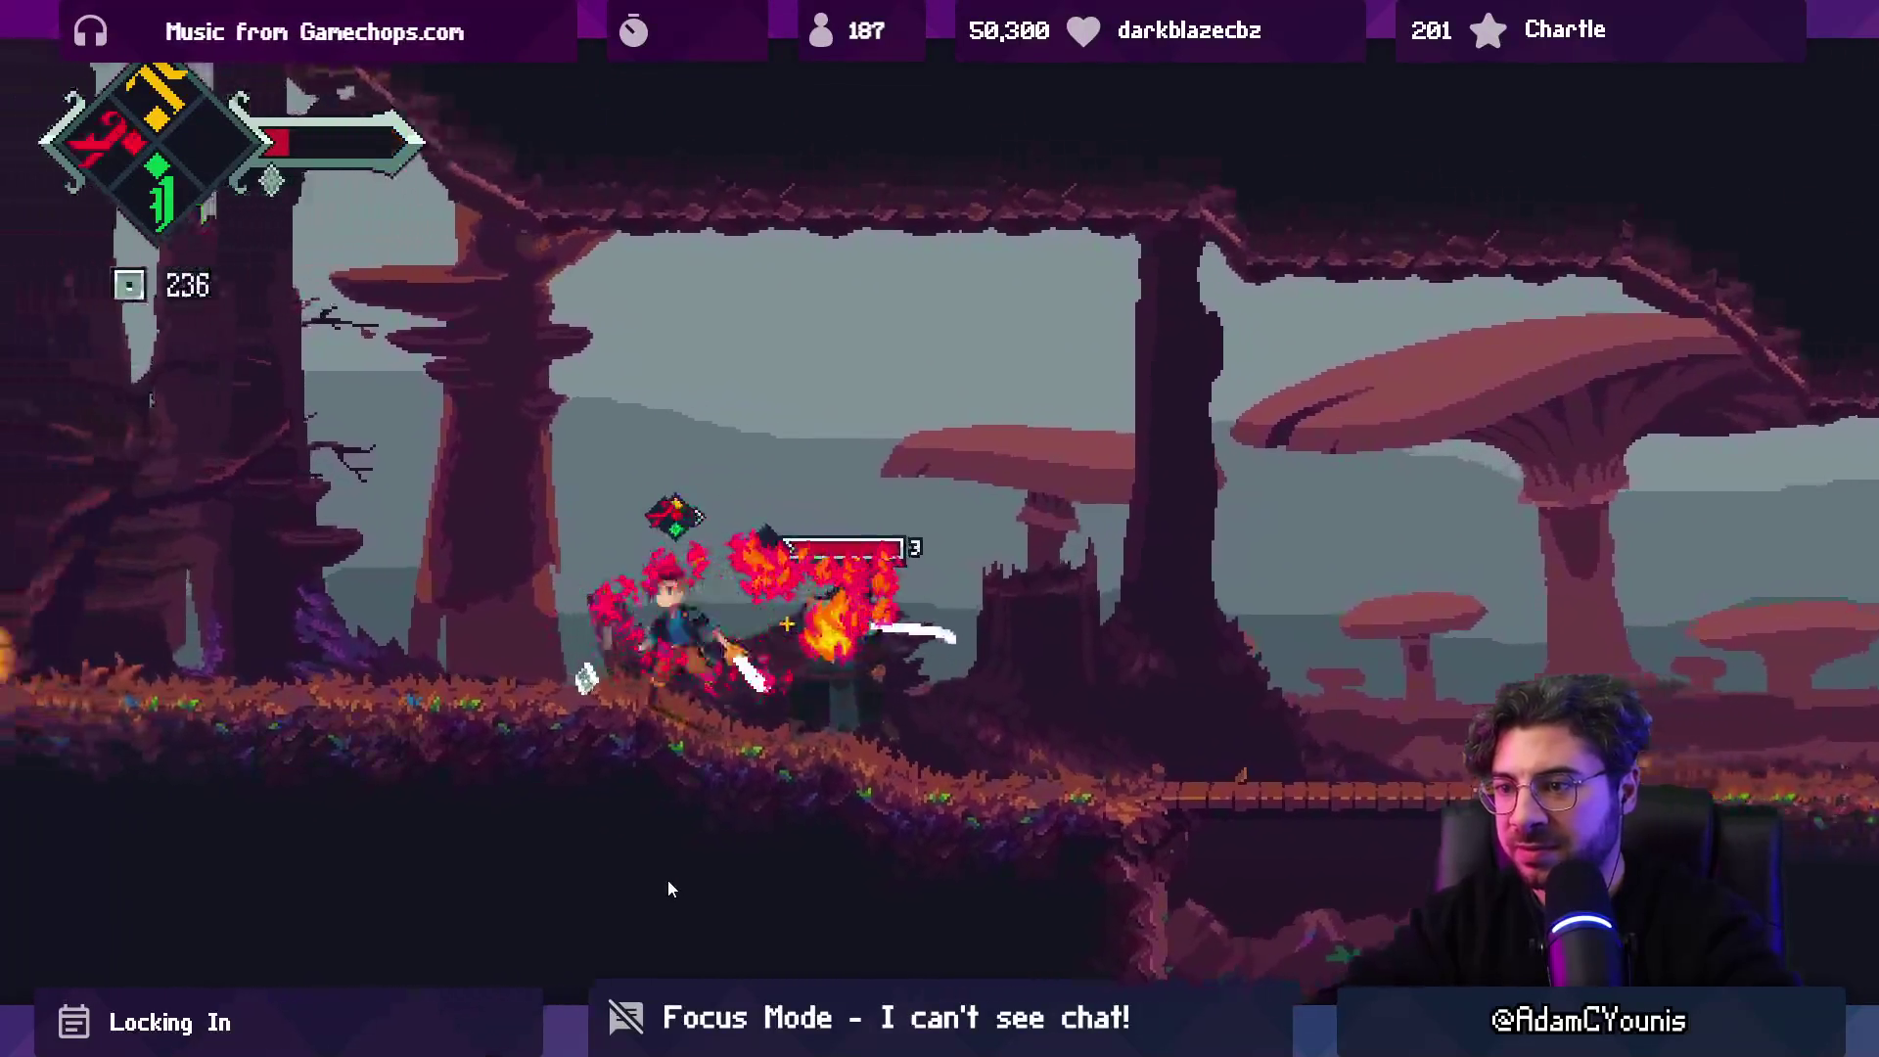
key(Left)
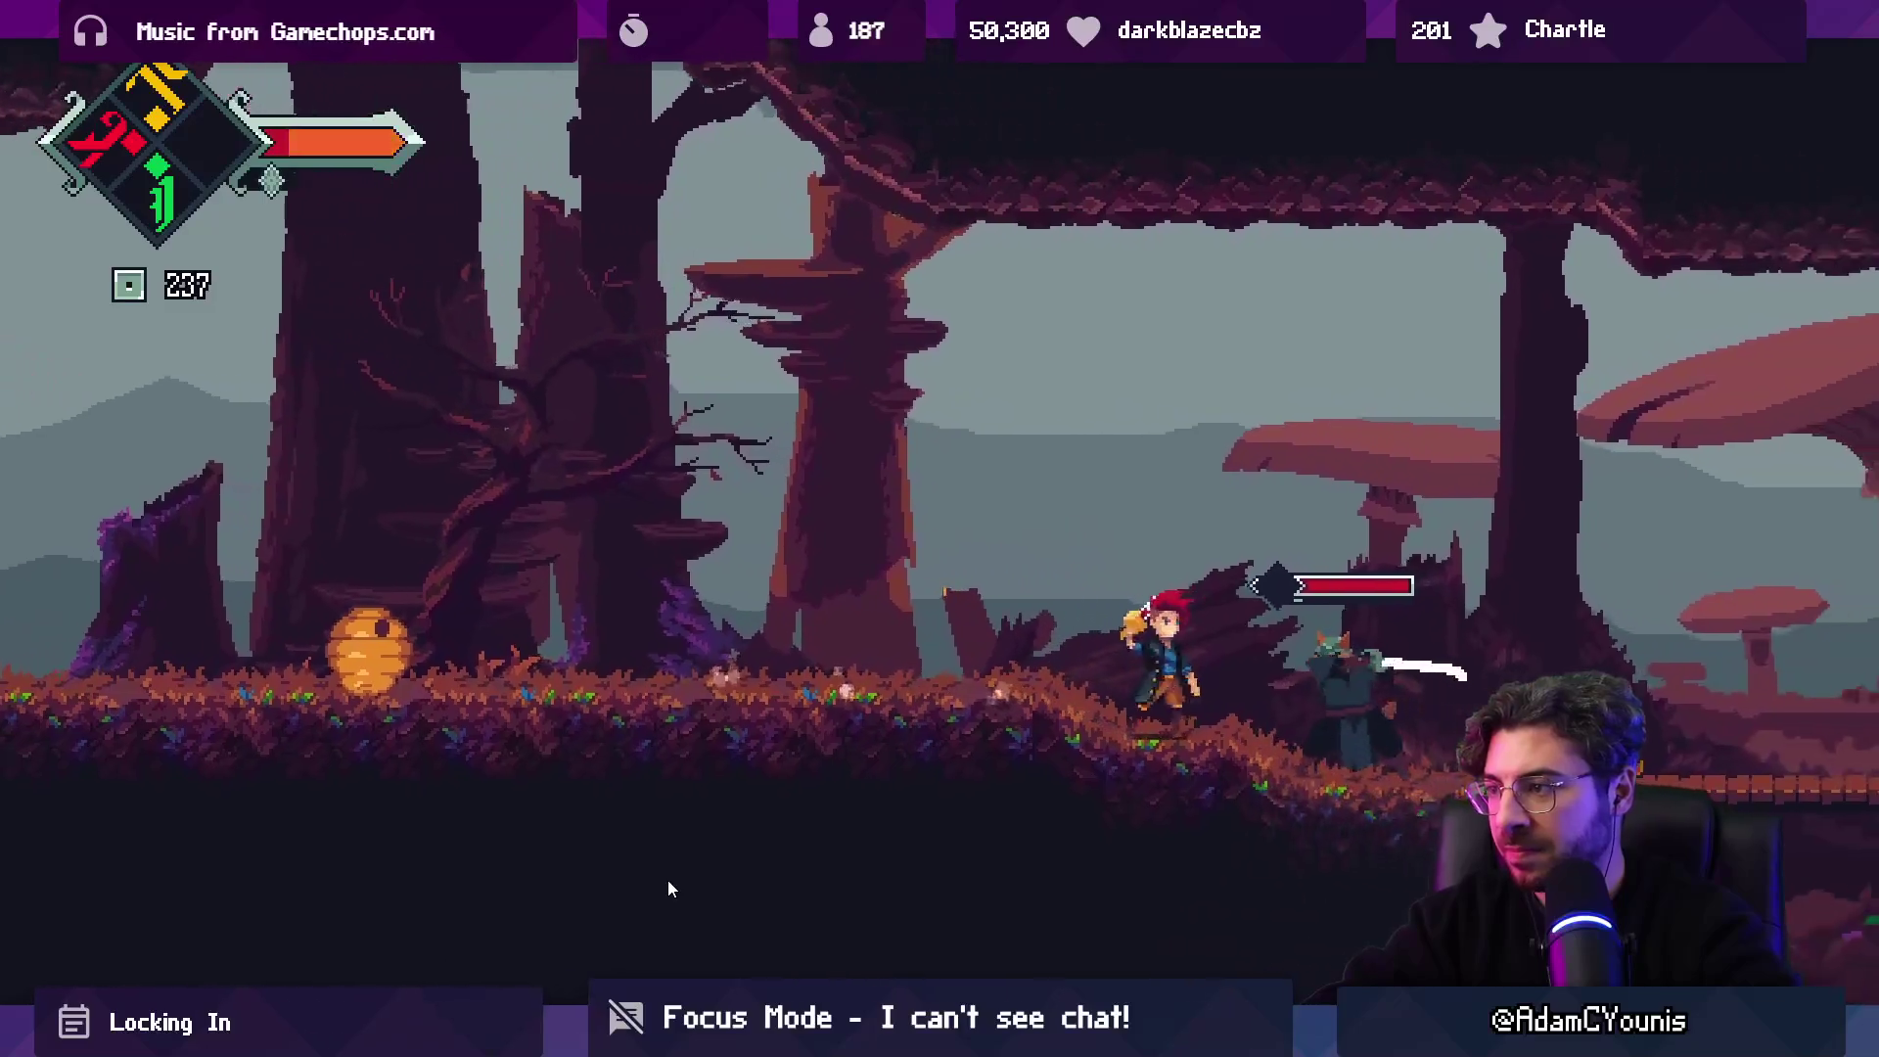
key(Left)
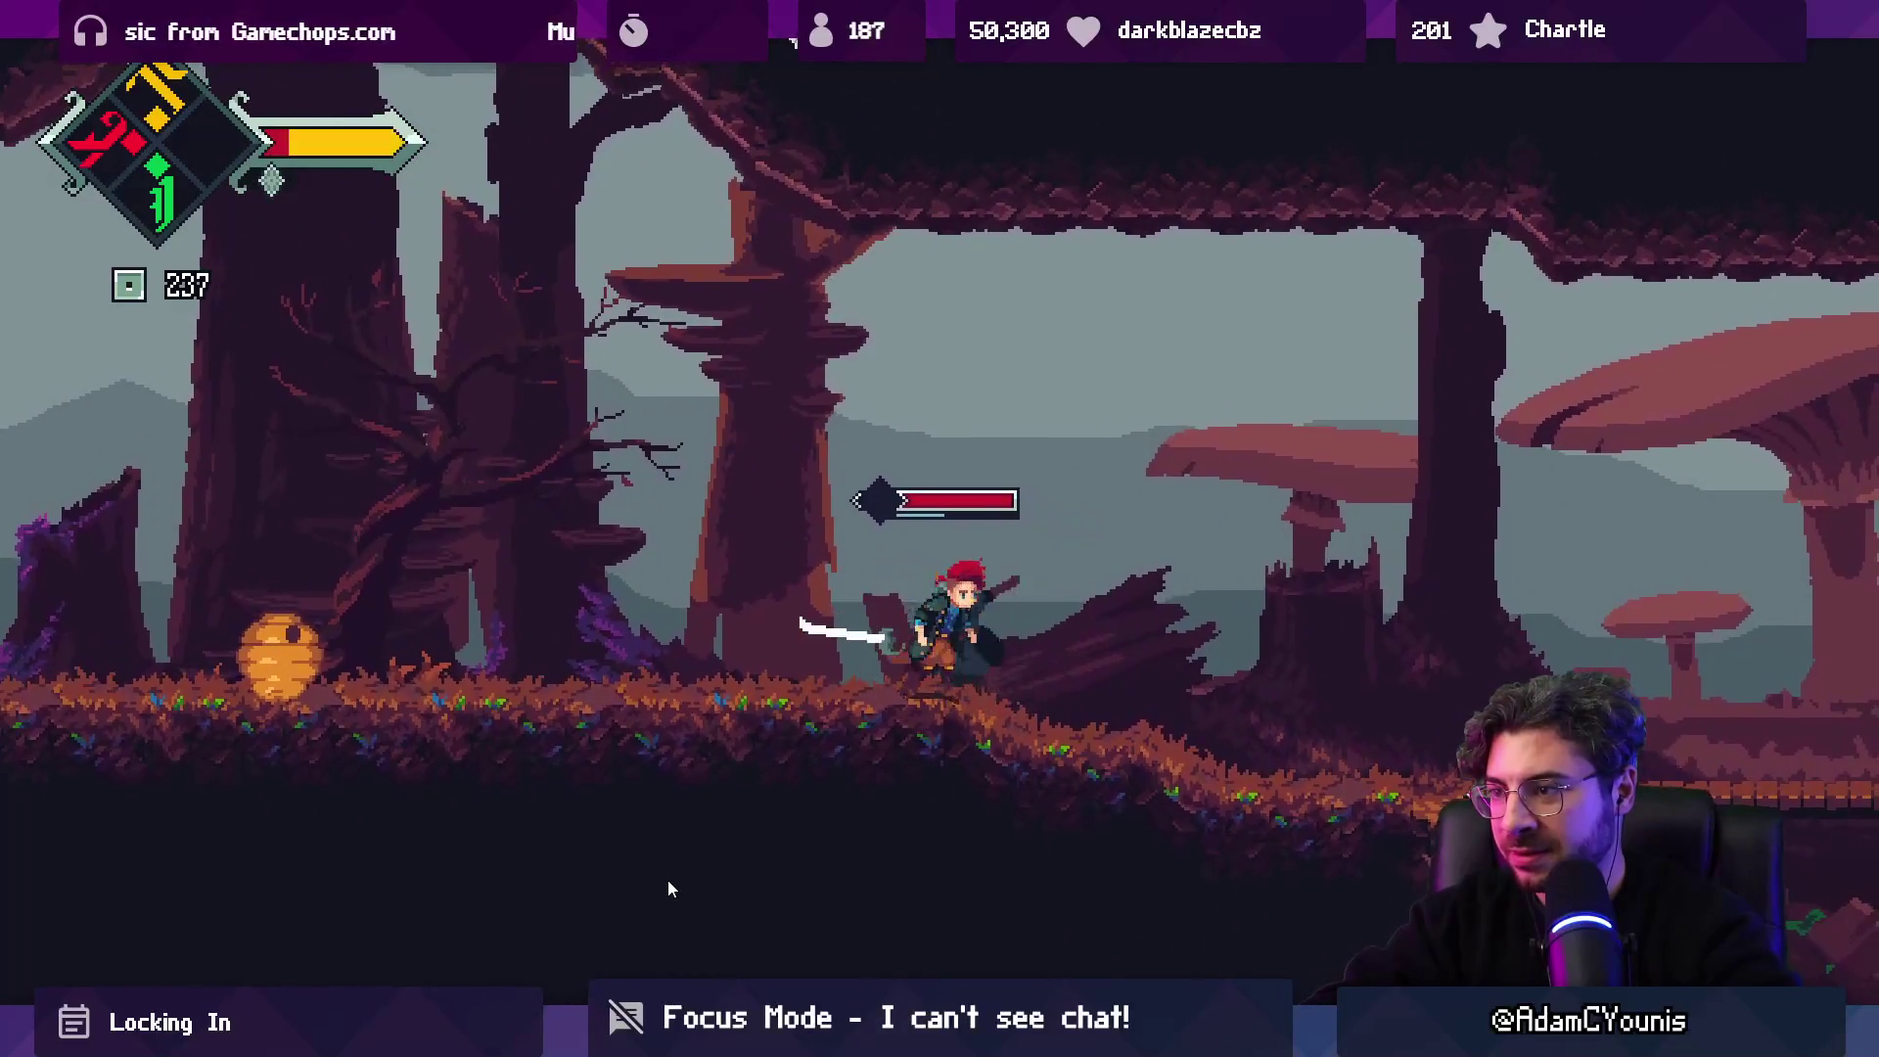
Battle the pursuing swordsman across the bridge with slashes and green special attacks.
key(Right)
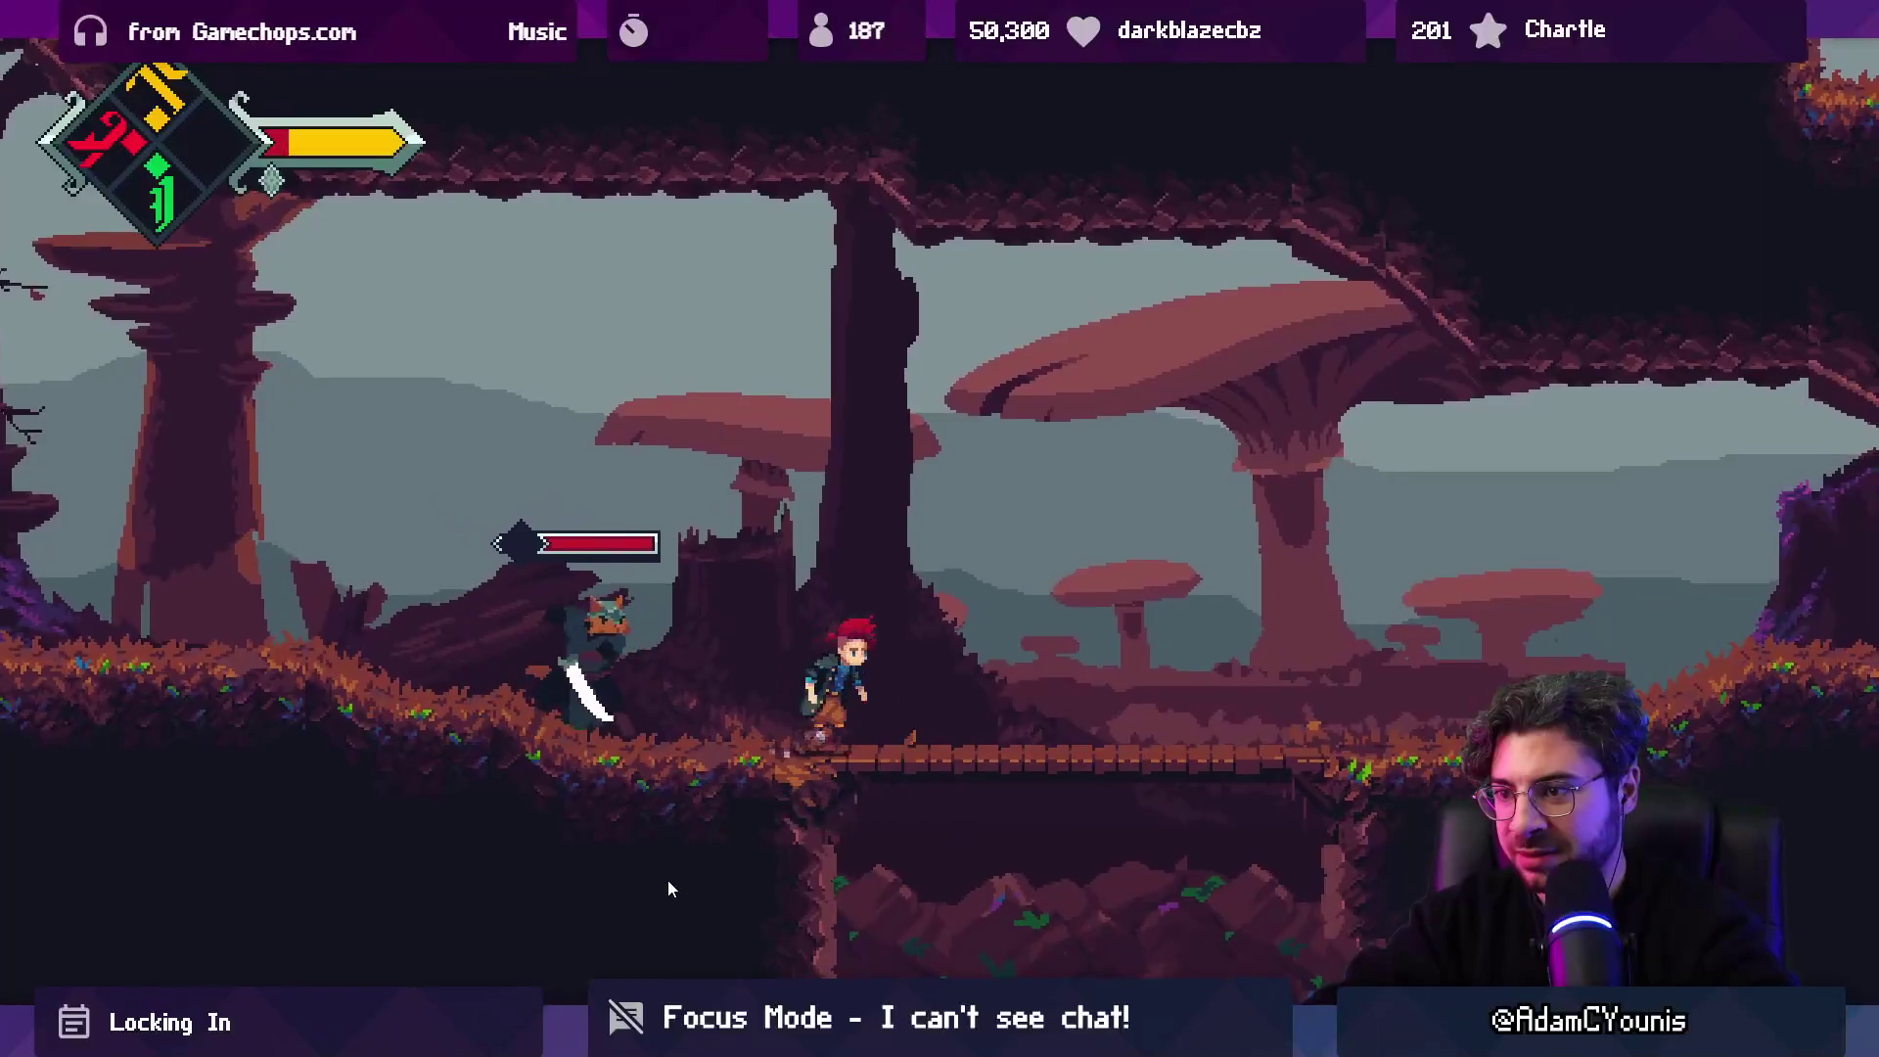
key(Left)
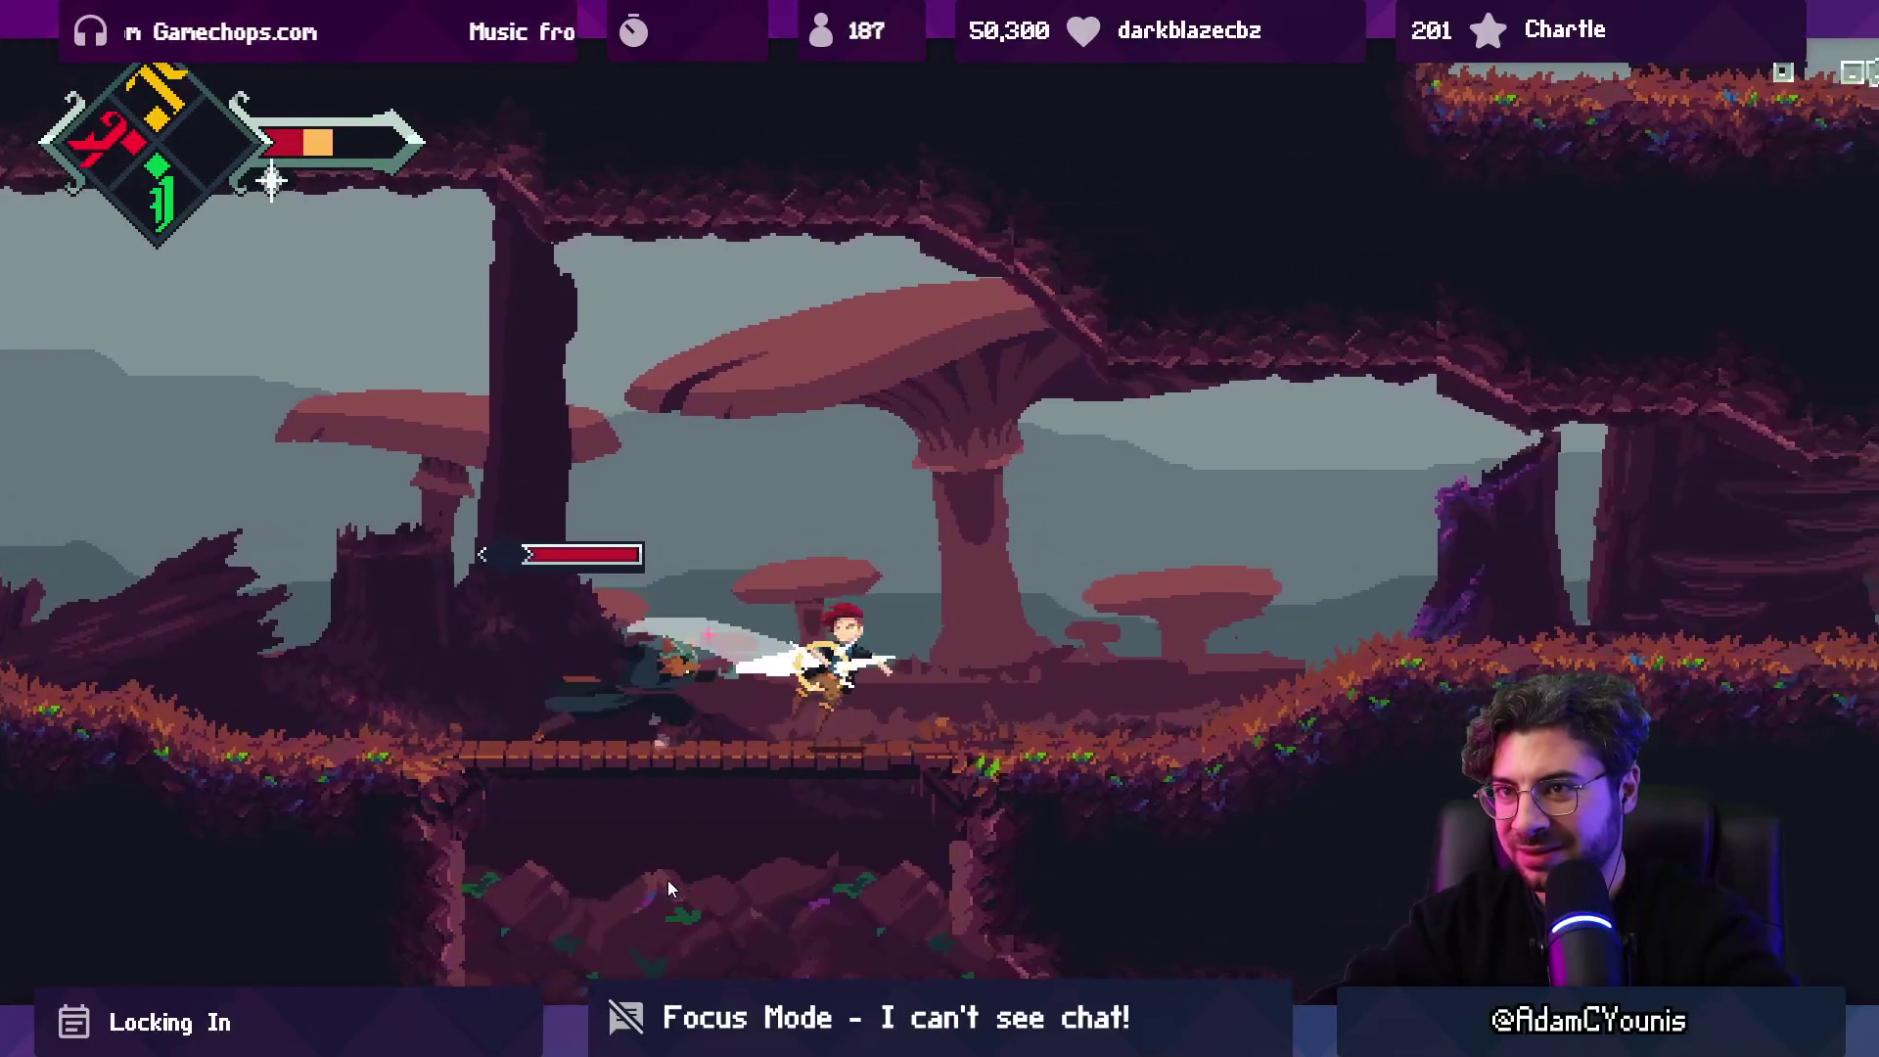
key(Right)
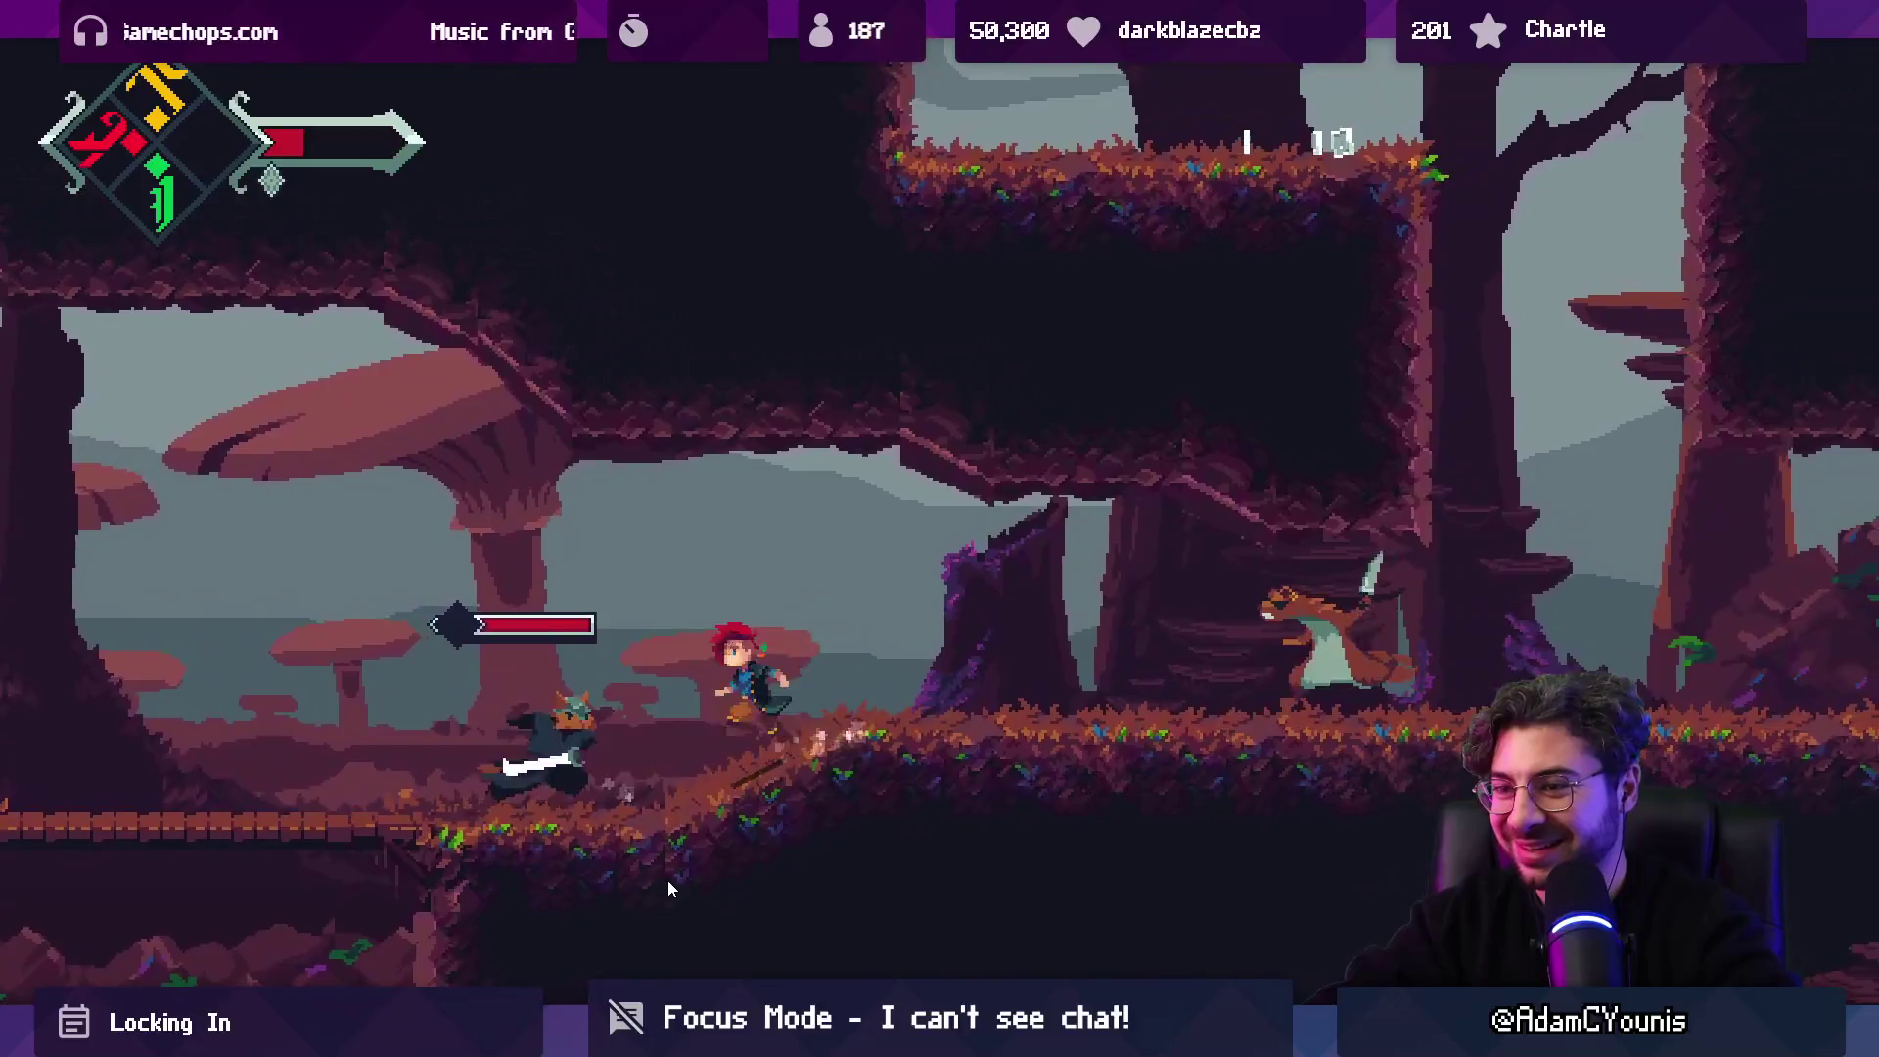
key(Right)
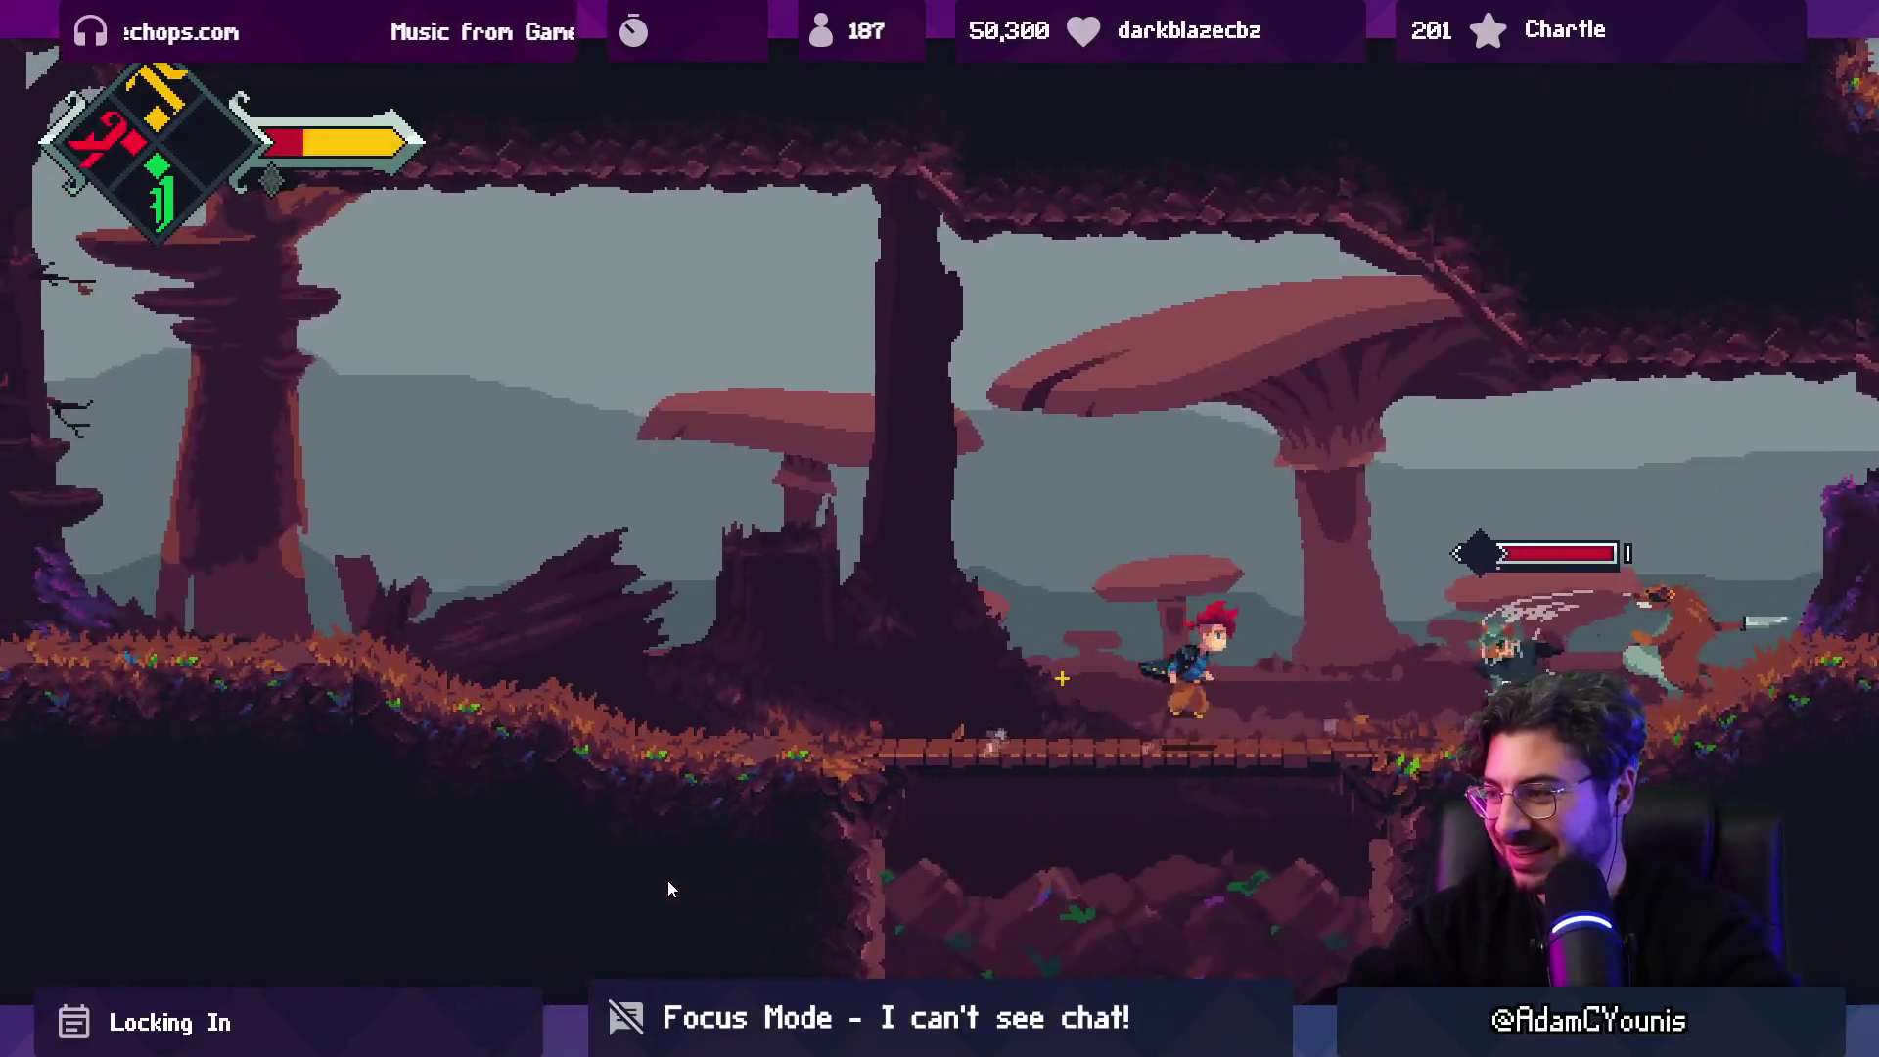
key(Left)
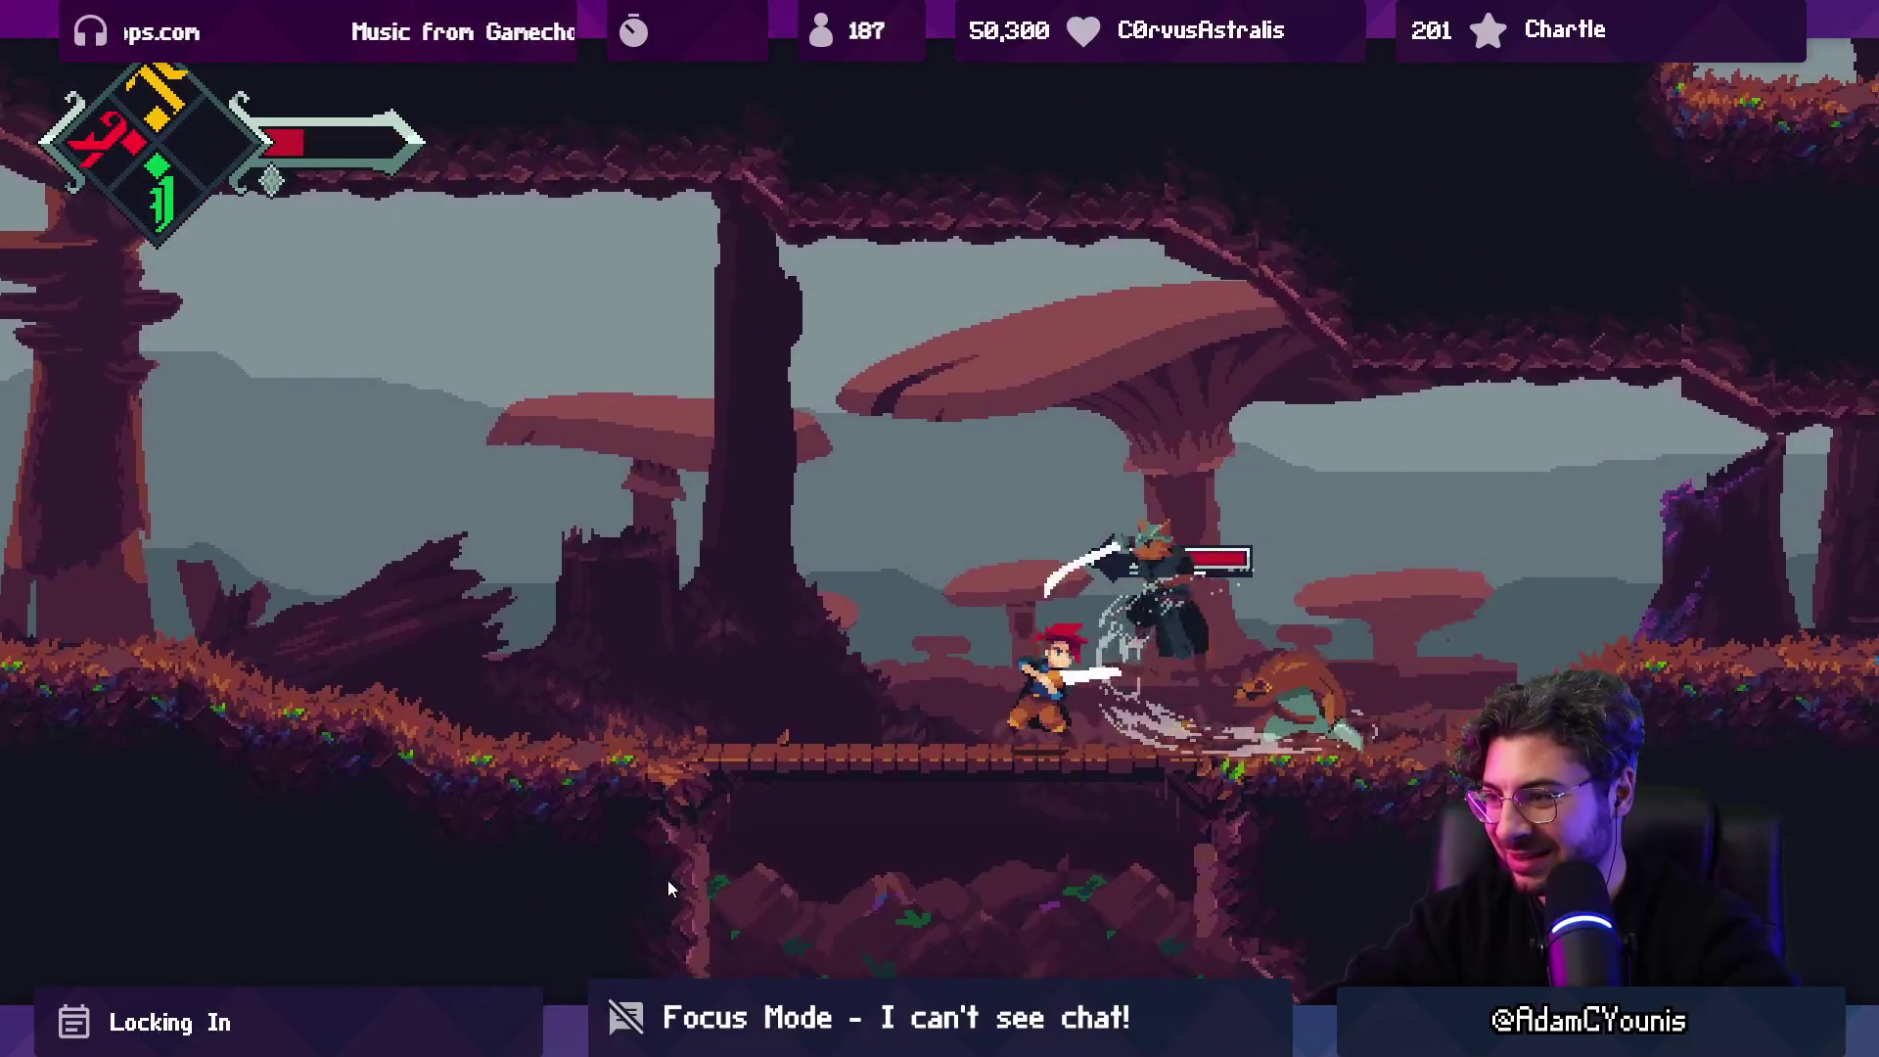
key(Right)
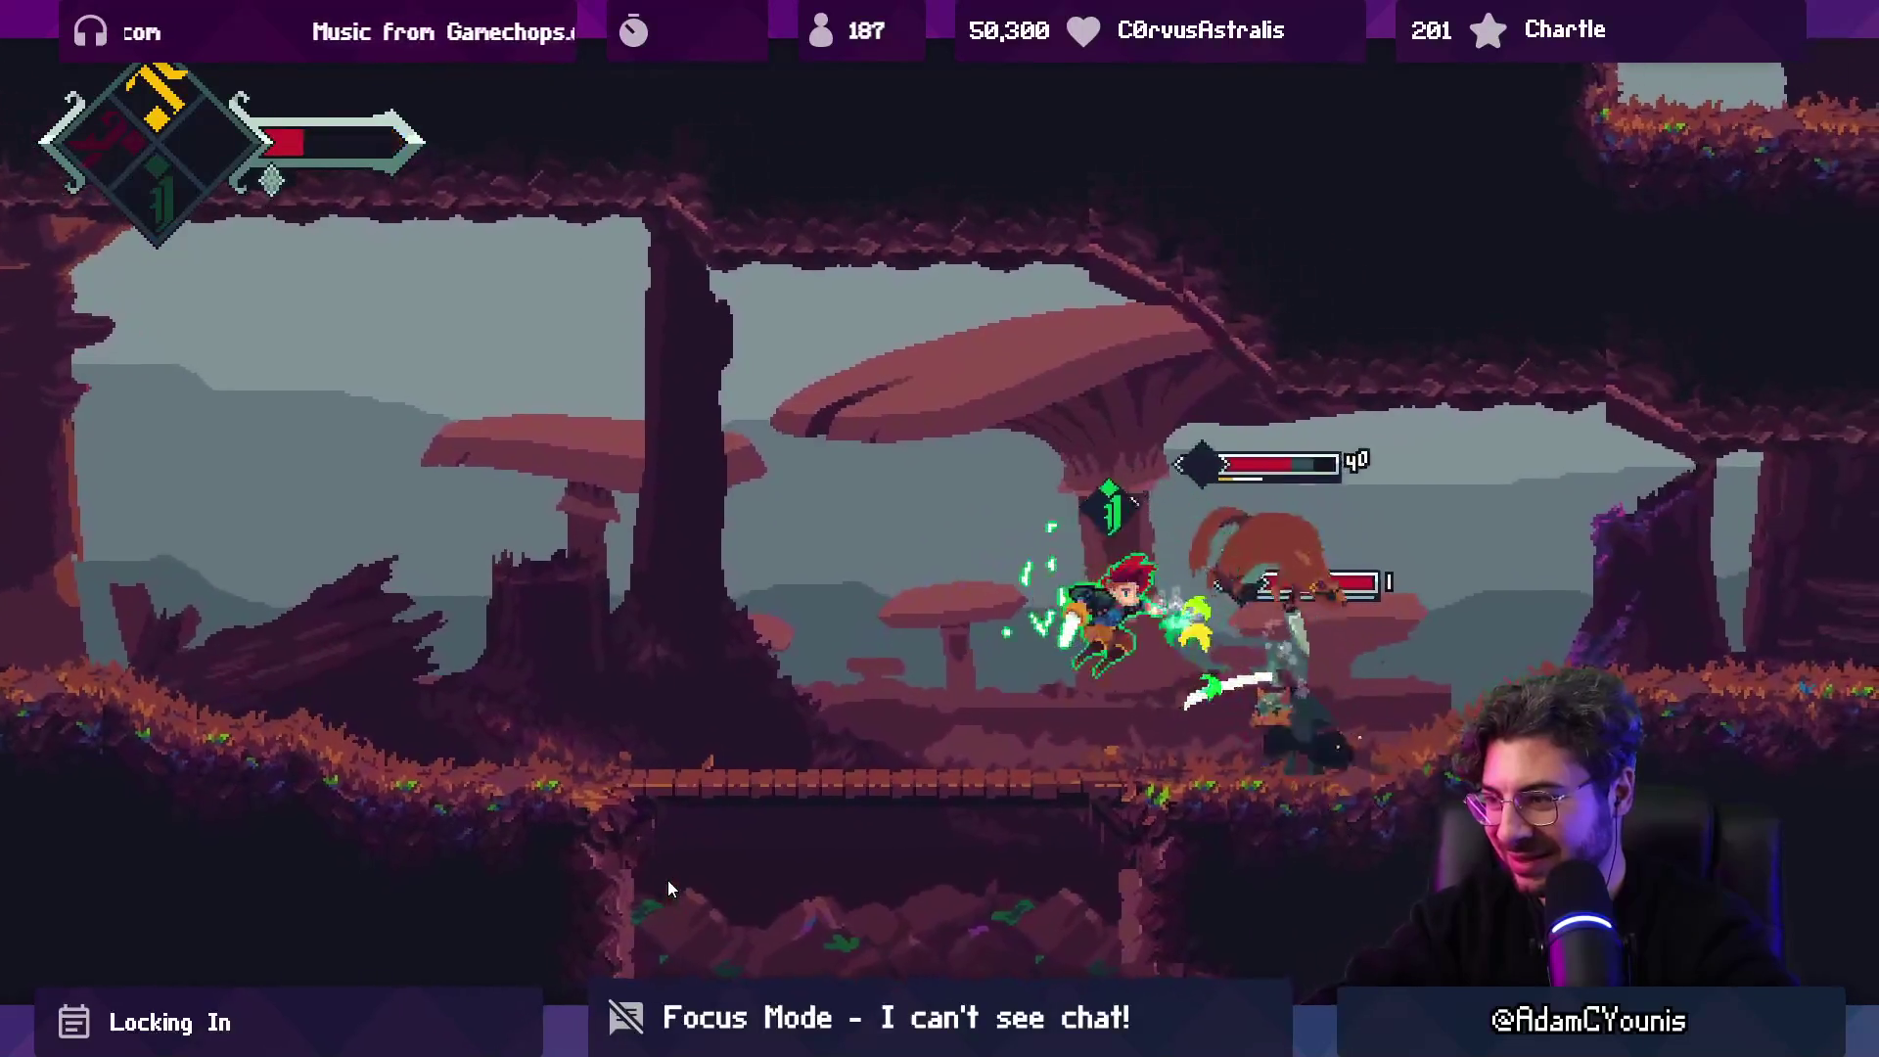
key(Left)
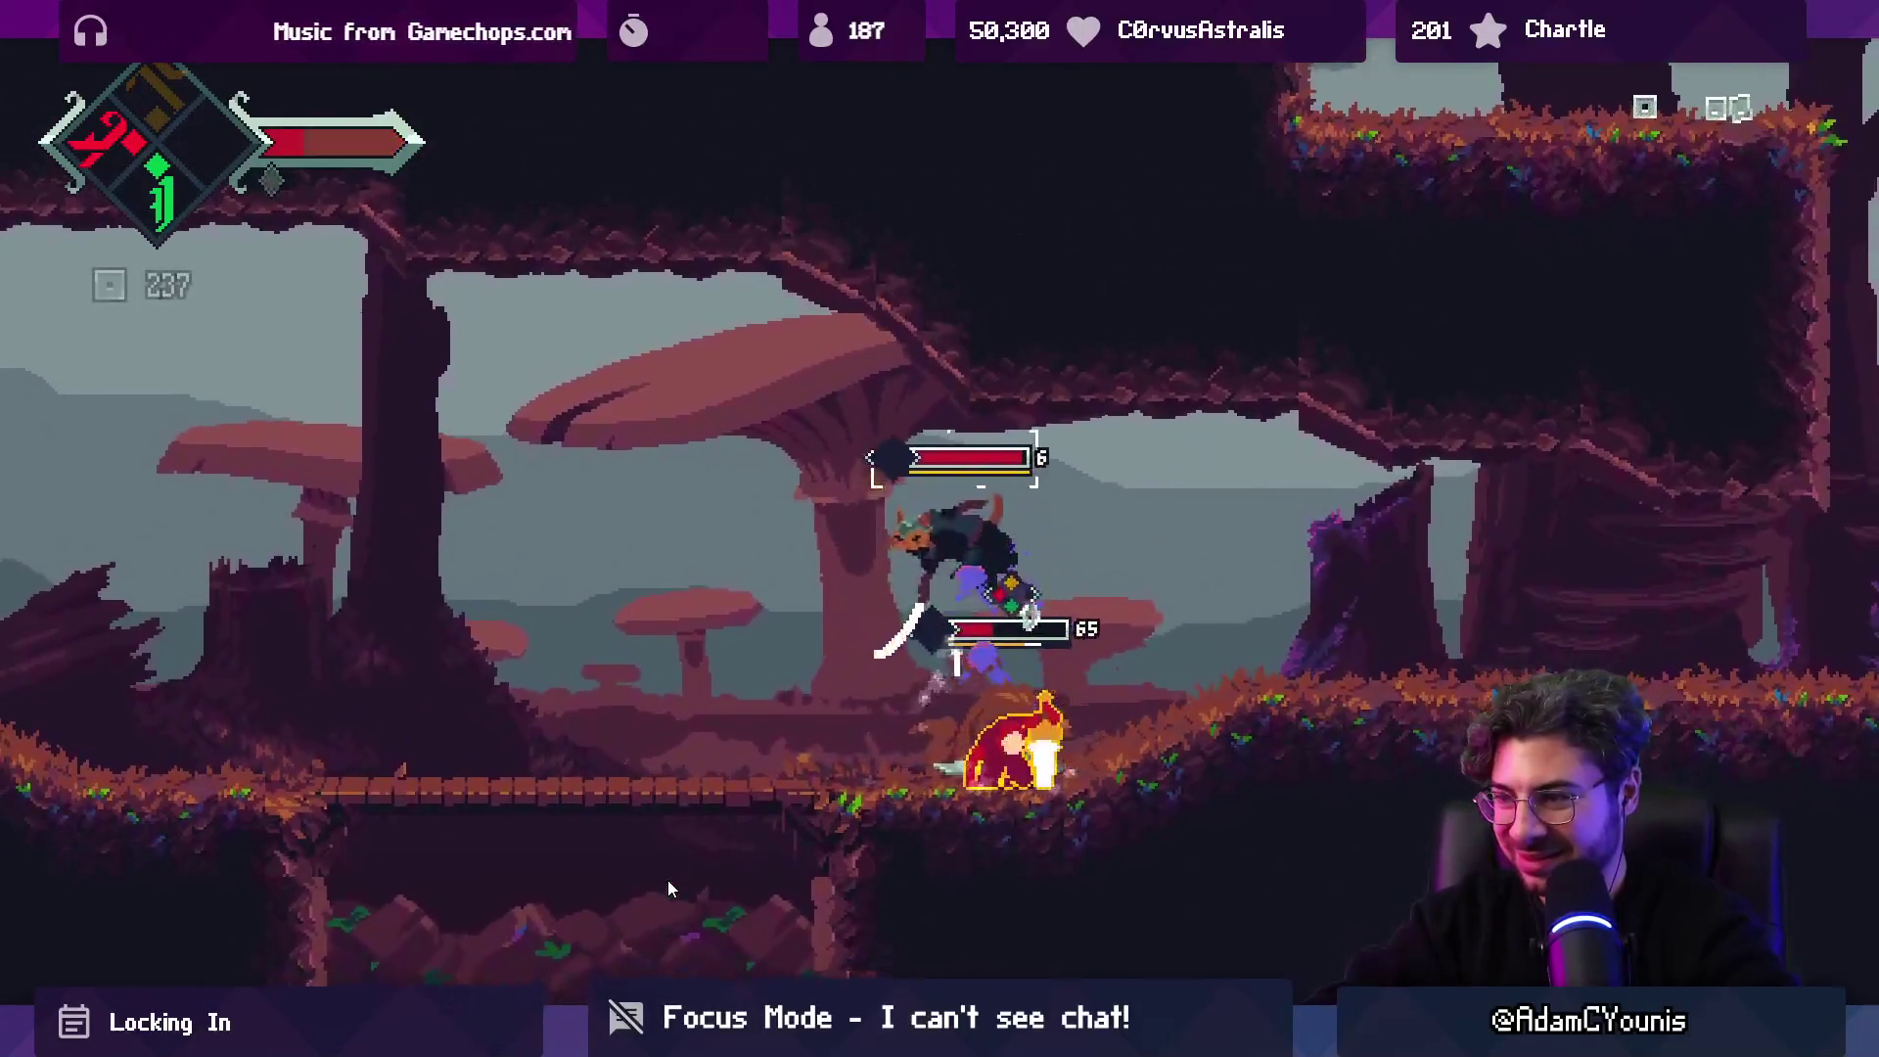
key(Right)
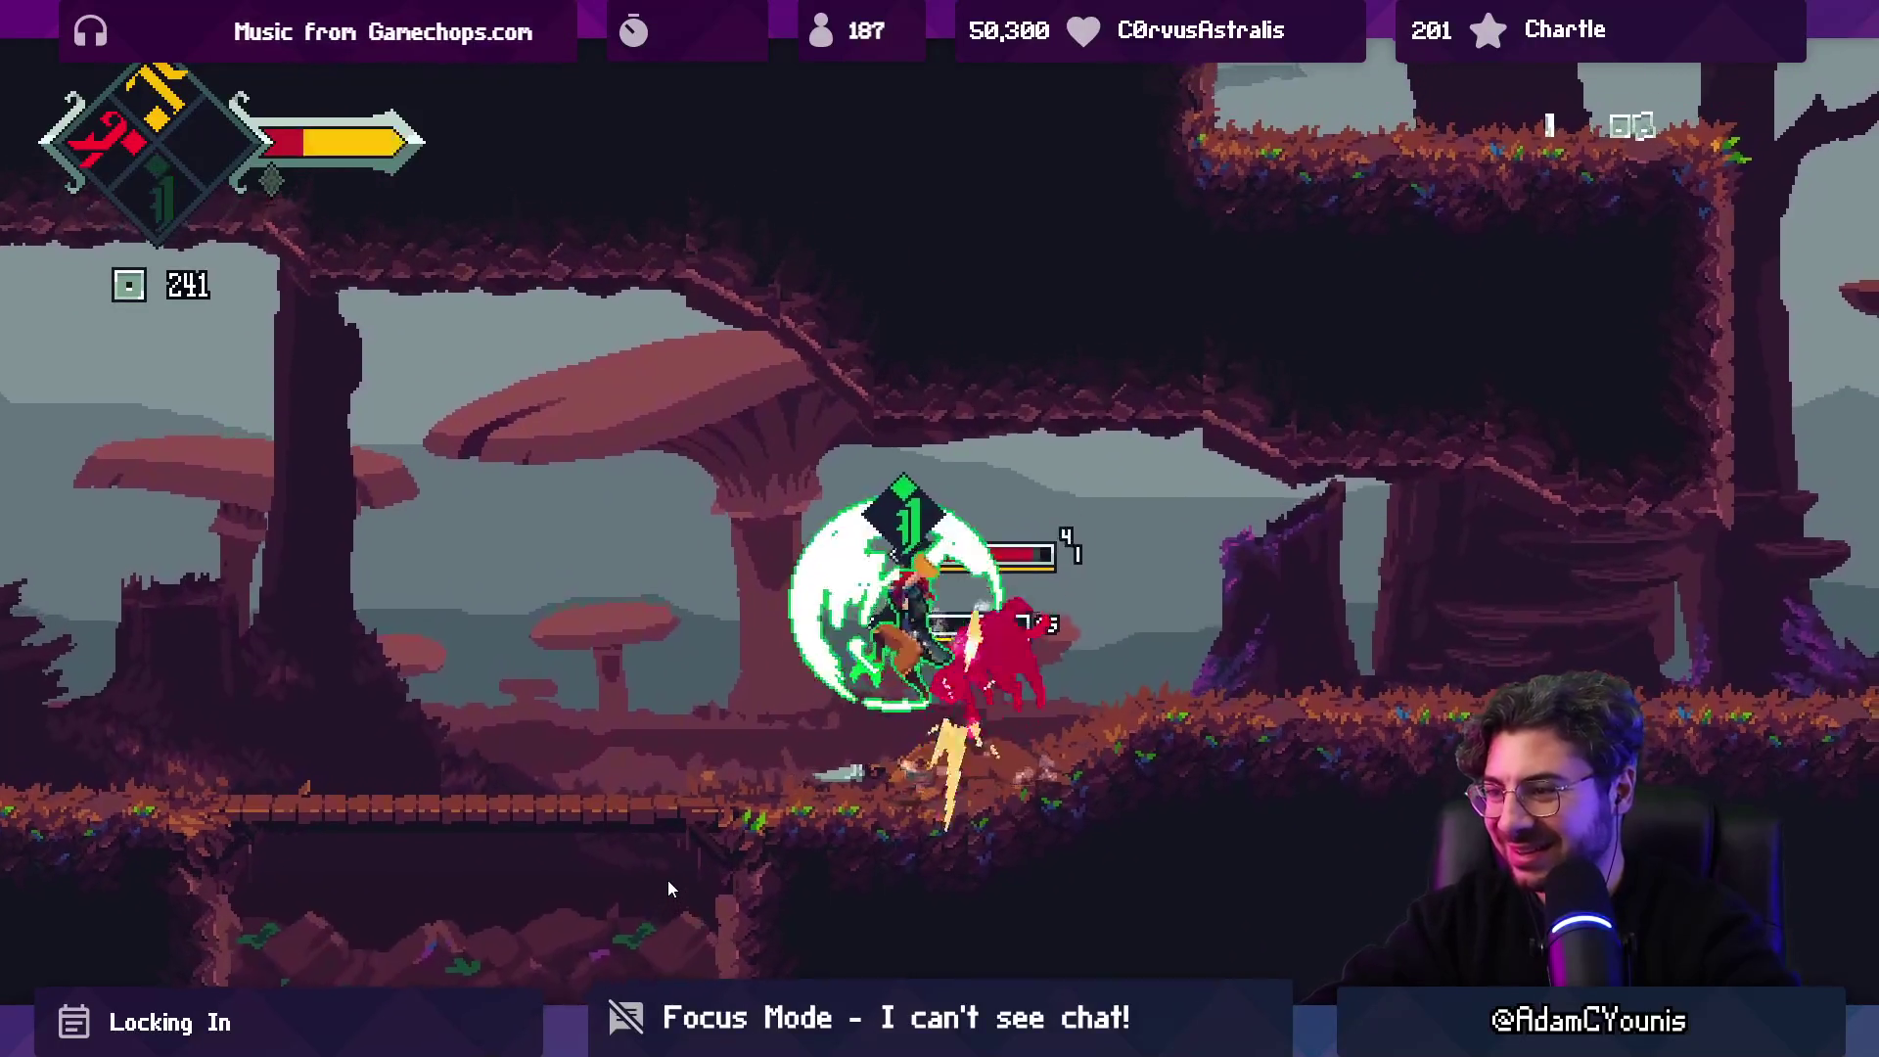
Dash back and forth along the bridge, slashing and spin-attacking the leaping enemy.
key(Left)
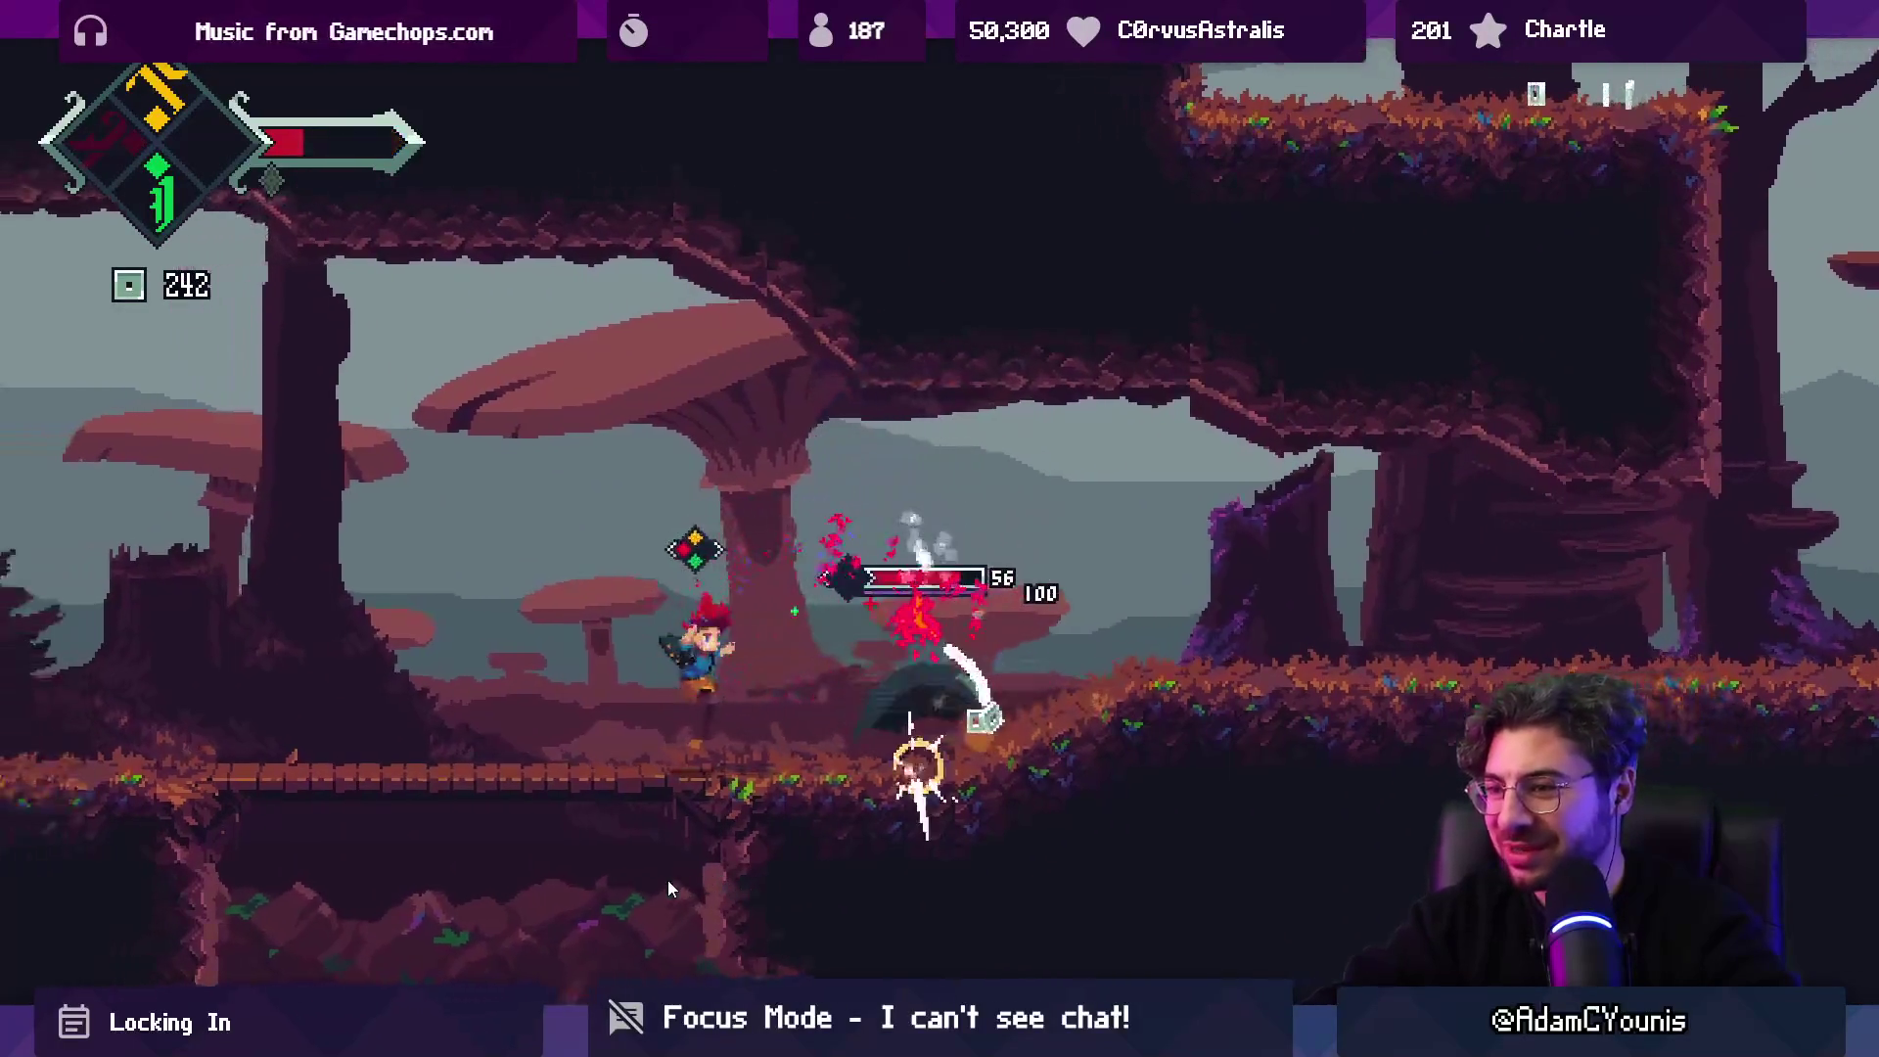
key(Right)
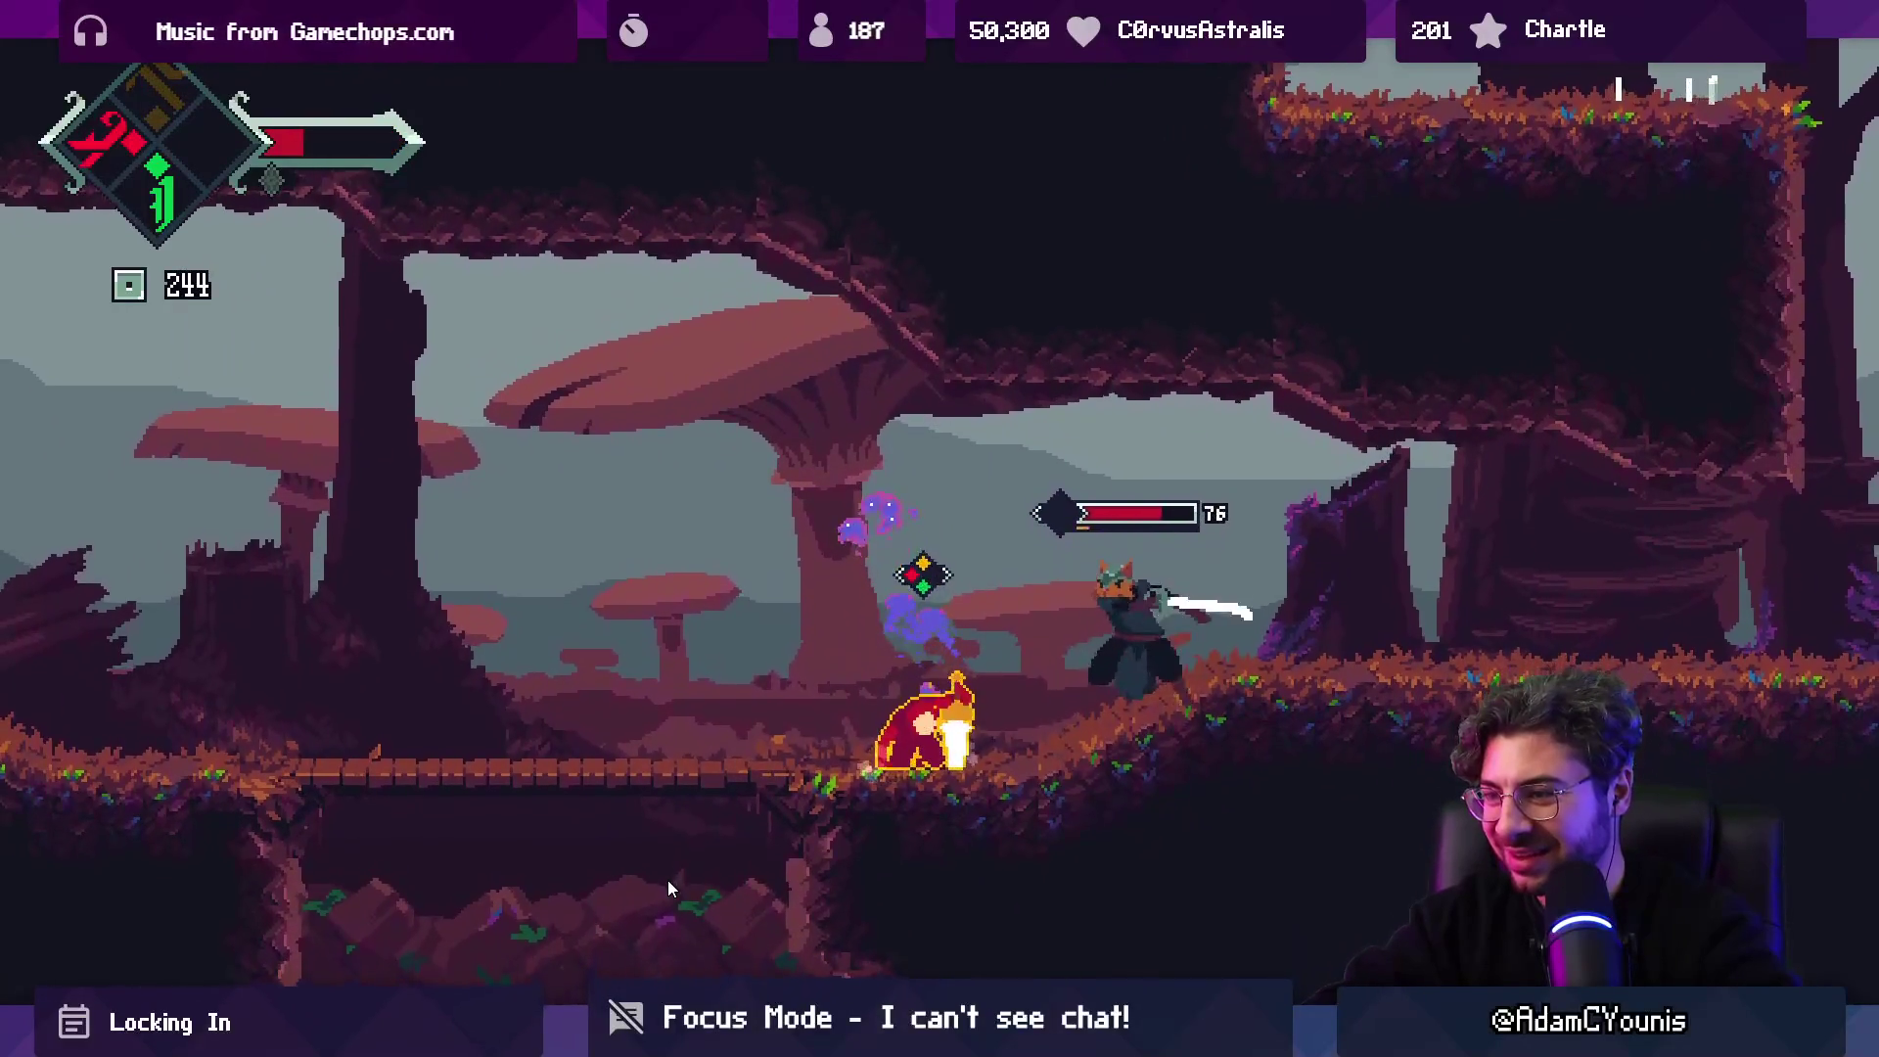
key(Left)
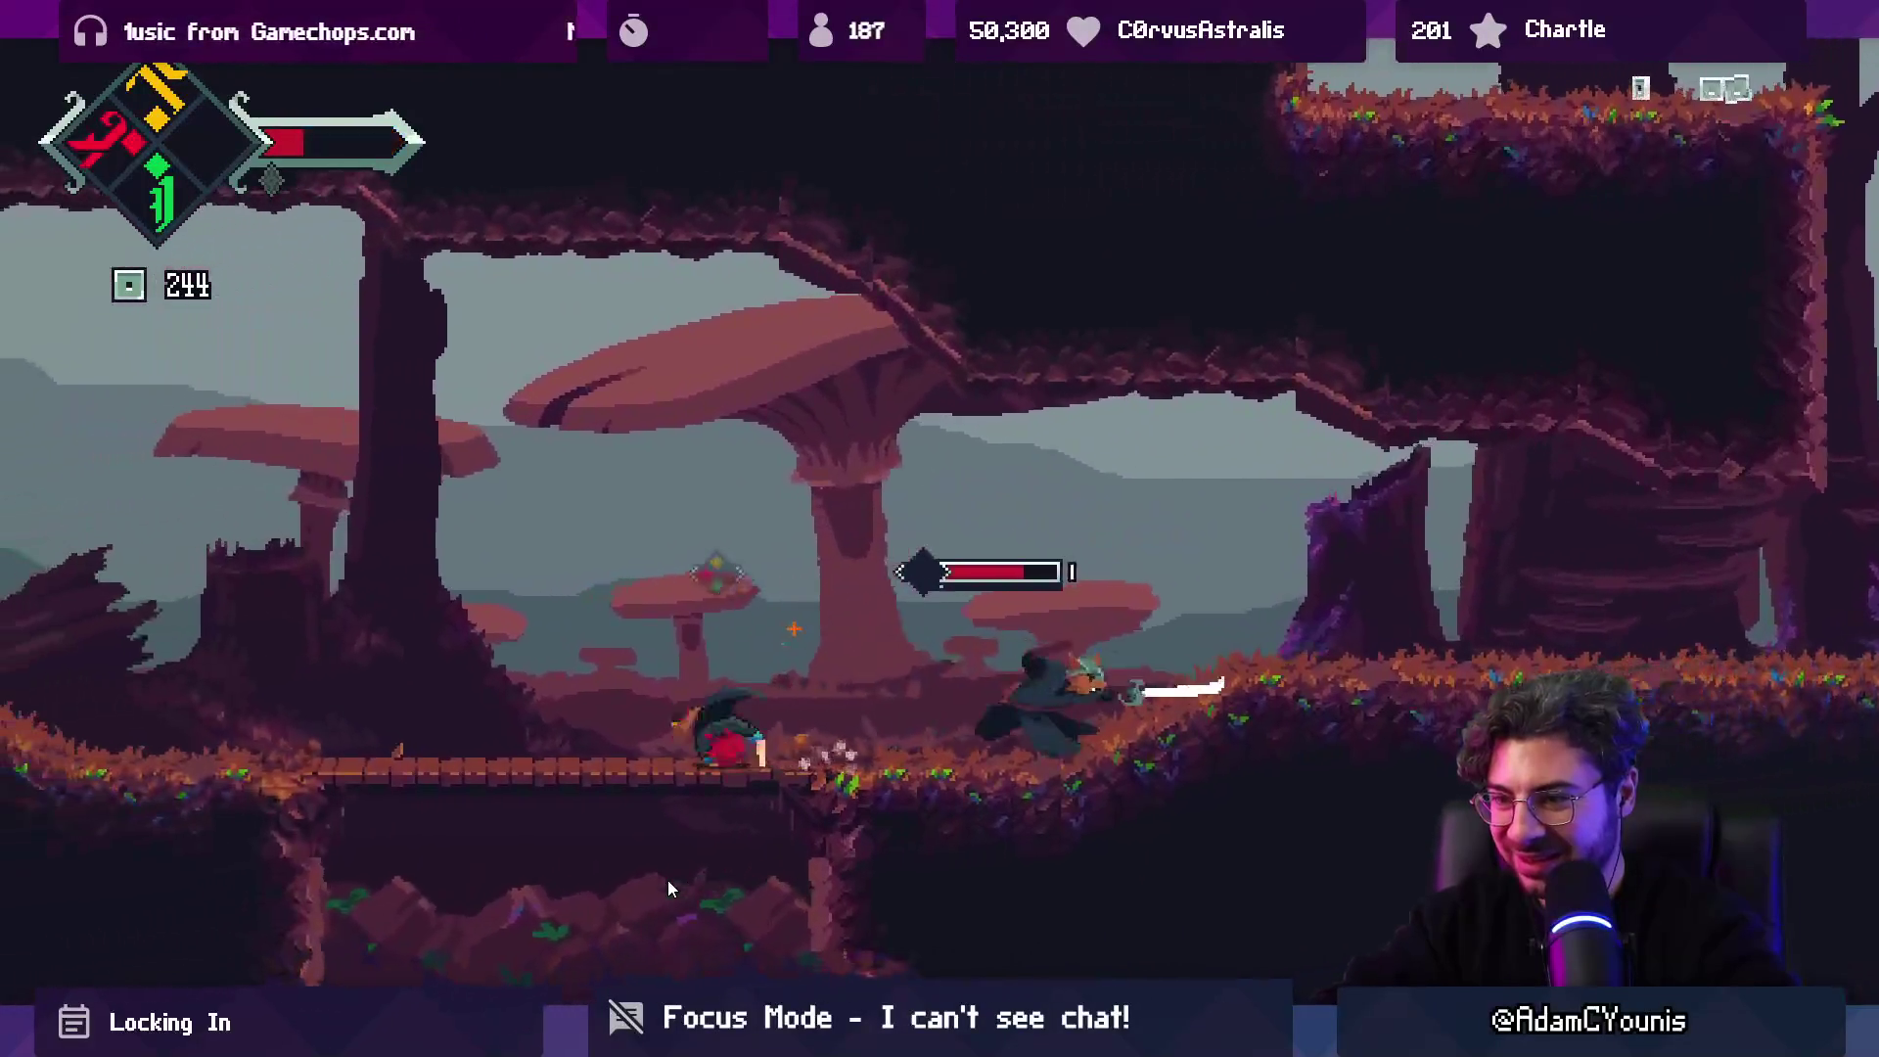
key(Right)
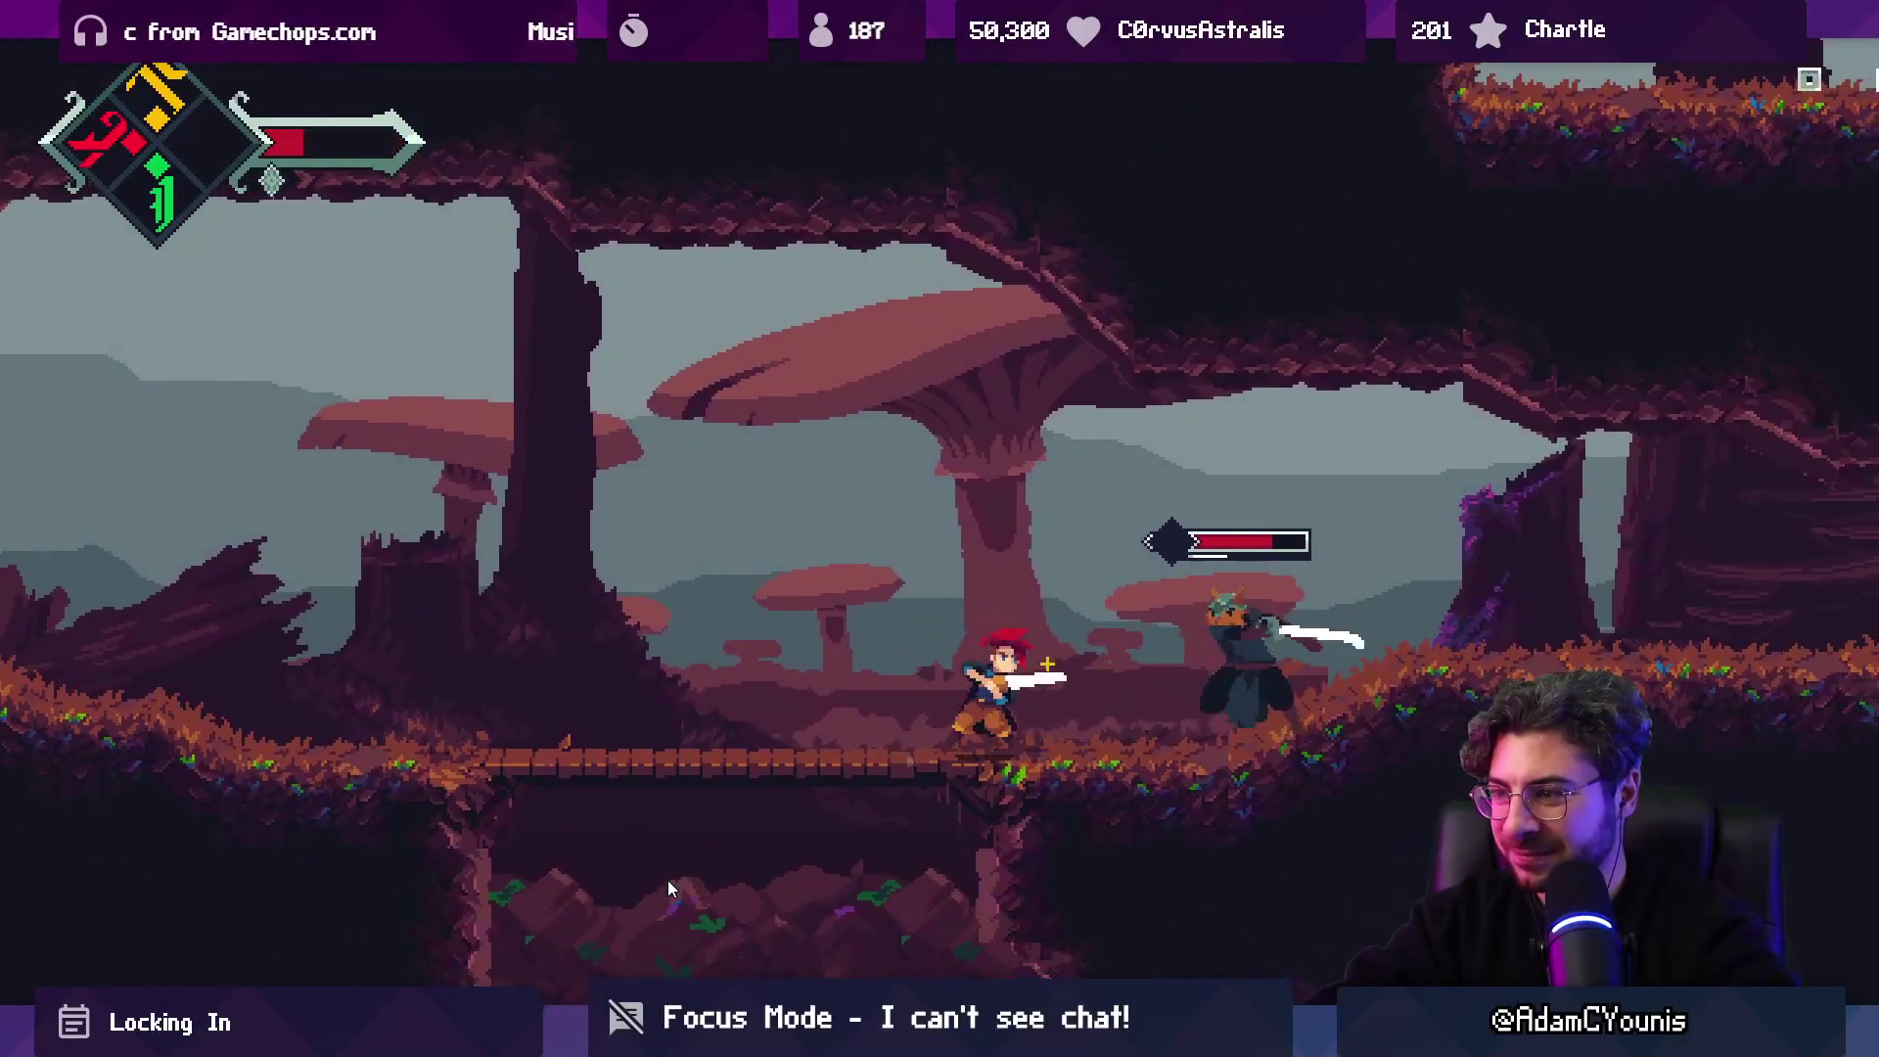
key(Left)
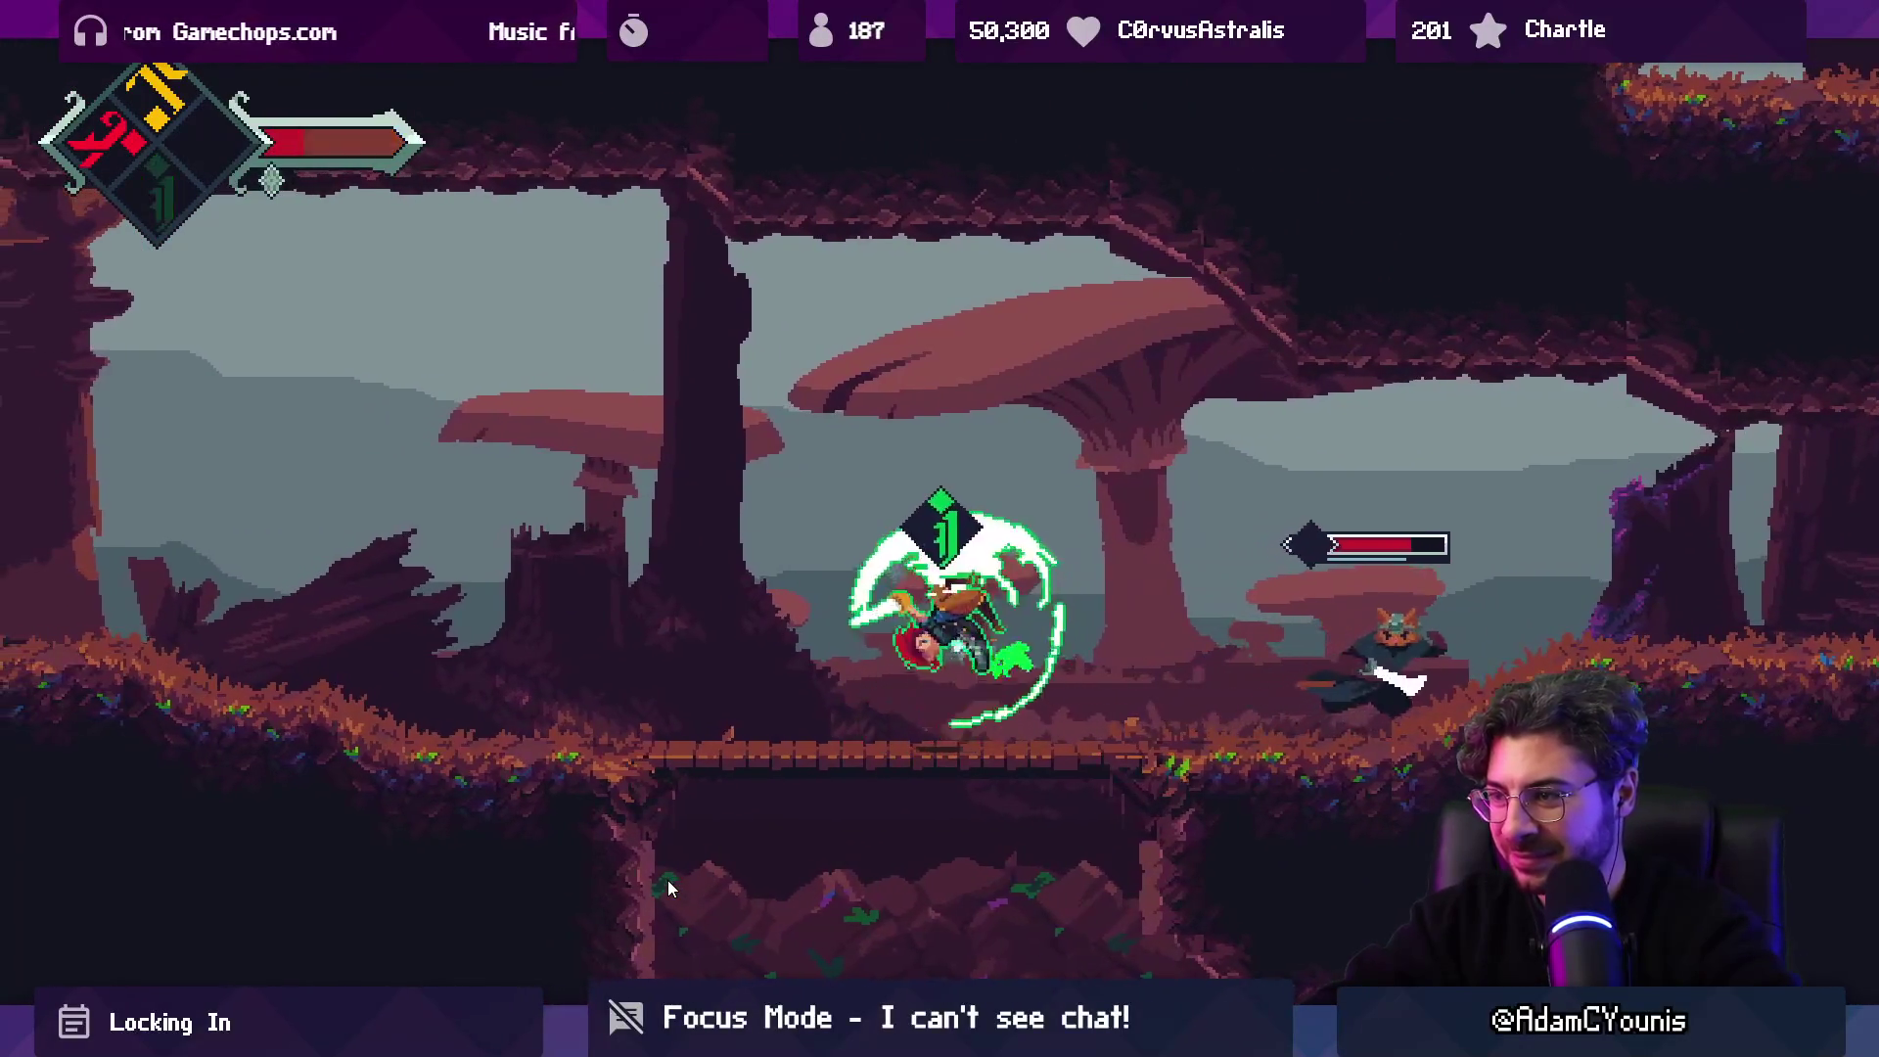
key(Right)
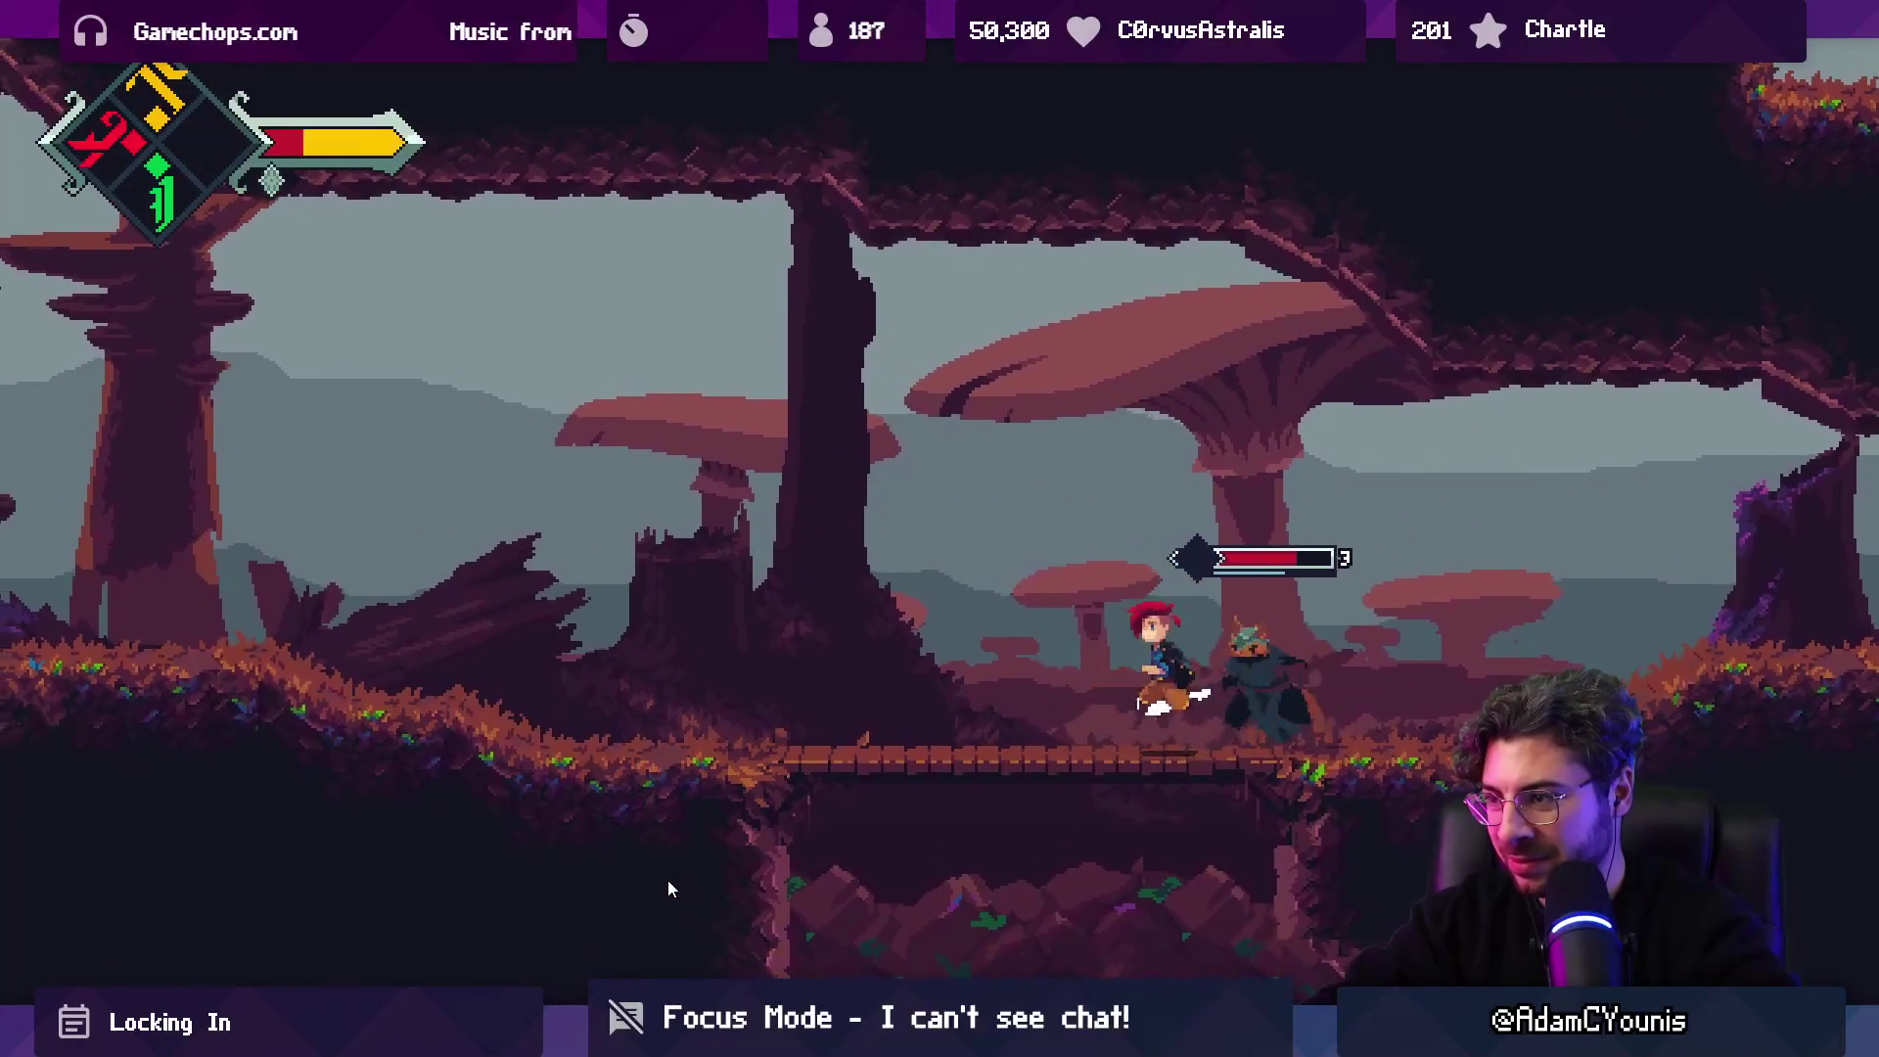
key(Left)
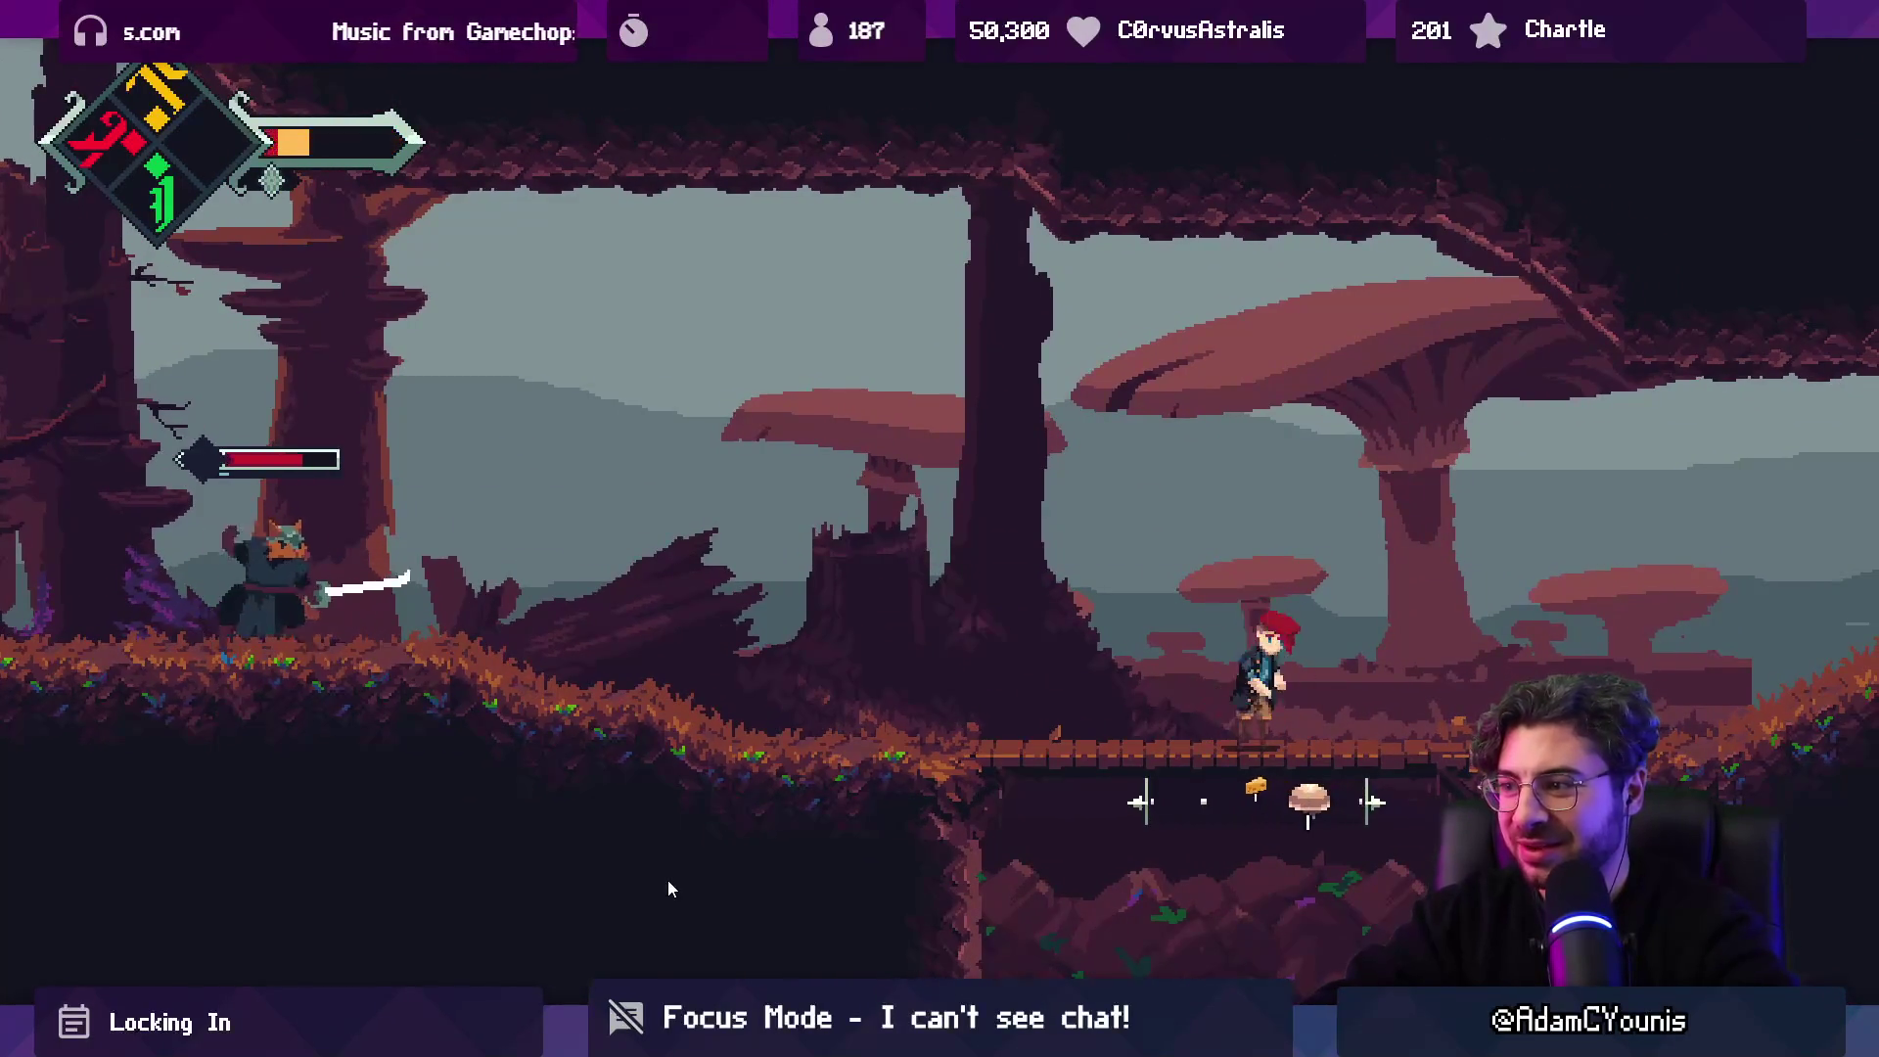
Trade blows with the cat swordsman using spin slashes, fiery and green special attacks.
key(Left)
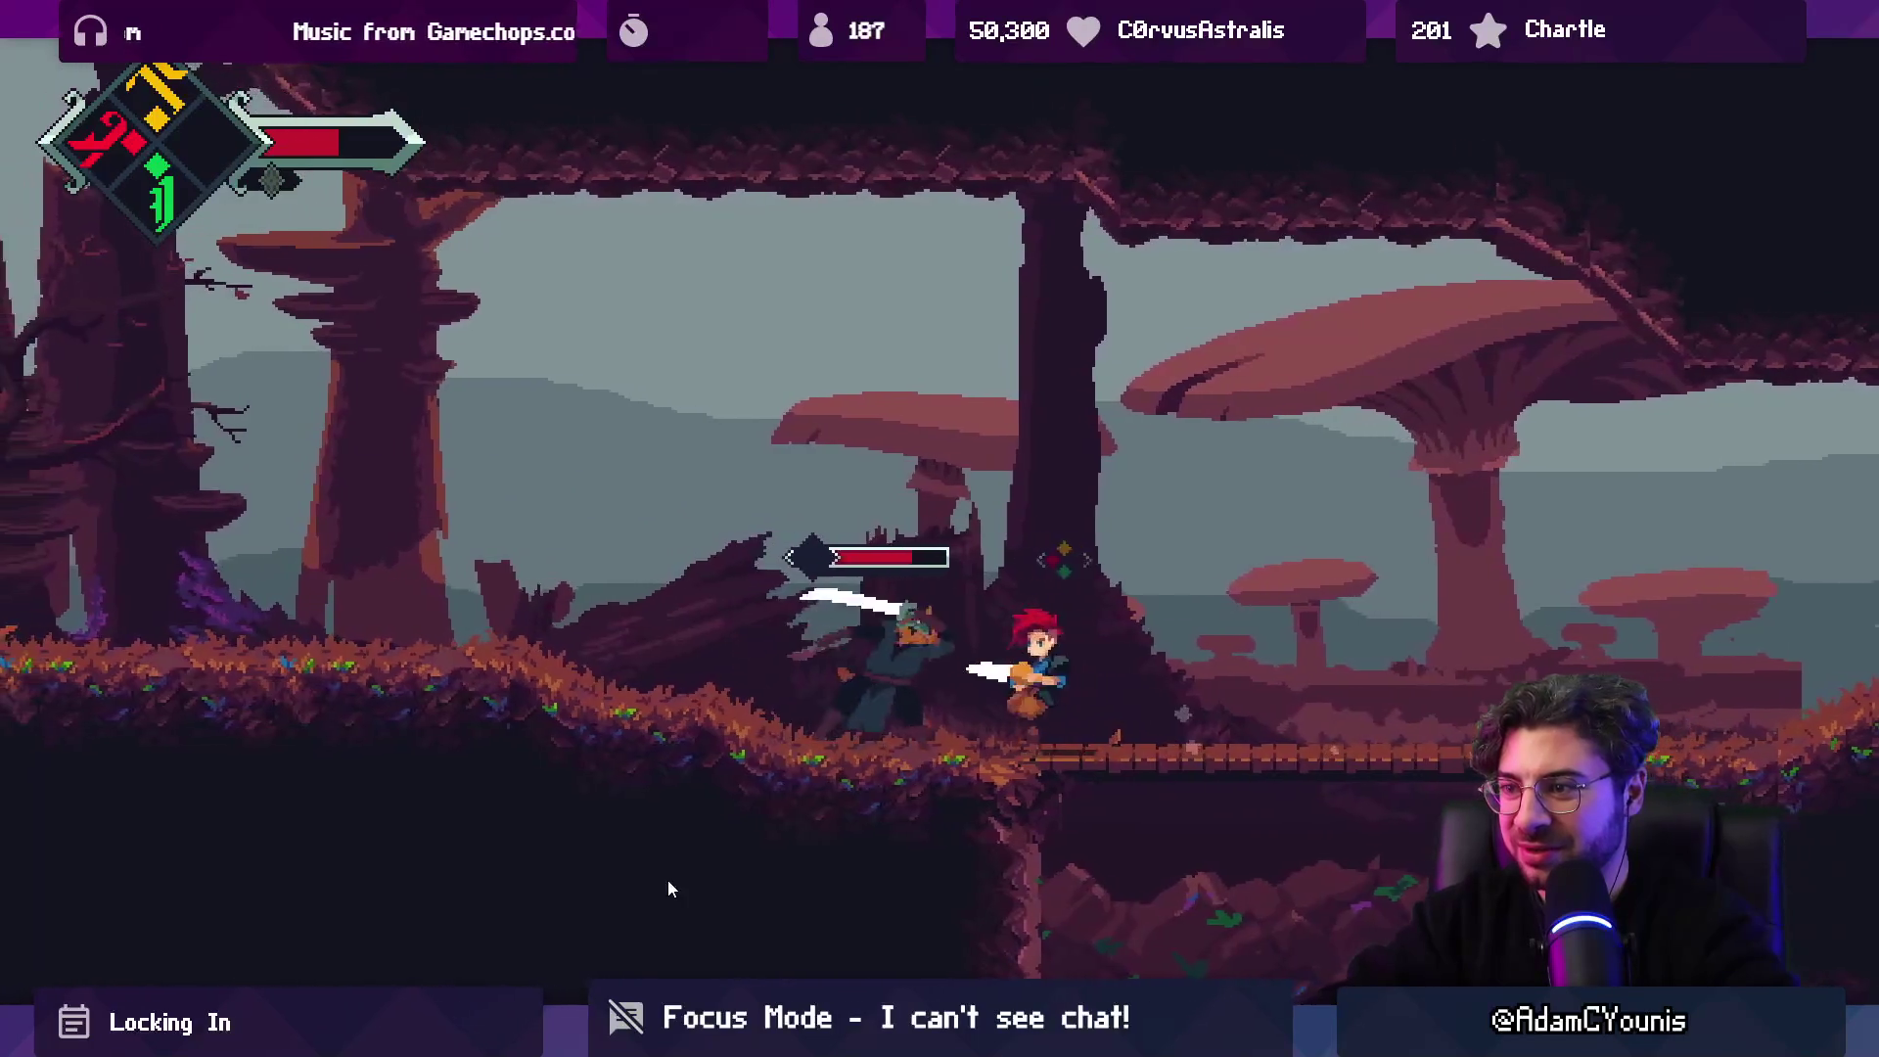
key(Left)
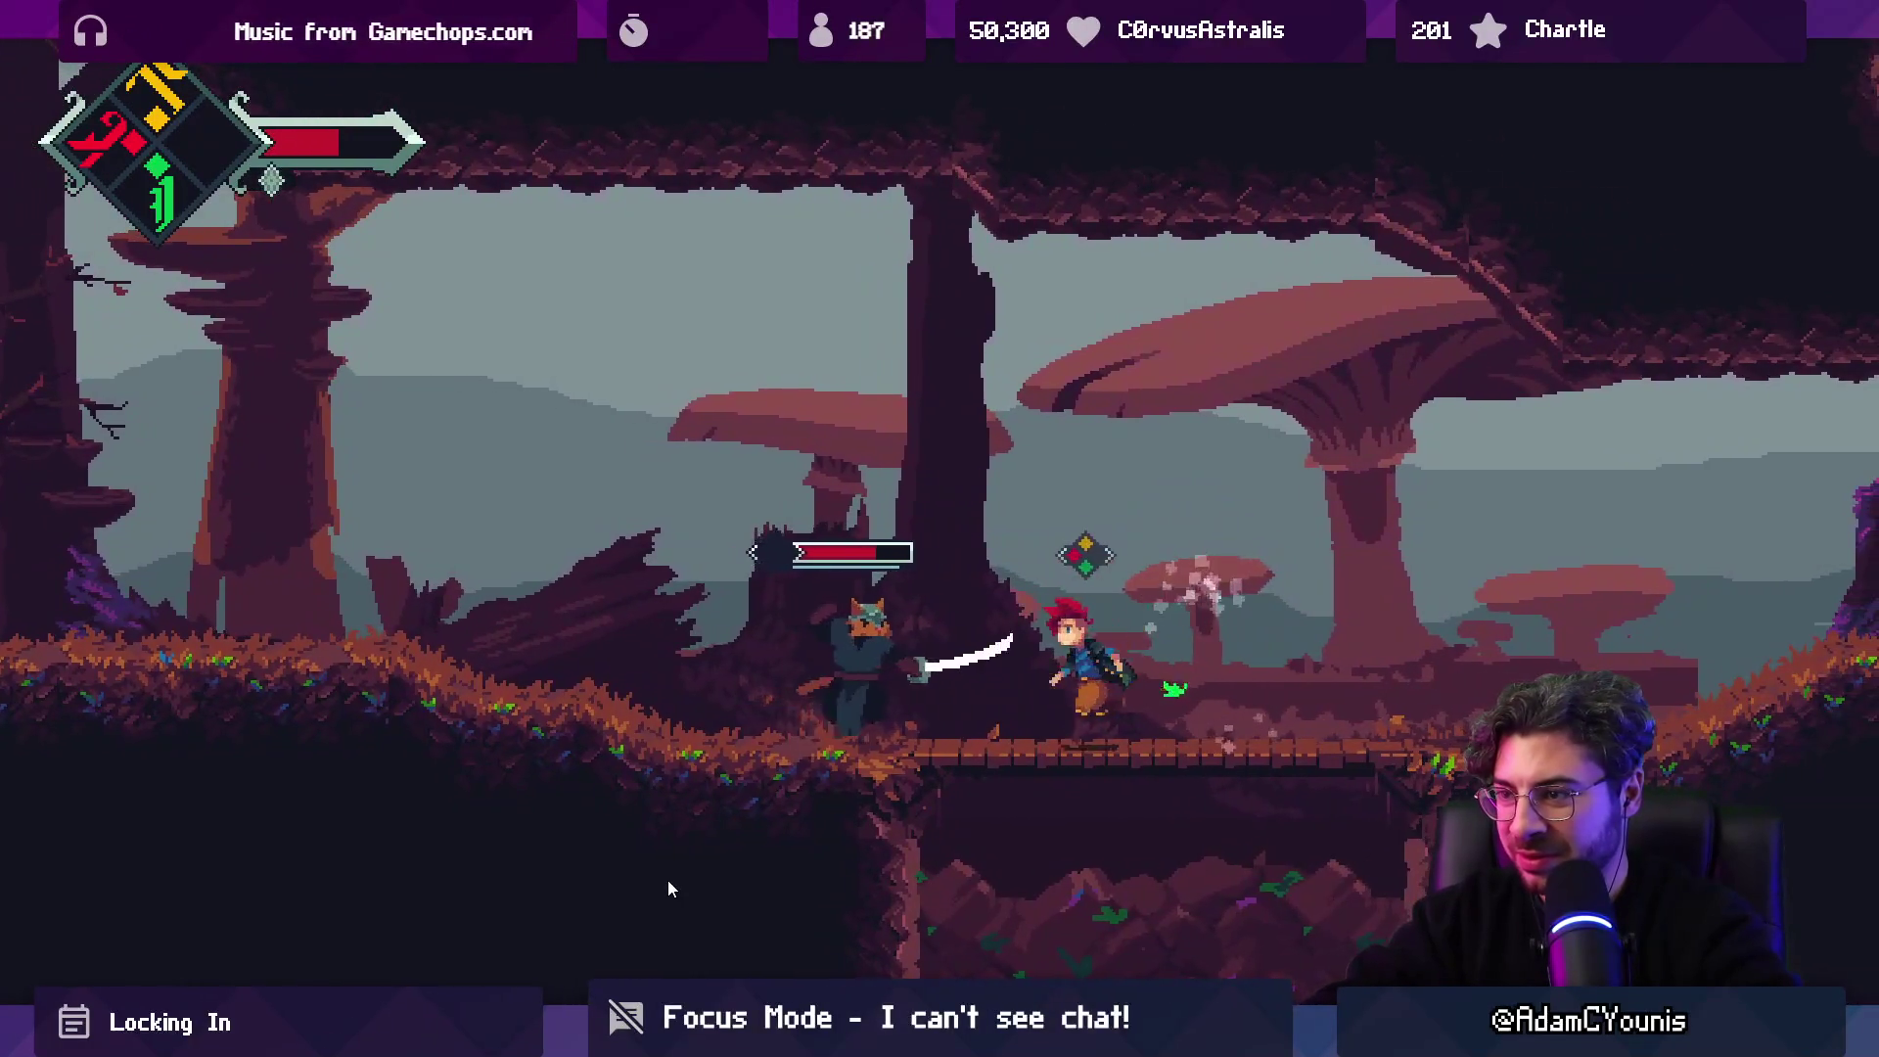
key(Left)
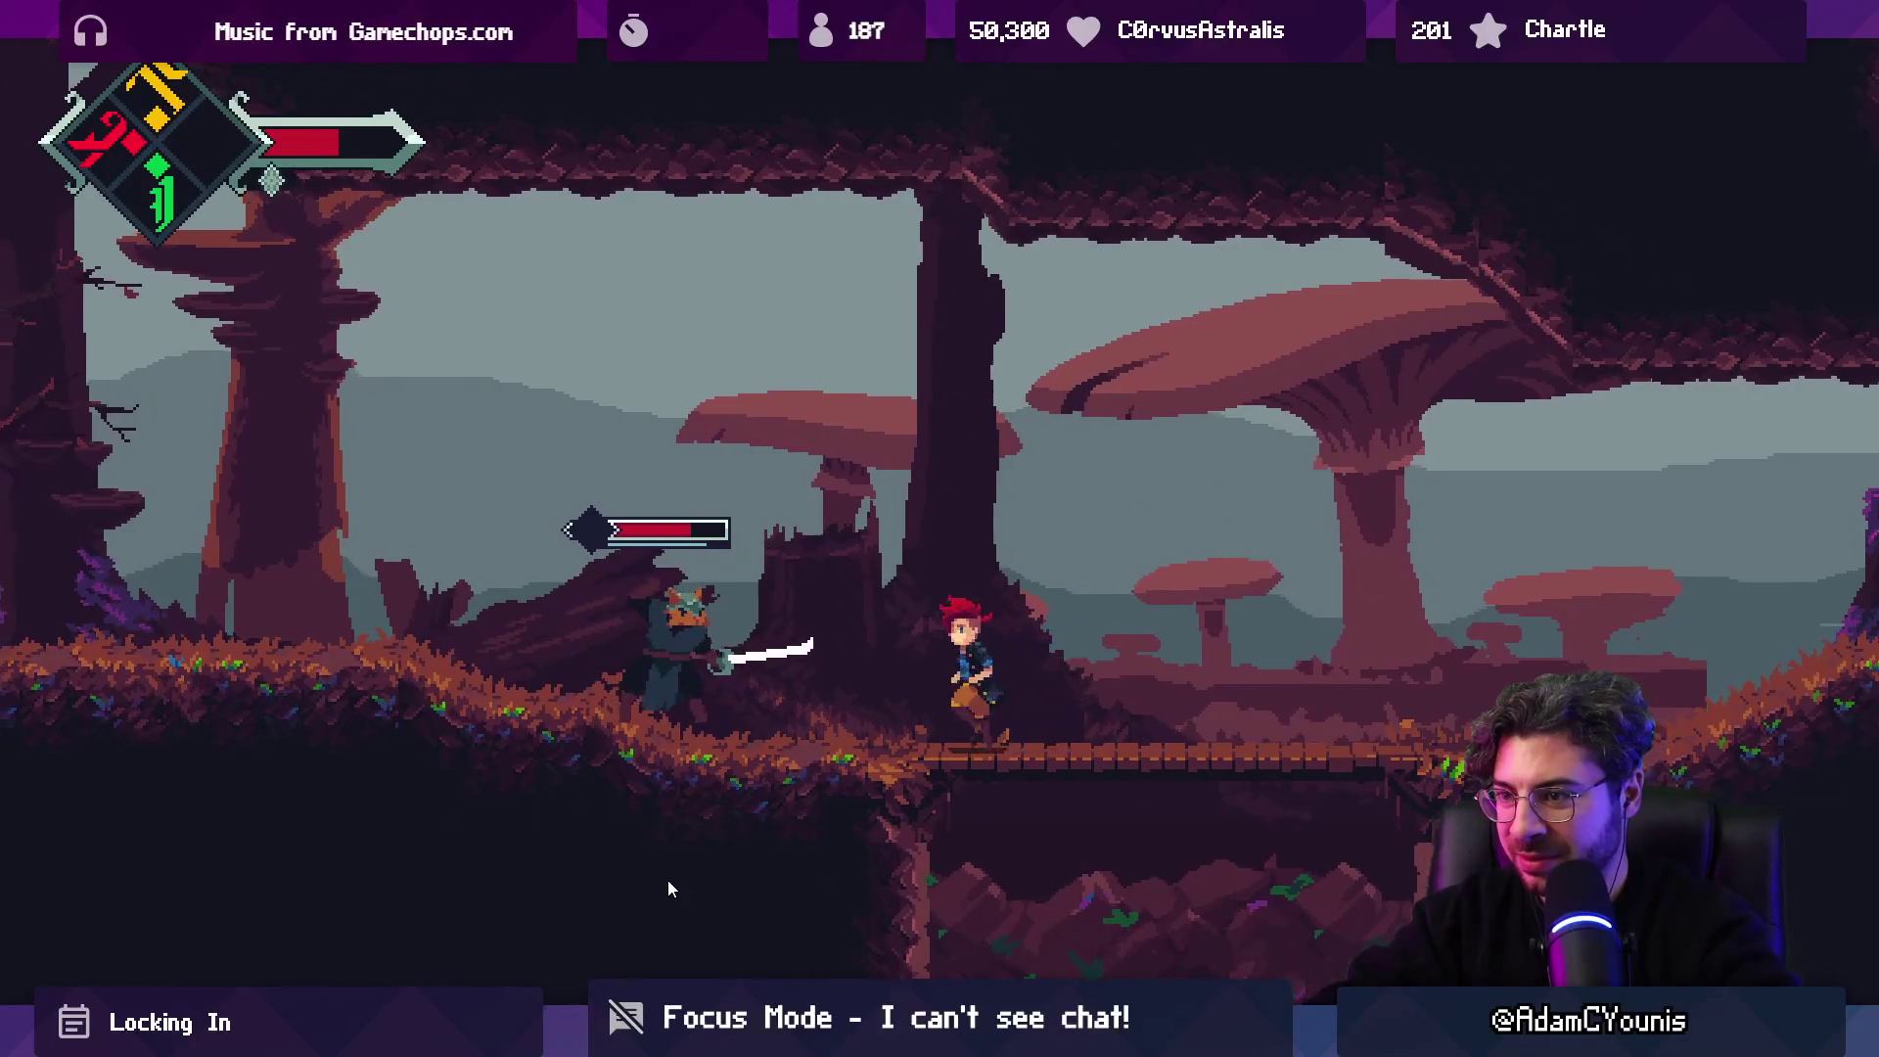
key(x)
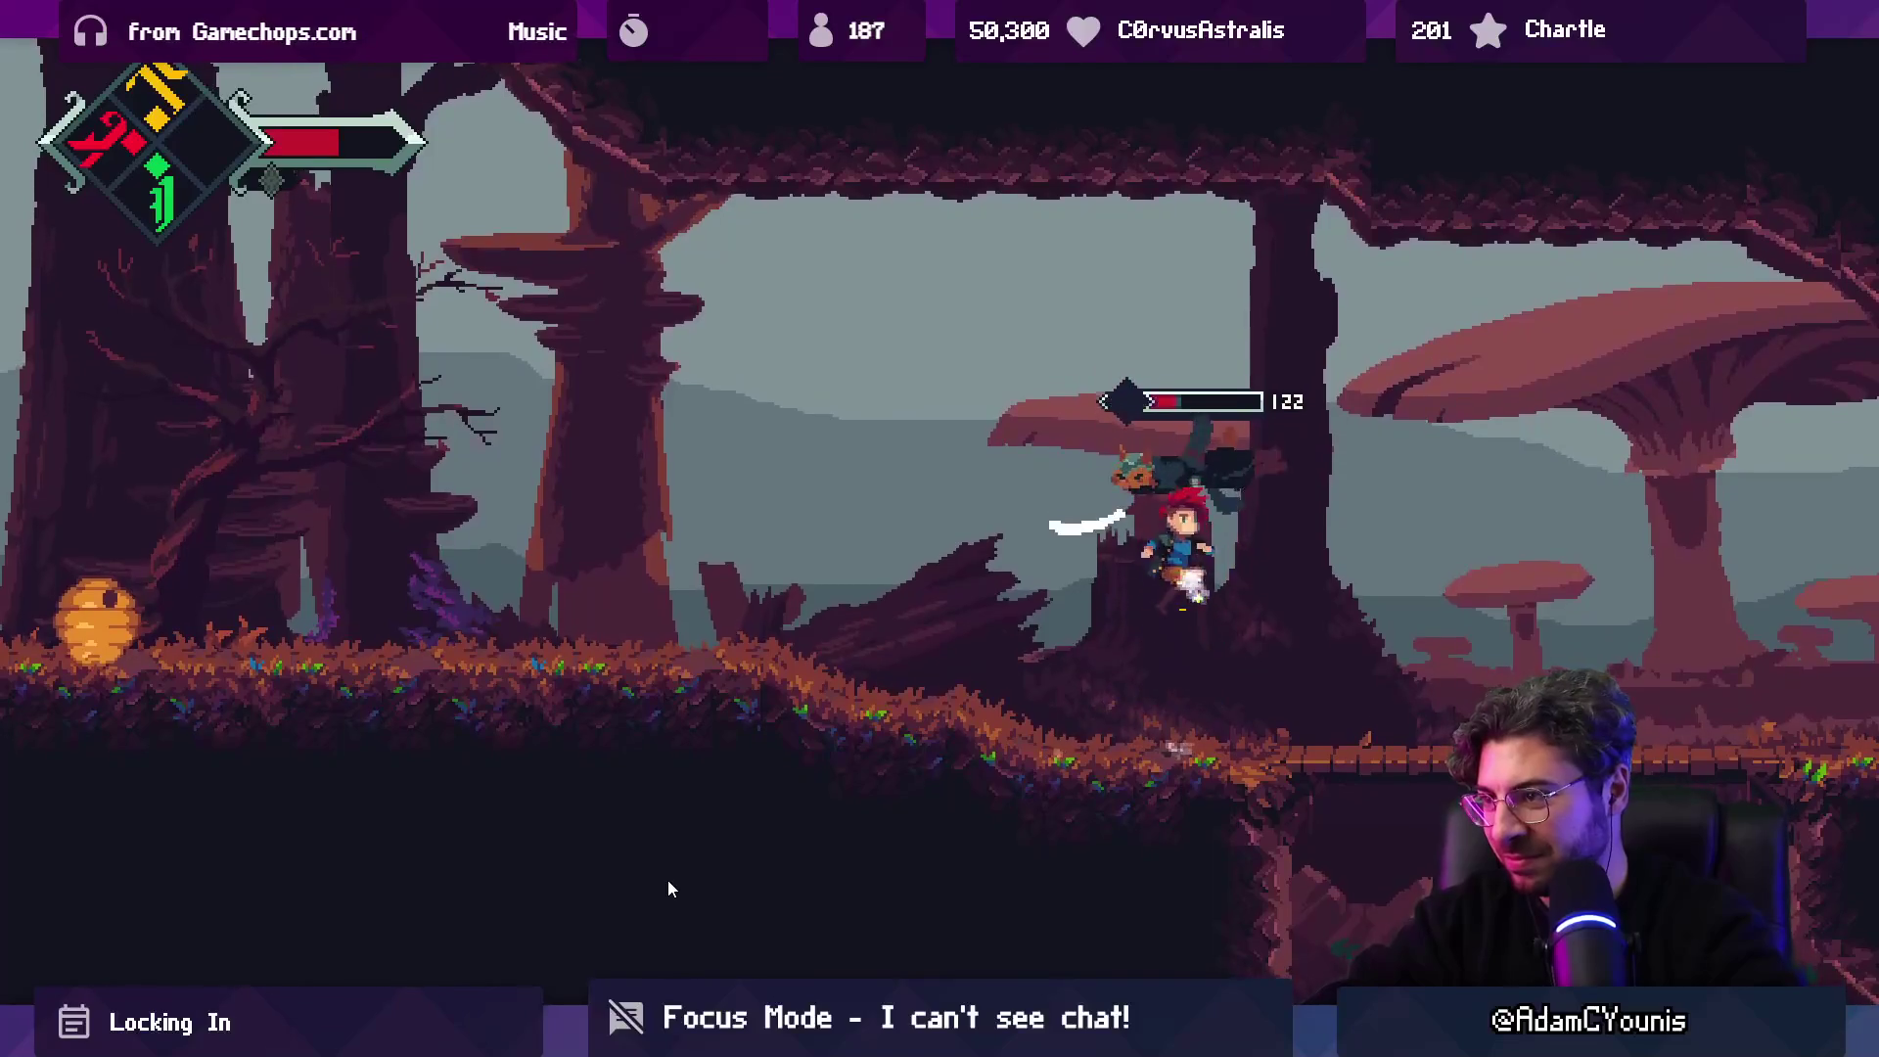
key(x)
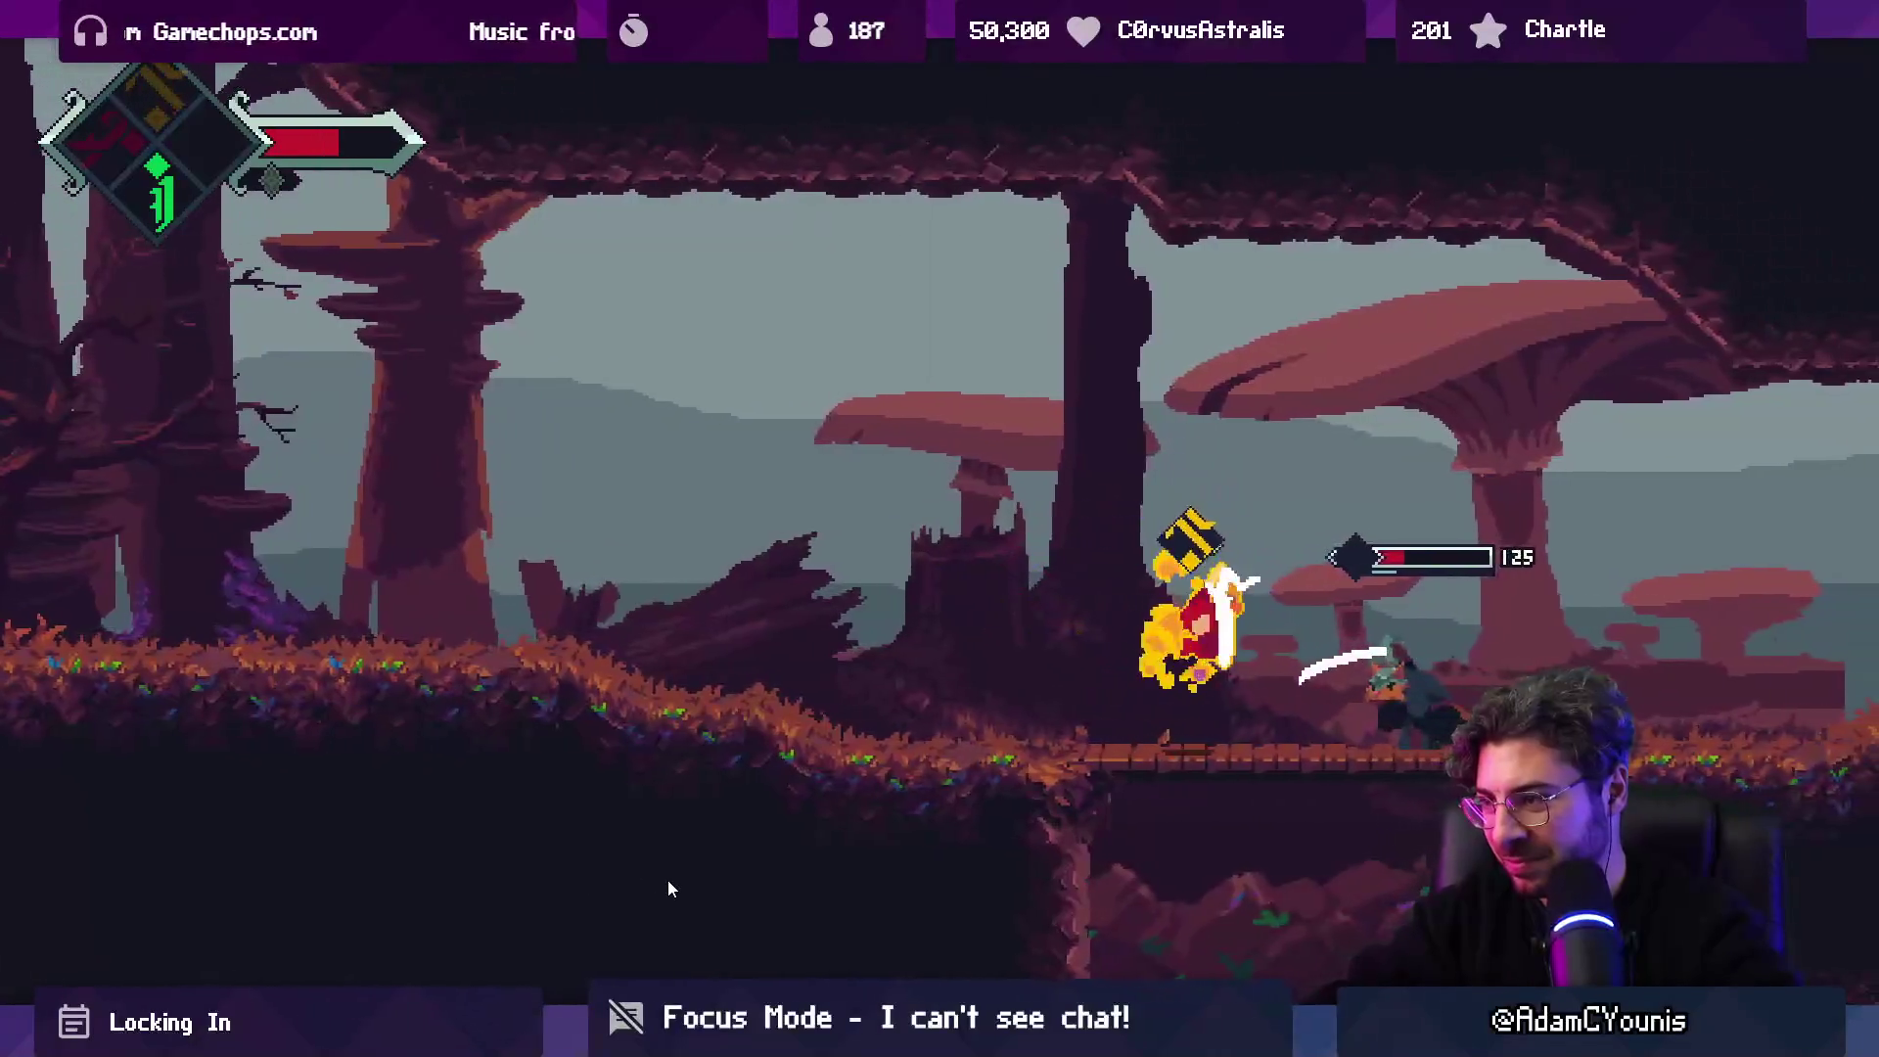
key(Left)
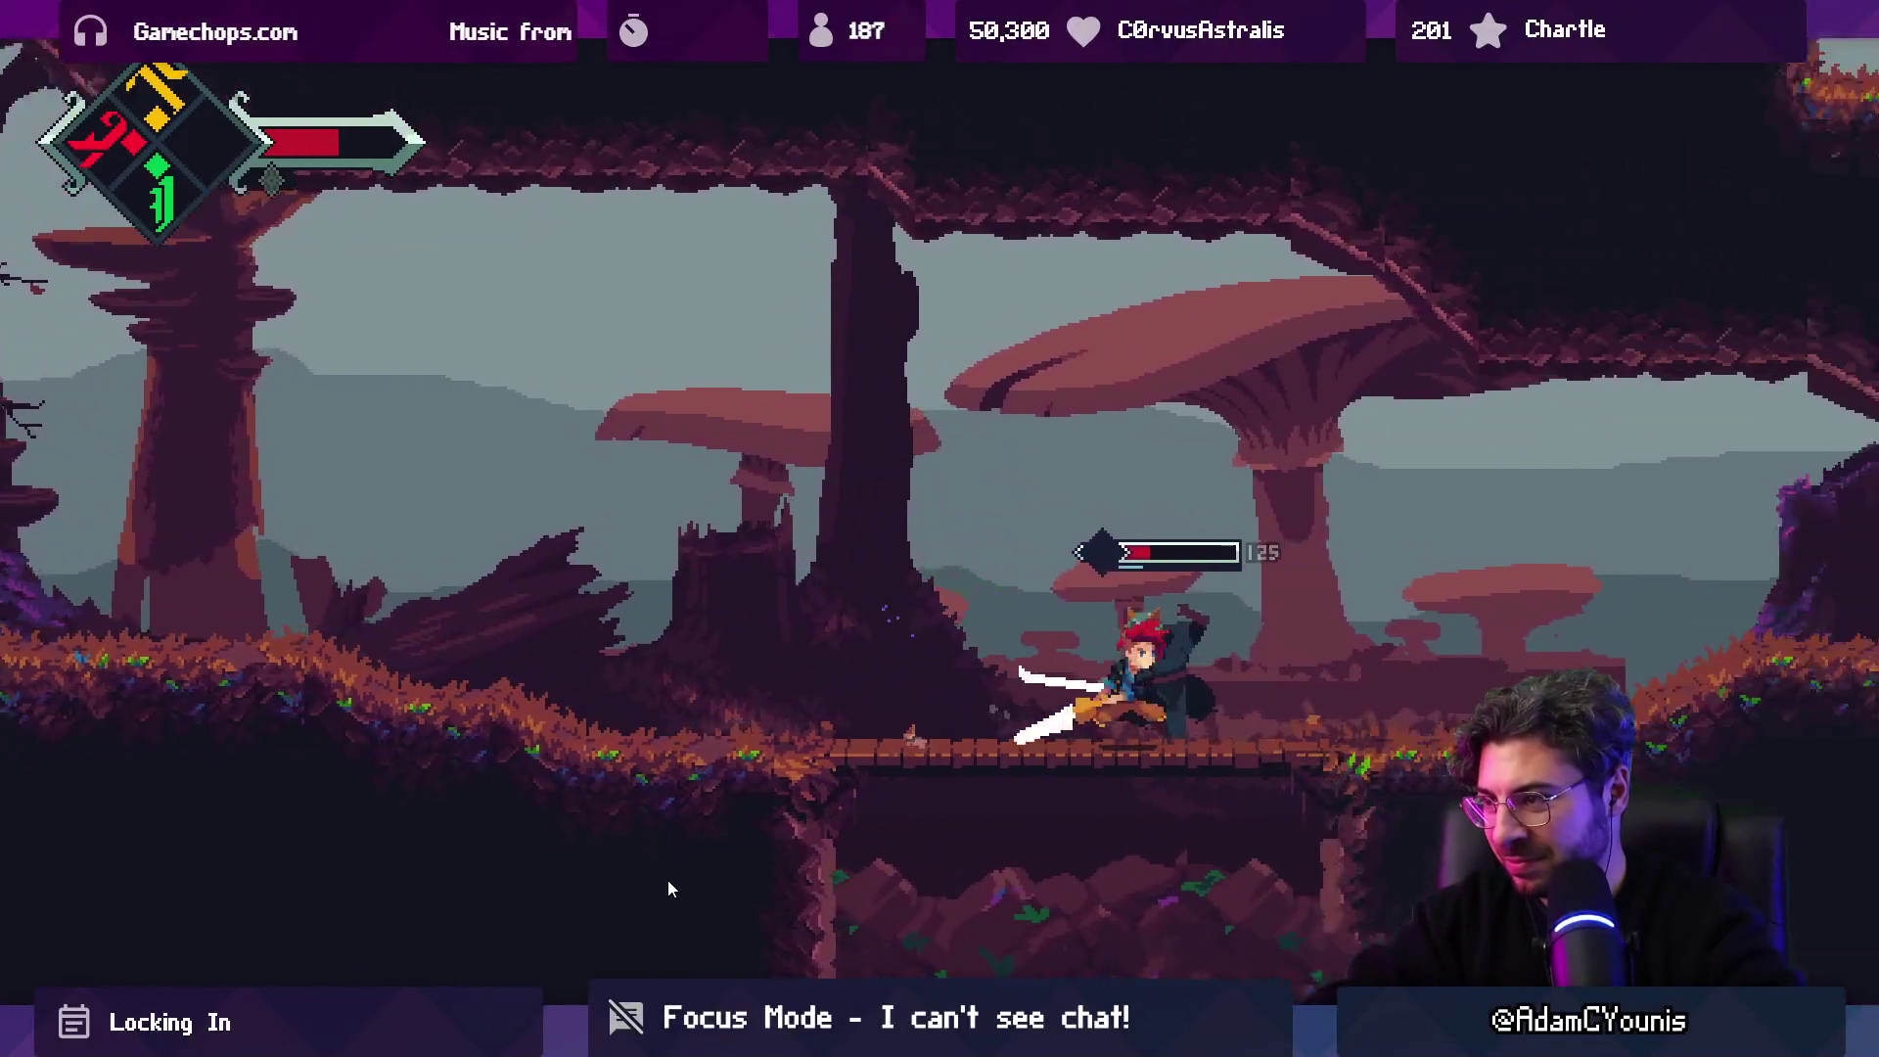
key(Left)
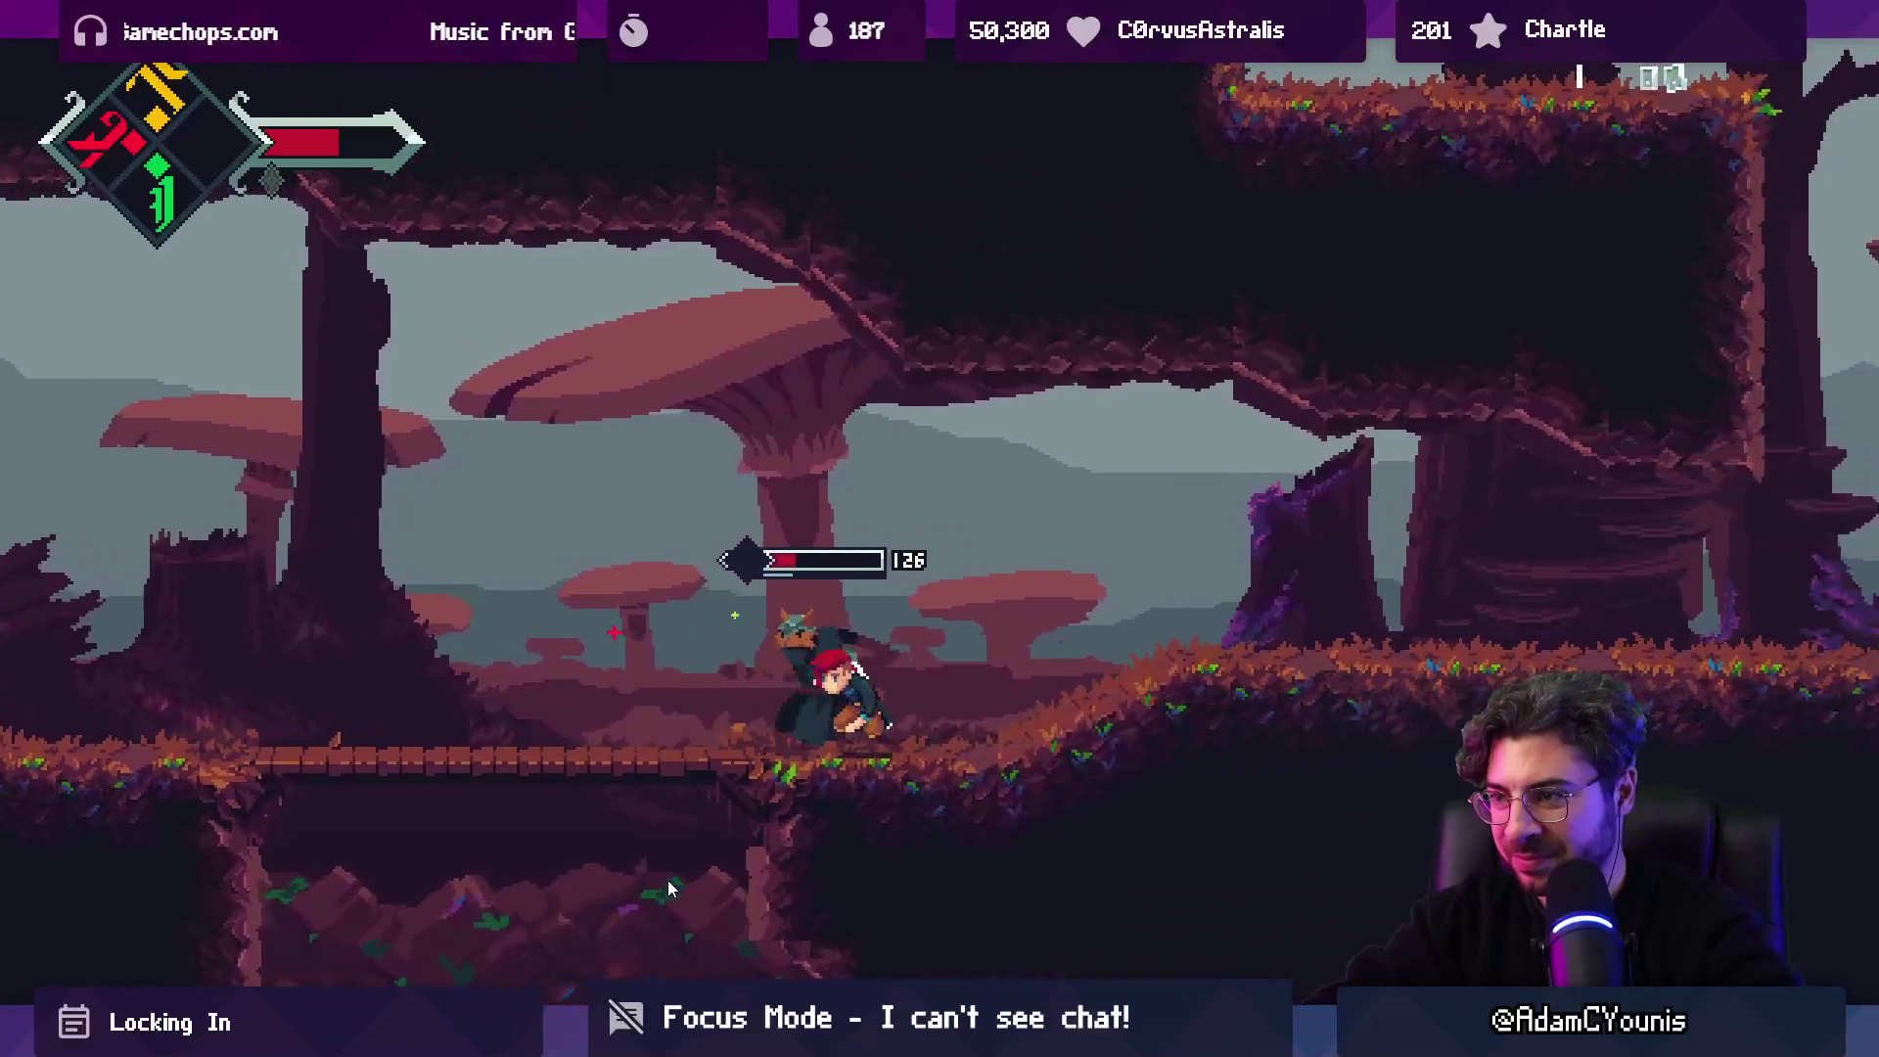
Close in and finish off the cat swordsman with repeated slashes and the fiery attack.
key(Left)
key(x)
key(x)
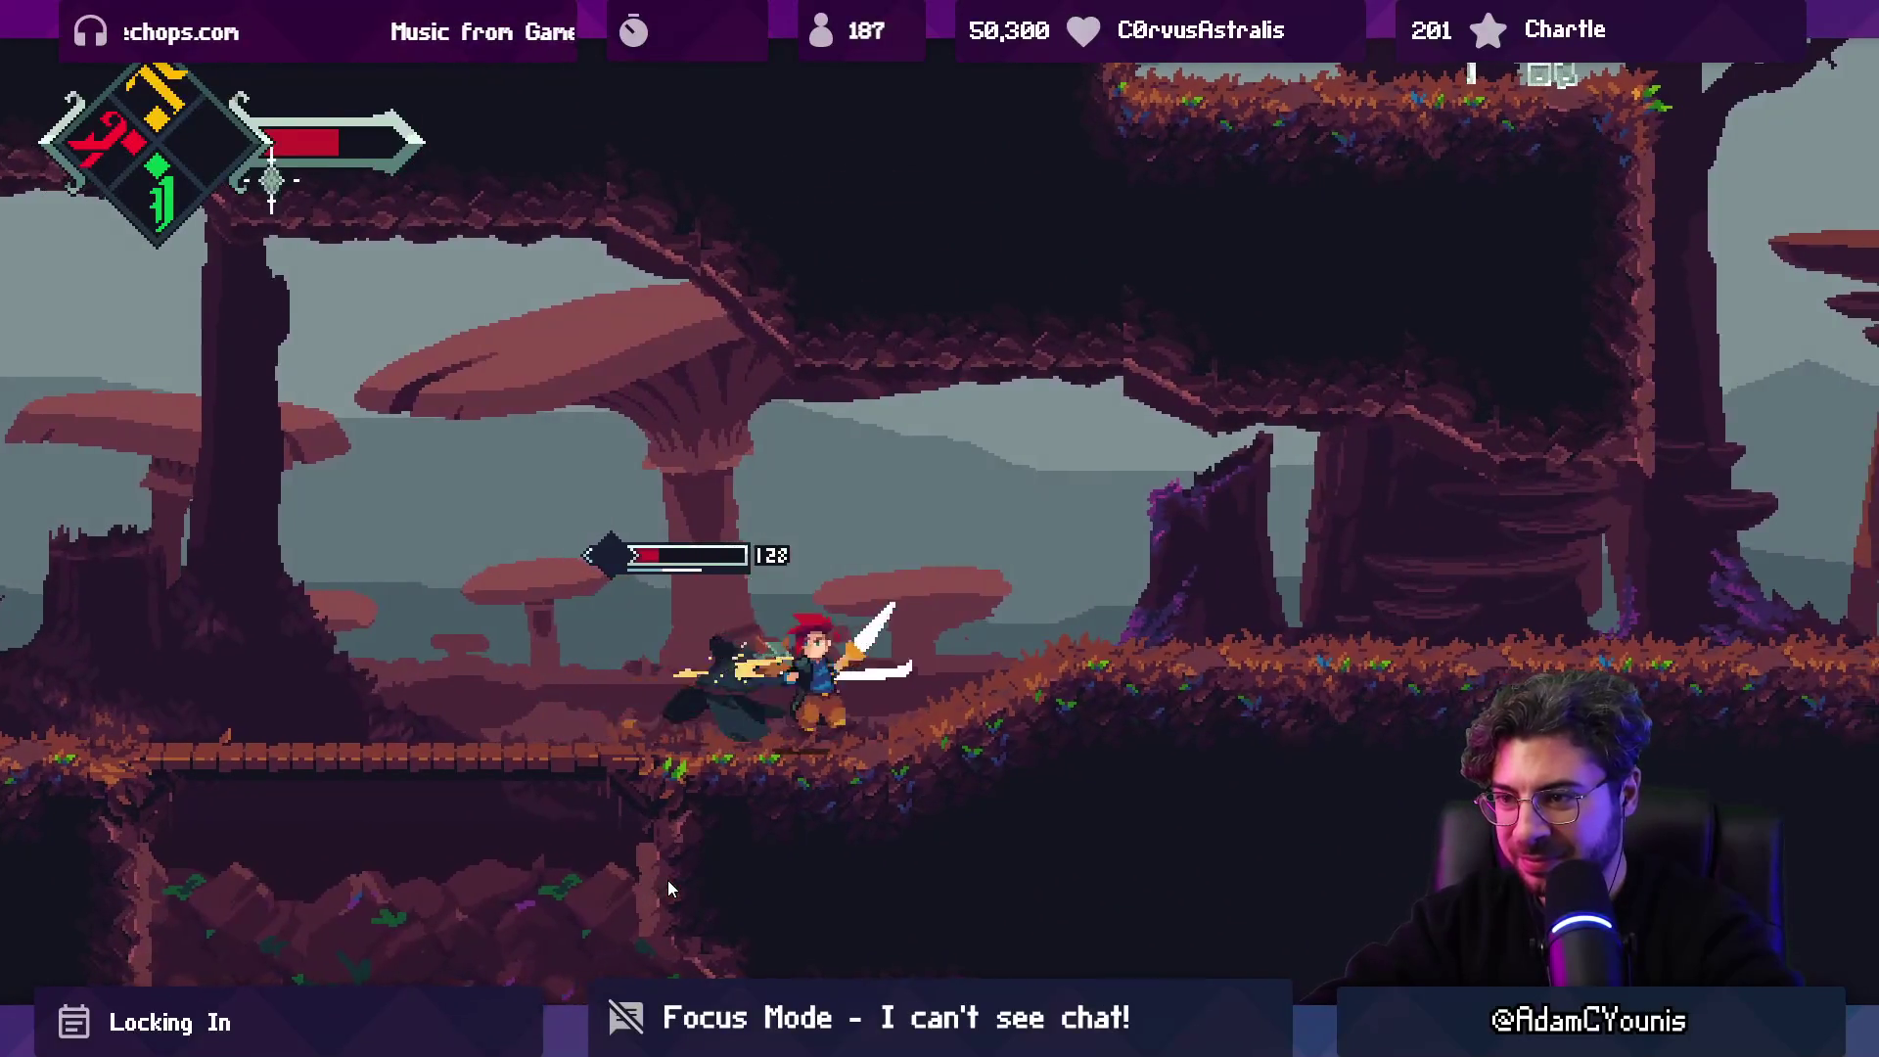
key(c)
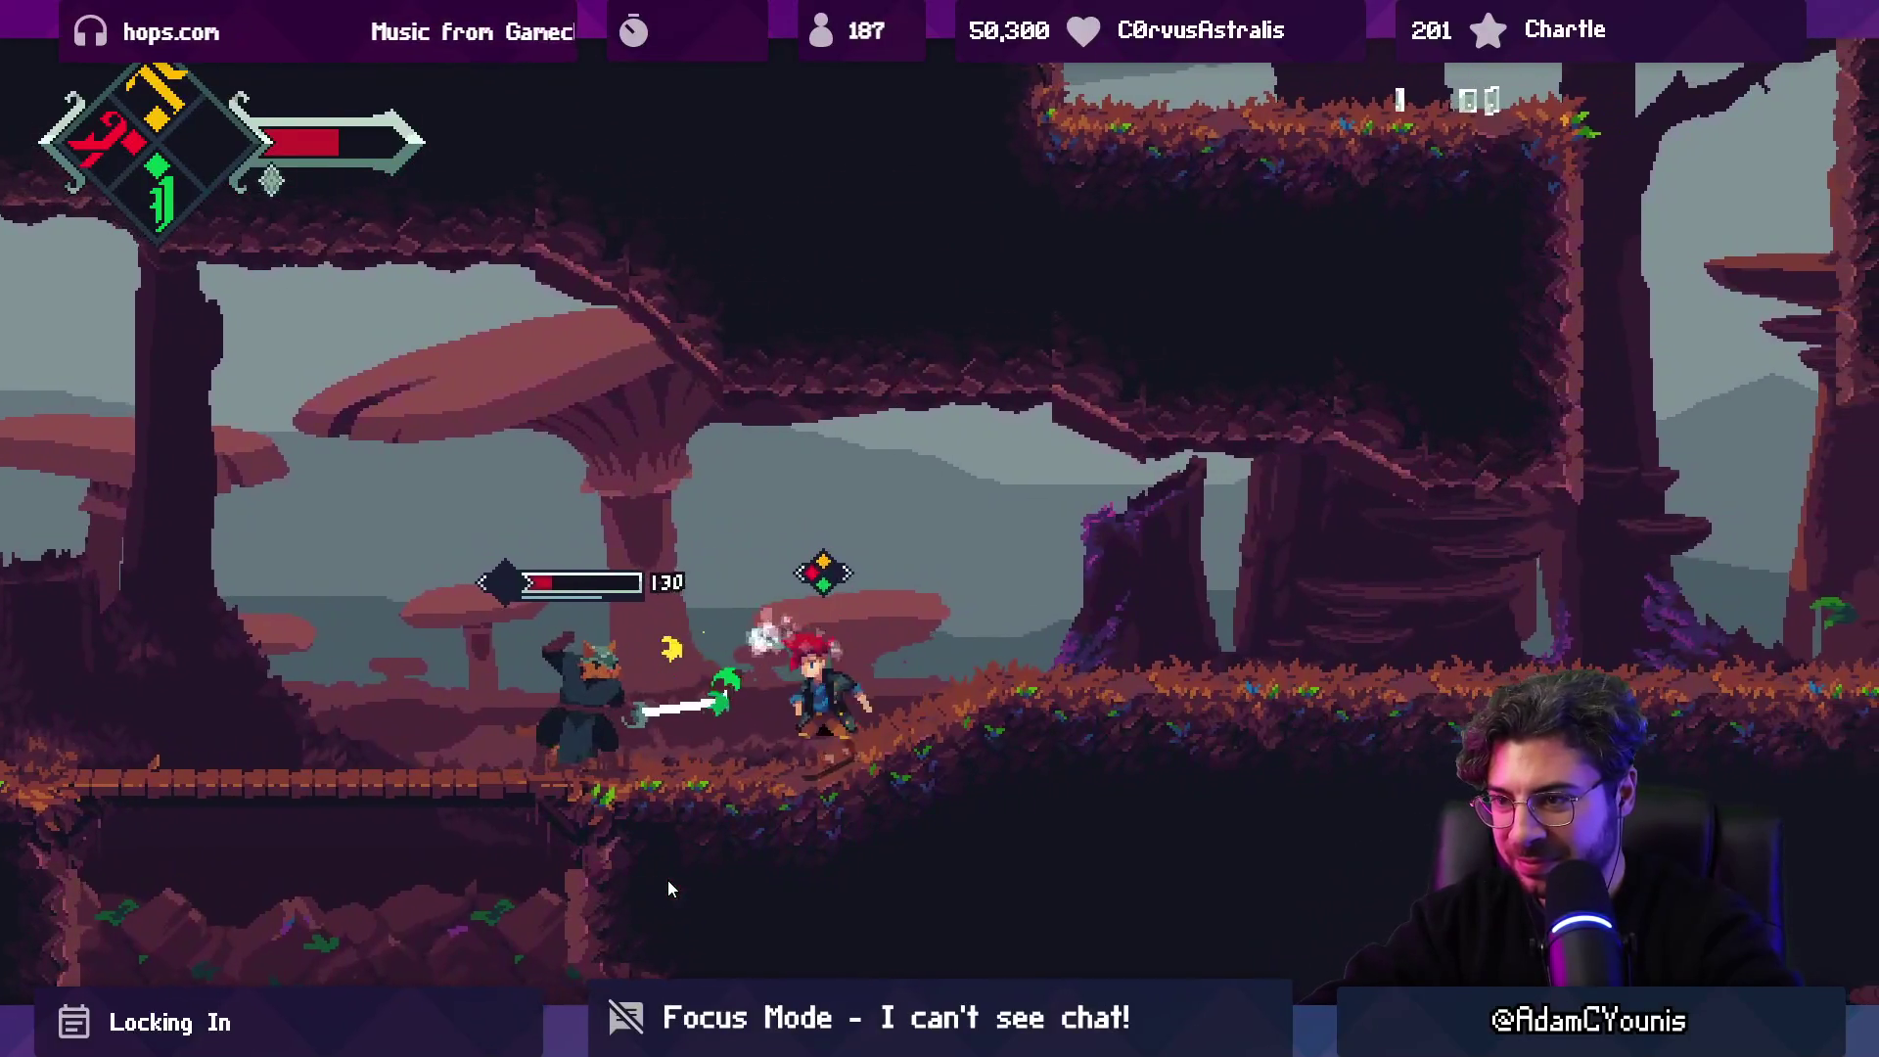
key(Left)
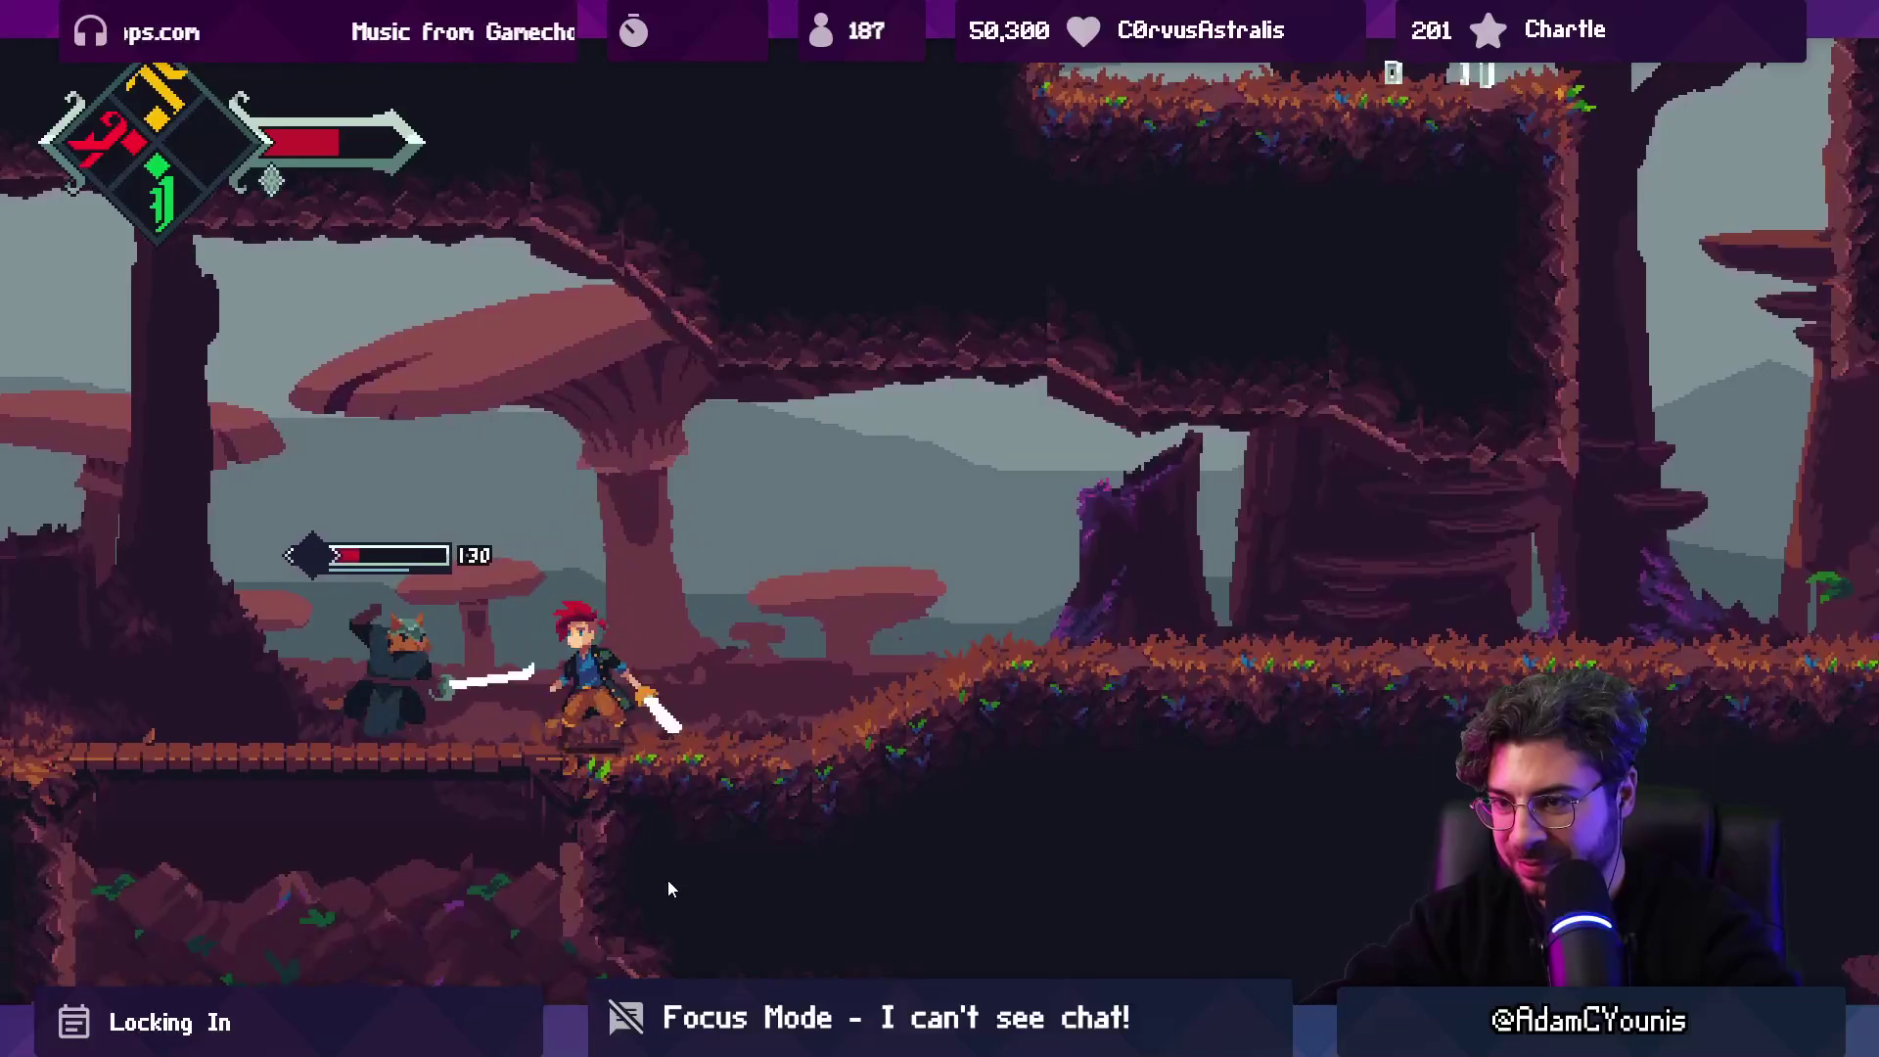
key(x)
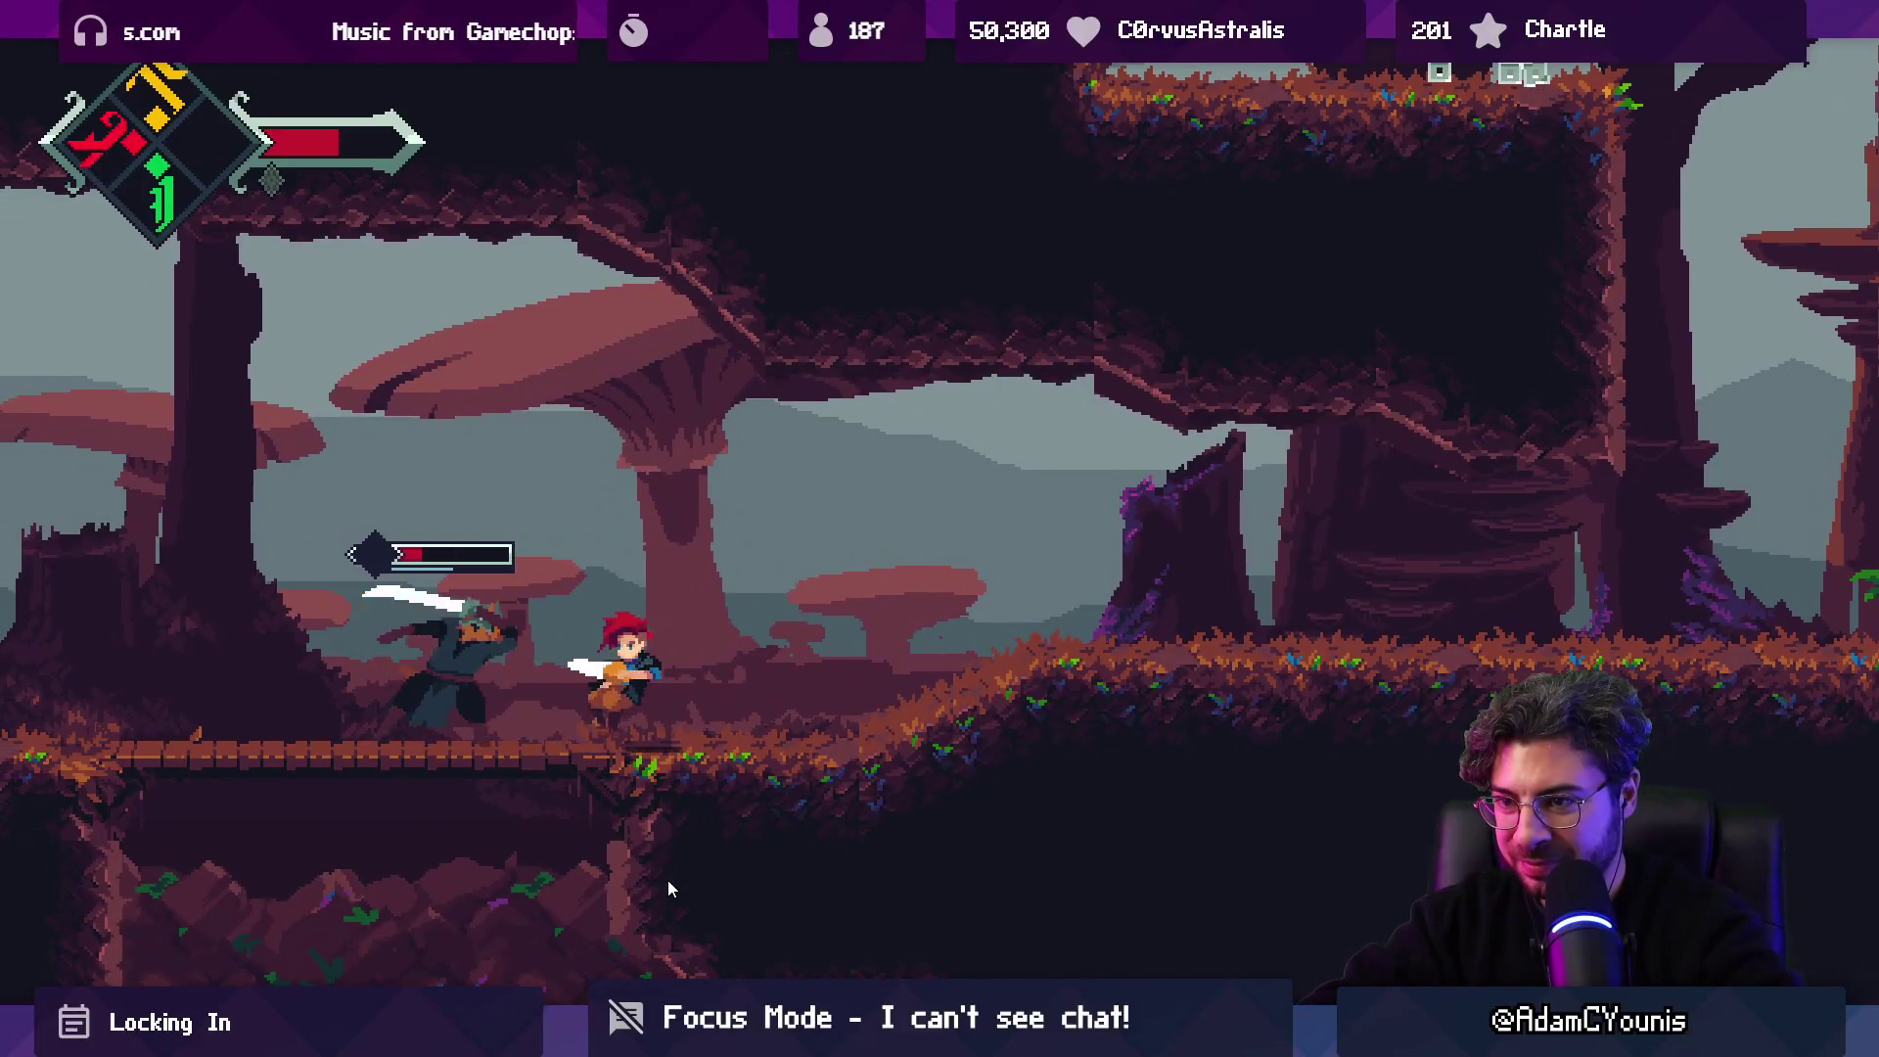
key(Right)
key(x)
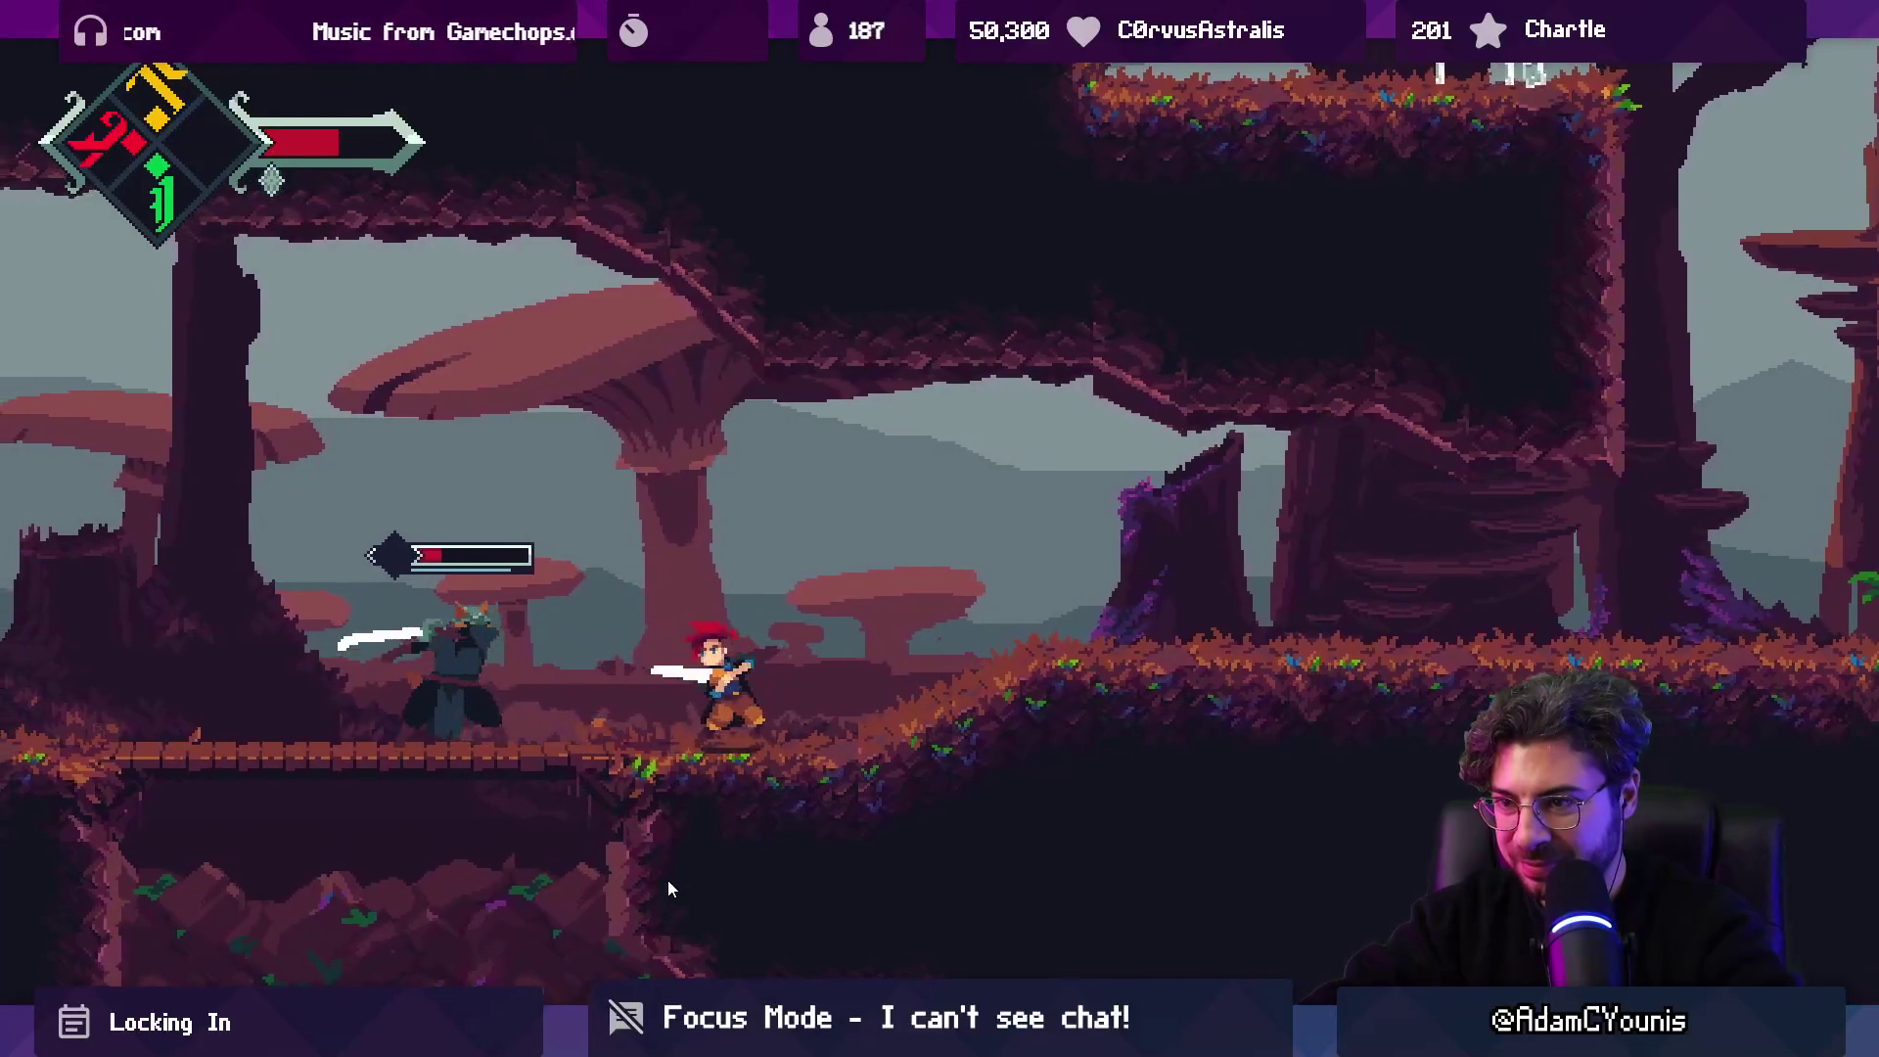
key(x)
key(x)
key(Left)
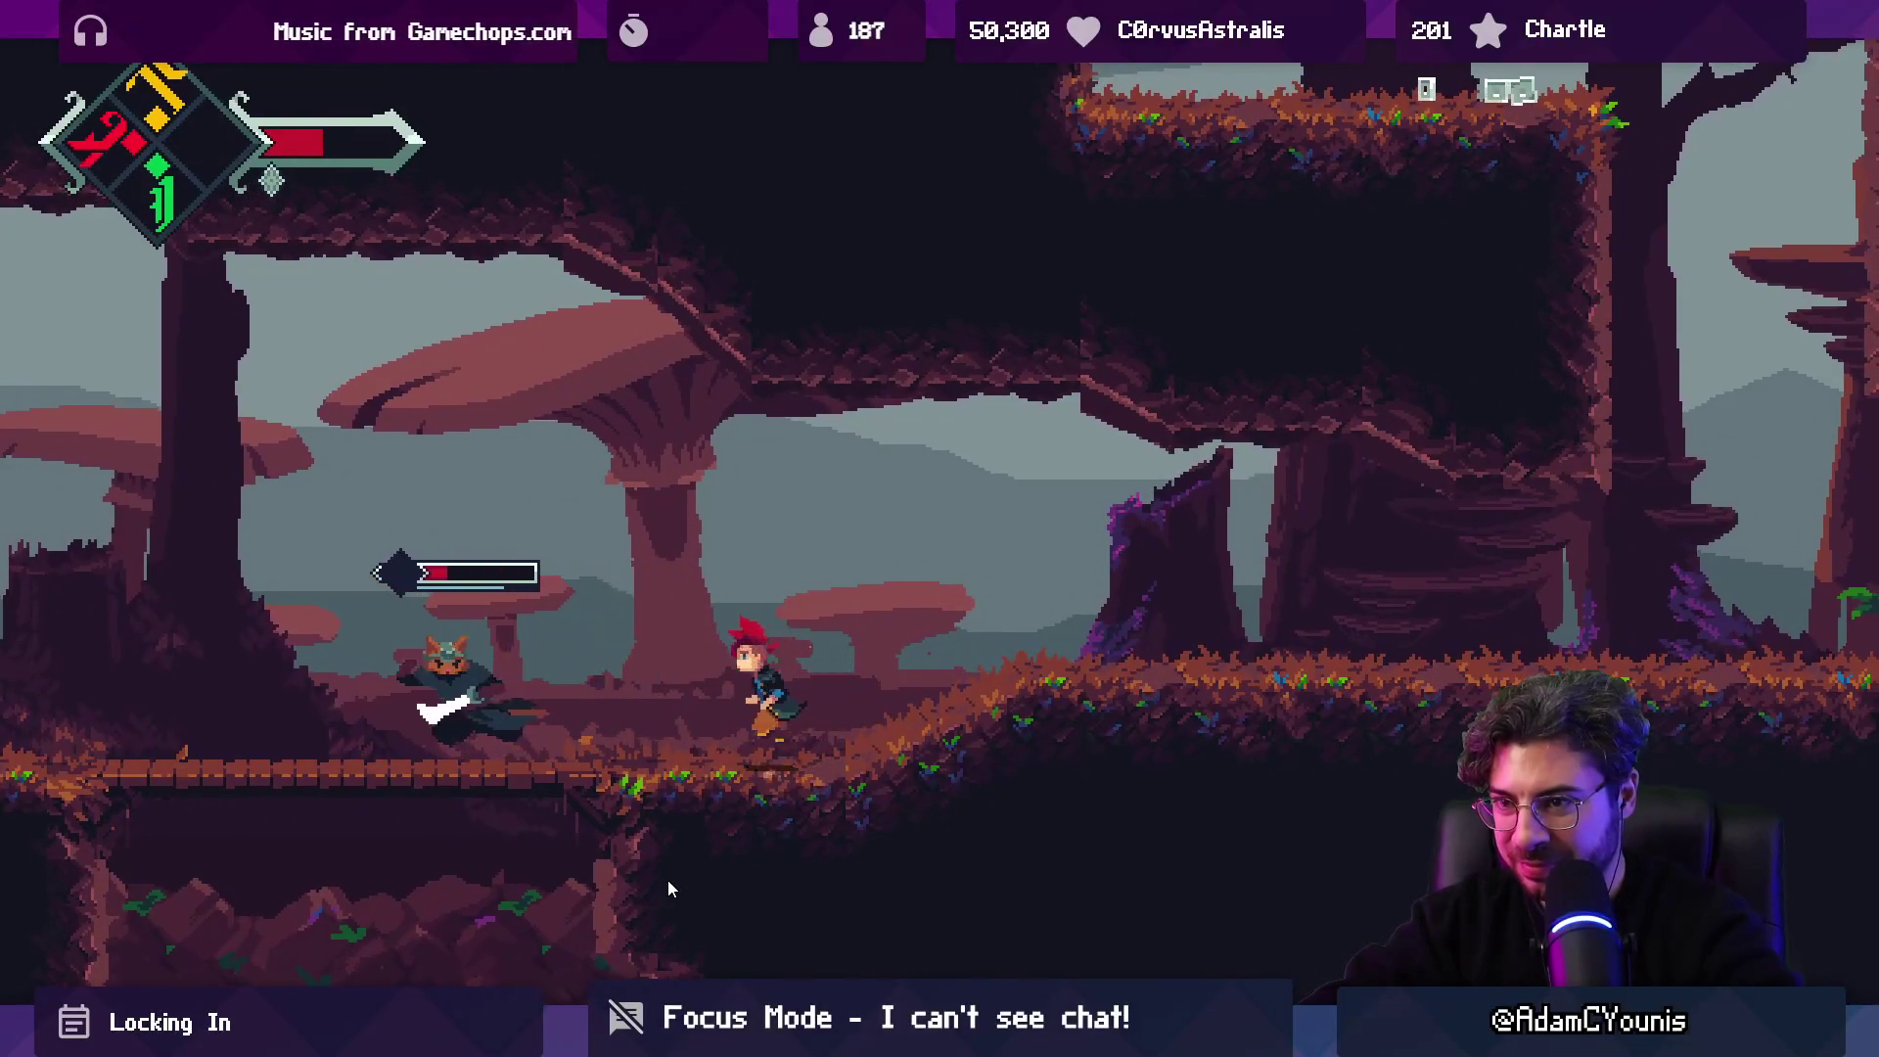
key(x)
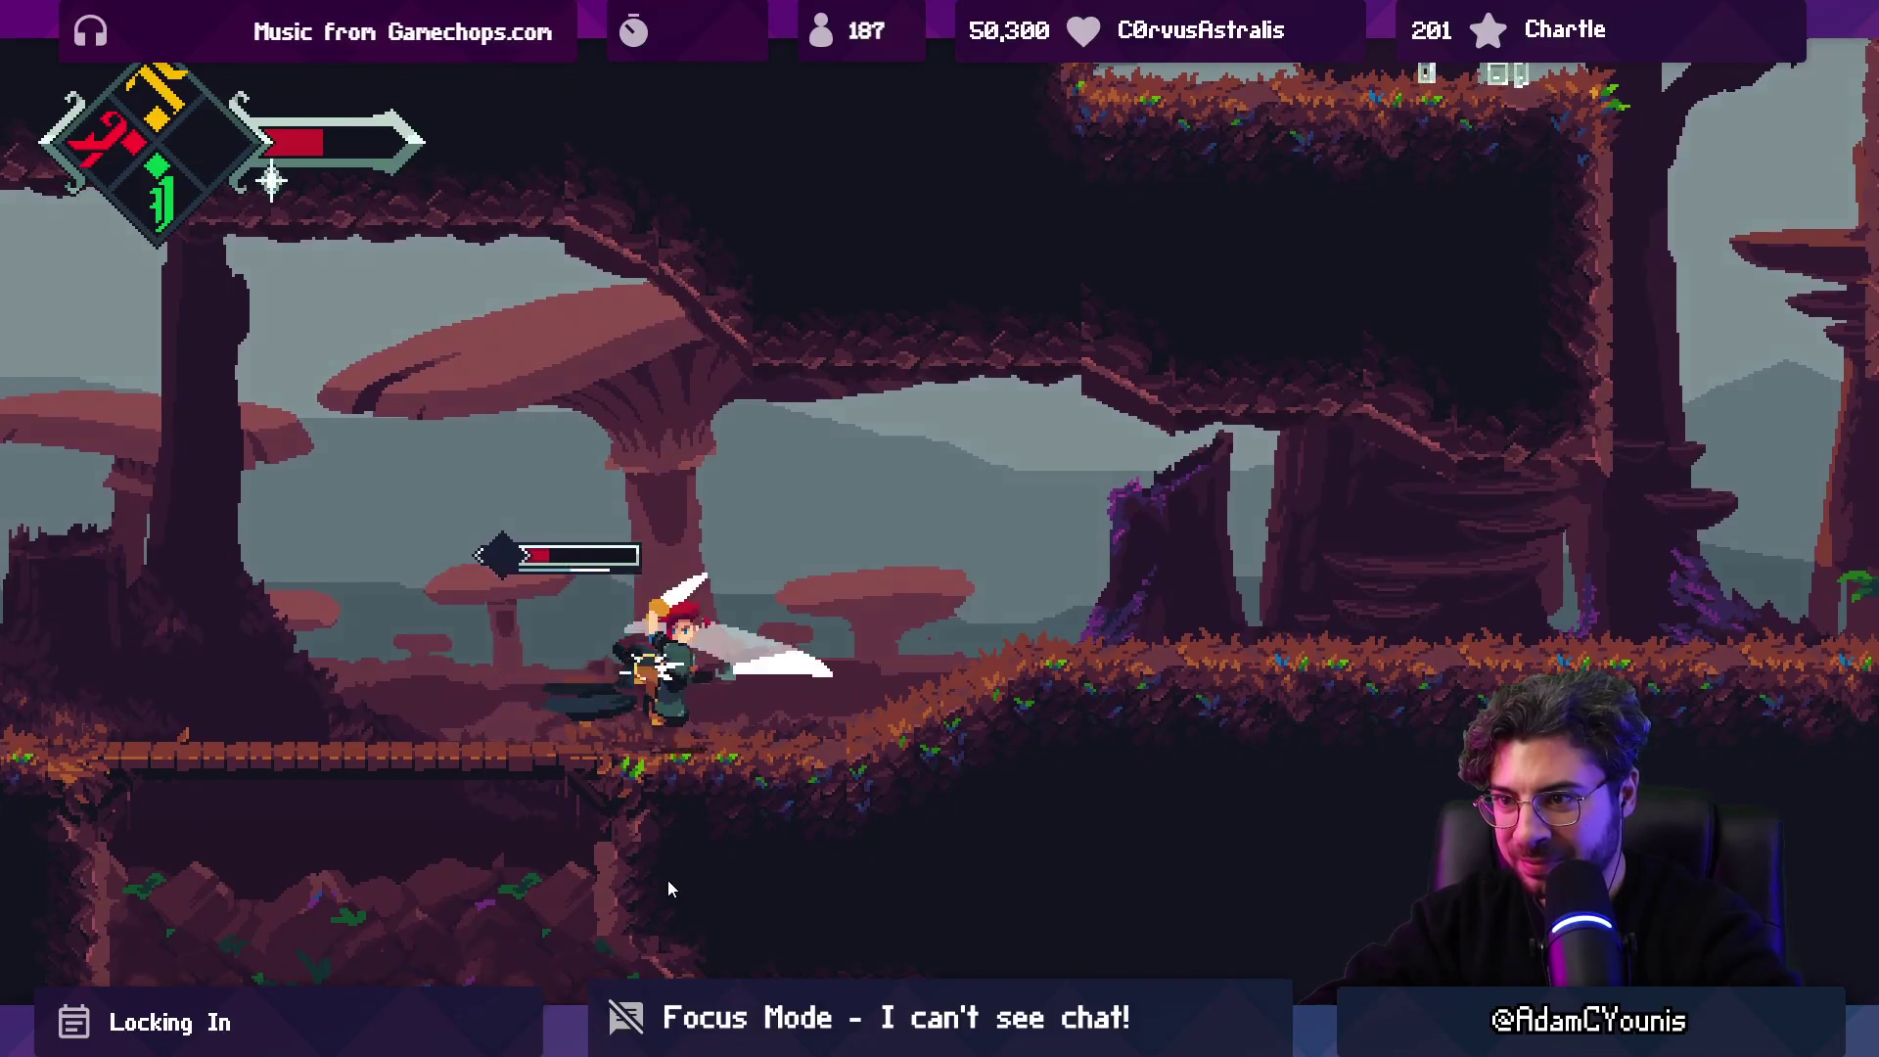
key(x)
key(x)
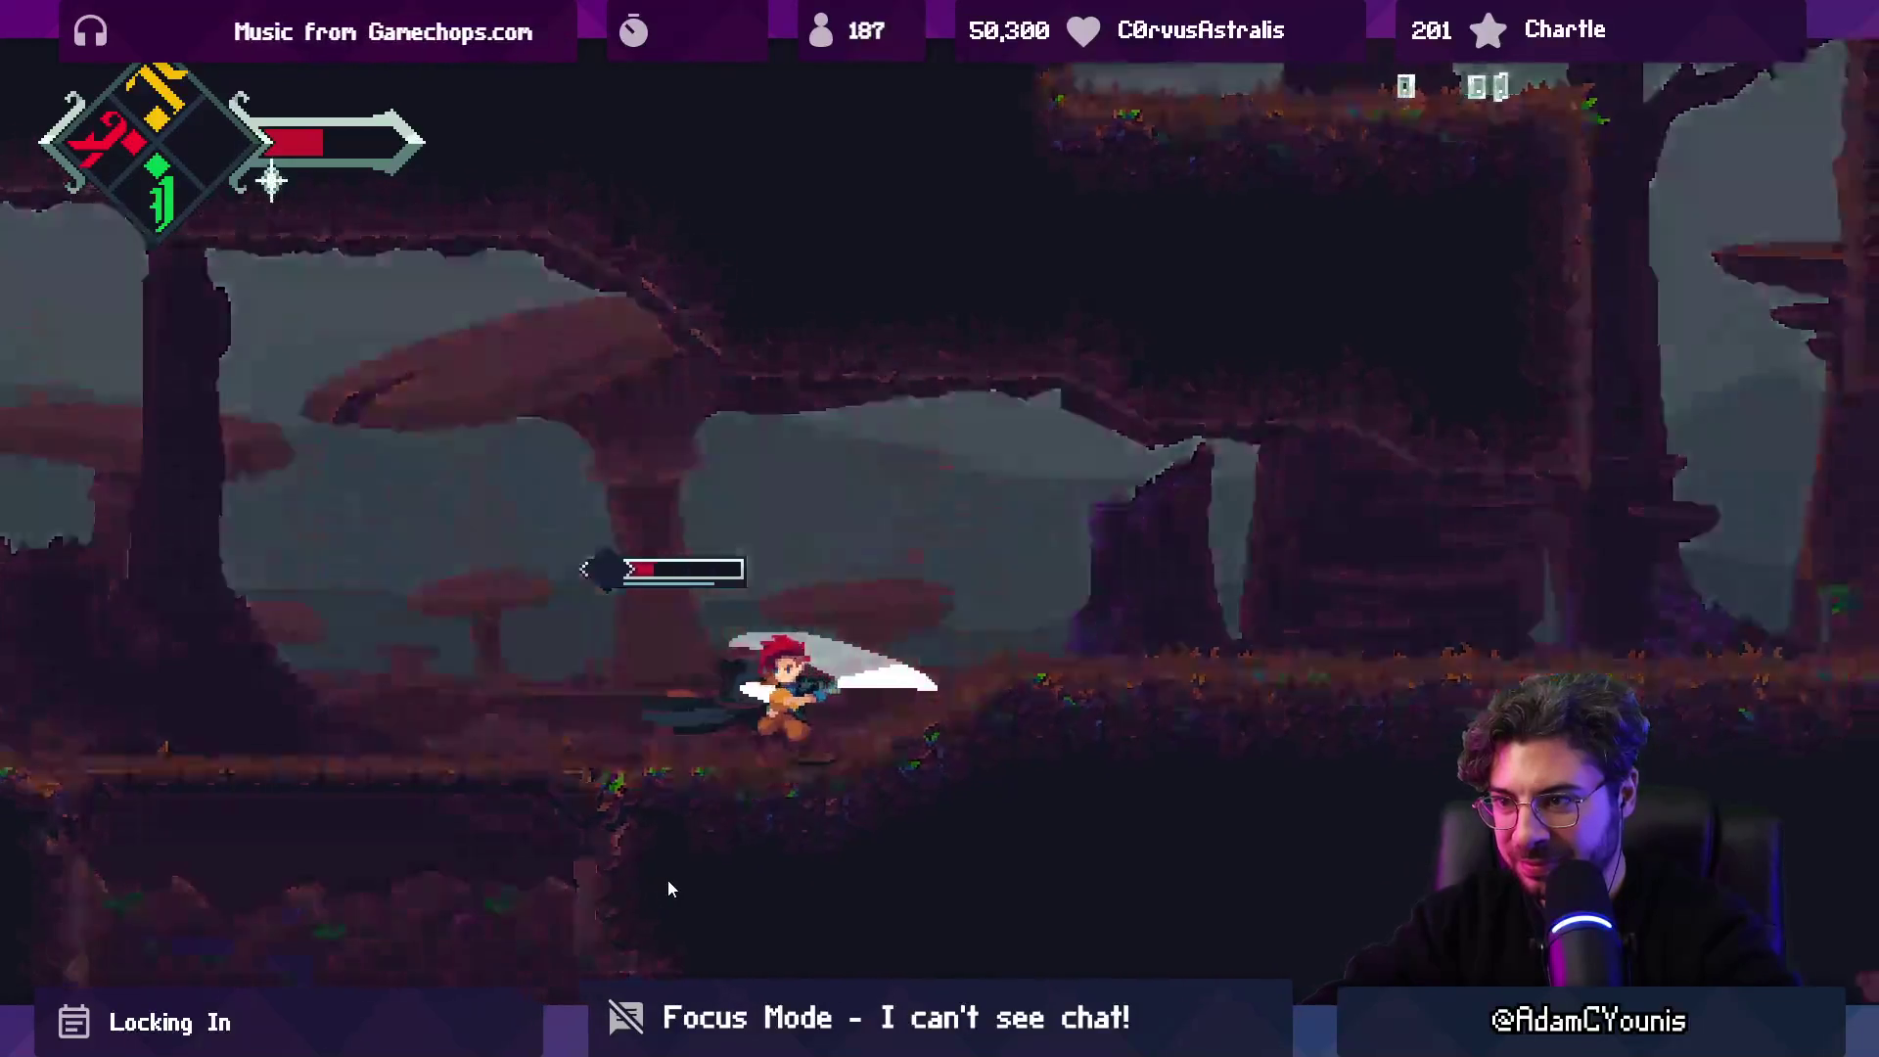
key(c)
key(x)
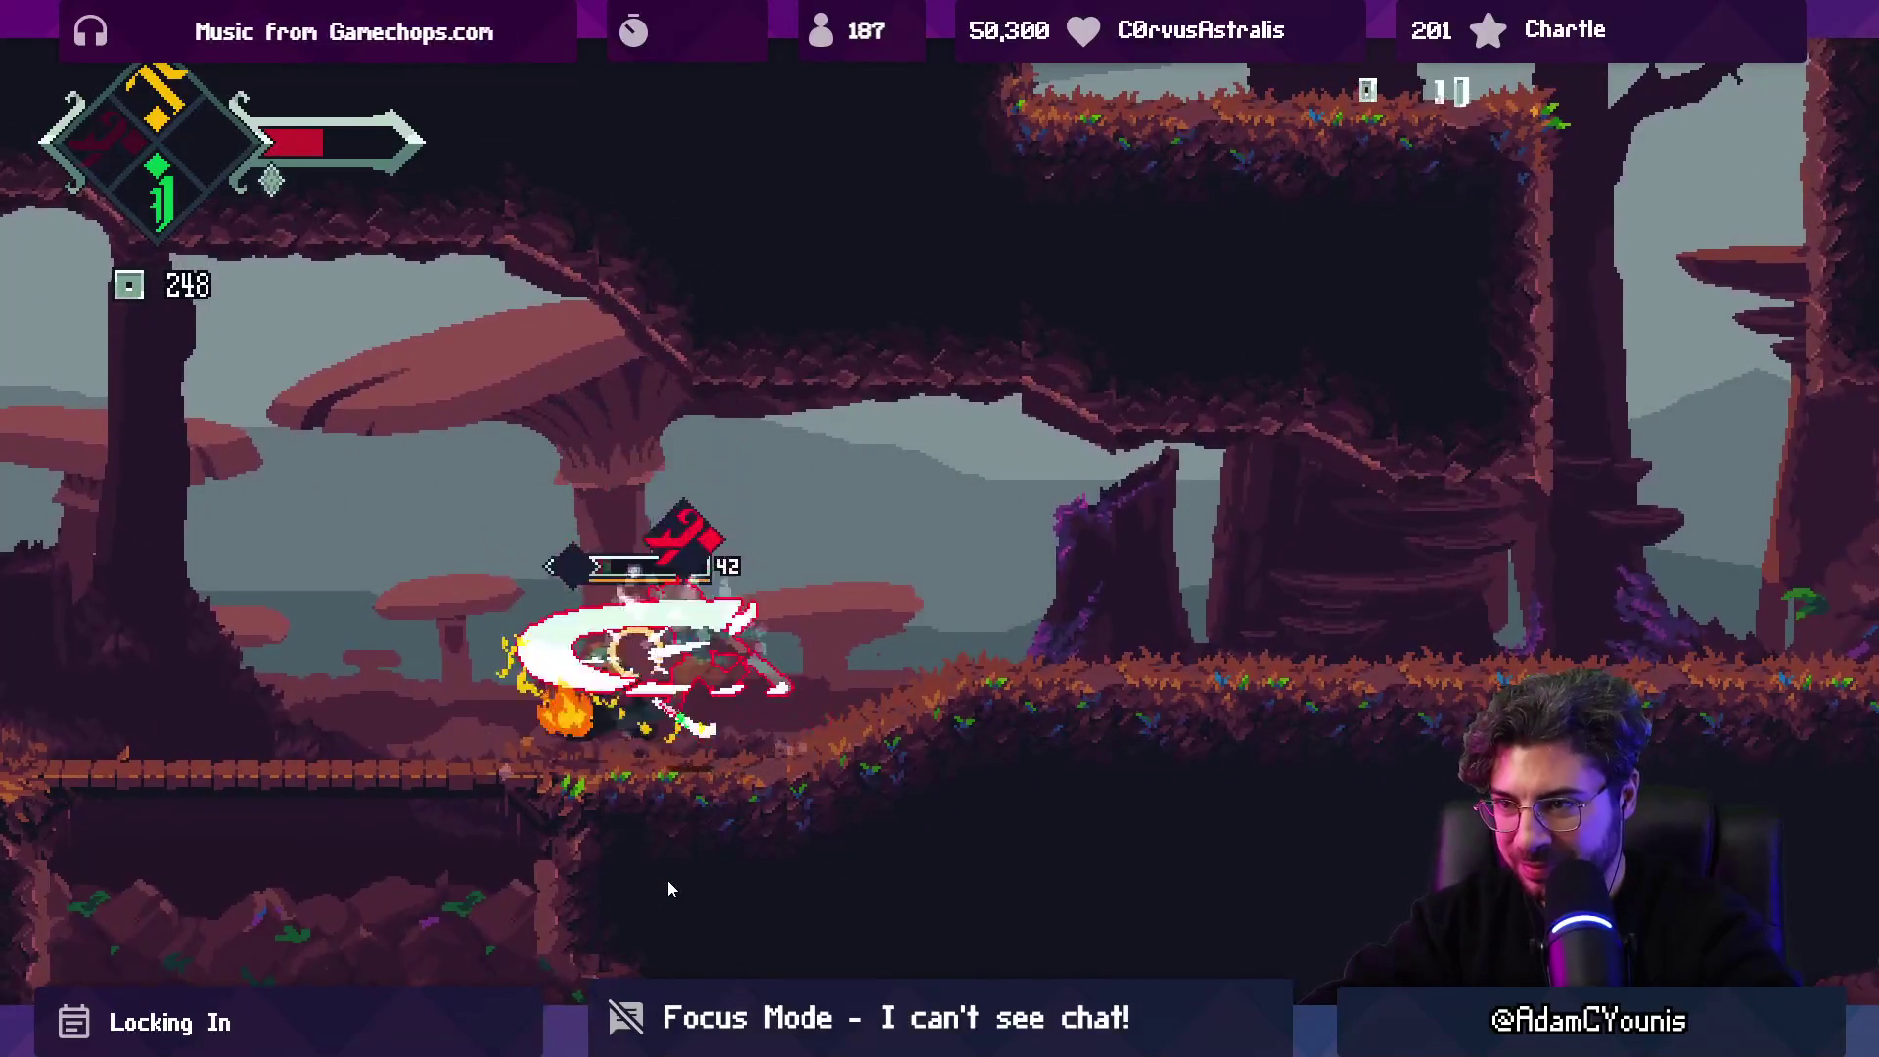
key(Left)
key(c)
Gather the dropped shards up to 273, knock down the beehive, and leave full-screen play.
key(Right)
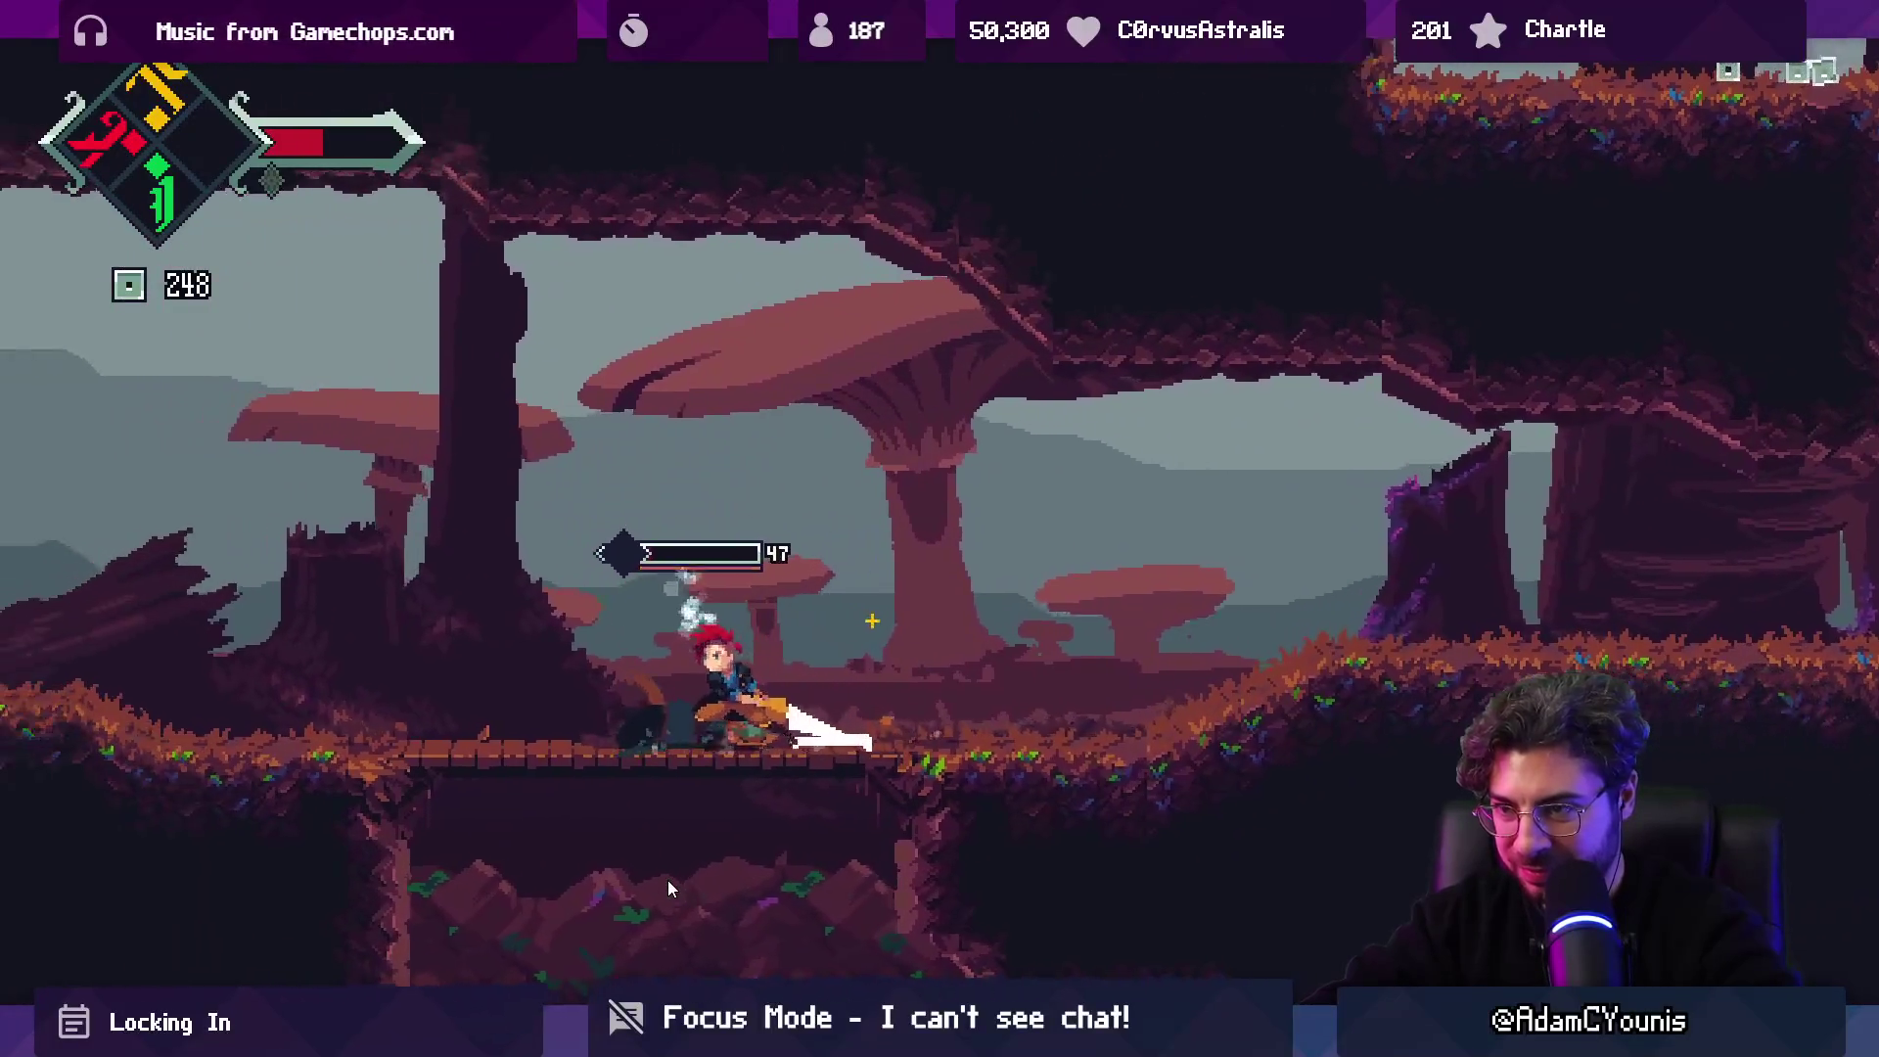
key(z)
key(Left)
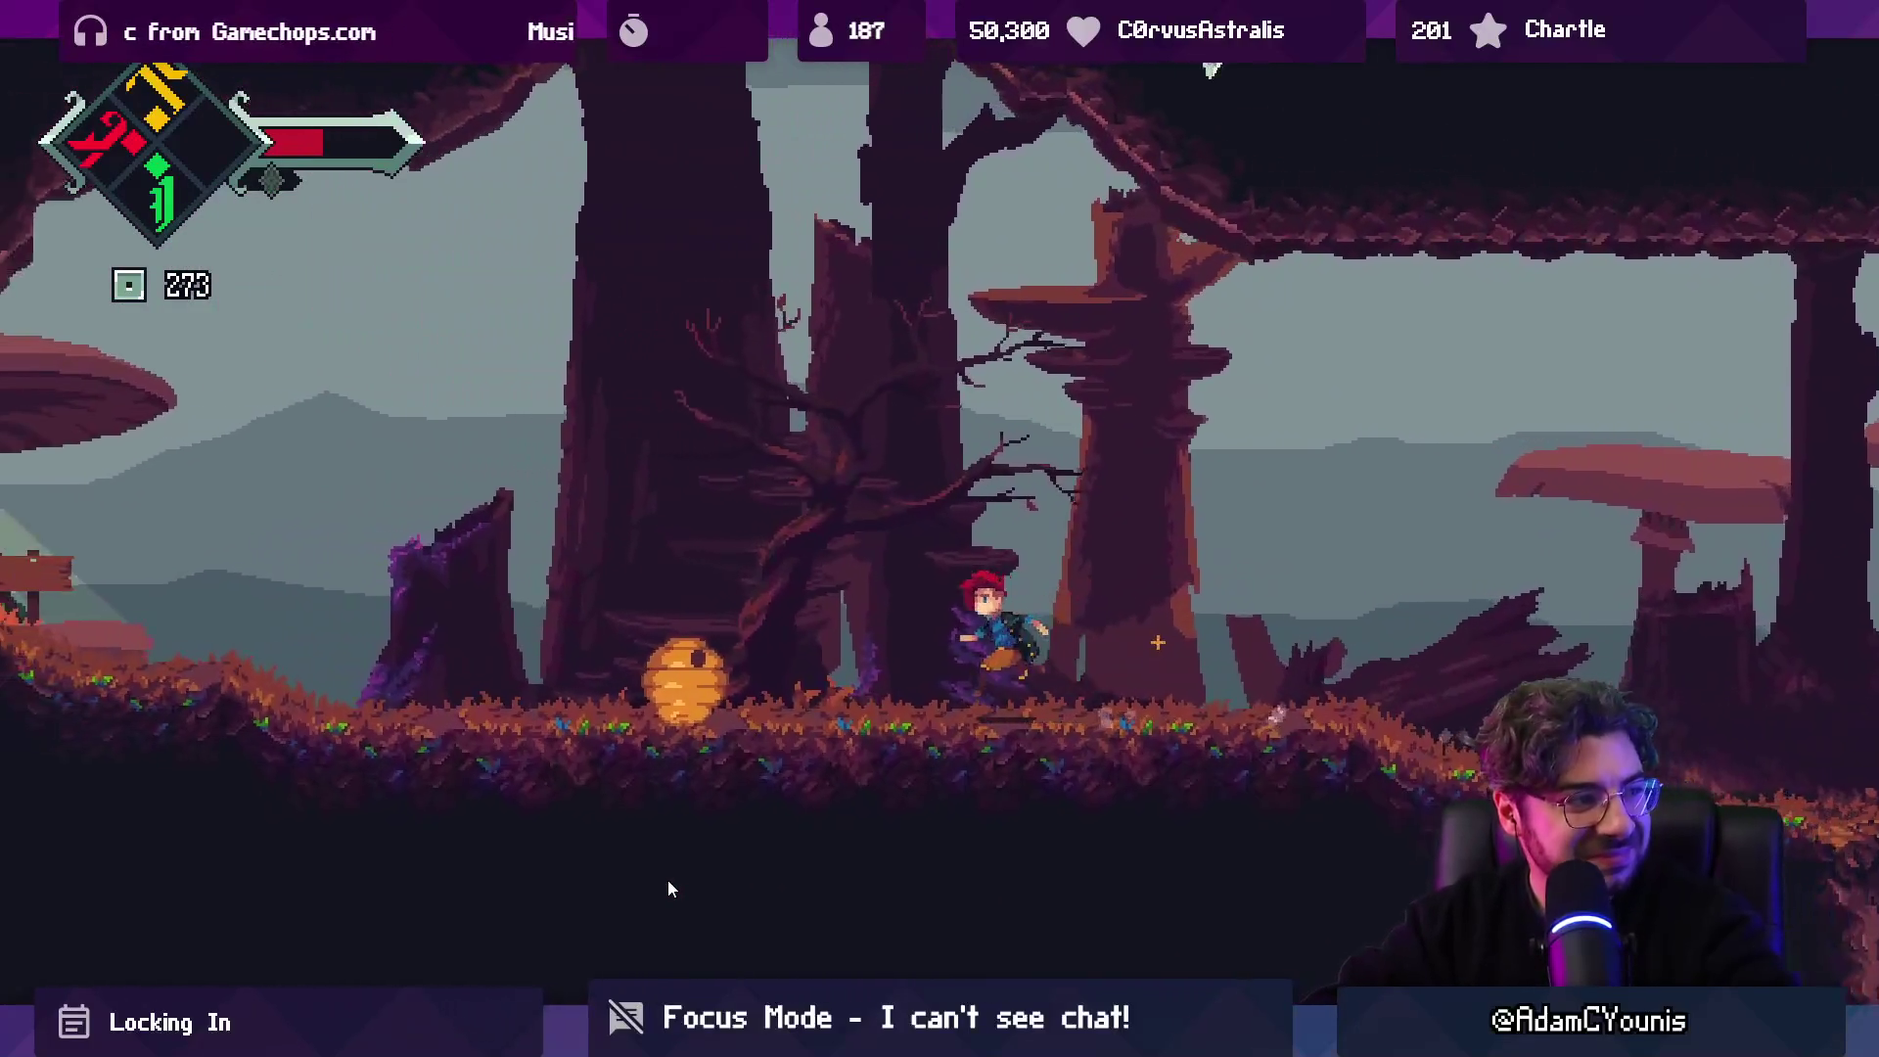
key(x)
key(x)
key(Right)
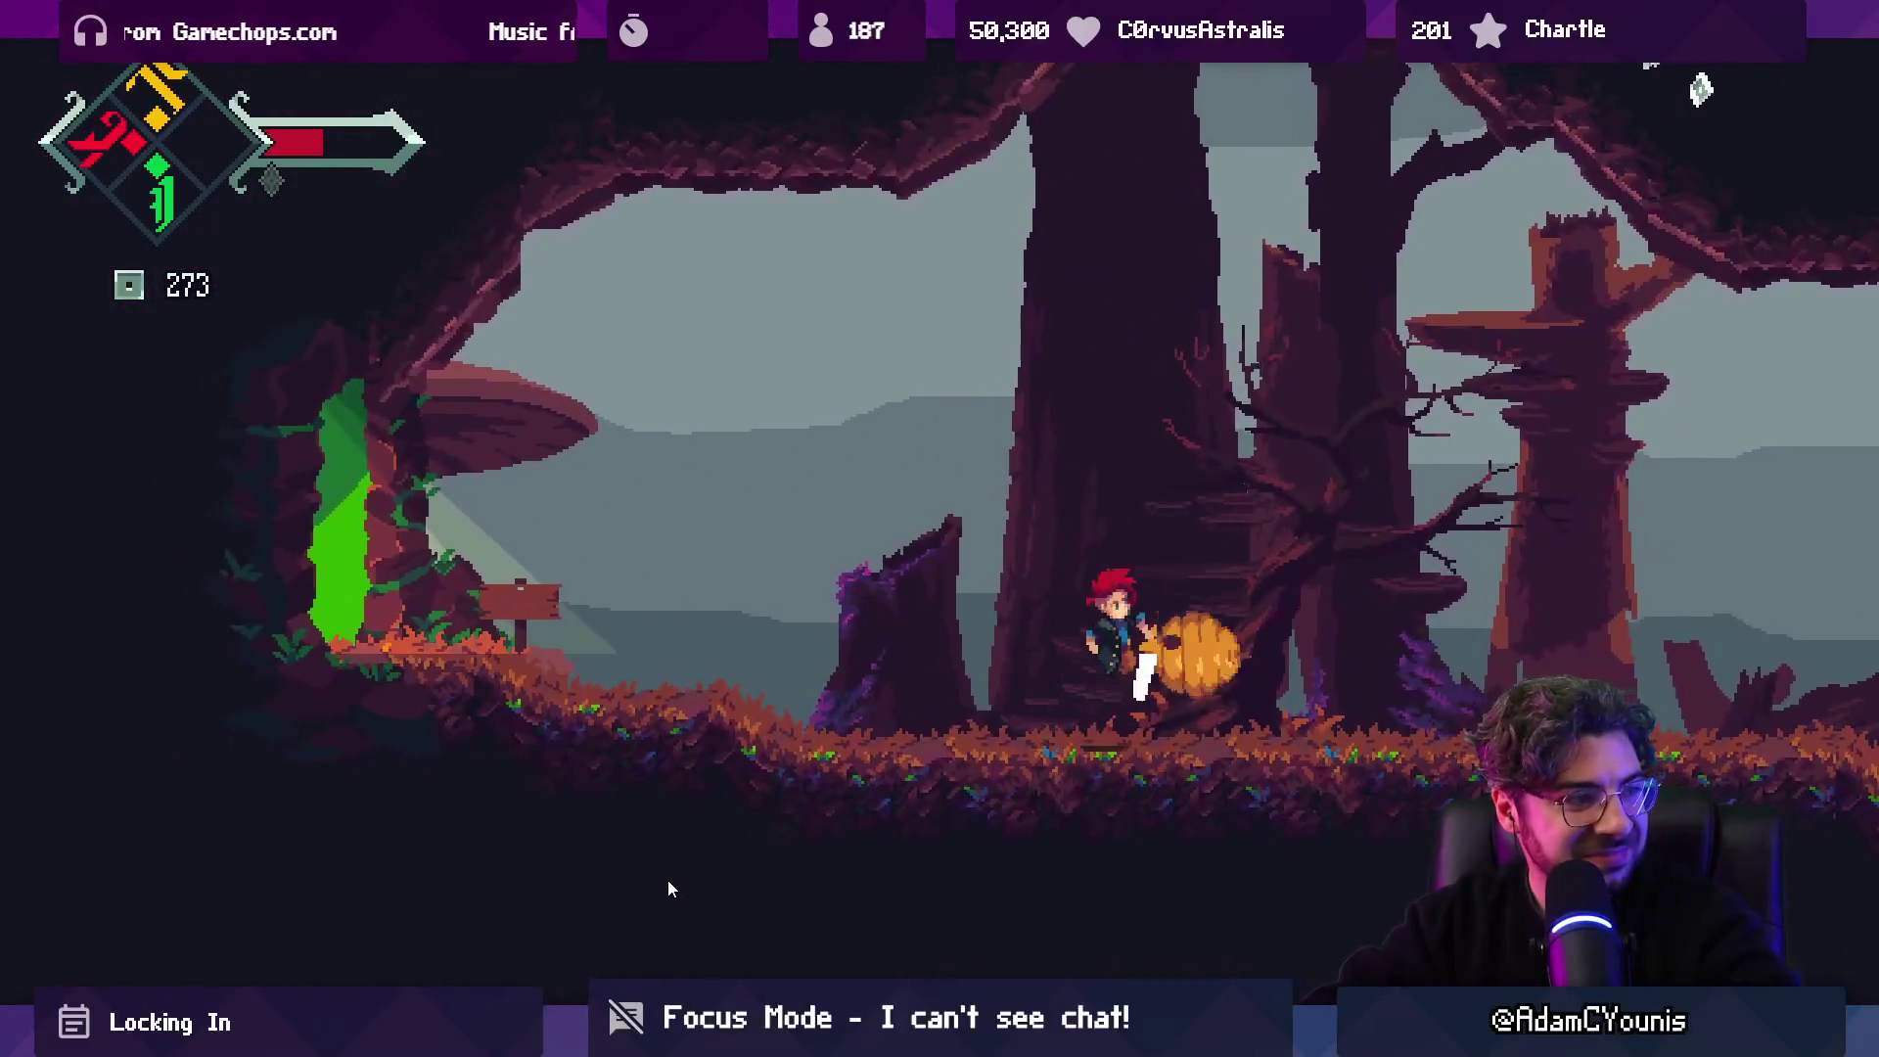
key(c)
key(Left)
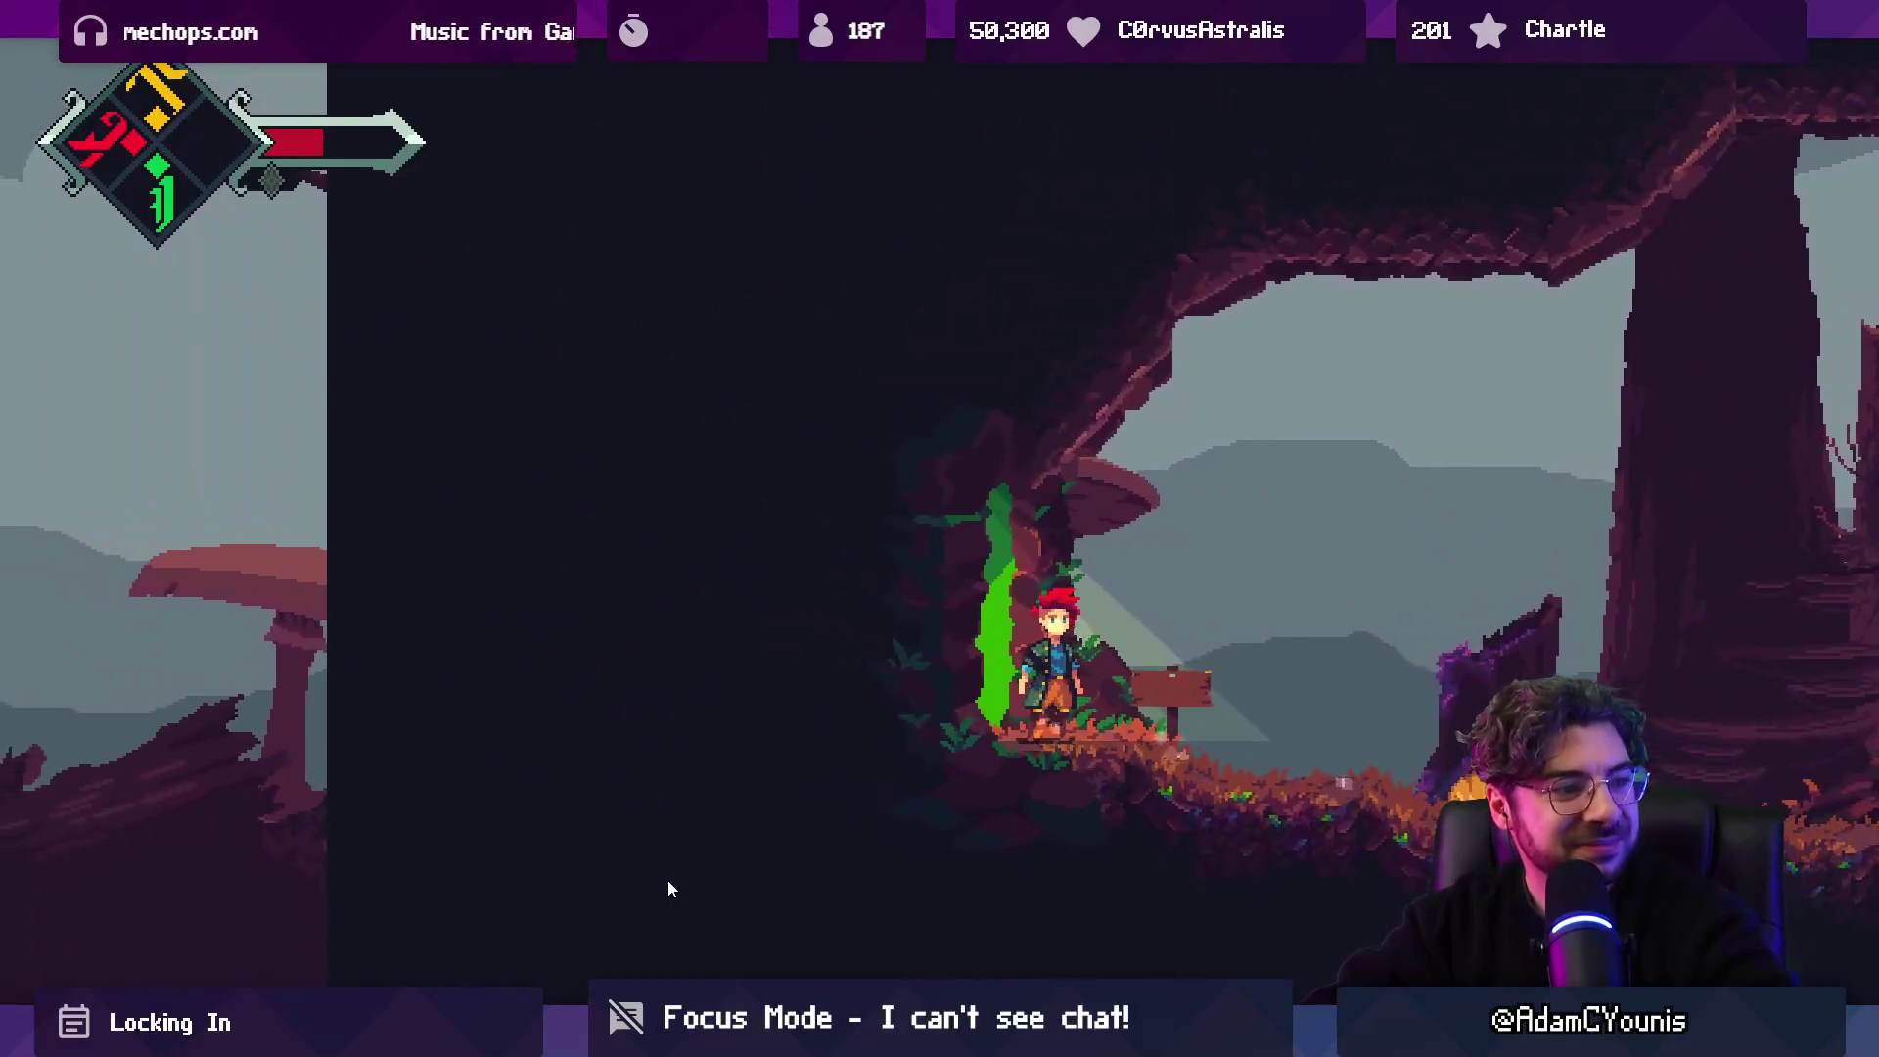
key(F11)
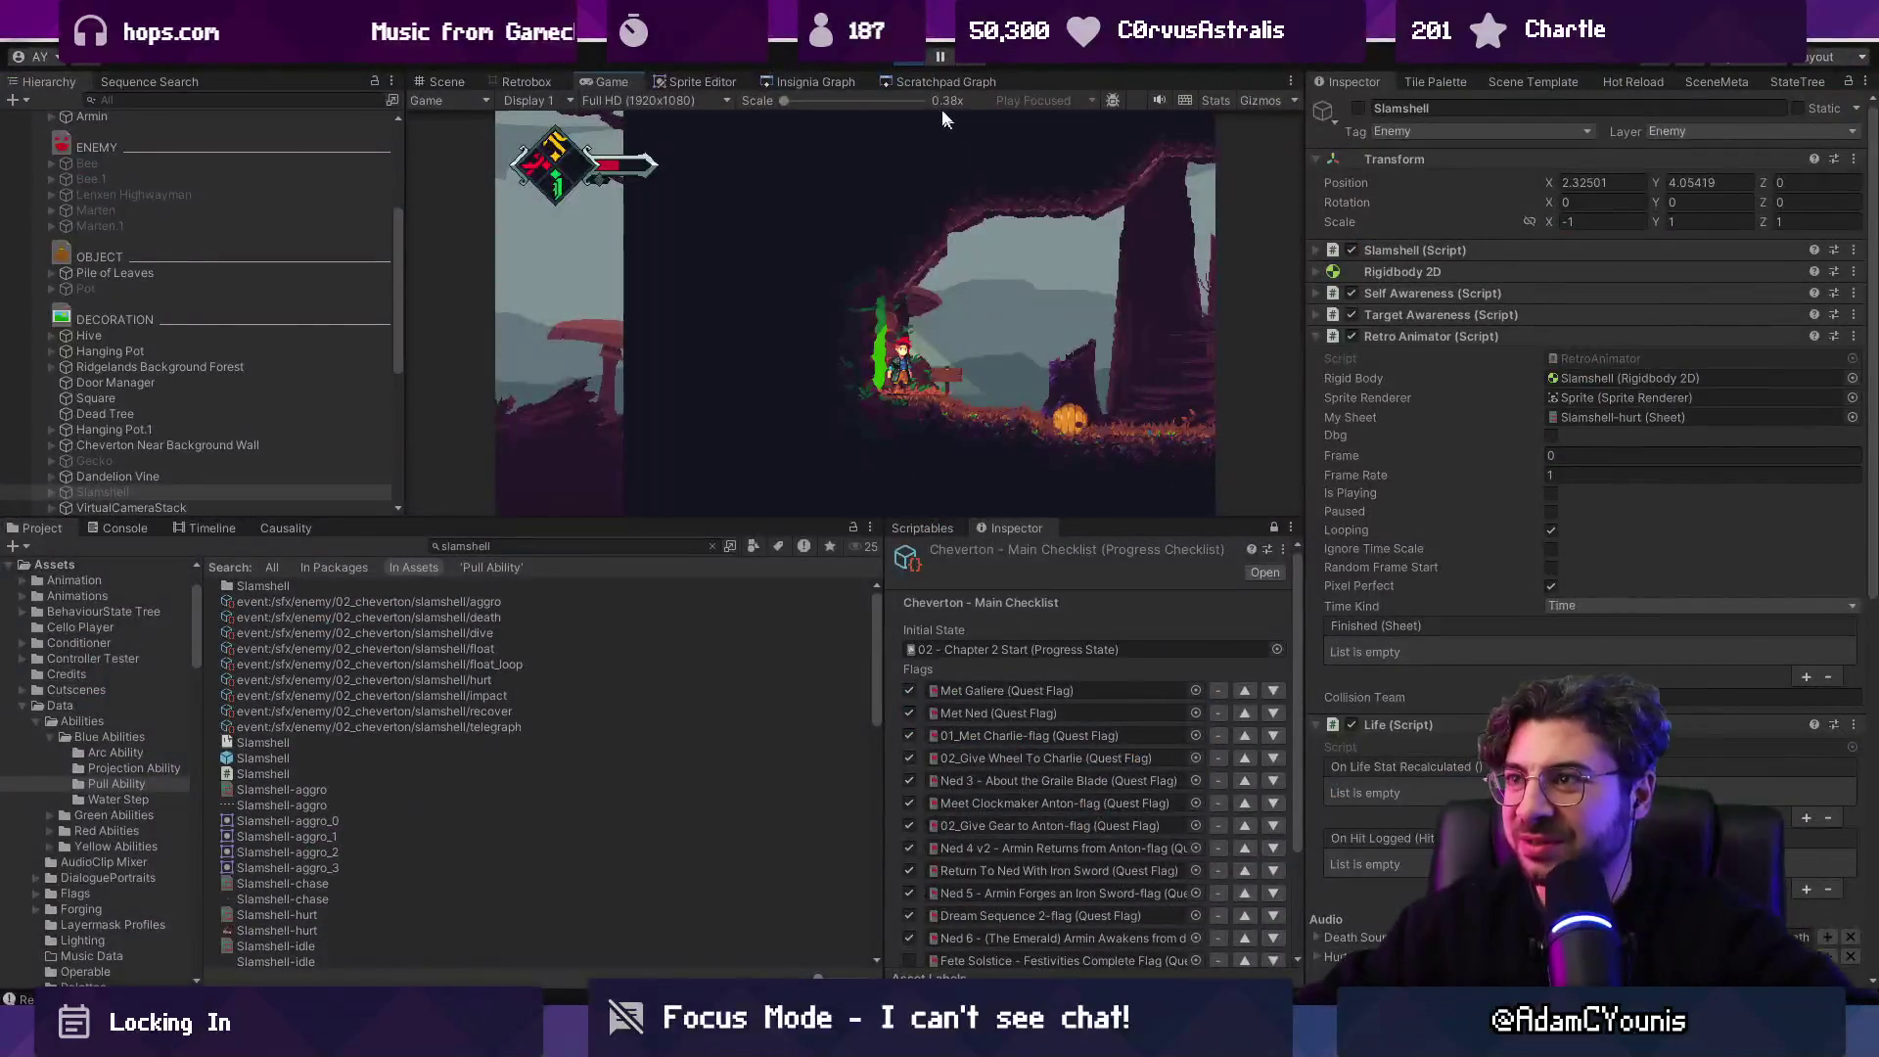
Exit Play mode, enlarge the Scene view, frame Slamshell, and open the Marten enemy prefab.
key(ctrl+p)
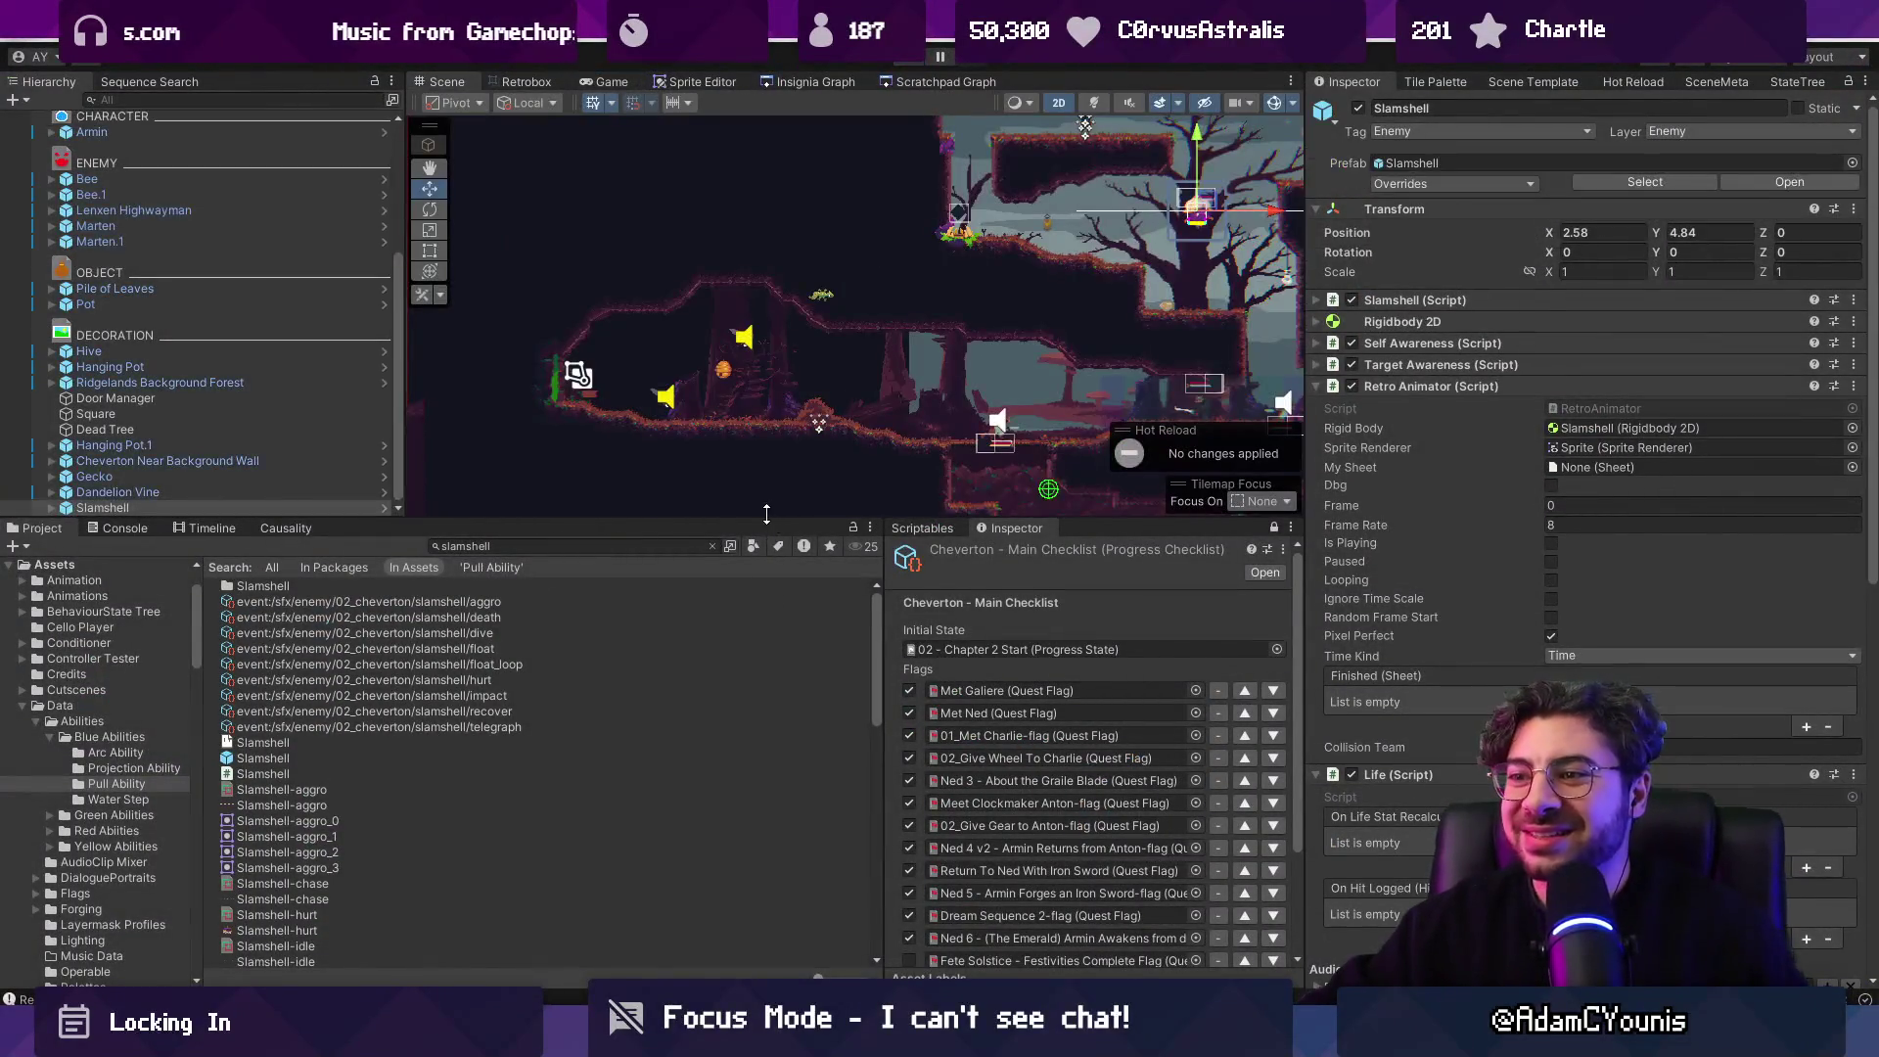
drag(770, 518, 766, 629)
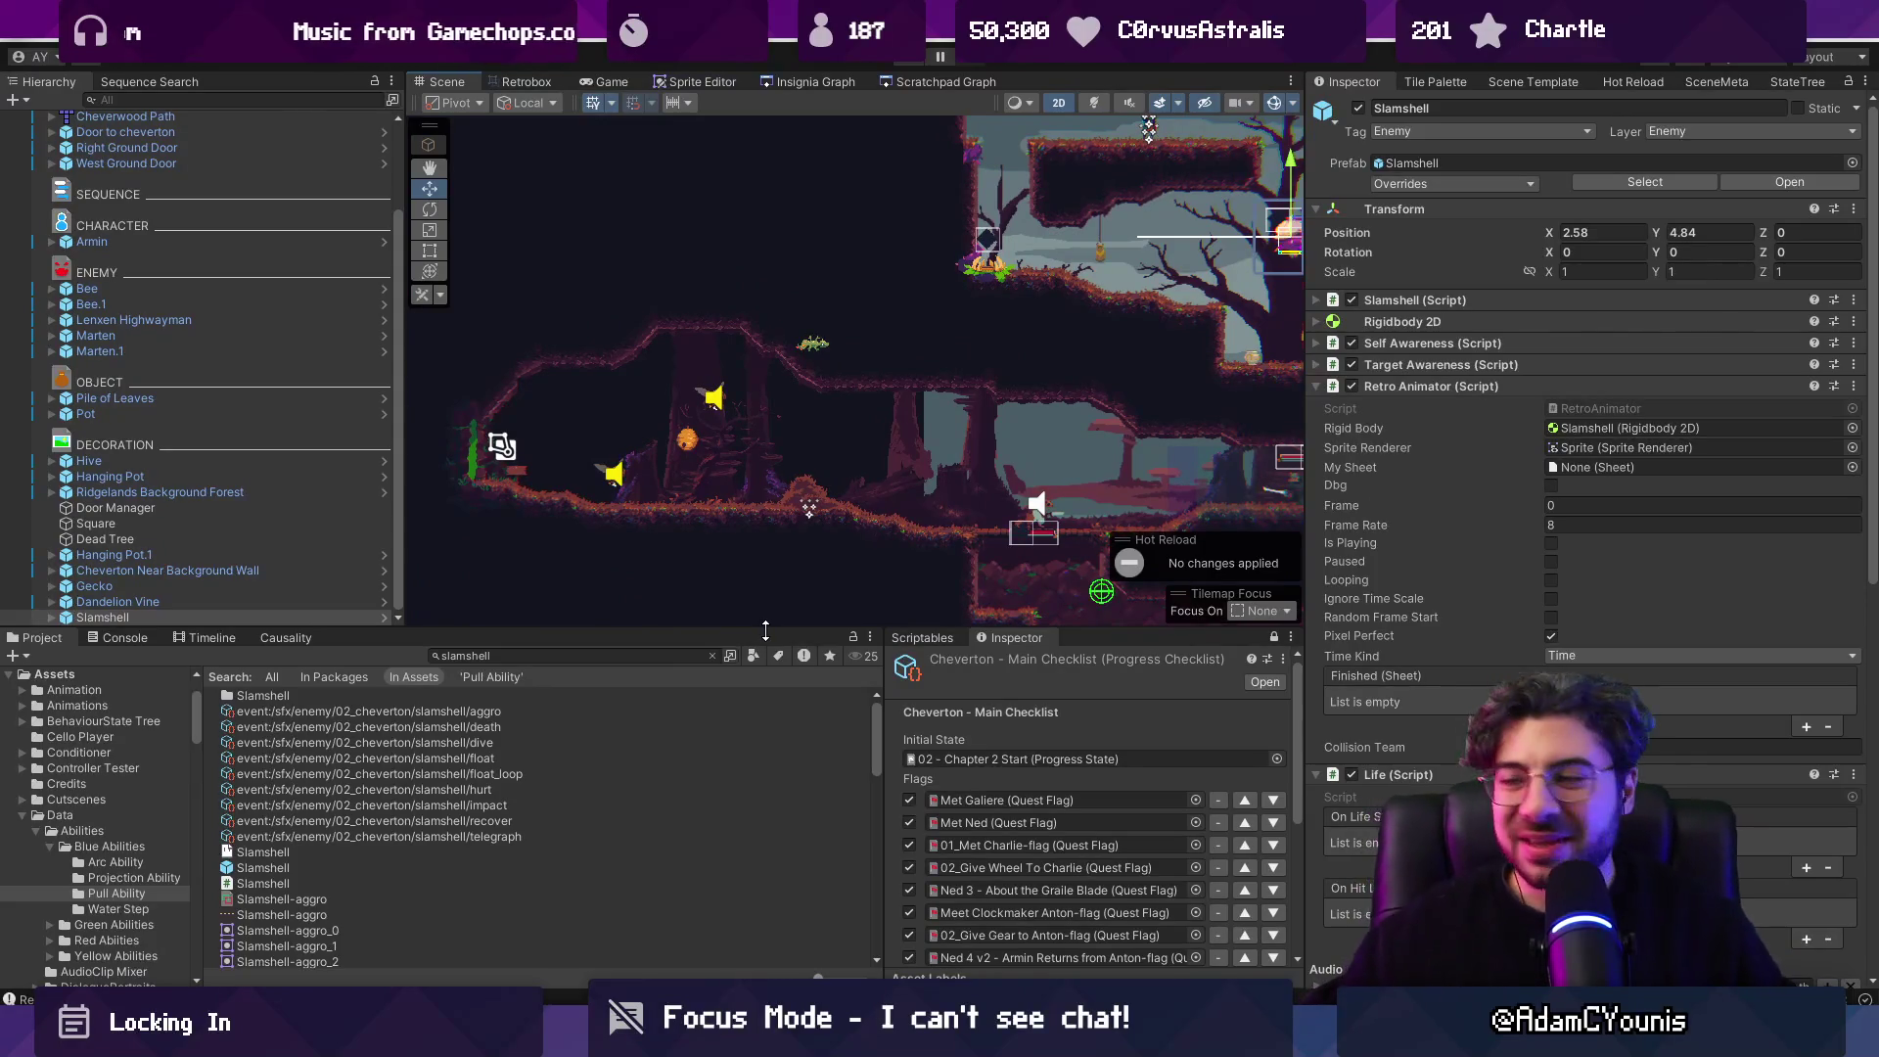
key(f)
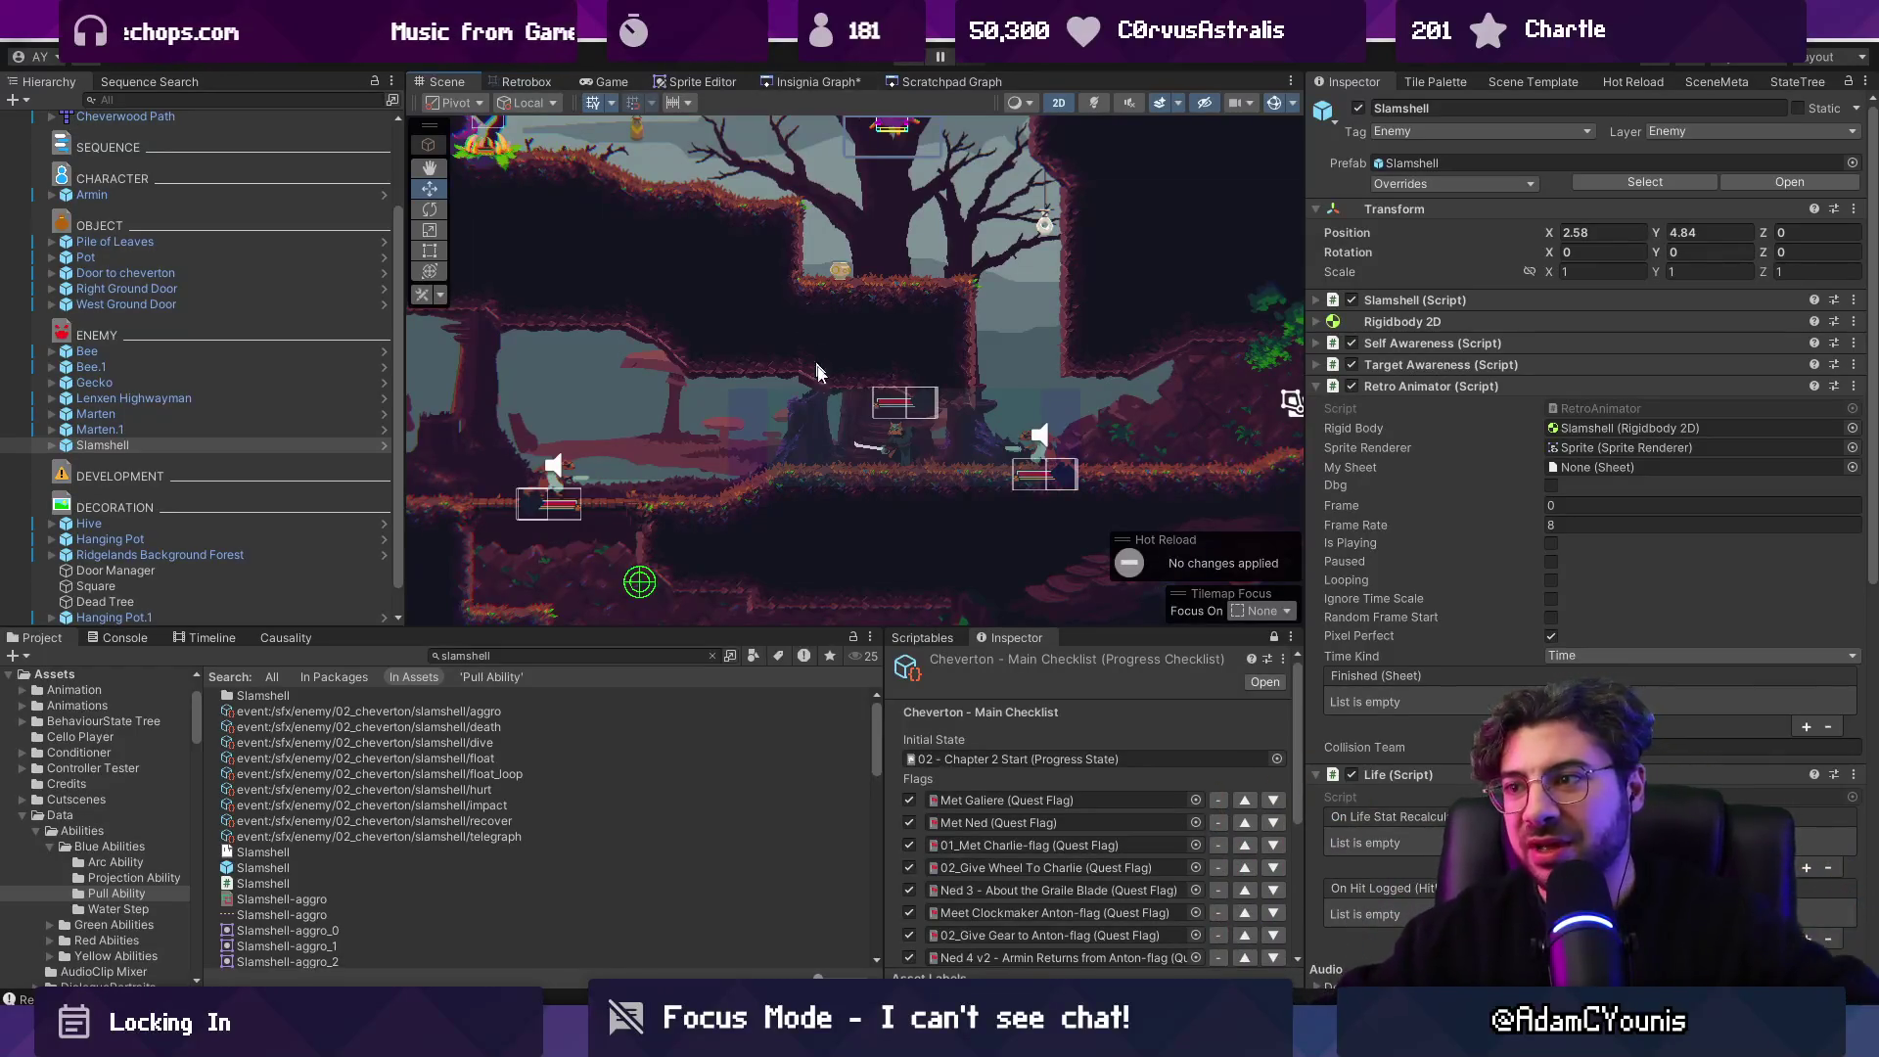
click(383, 429)
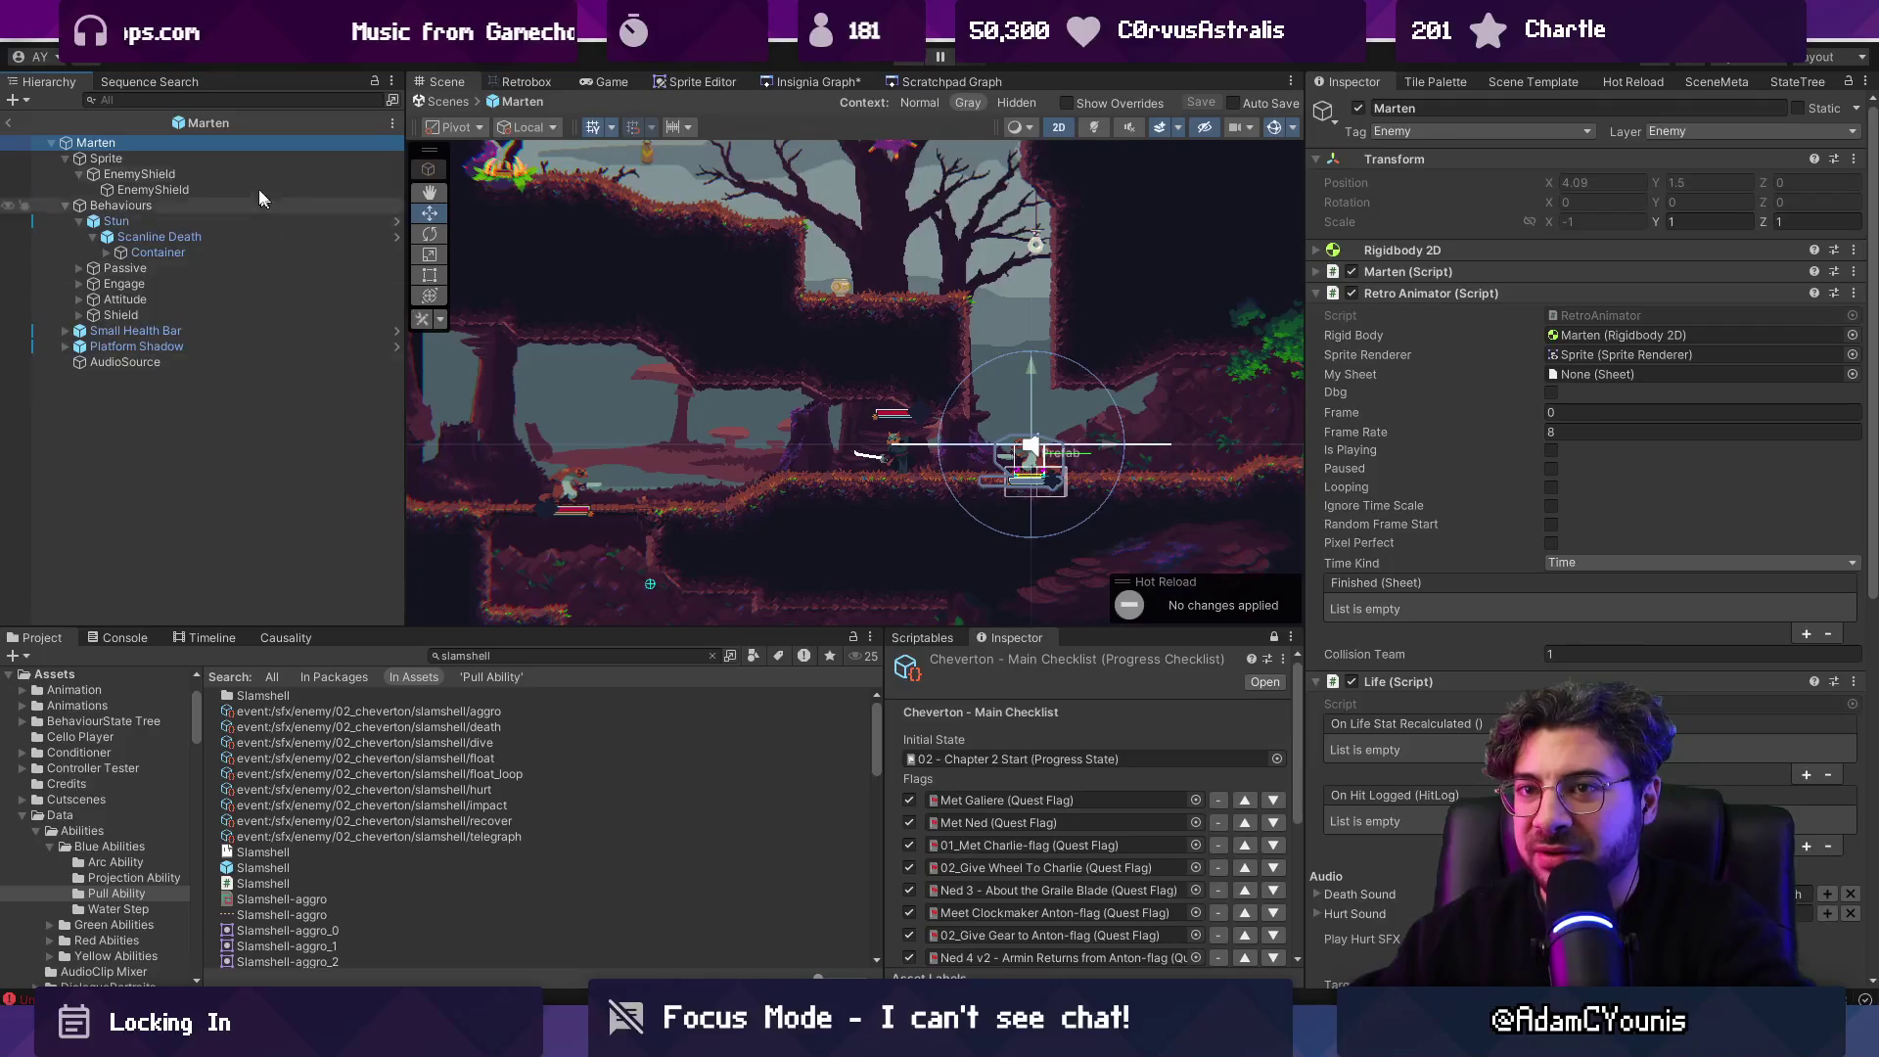
Open the Lenxen Highwayman prefab, set its Health and Base Health to 175, and save.
click(8, 121)
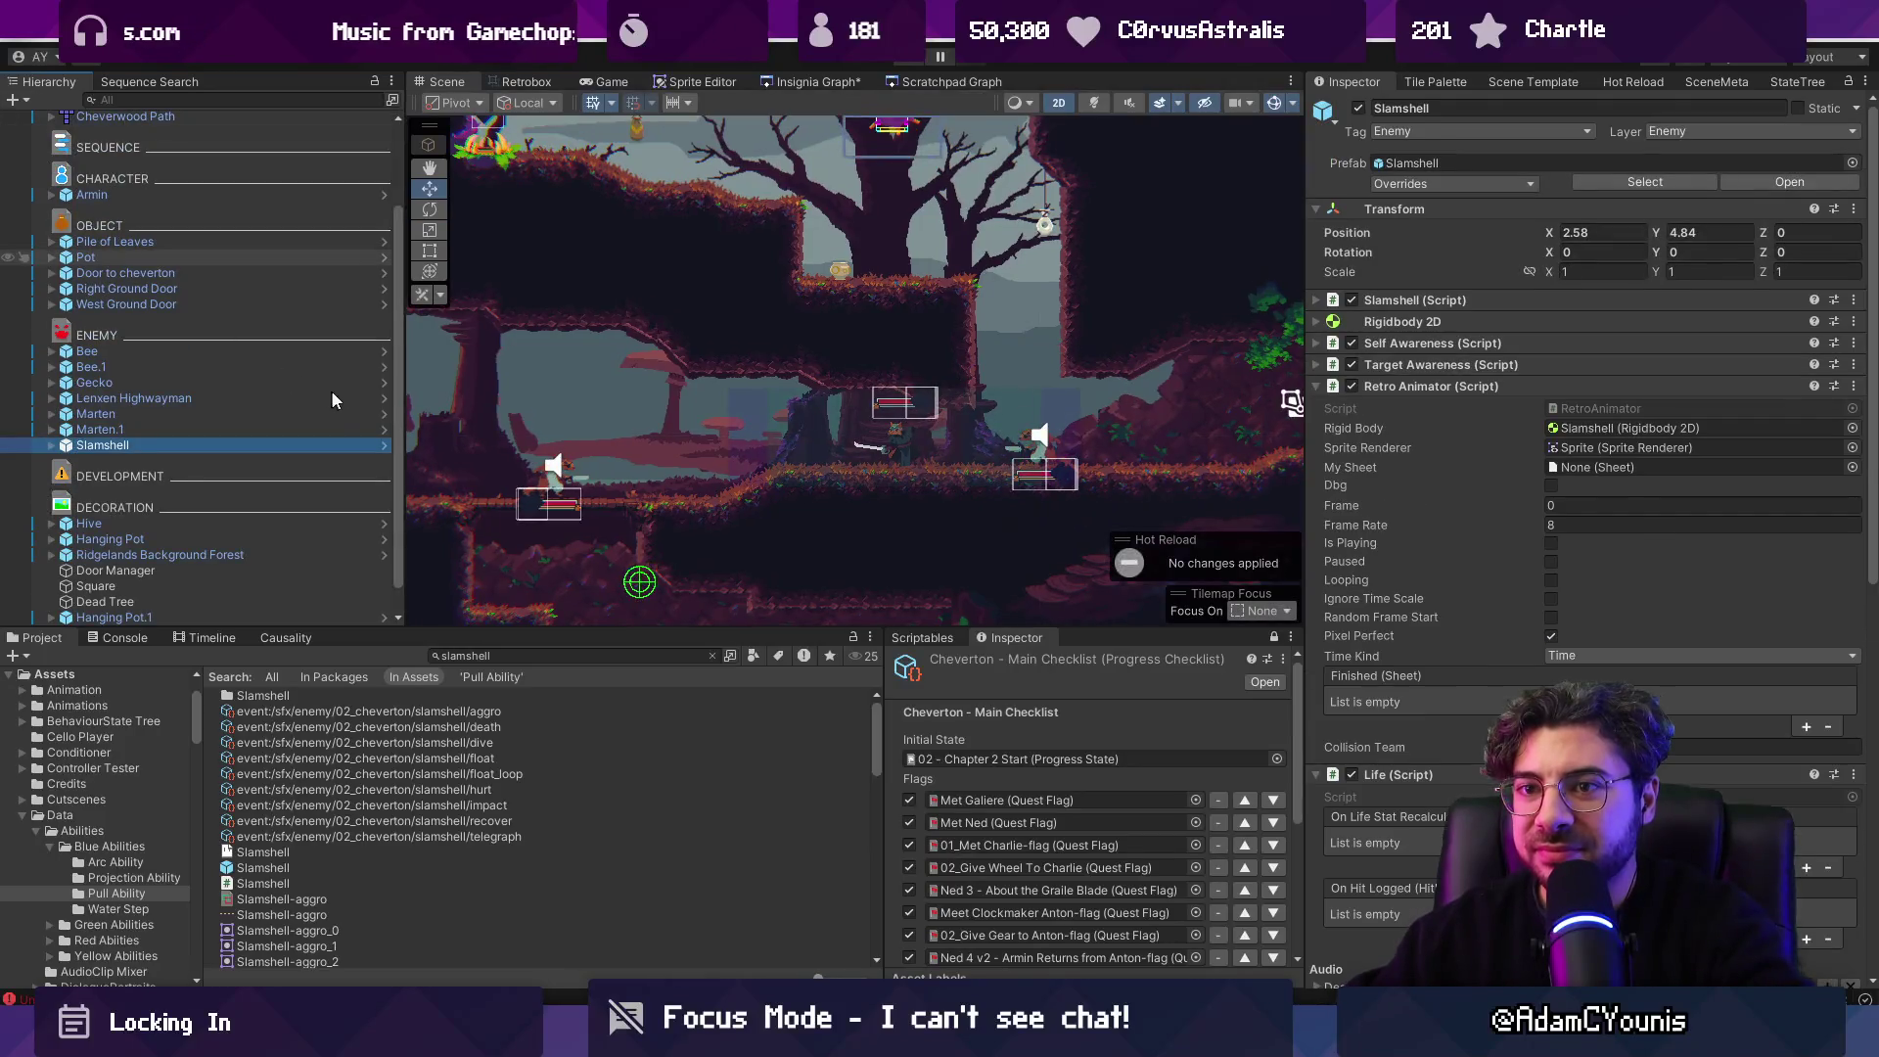
click(383, 402)
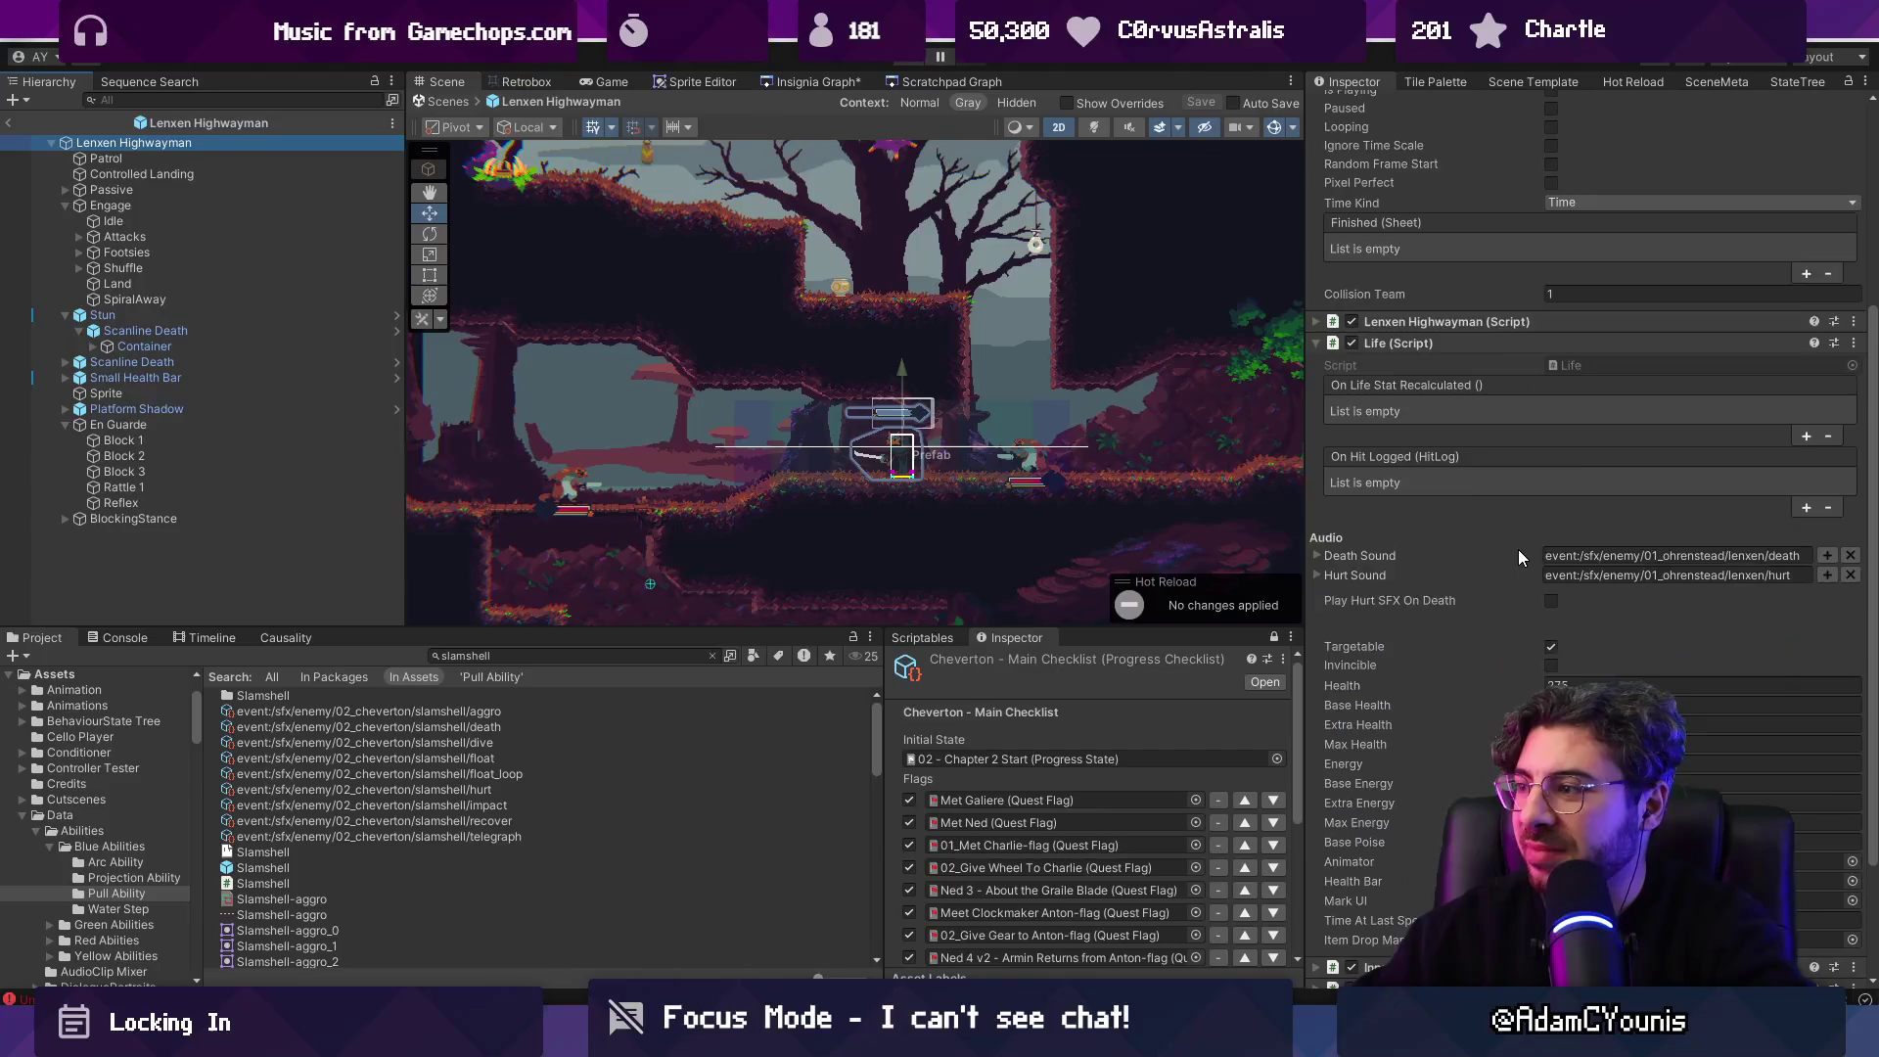
scroll(1518, 549, down, 2)
click(1670, 526)
text(200)
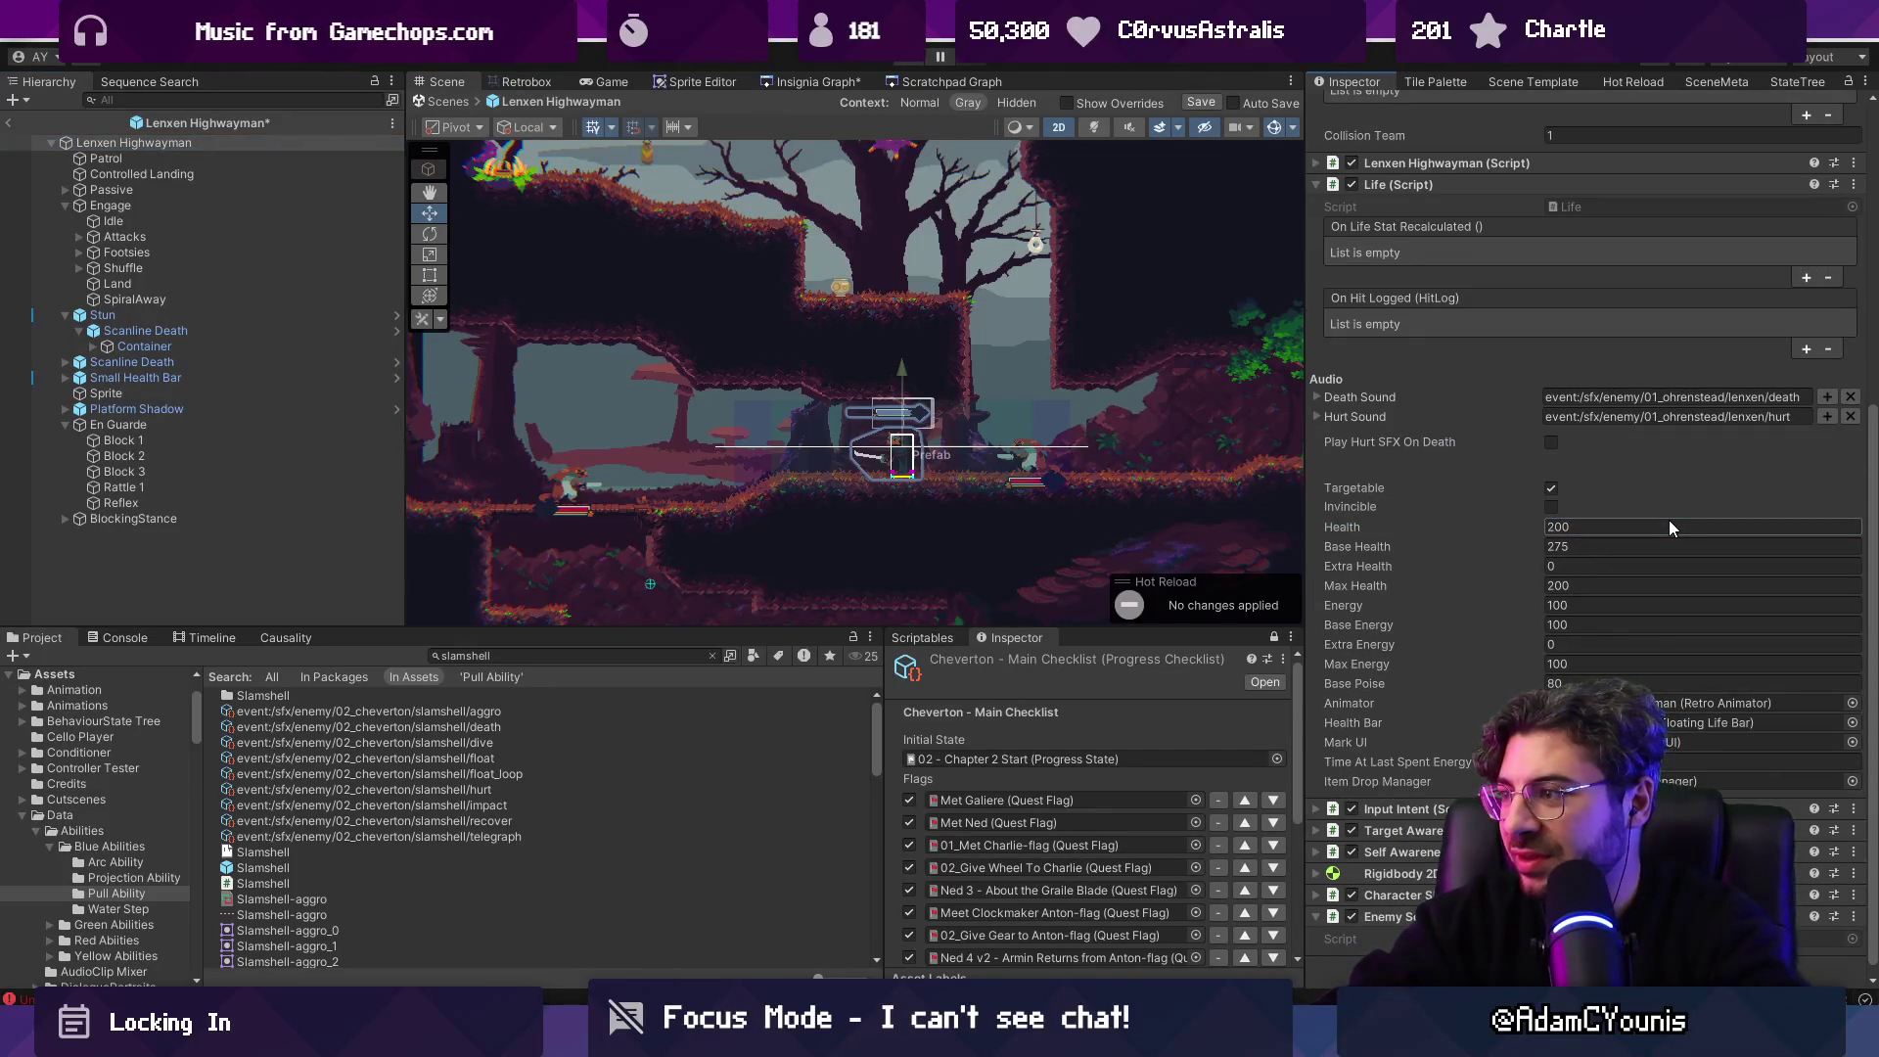
click(1672, 547)
text(200)
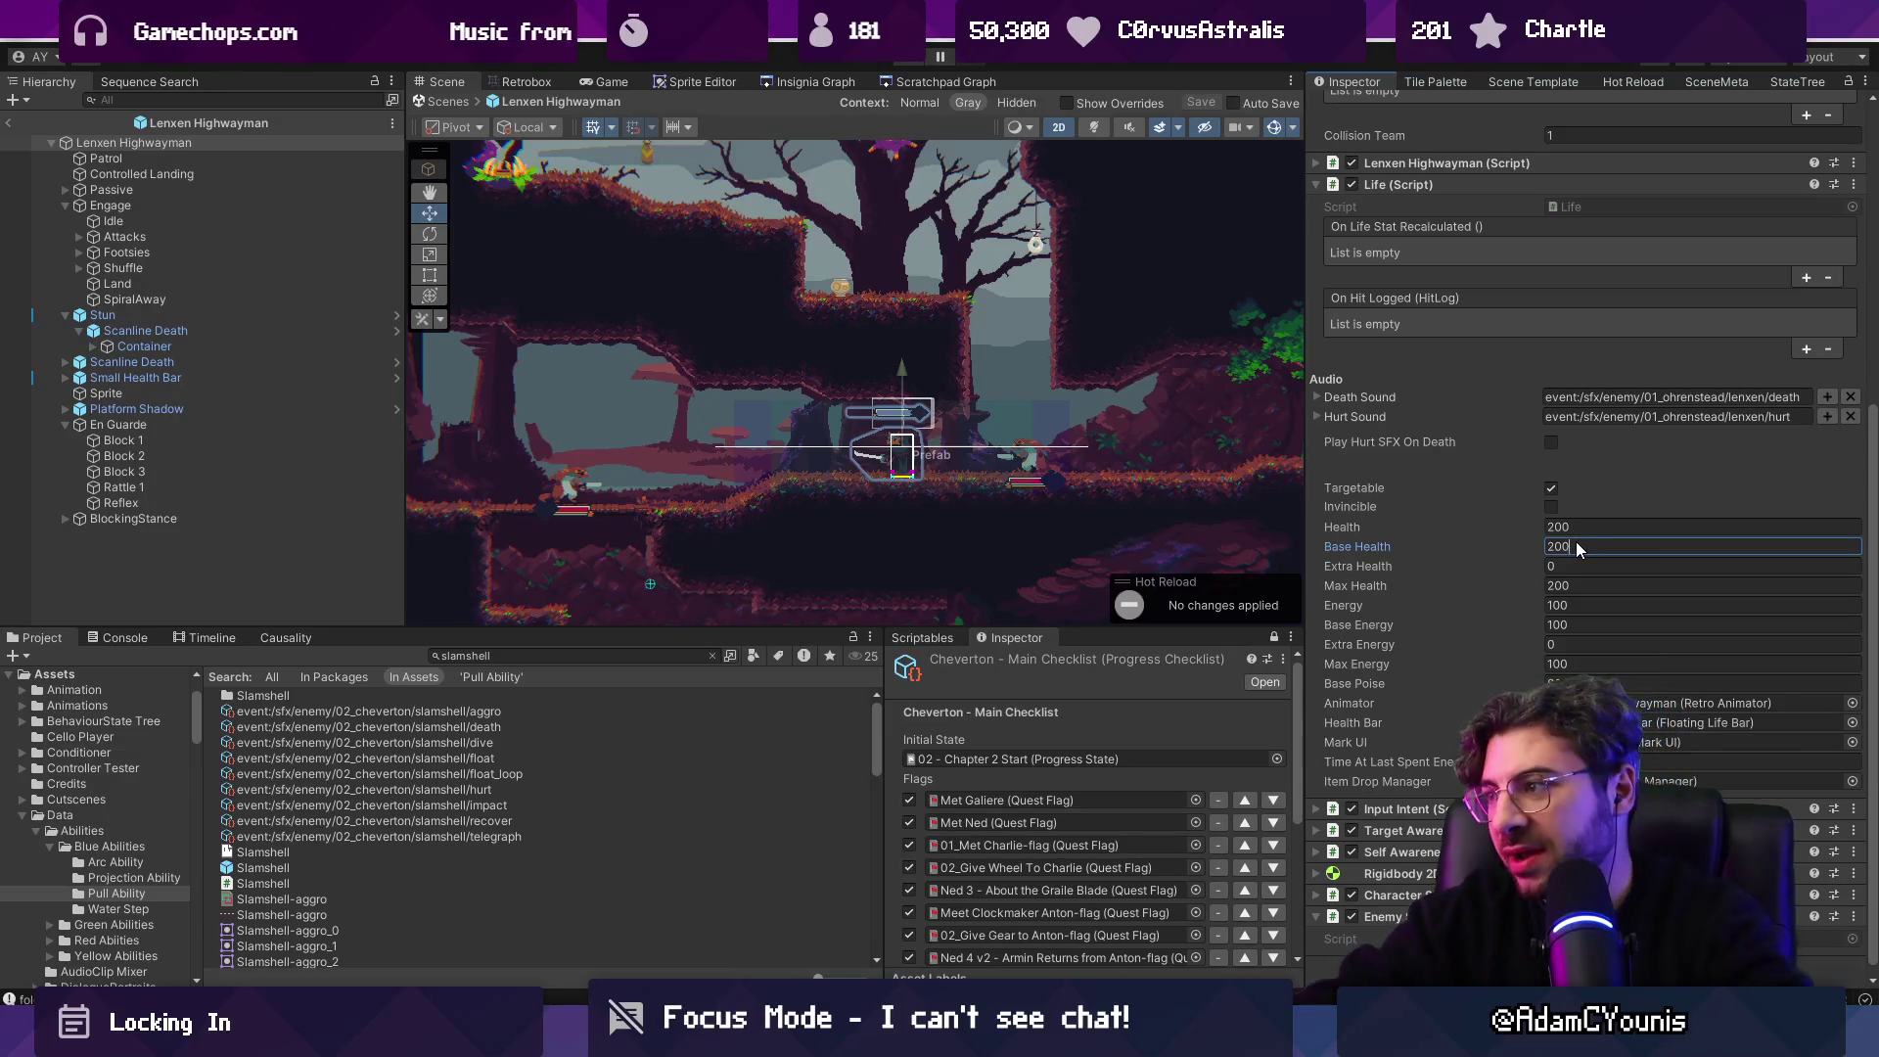
key(BackSpace)
key(BackSpace)
key(BackSpace)
text(175)
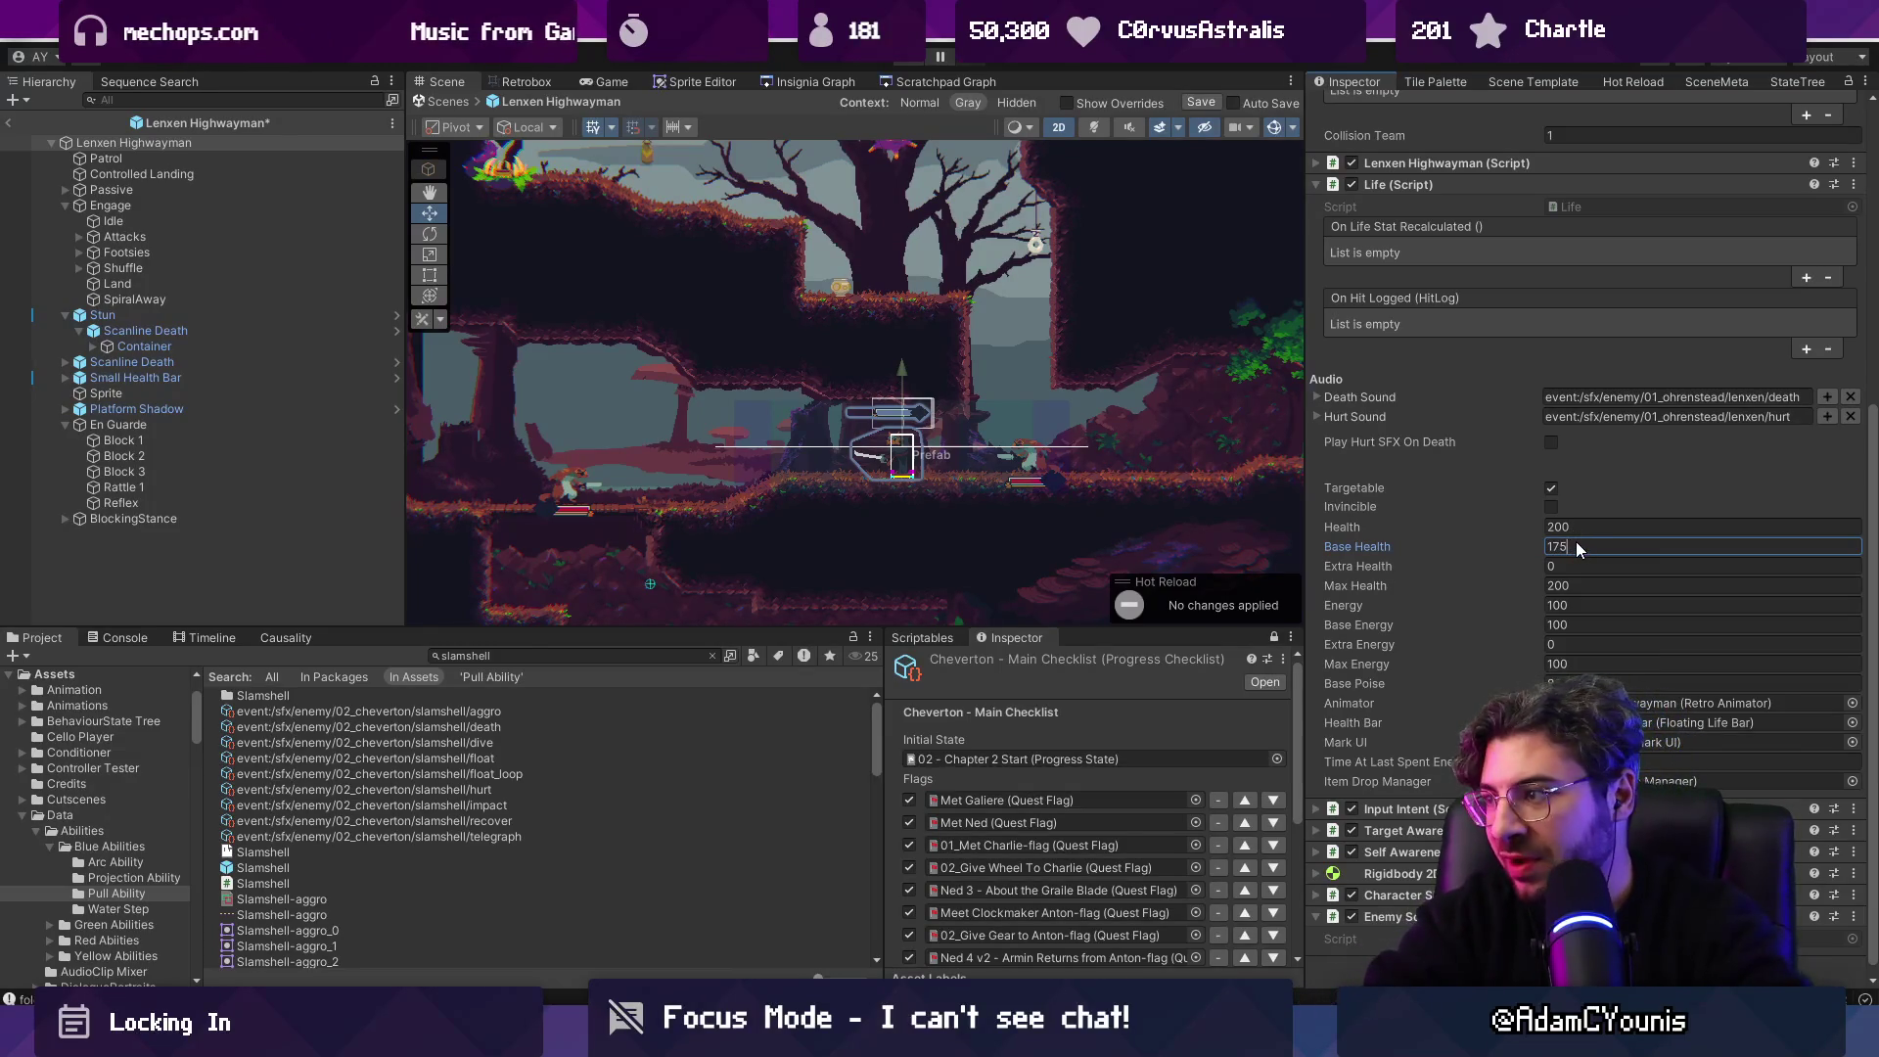
key(shift+Tab)
text(175)
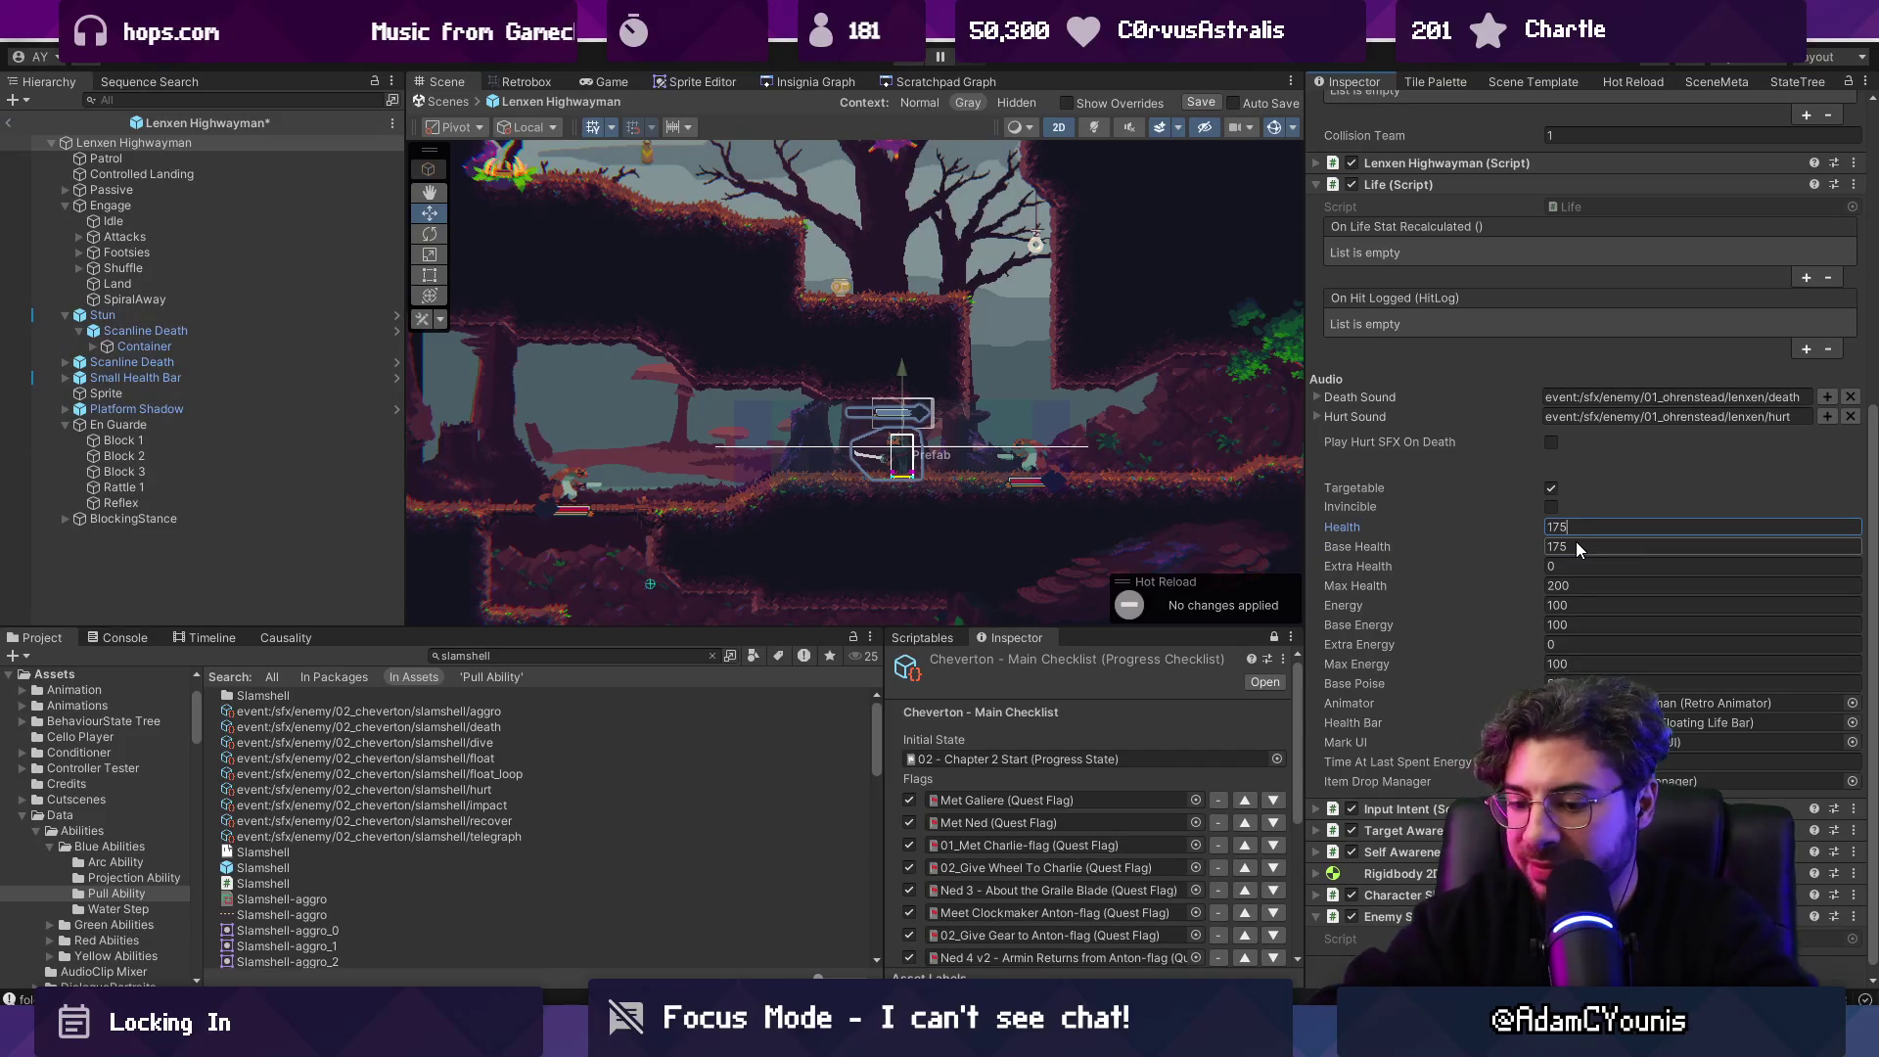
key(ctrl+s)
Return to the full scene and playtest, attacking the mushroom enemy.
click(10, 127)
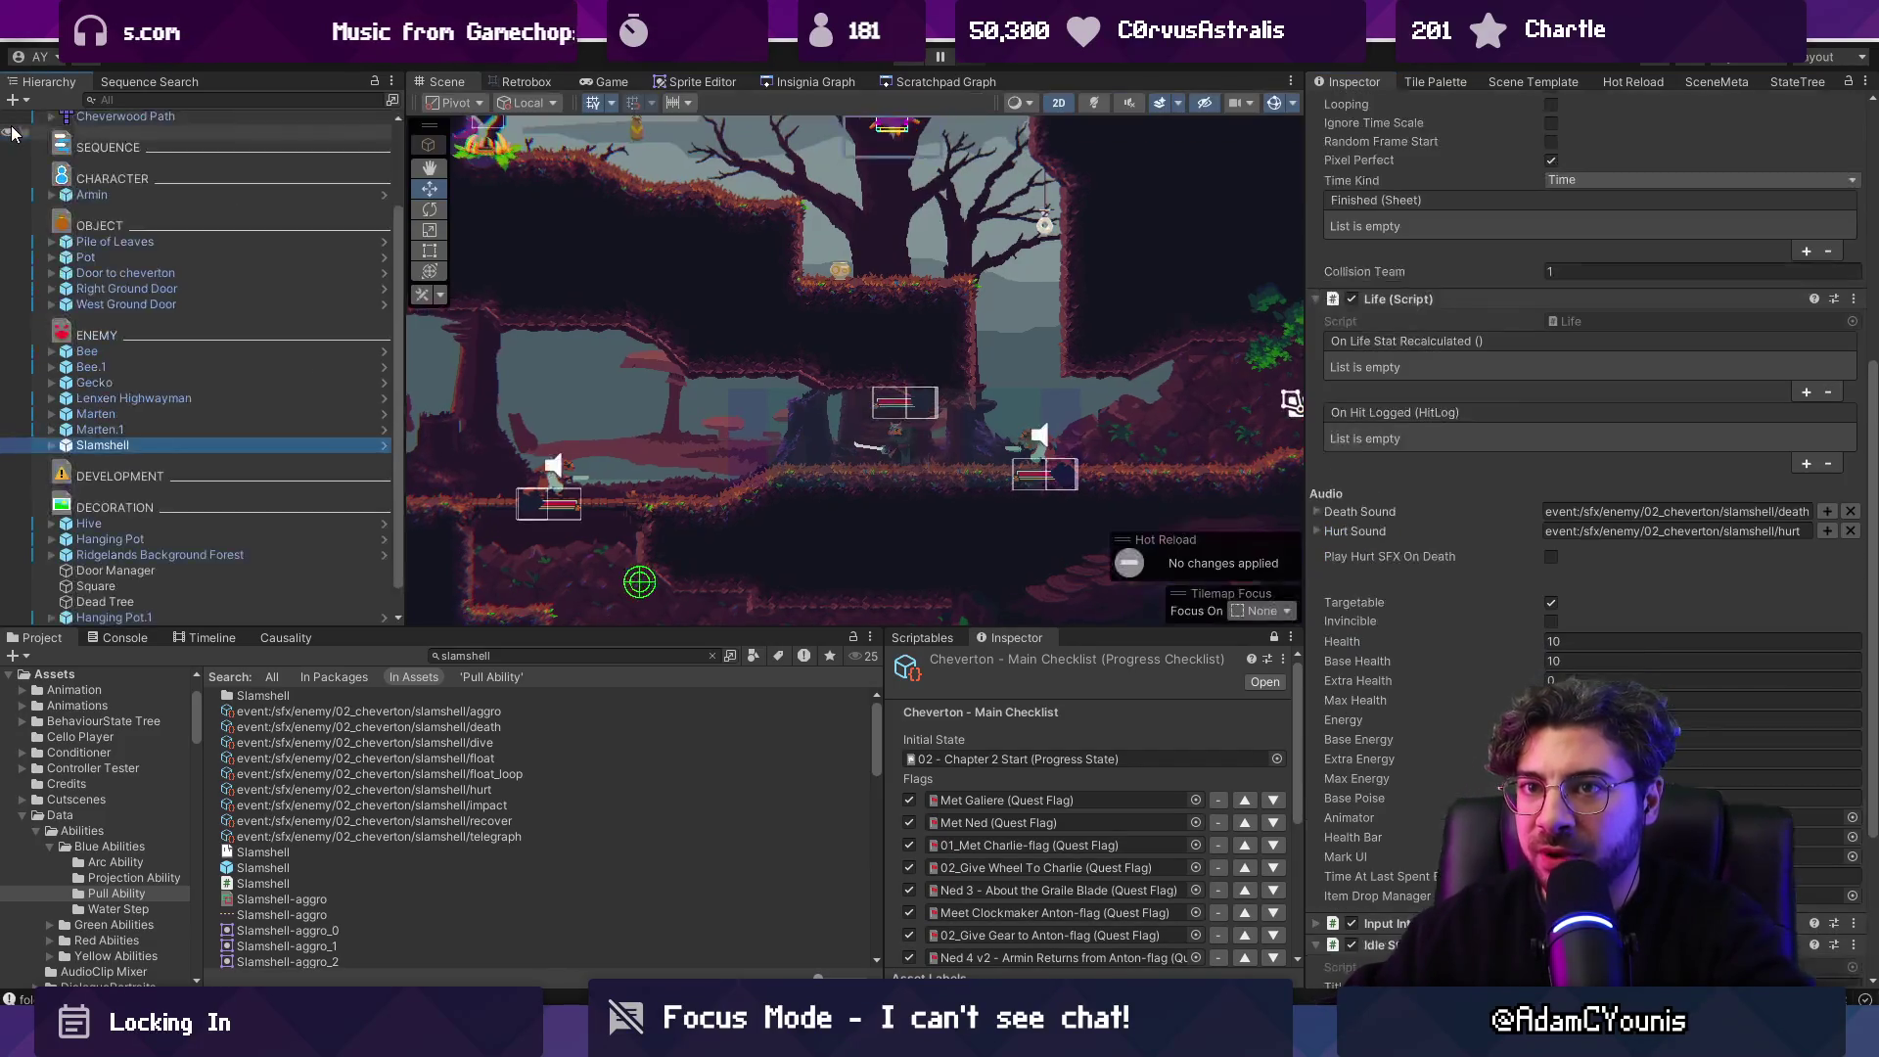
key(ctrl+p)
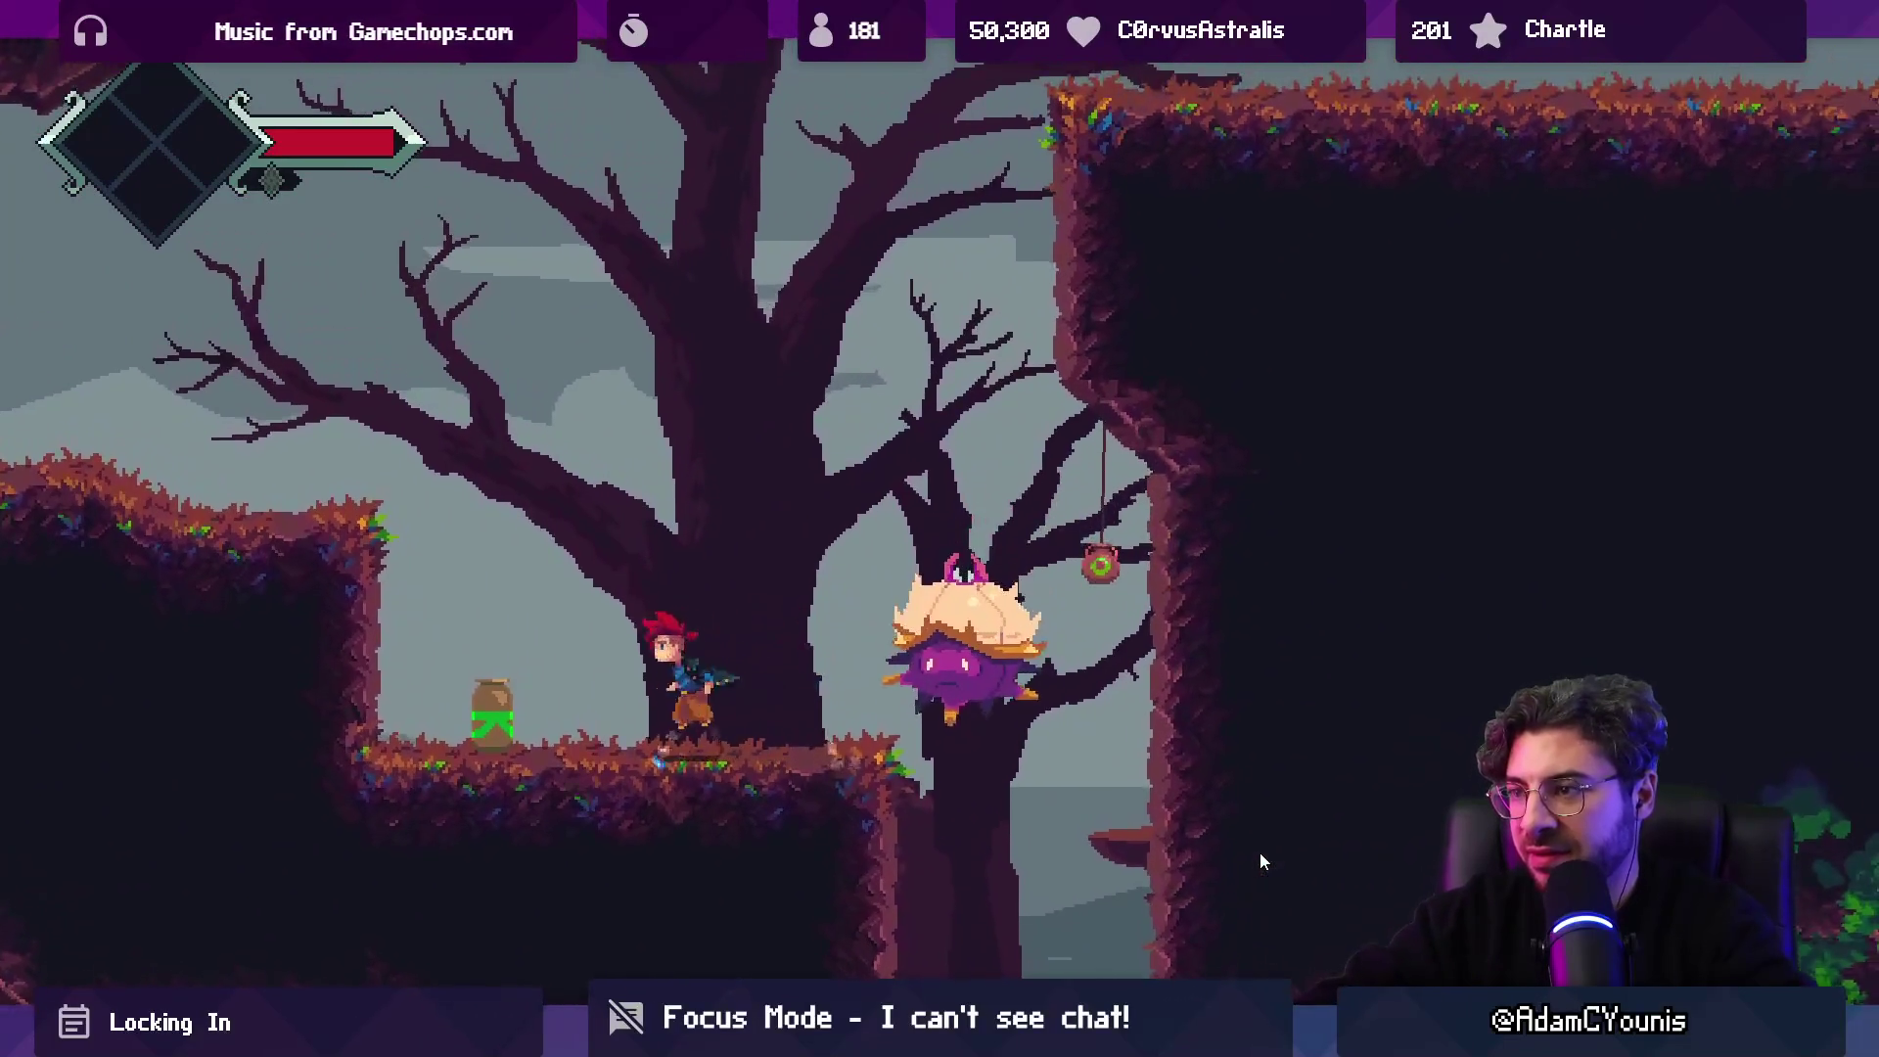
key(x)
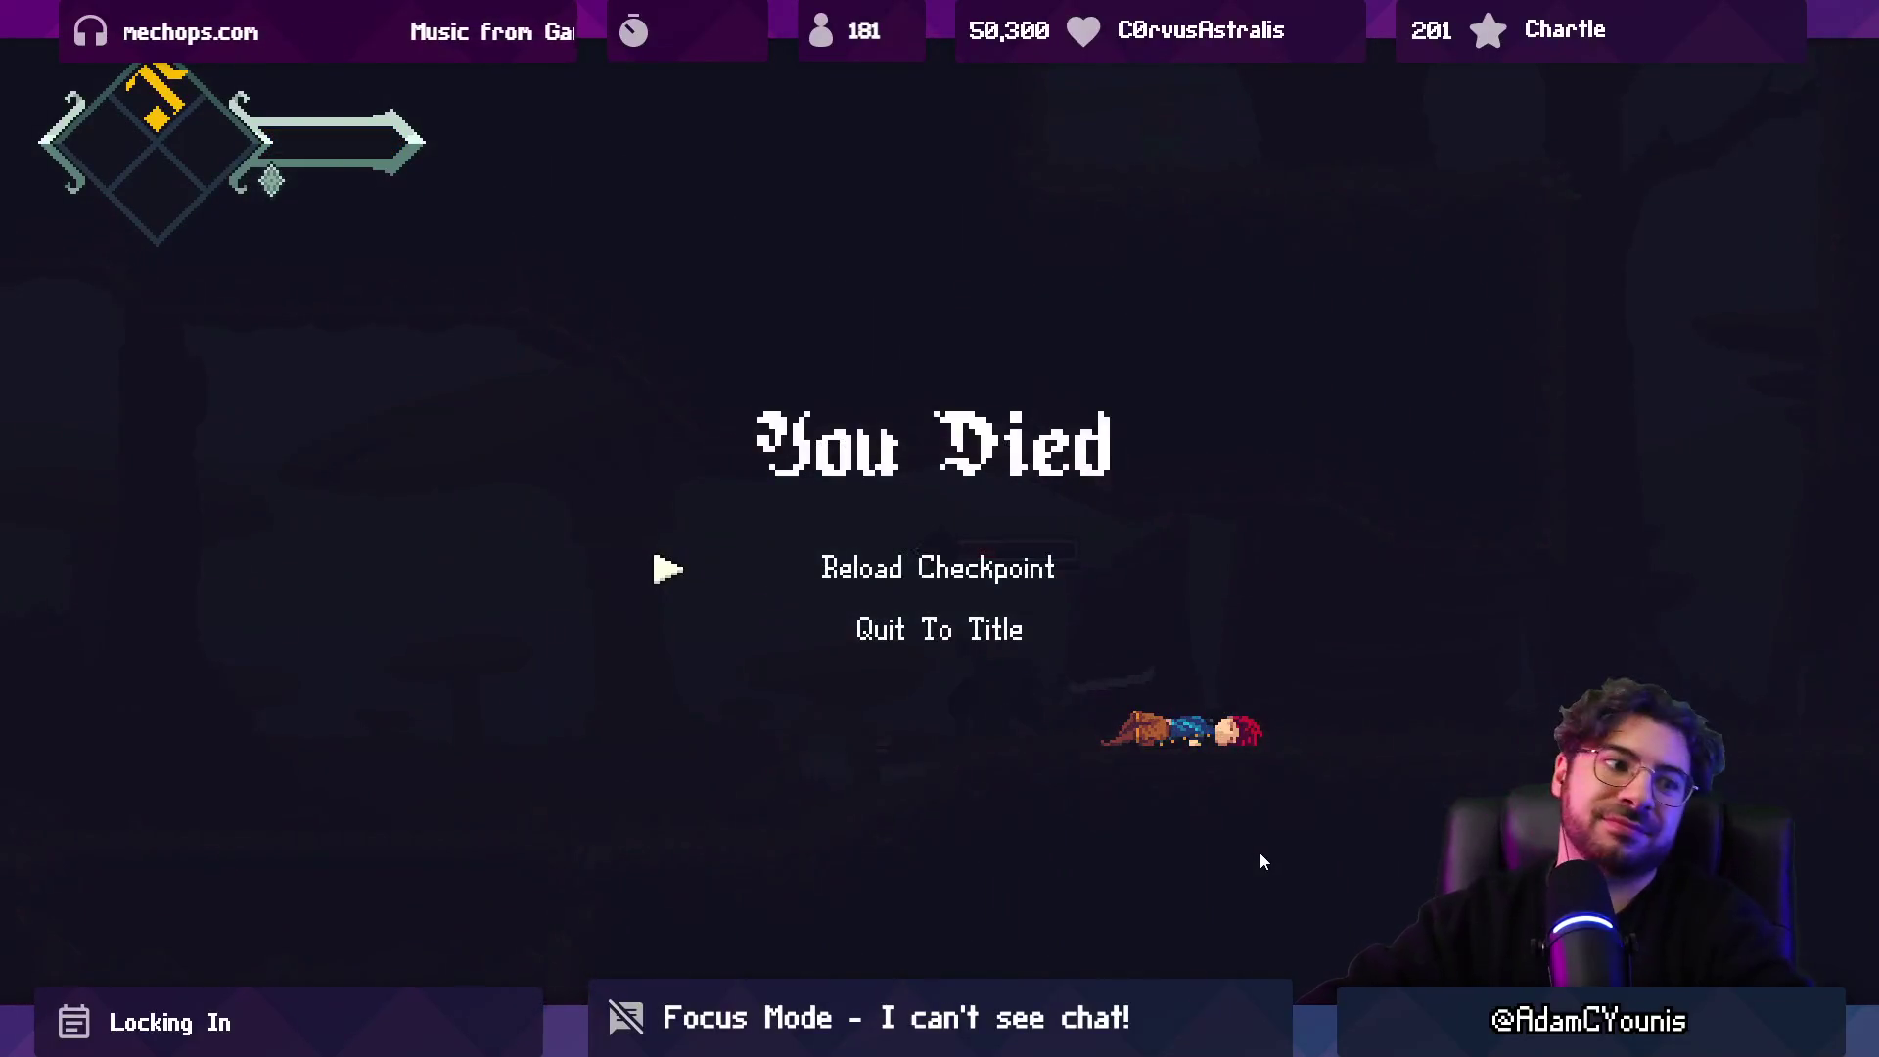
Leave the game after the You Died screen and bring up Fork's uncommitted changes.
click(1116, 549)
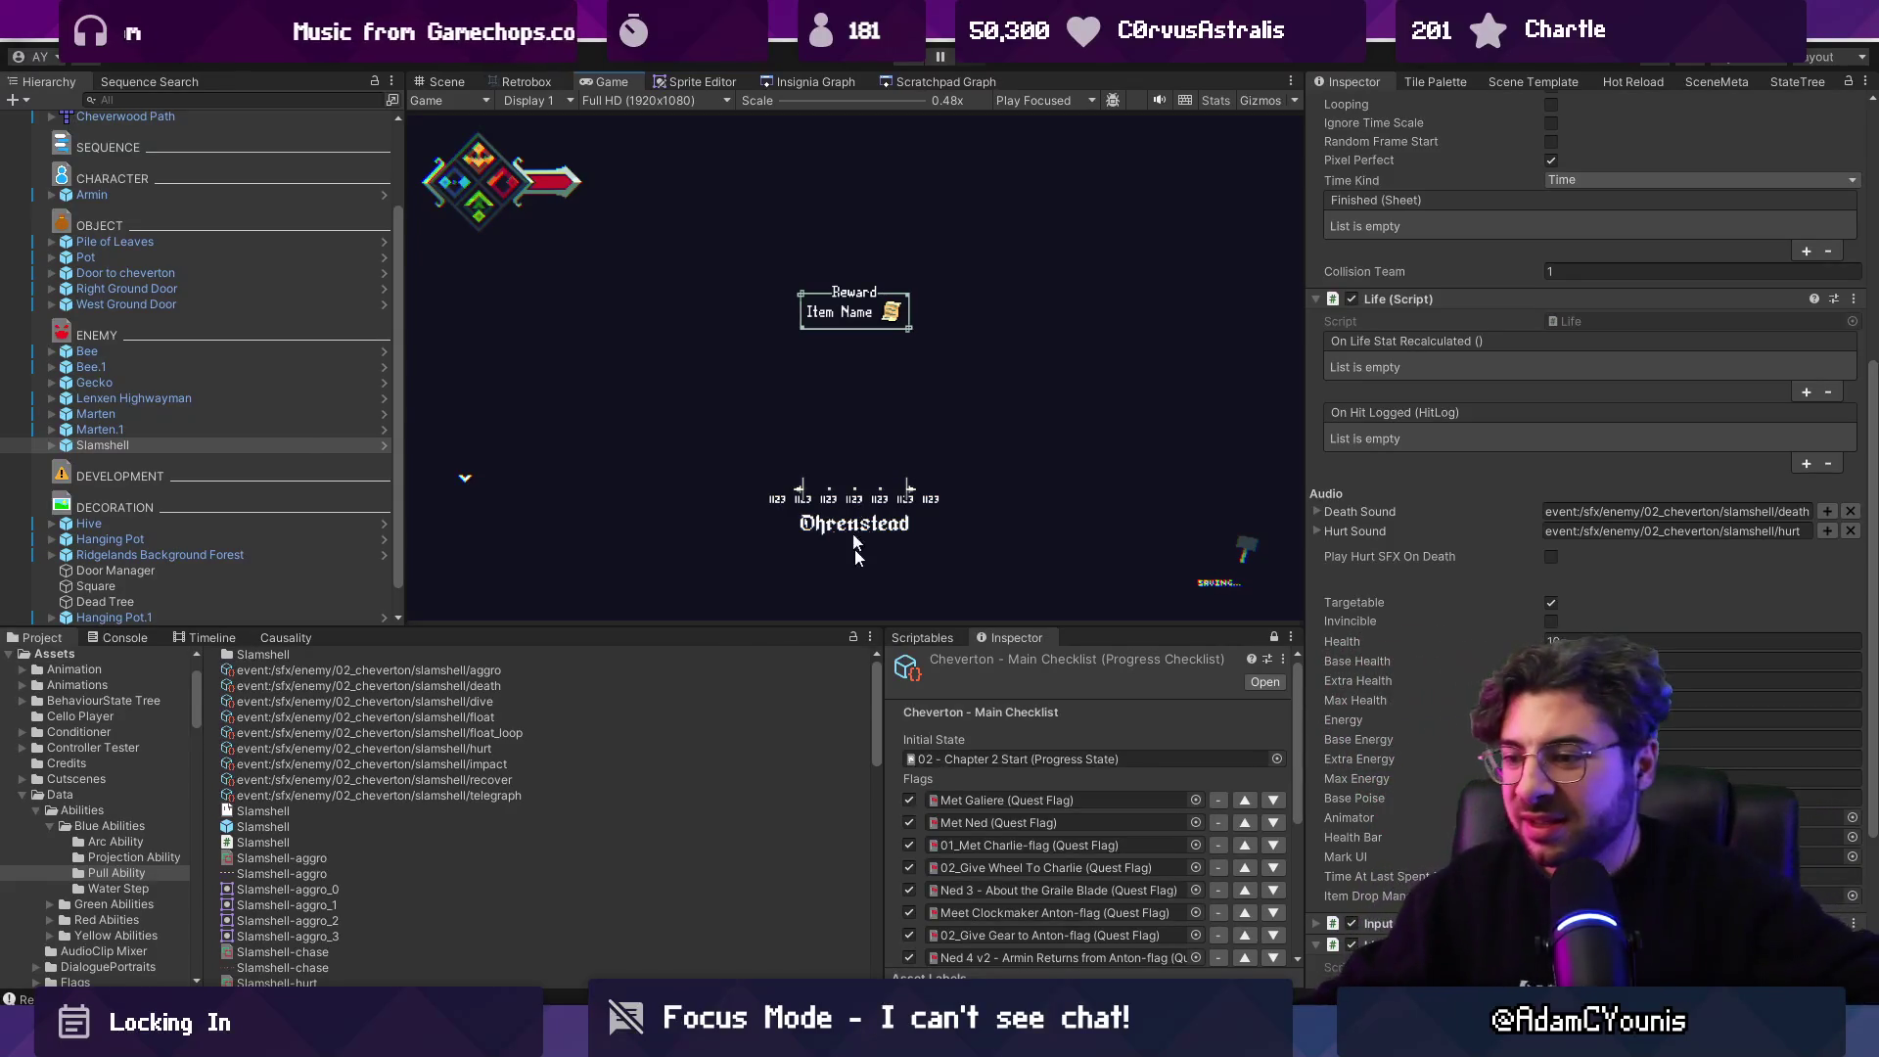
key(alt+Tab)
scroll(812, 396, up, 10)
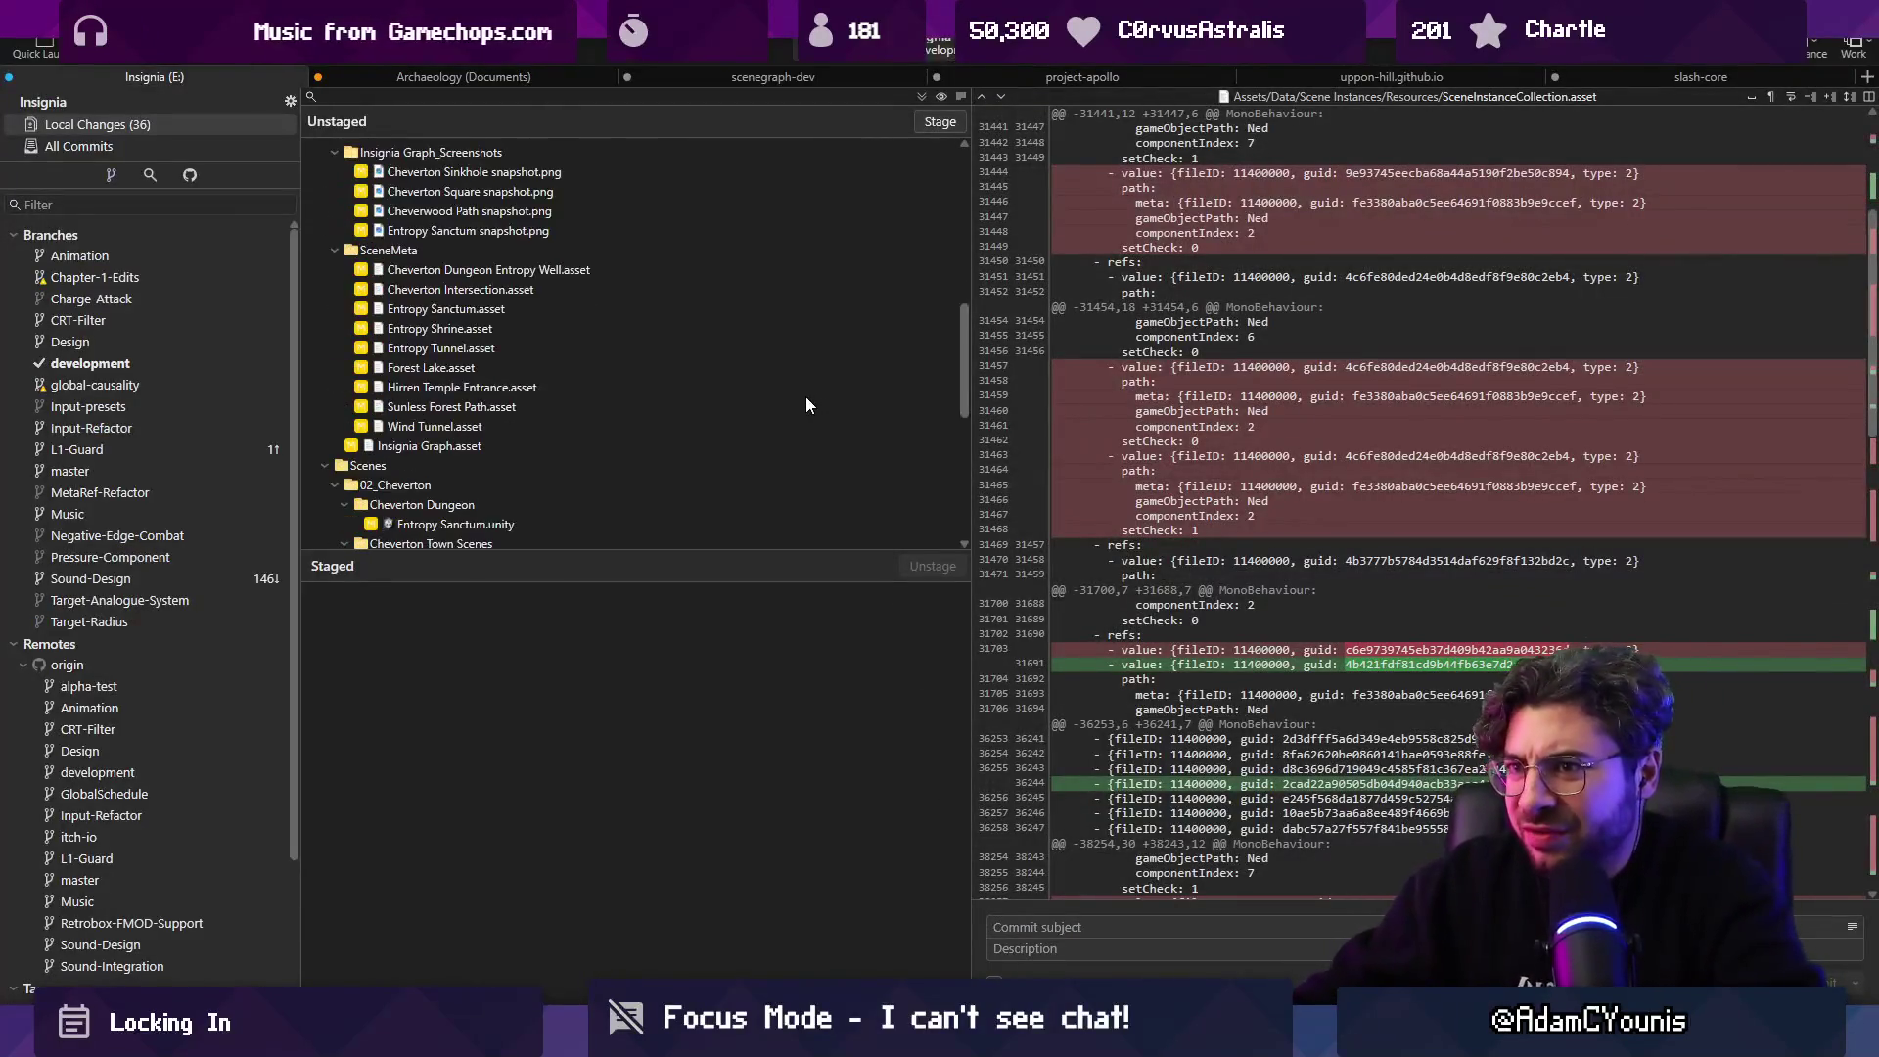
Stage all changes and inspect the Defeat Harriette quest flag files.
click(921, 95)
click(583, 736)
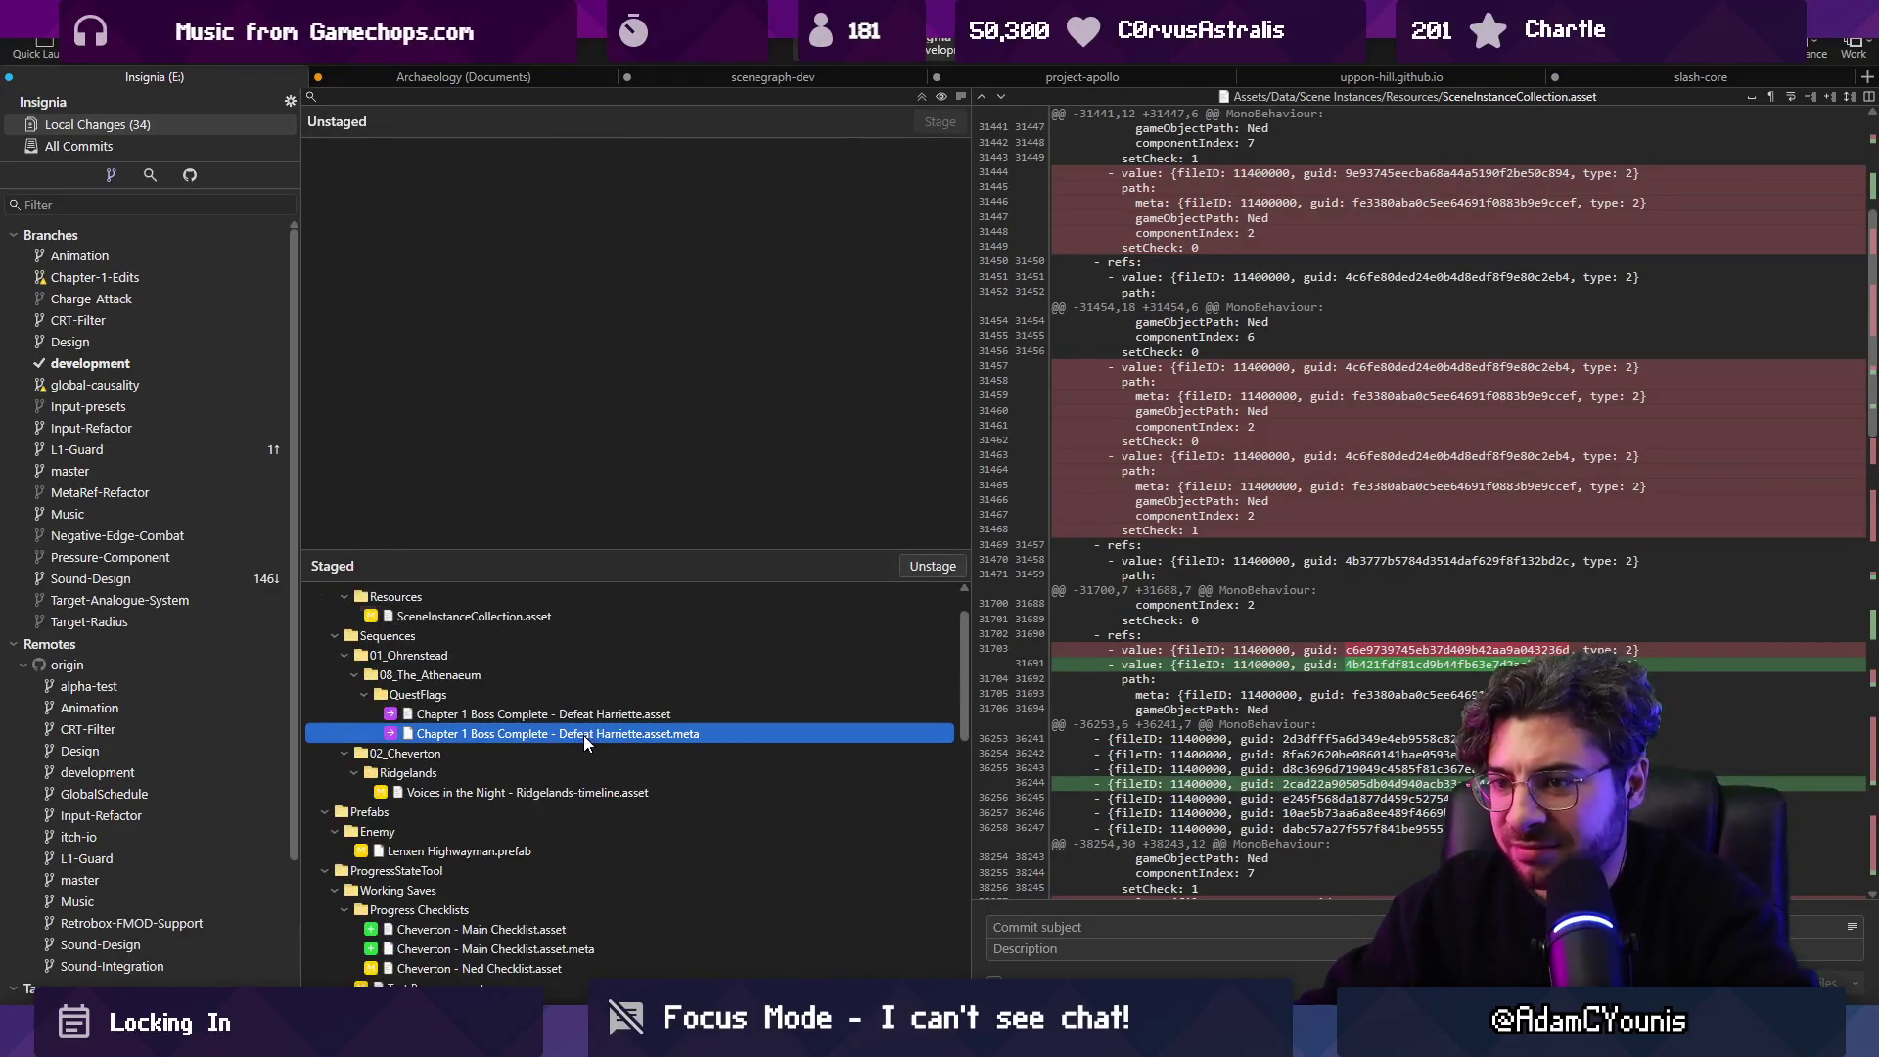
click(596, 716)
click(1140, 925)
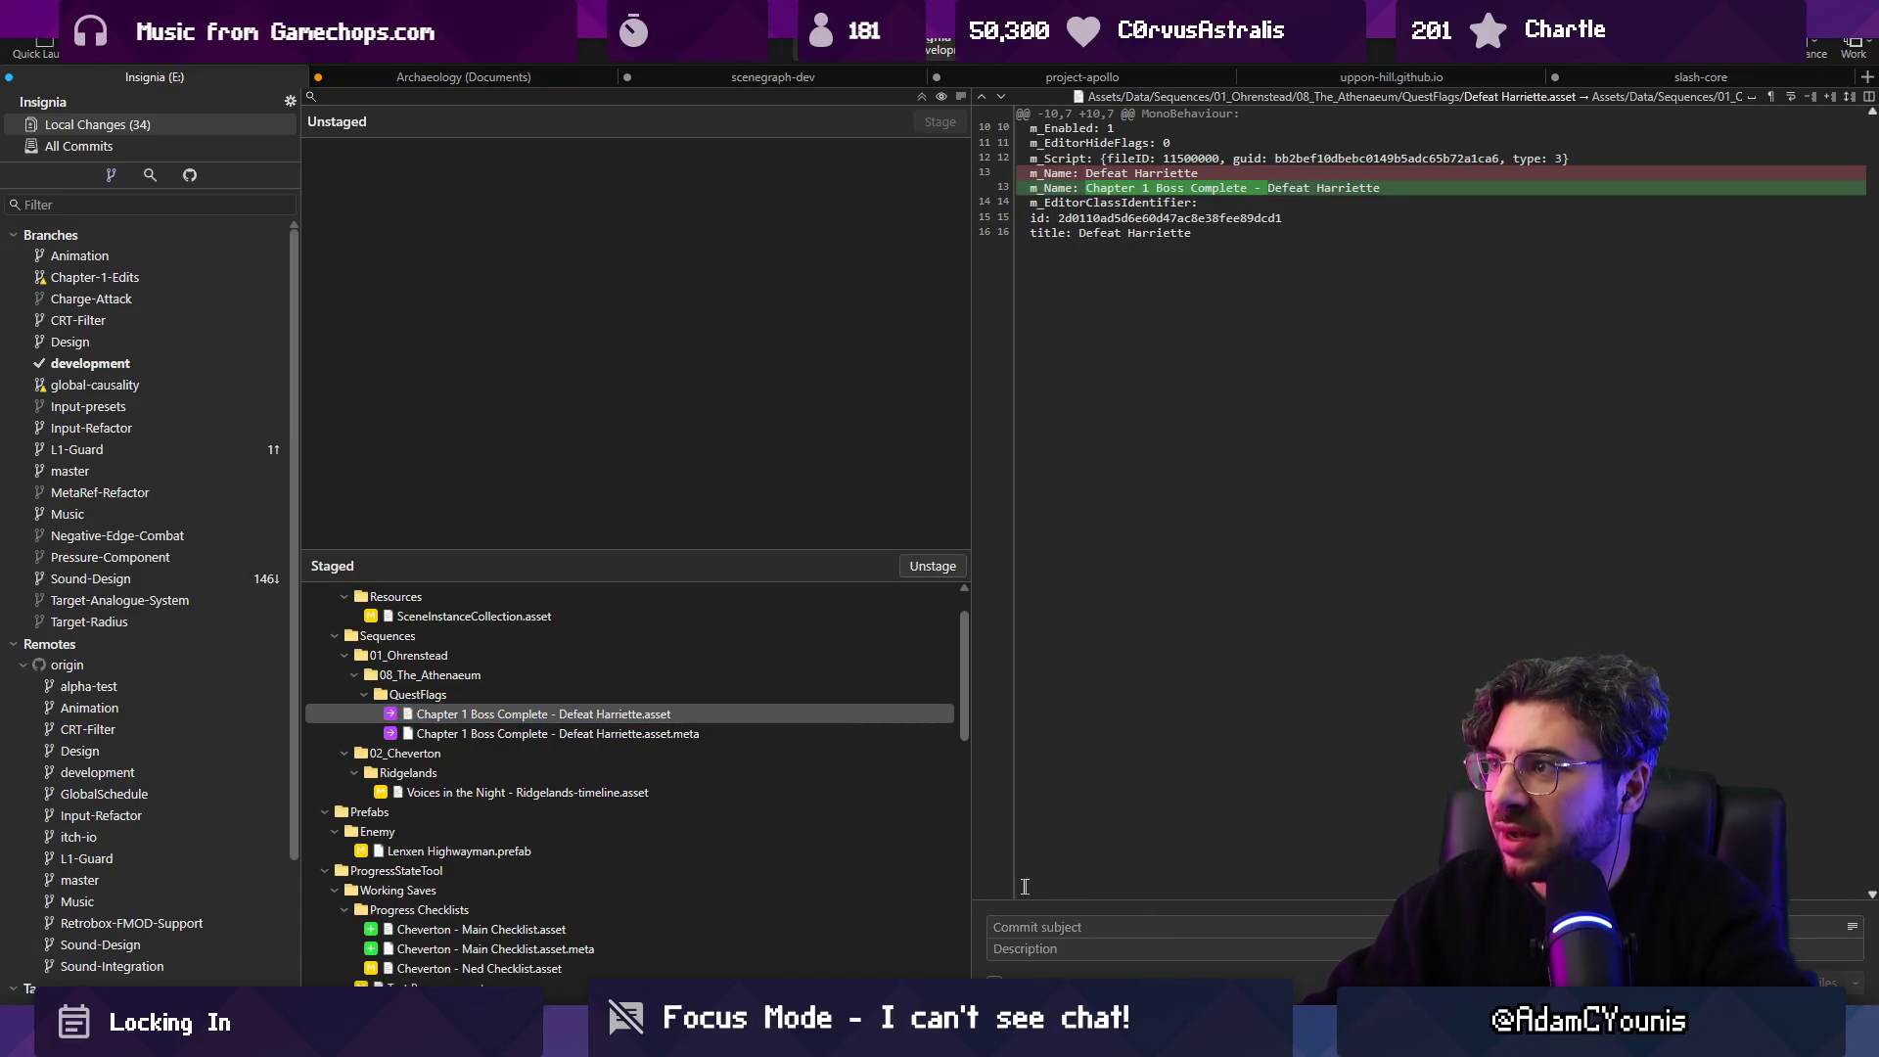
scroll(908, 853, down, 12)
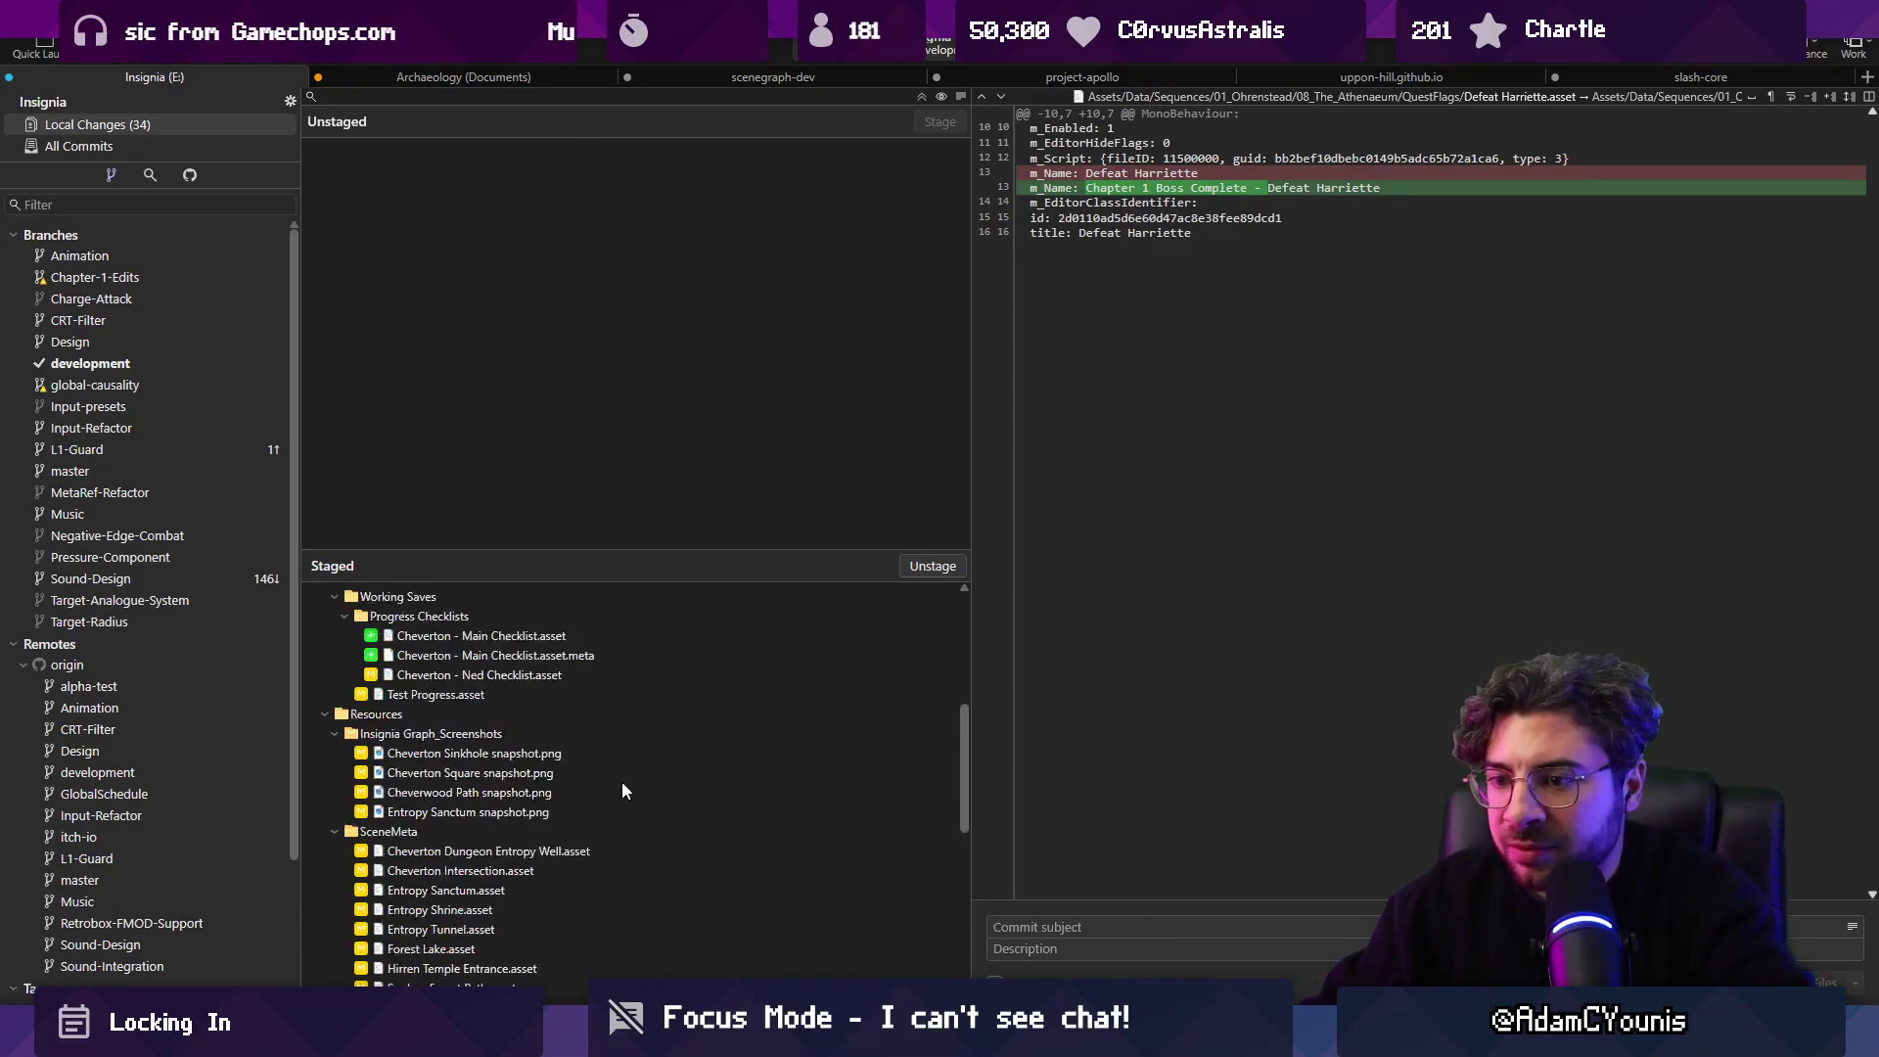
Unstage the PixelFX render textures and Cloud Shader.mat, then discard those 6 files.
click(491, 793)
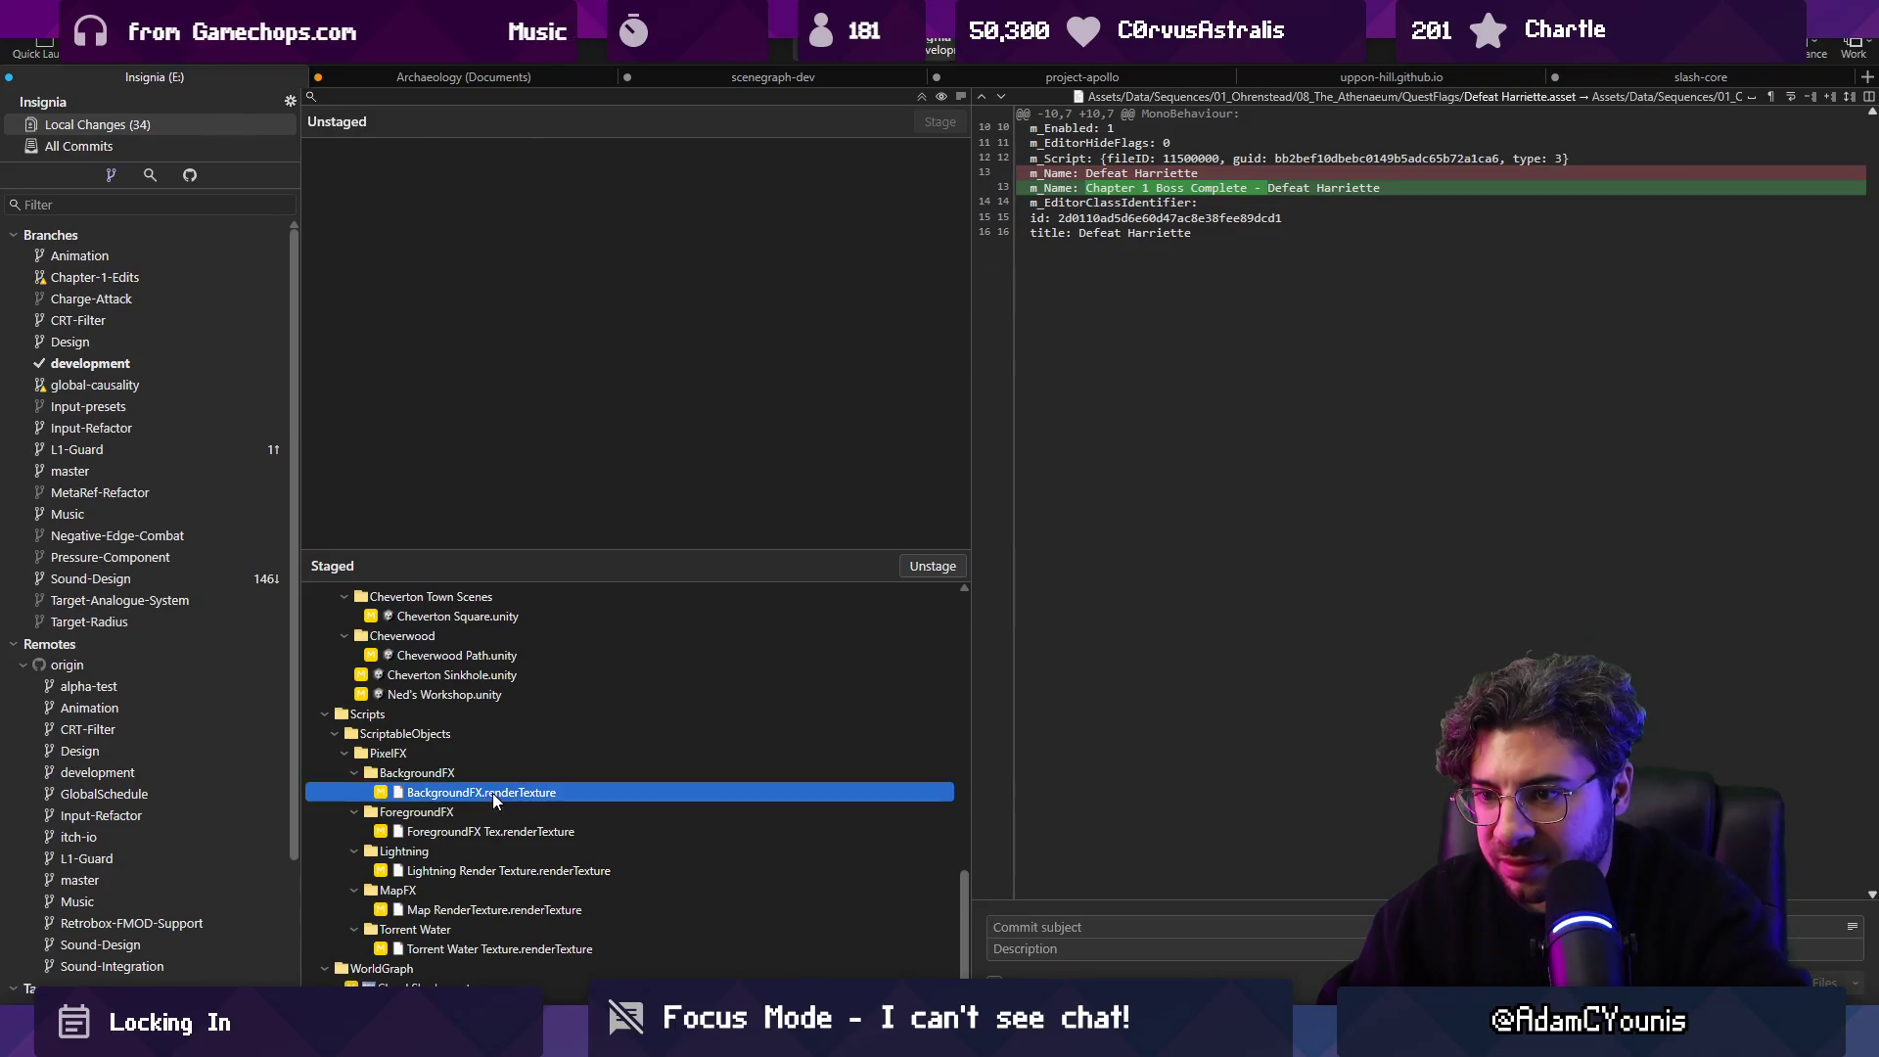
shift+click(529, 948)
key(space)
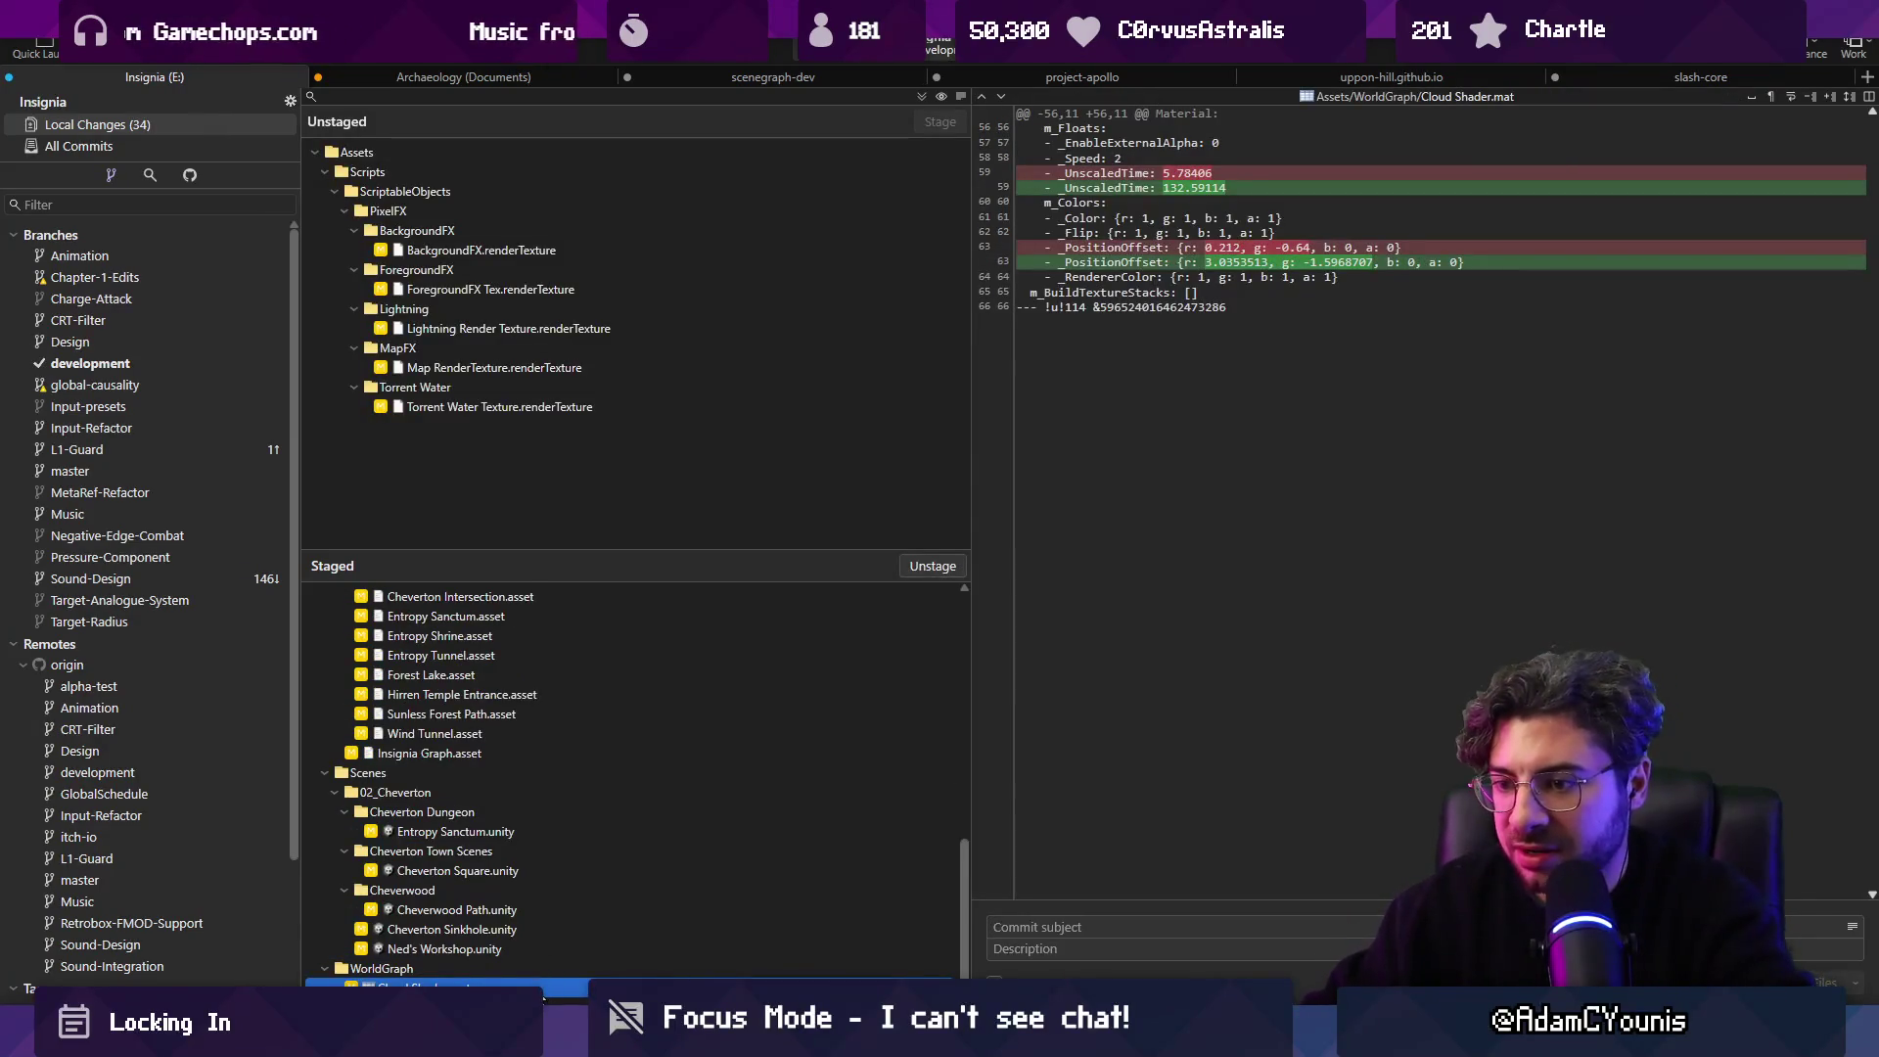
key(space)
scroll(507, 861, up, 10)
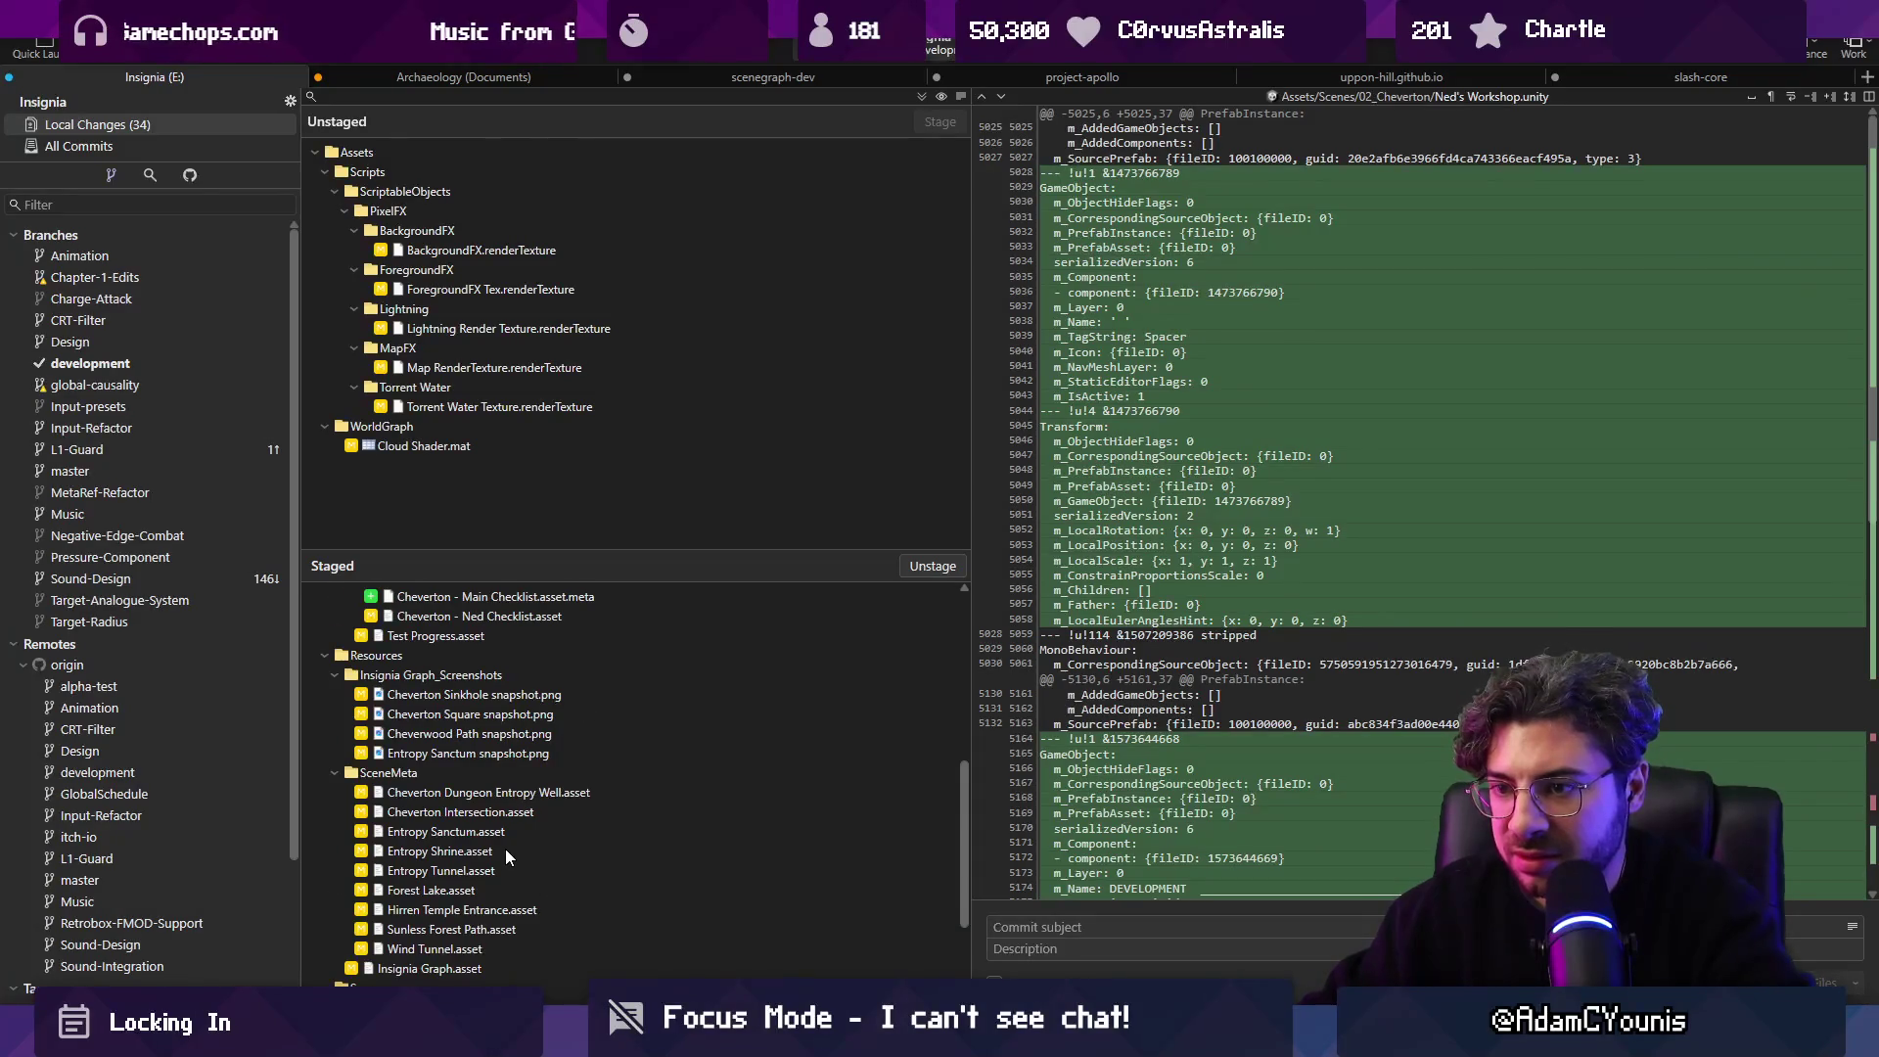
click(528, 445)
shift+click(515, 252)
key(Delete)
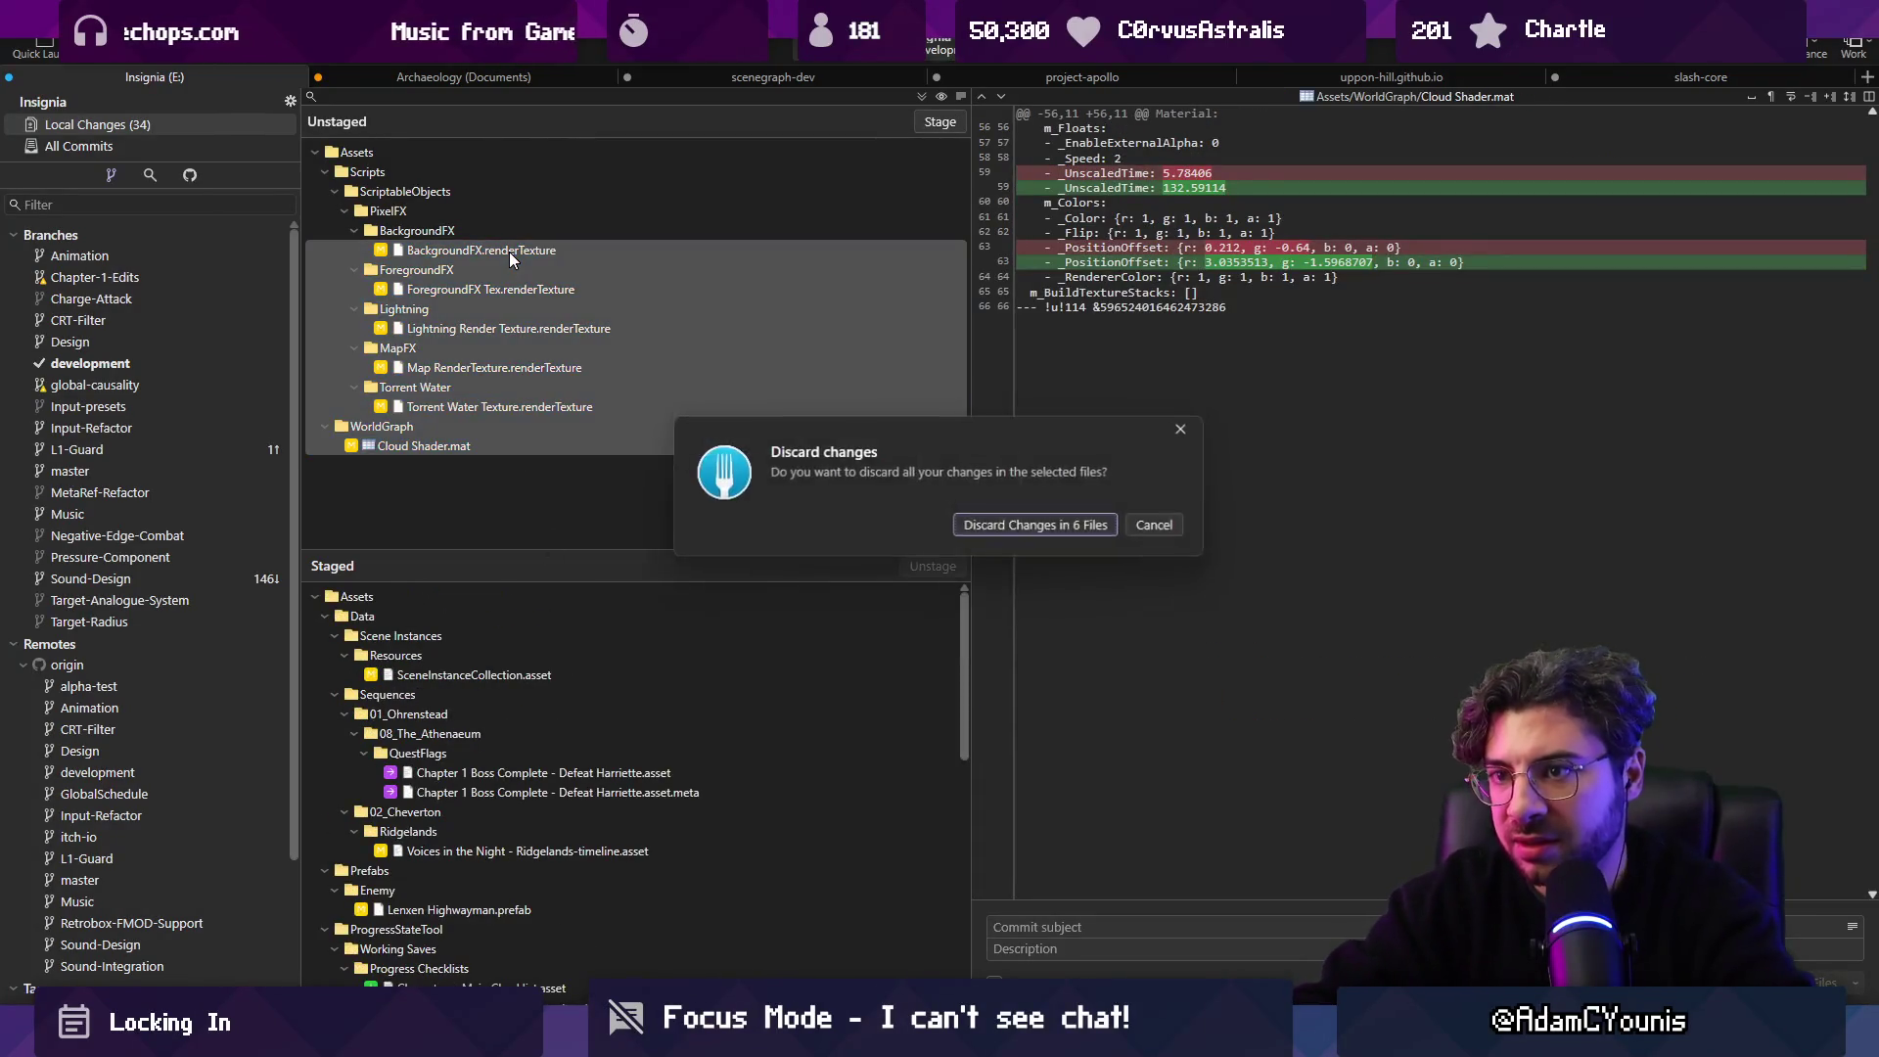
key(Return)
Review the Main Checklist changes, commit as "Chapter 2 Scenario", and push to the remote.
scroll(561, 778, down, 5)
scroll(561, 778, down, 3)
scroll(554, 784, up, 3)
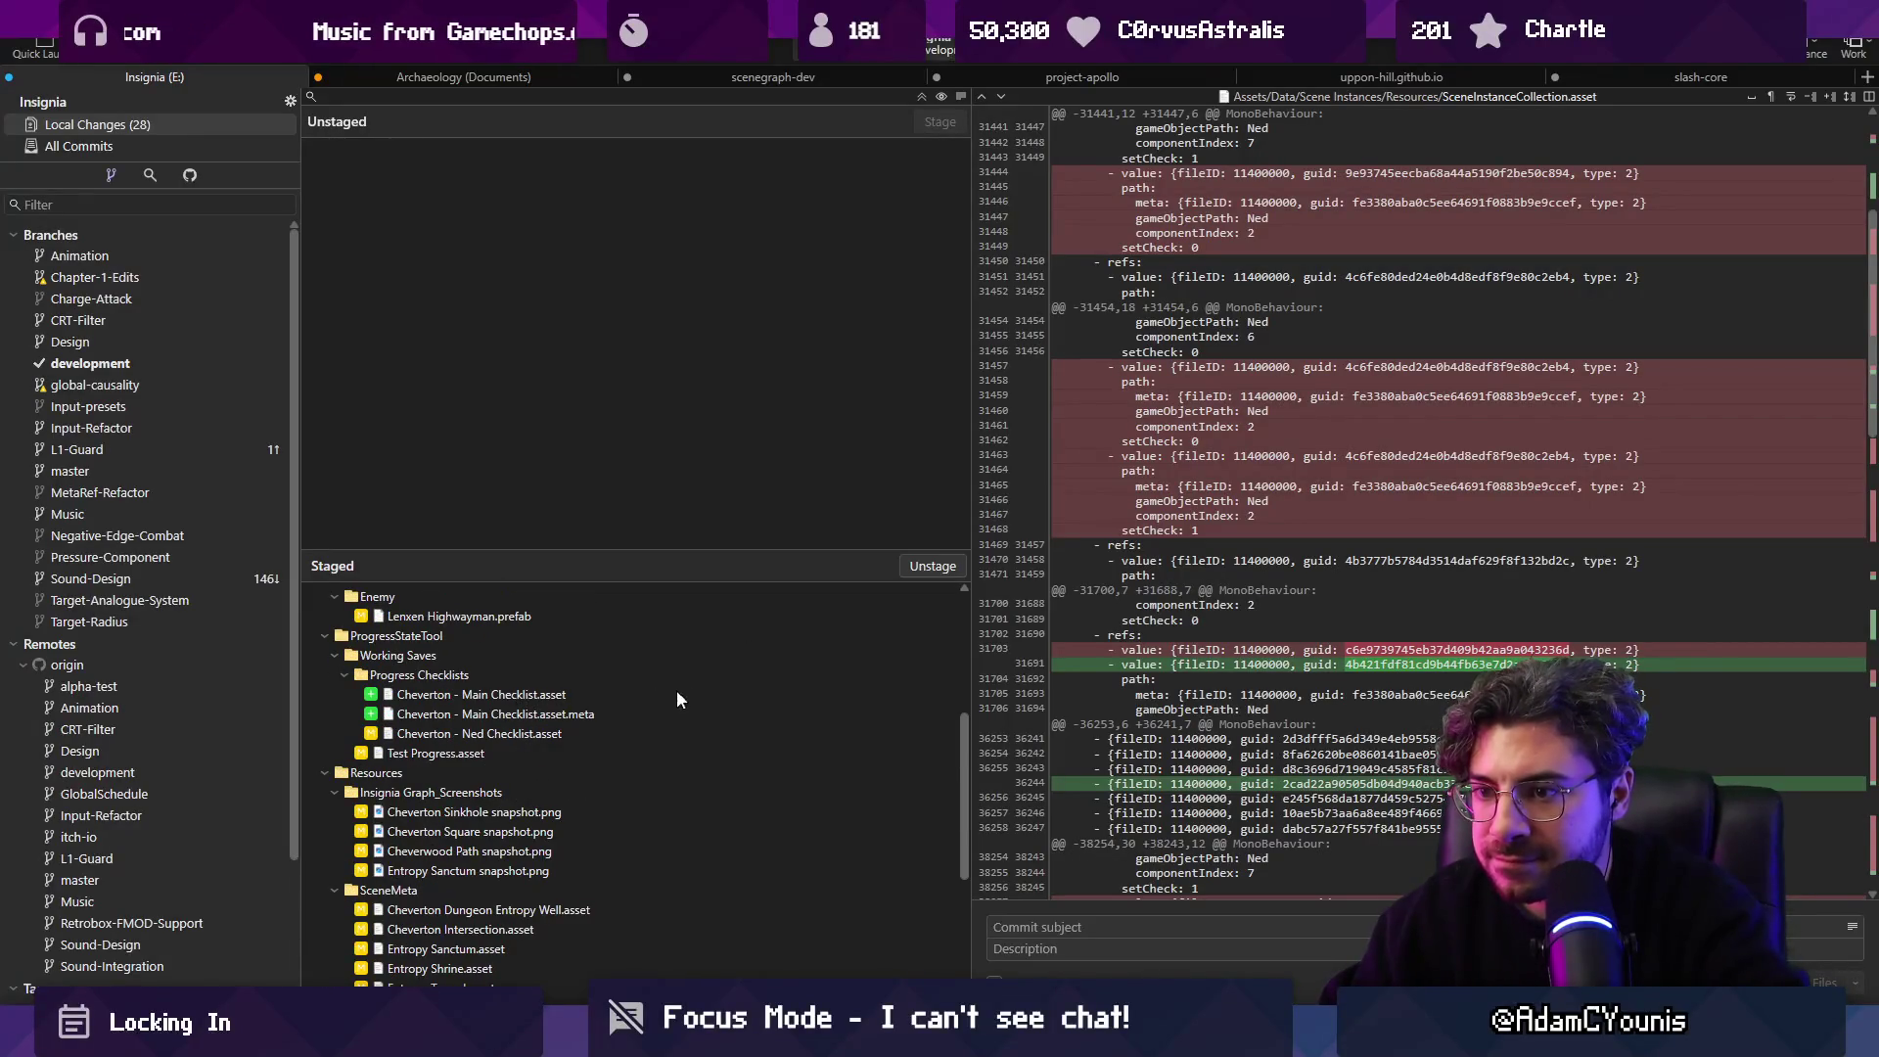
click(558, 697)
click(559, 716)
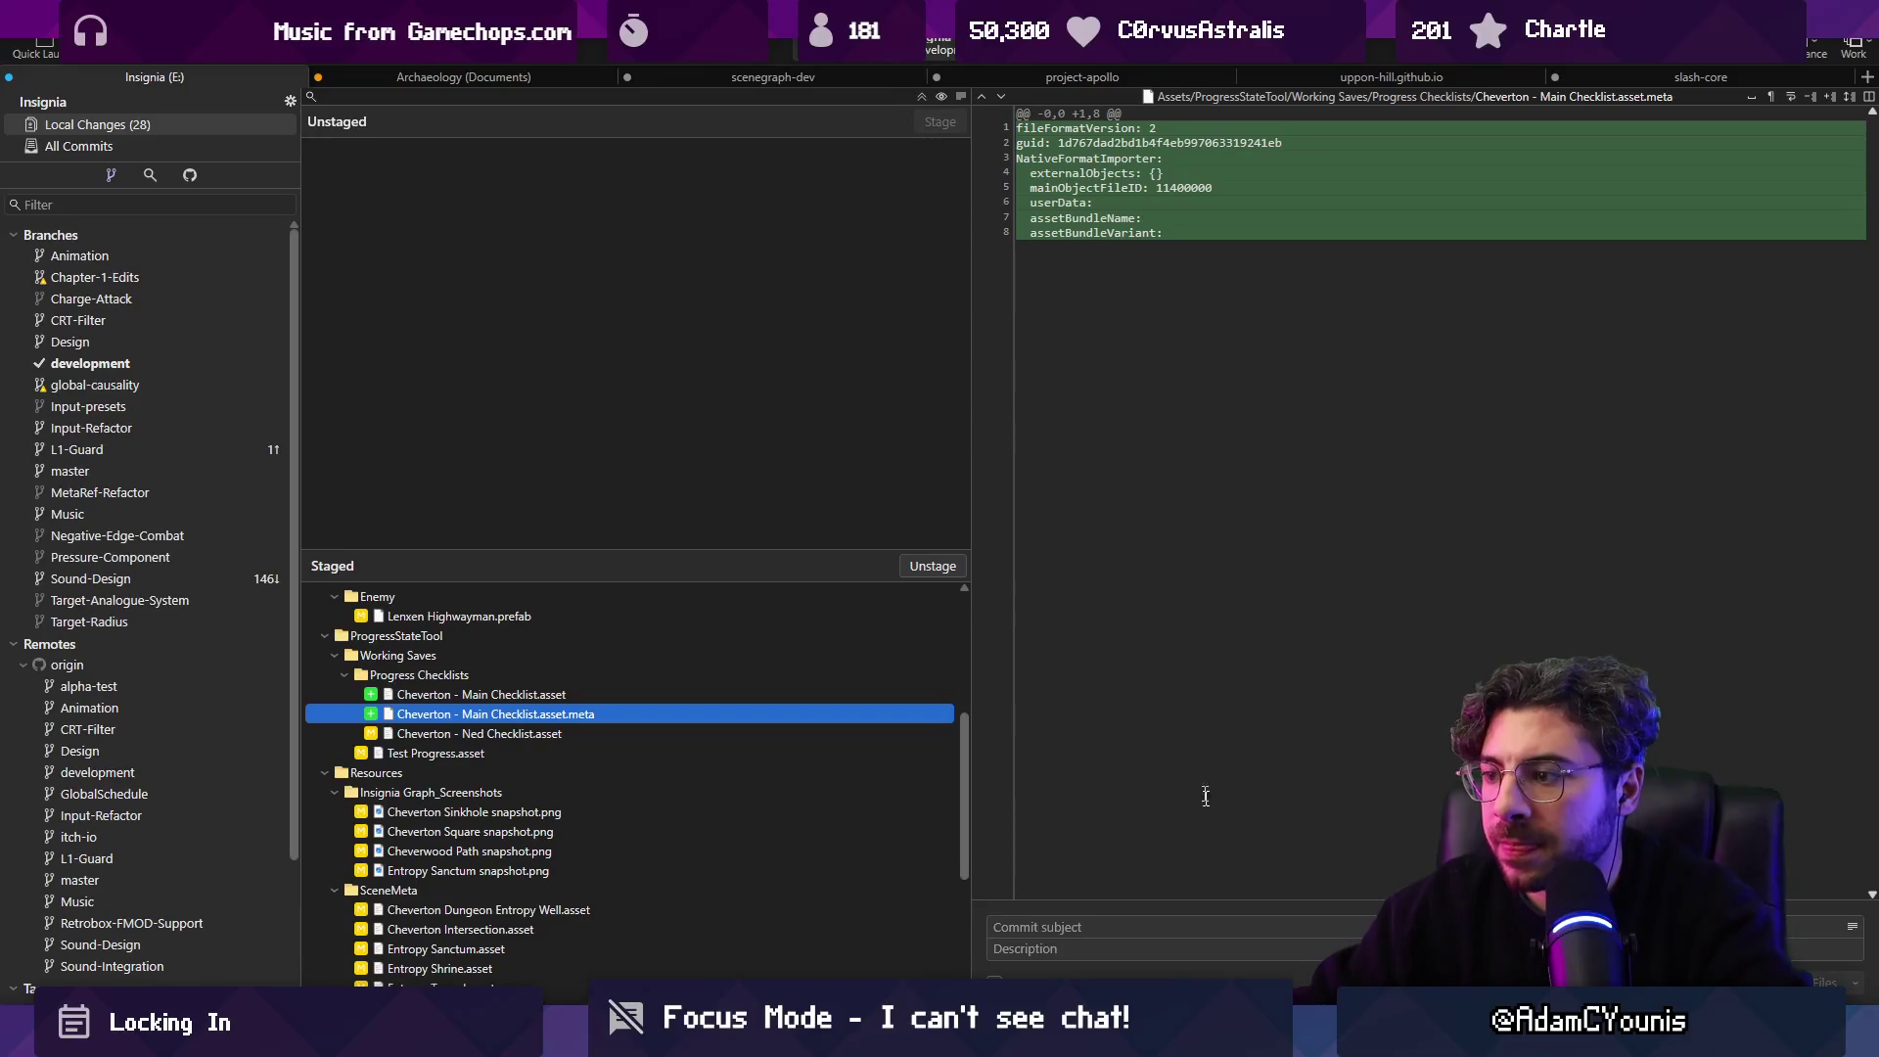
click(1171, 920)
text(Chapter 2 Scenario Progress)
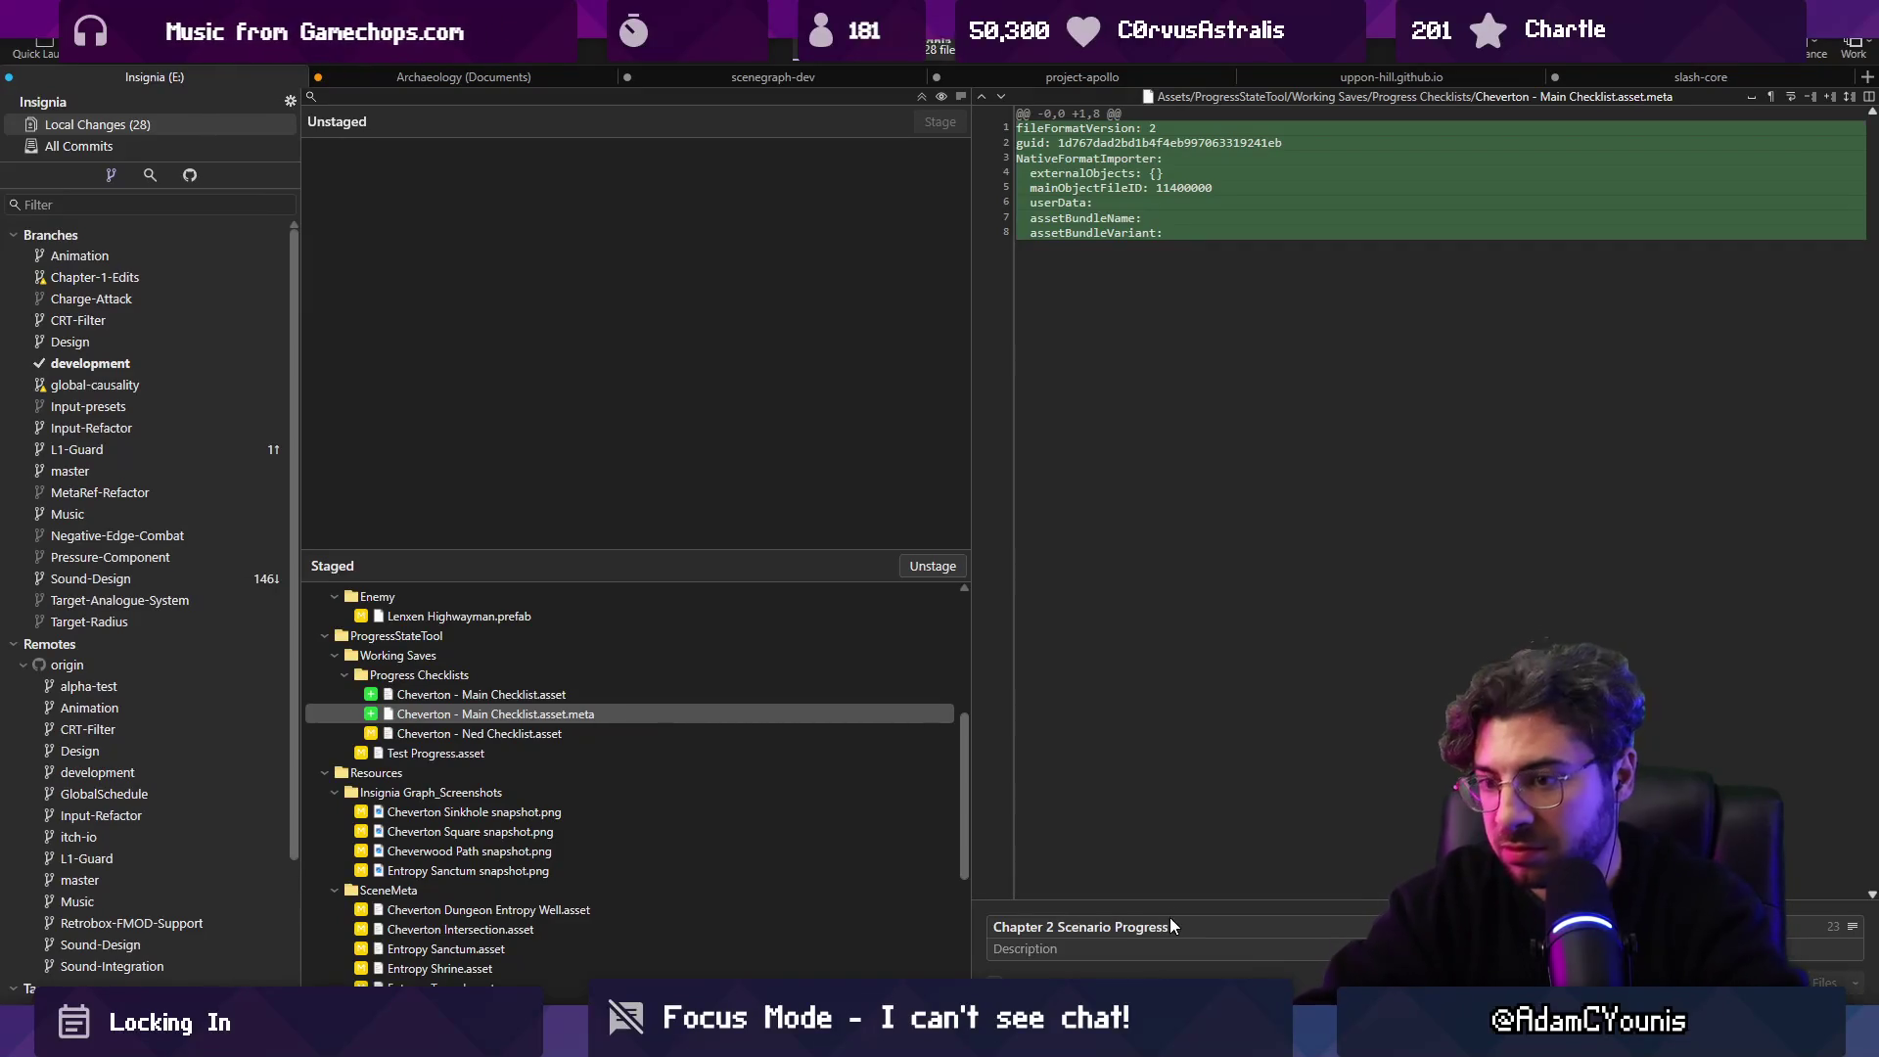
key(ctrl+Return)
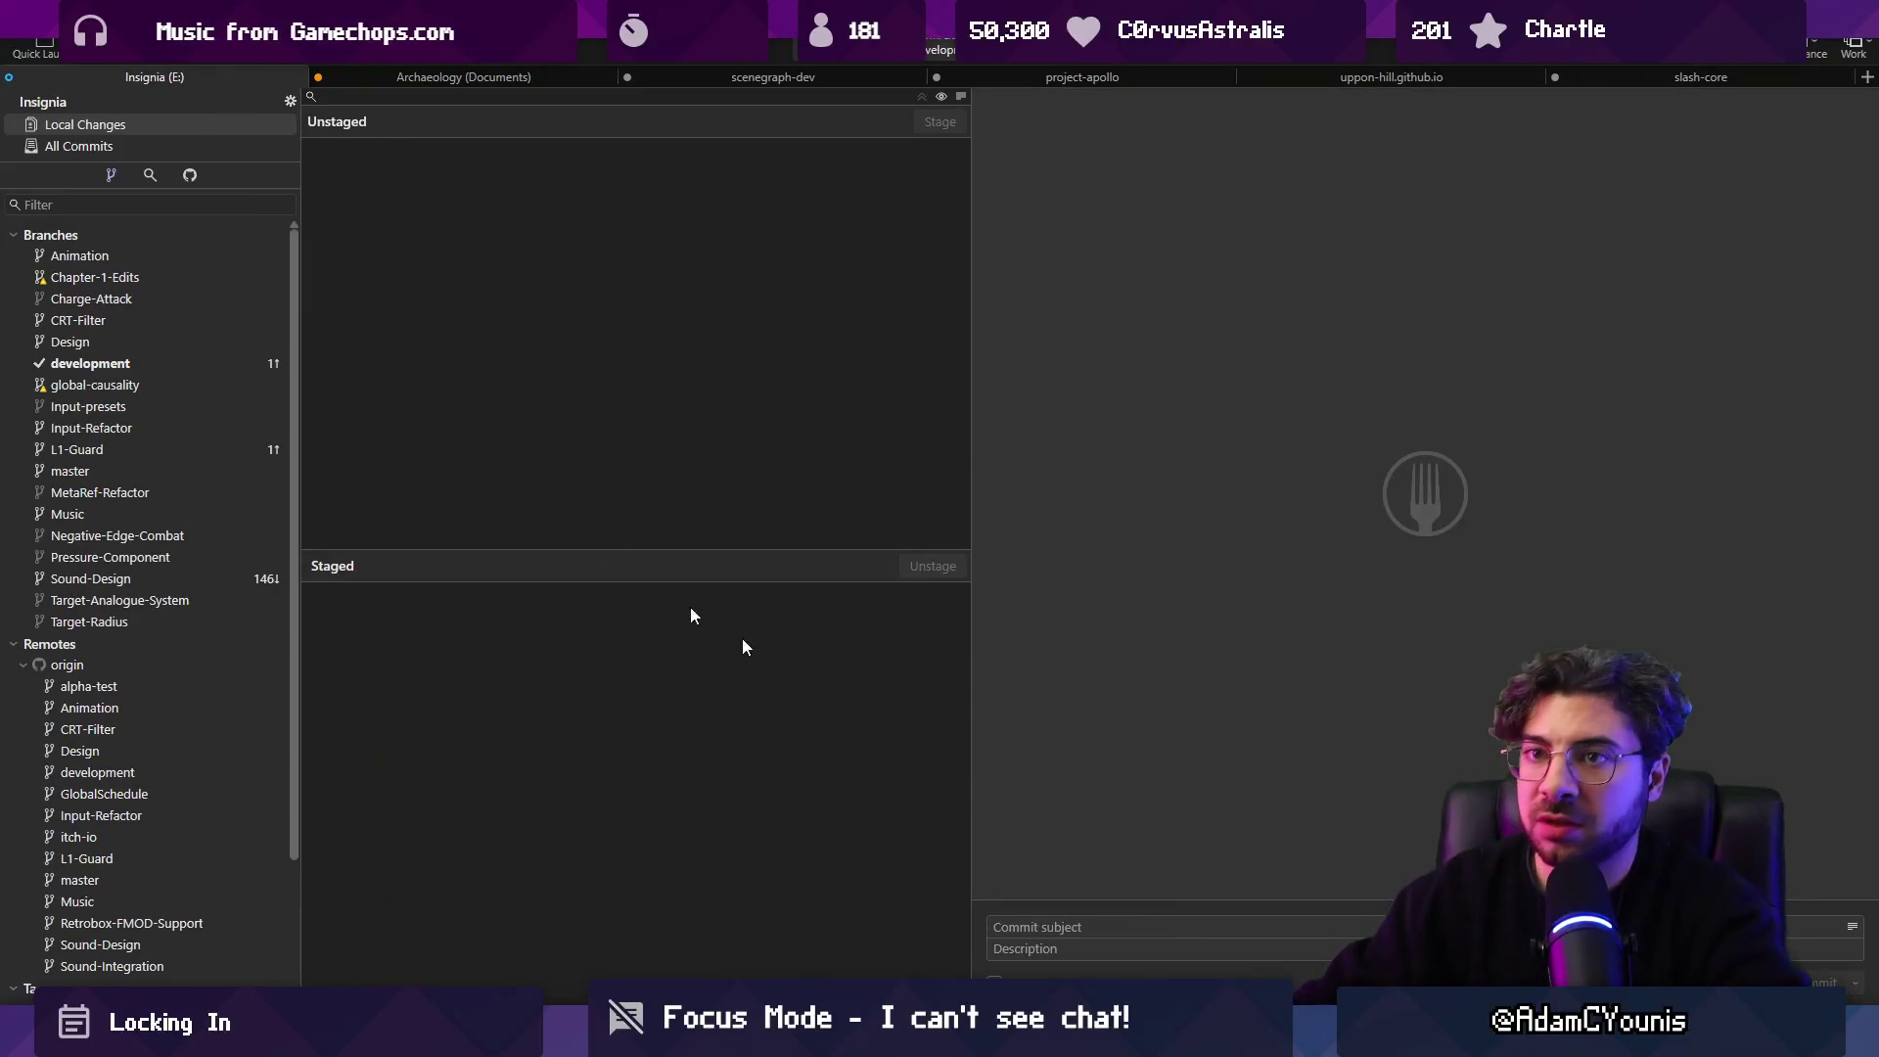
key(ctrl+shift+p)
key(Return)
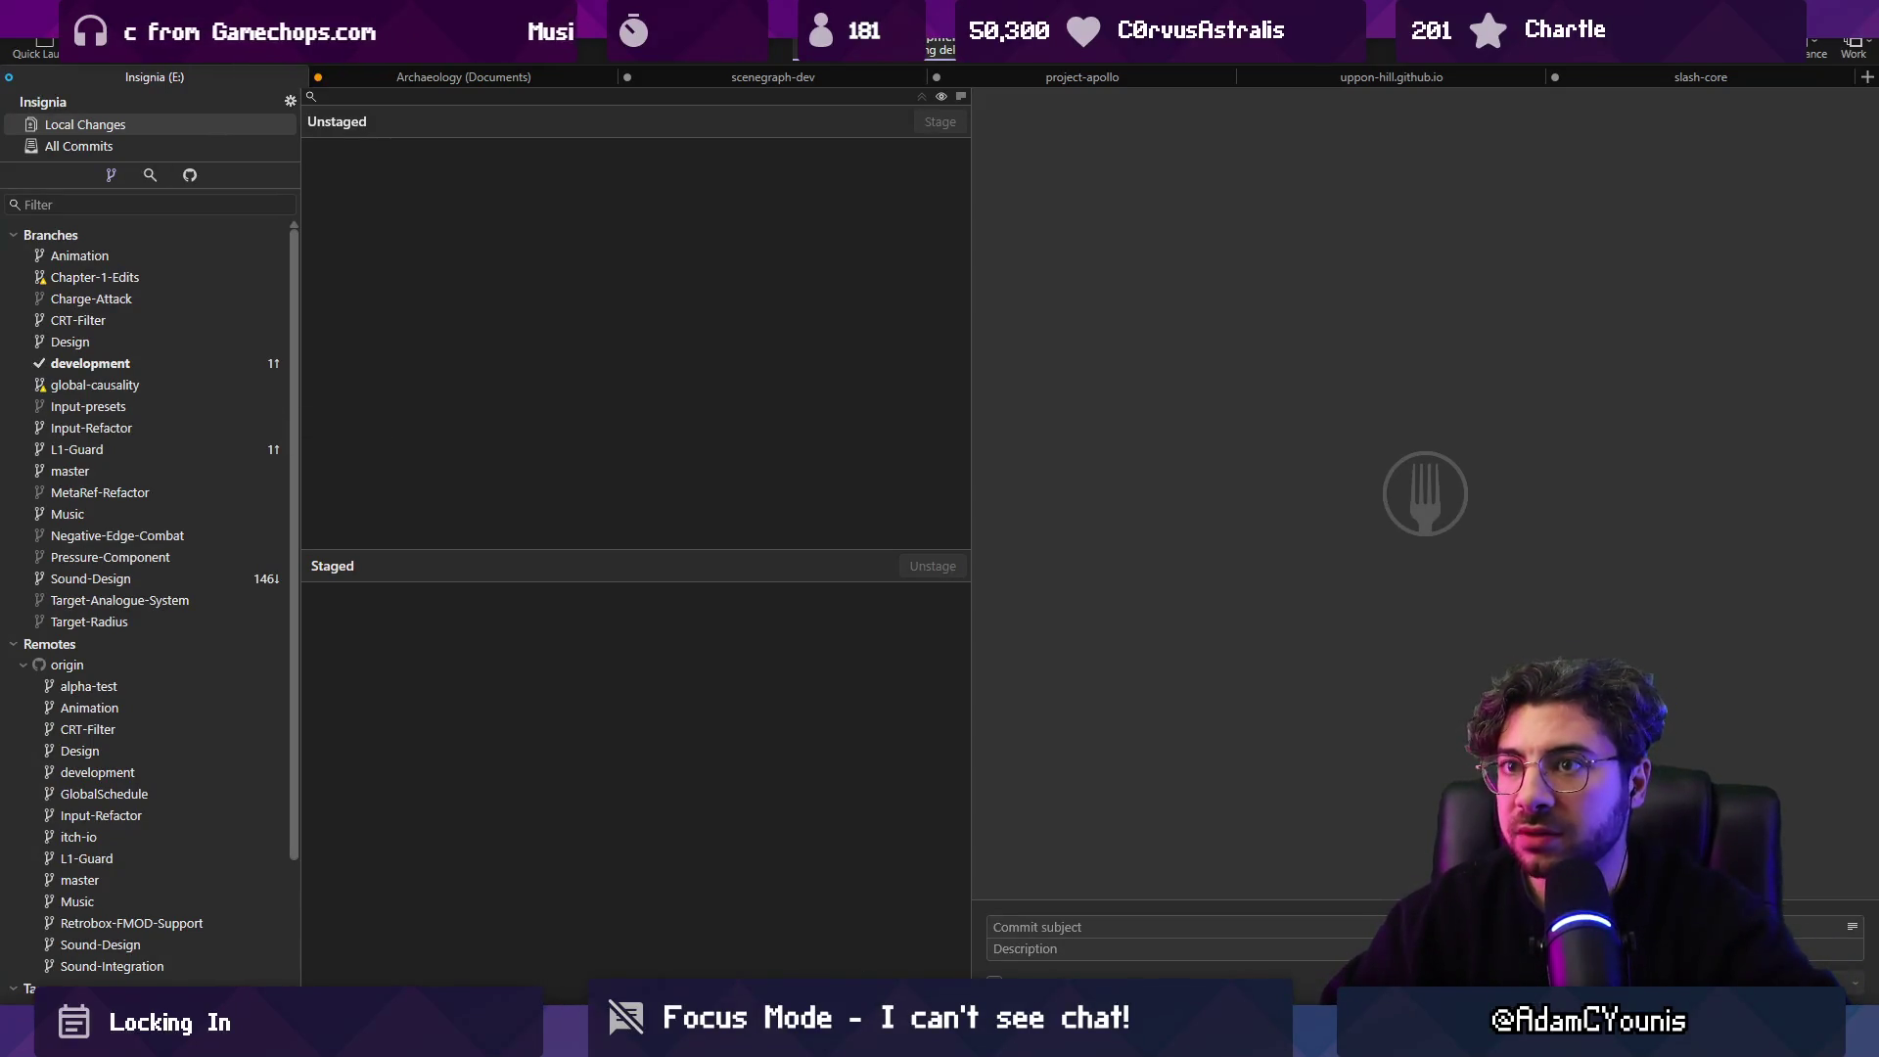
Back in Unity, open the Insignia Graph level map, zoom out, pan it, and widen it.
key(alt+Tab)
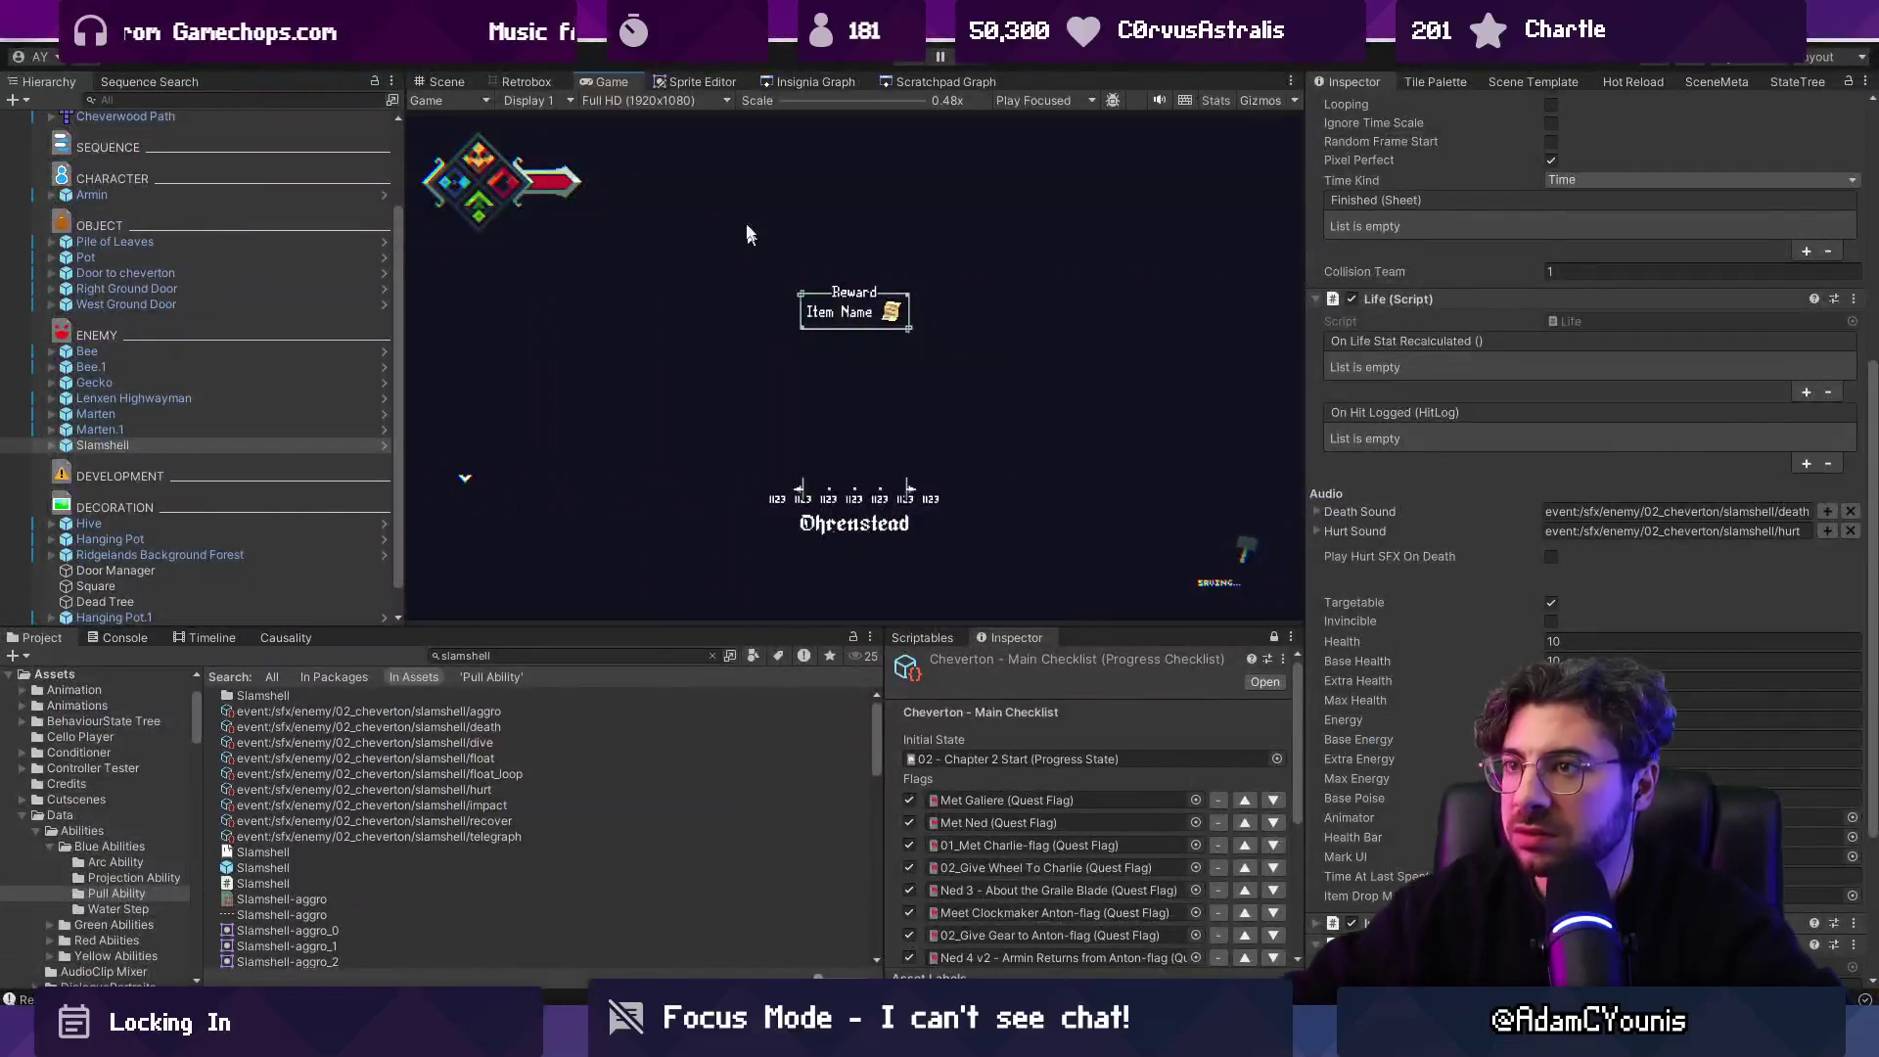
click(810, 82)
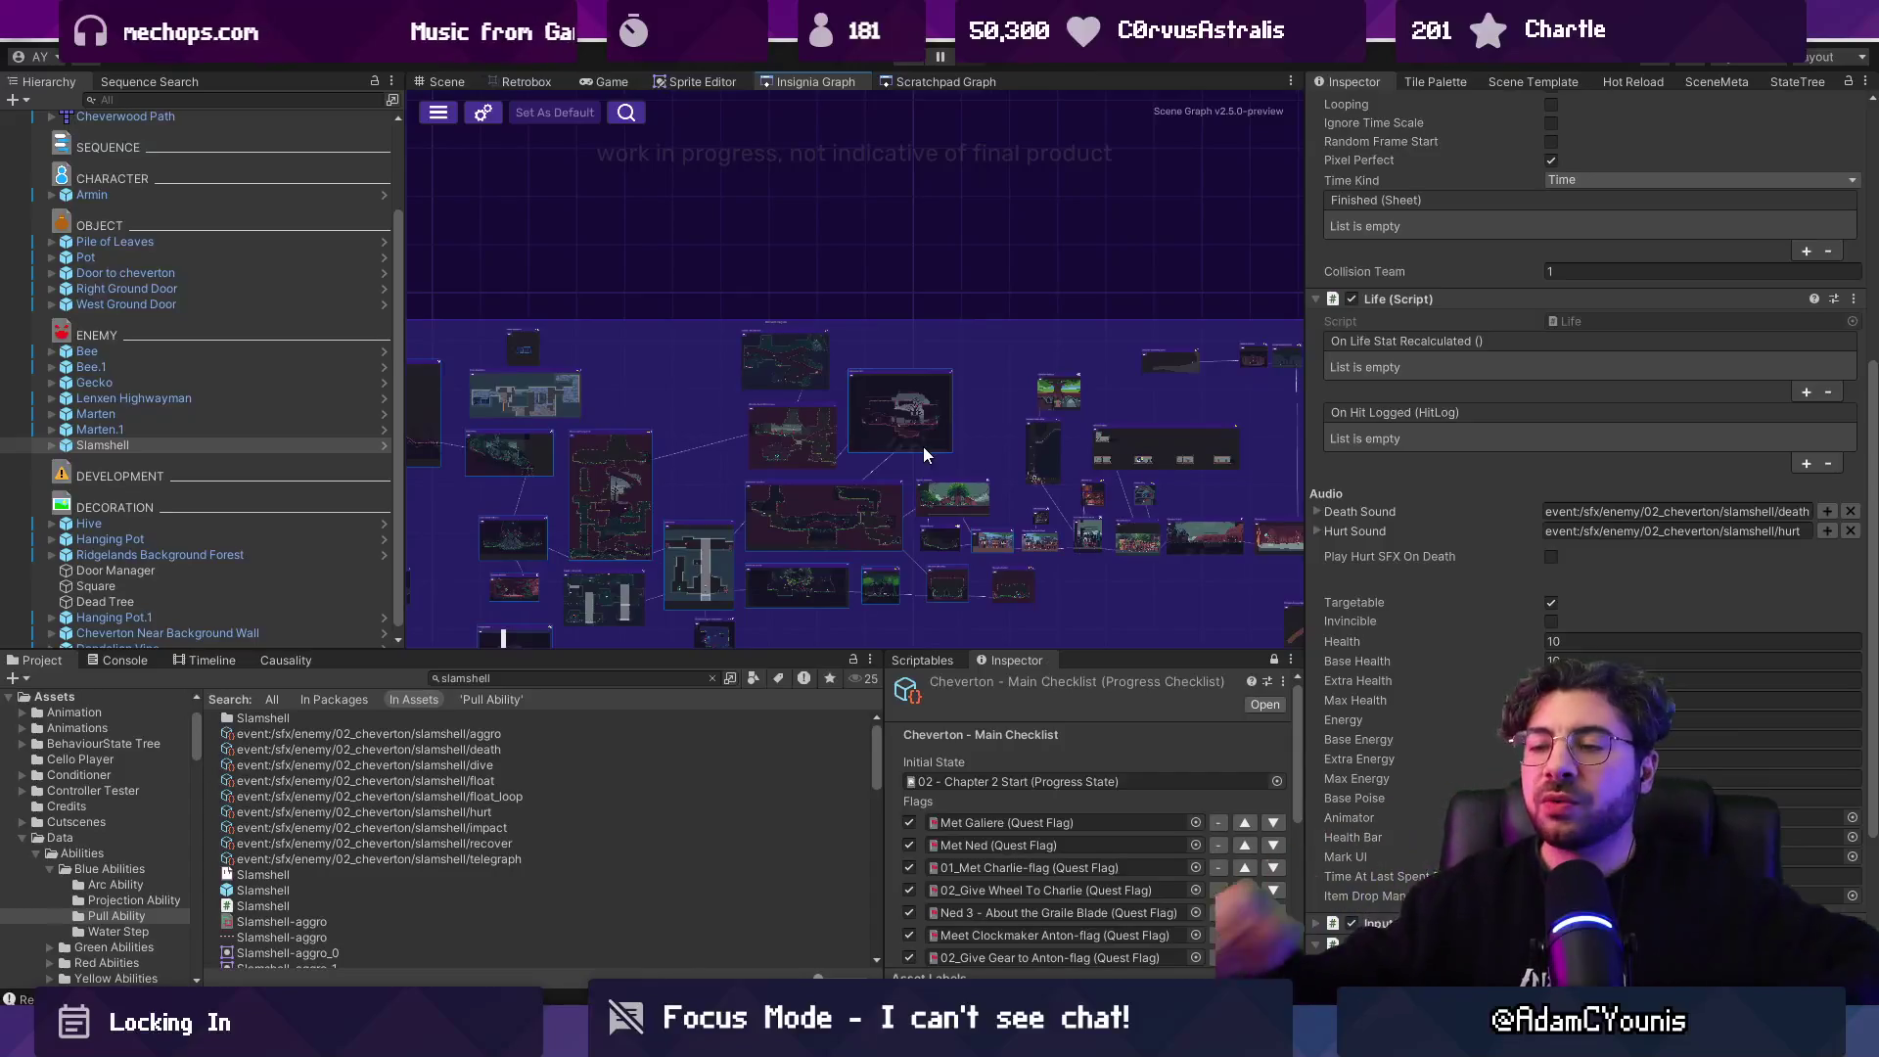
scroll(937, 413, down, 3)
drag(985, 401, 1150, 452)
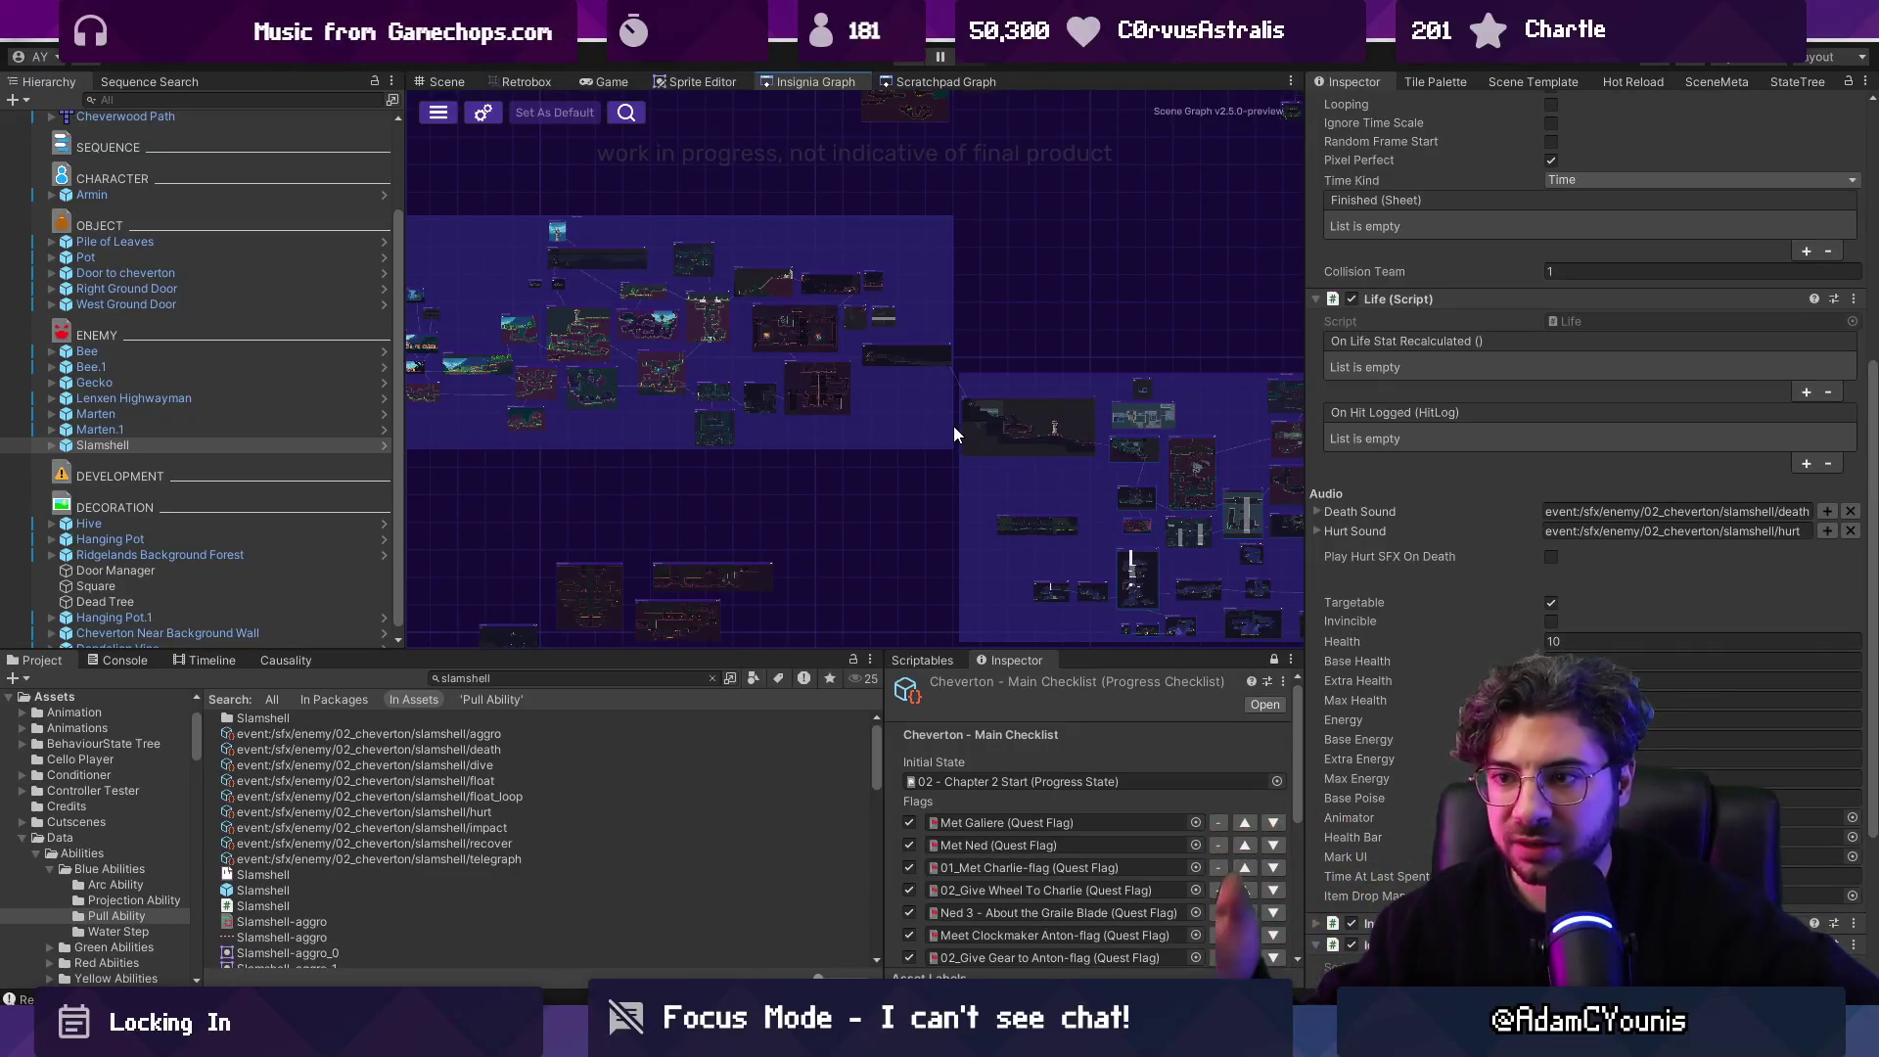
drag(405, 493, 376, 483)
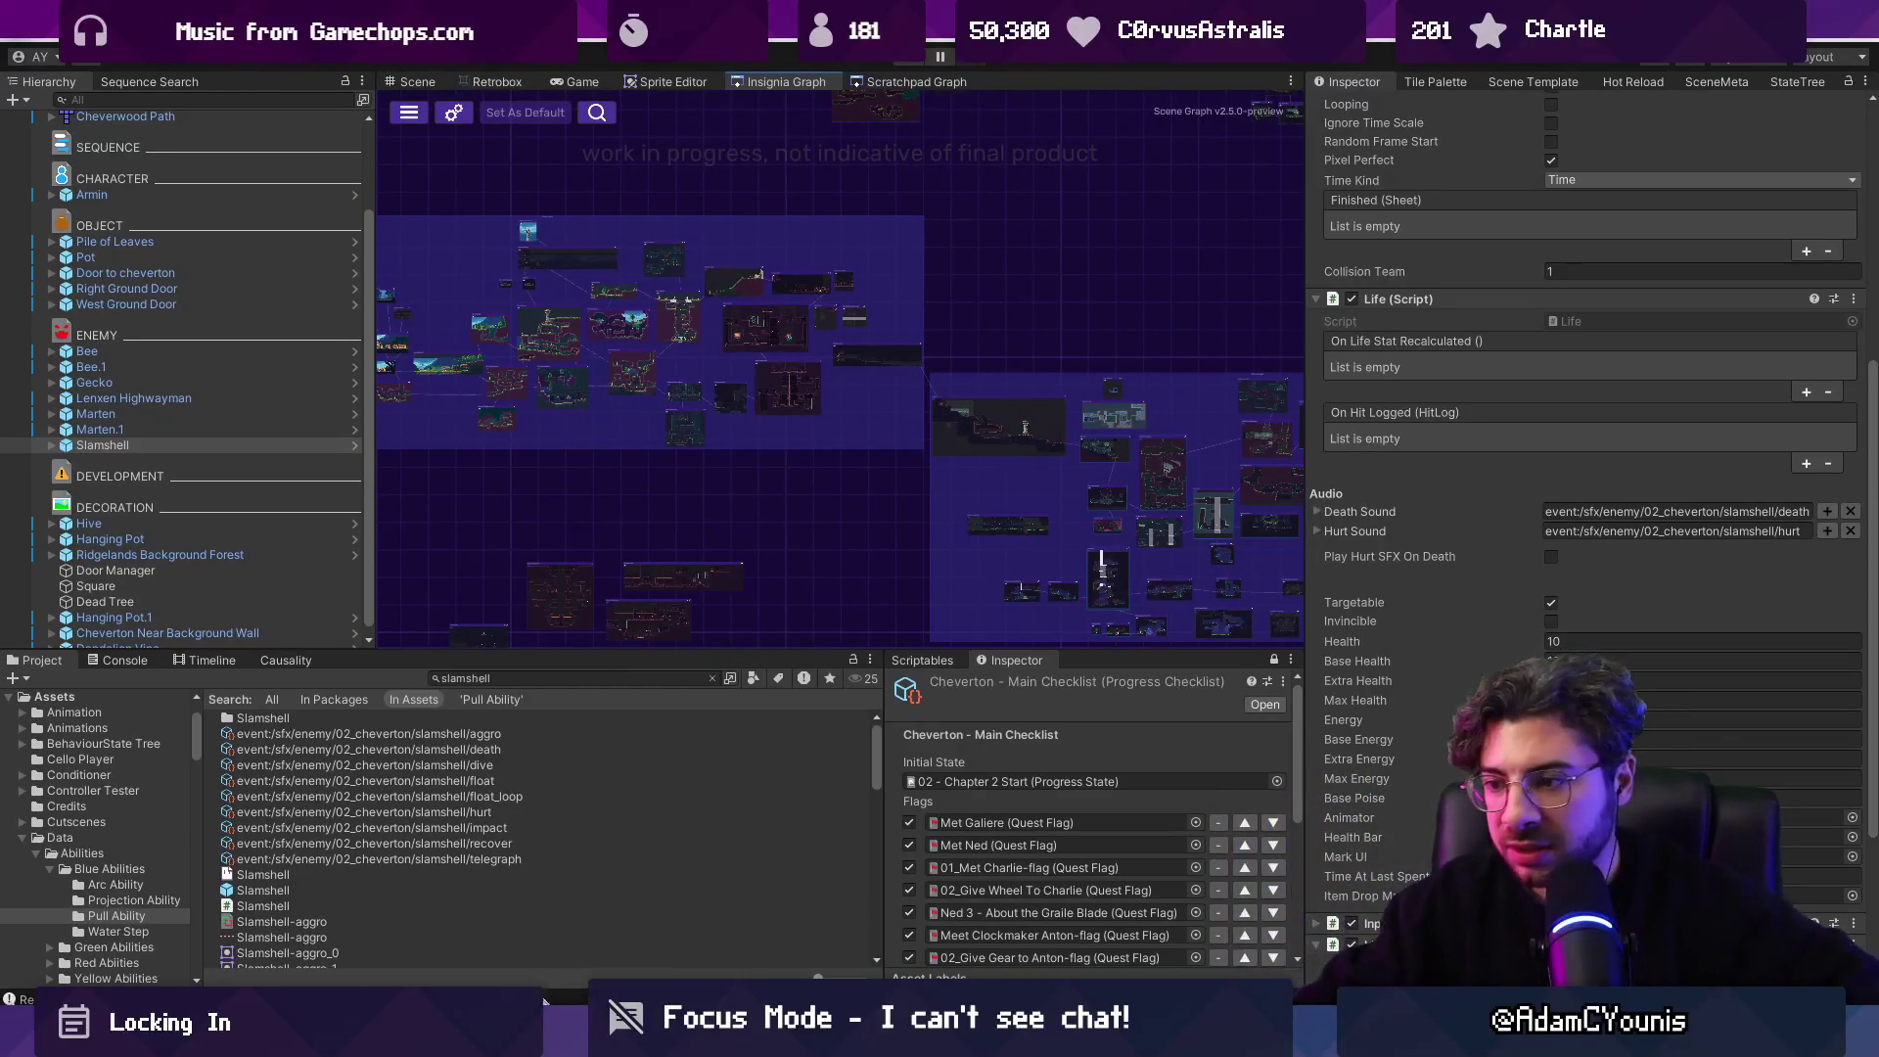
key(alt+Tab)
Open the Armin idle sprite from Aseprite's recent files.
key(ctrl+Tab)
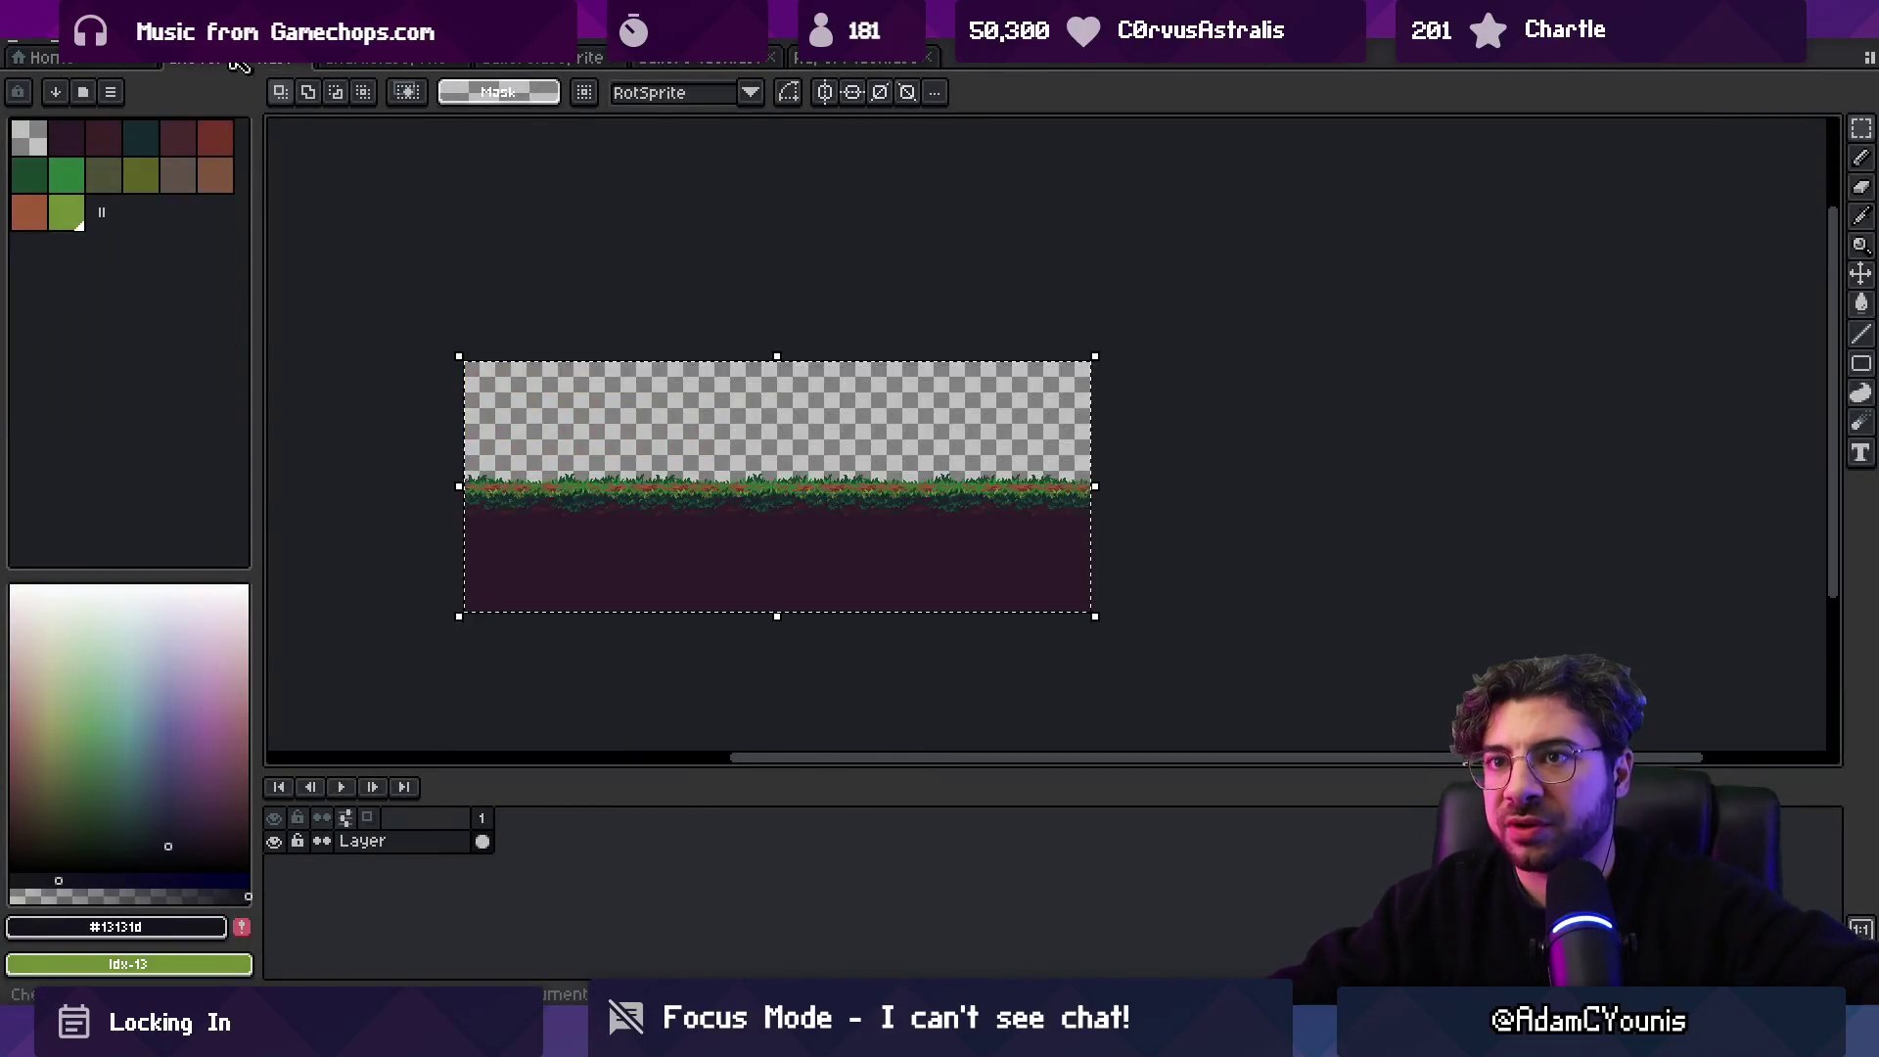
click(20, 44)
mouse_move(73, 104)
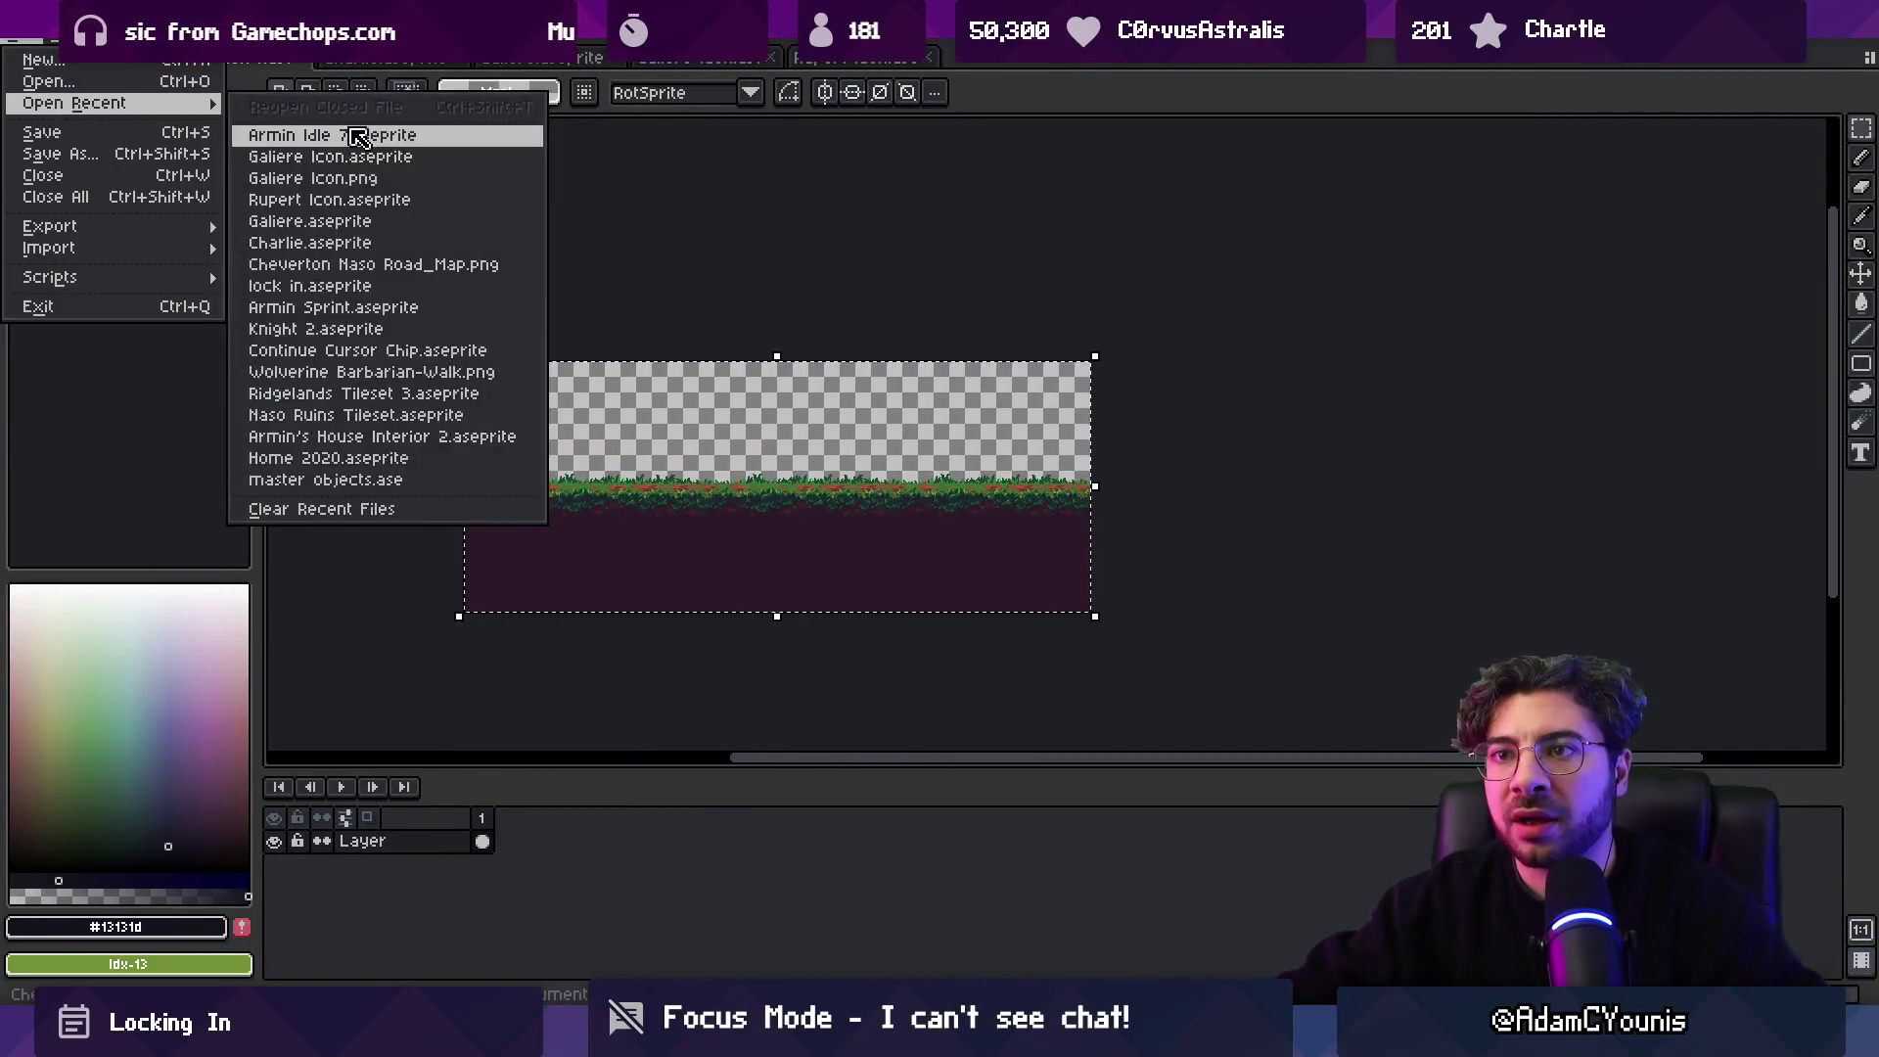
click(346, 125)
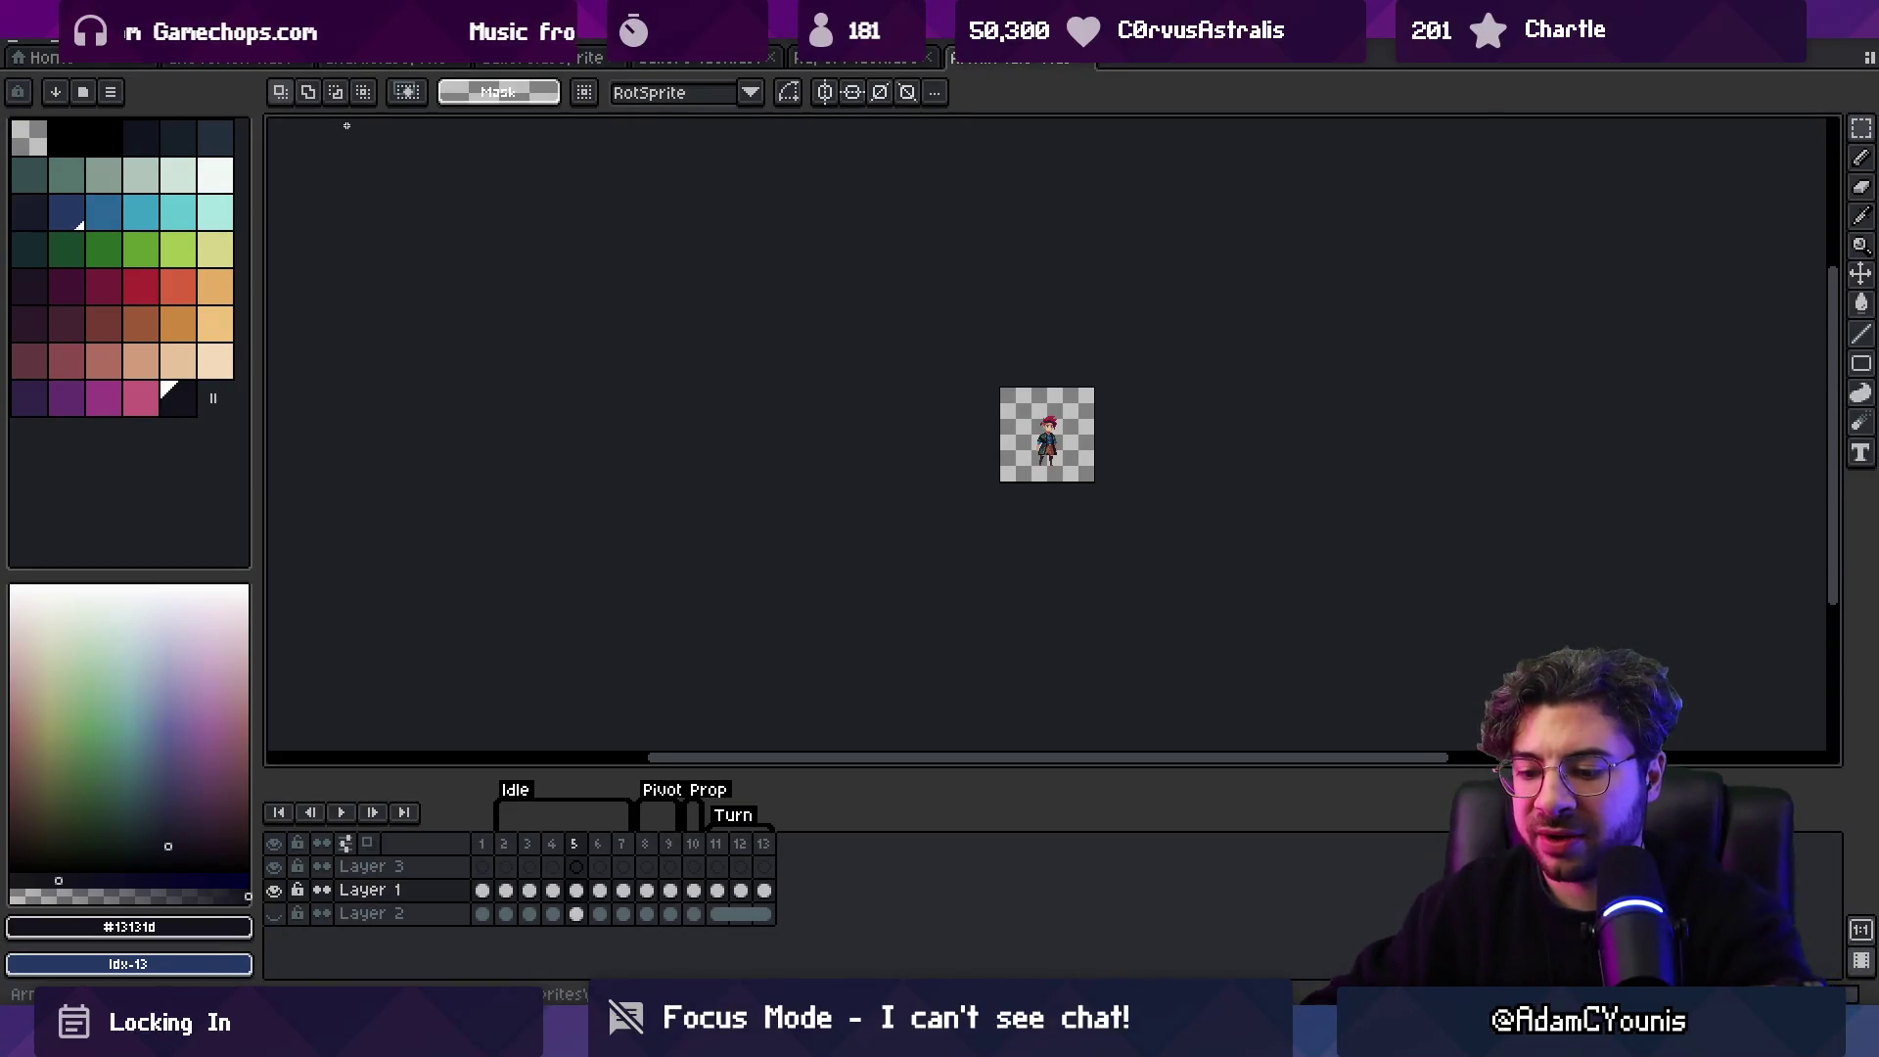
Eyedrop the hair red from the Armin sprite as the drawing colour.
scroll(766, 430, right, 3)
scroll(895, 445, up, 4)
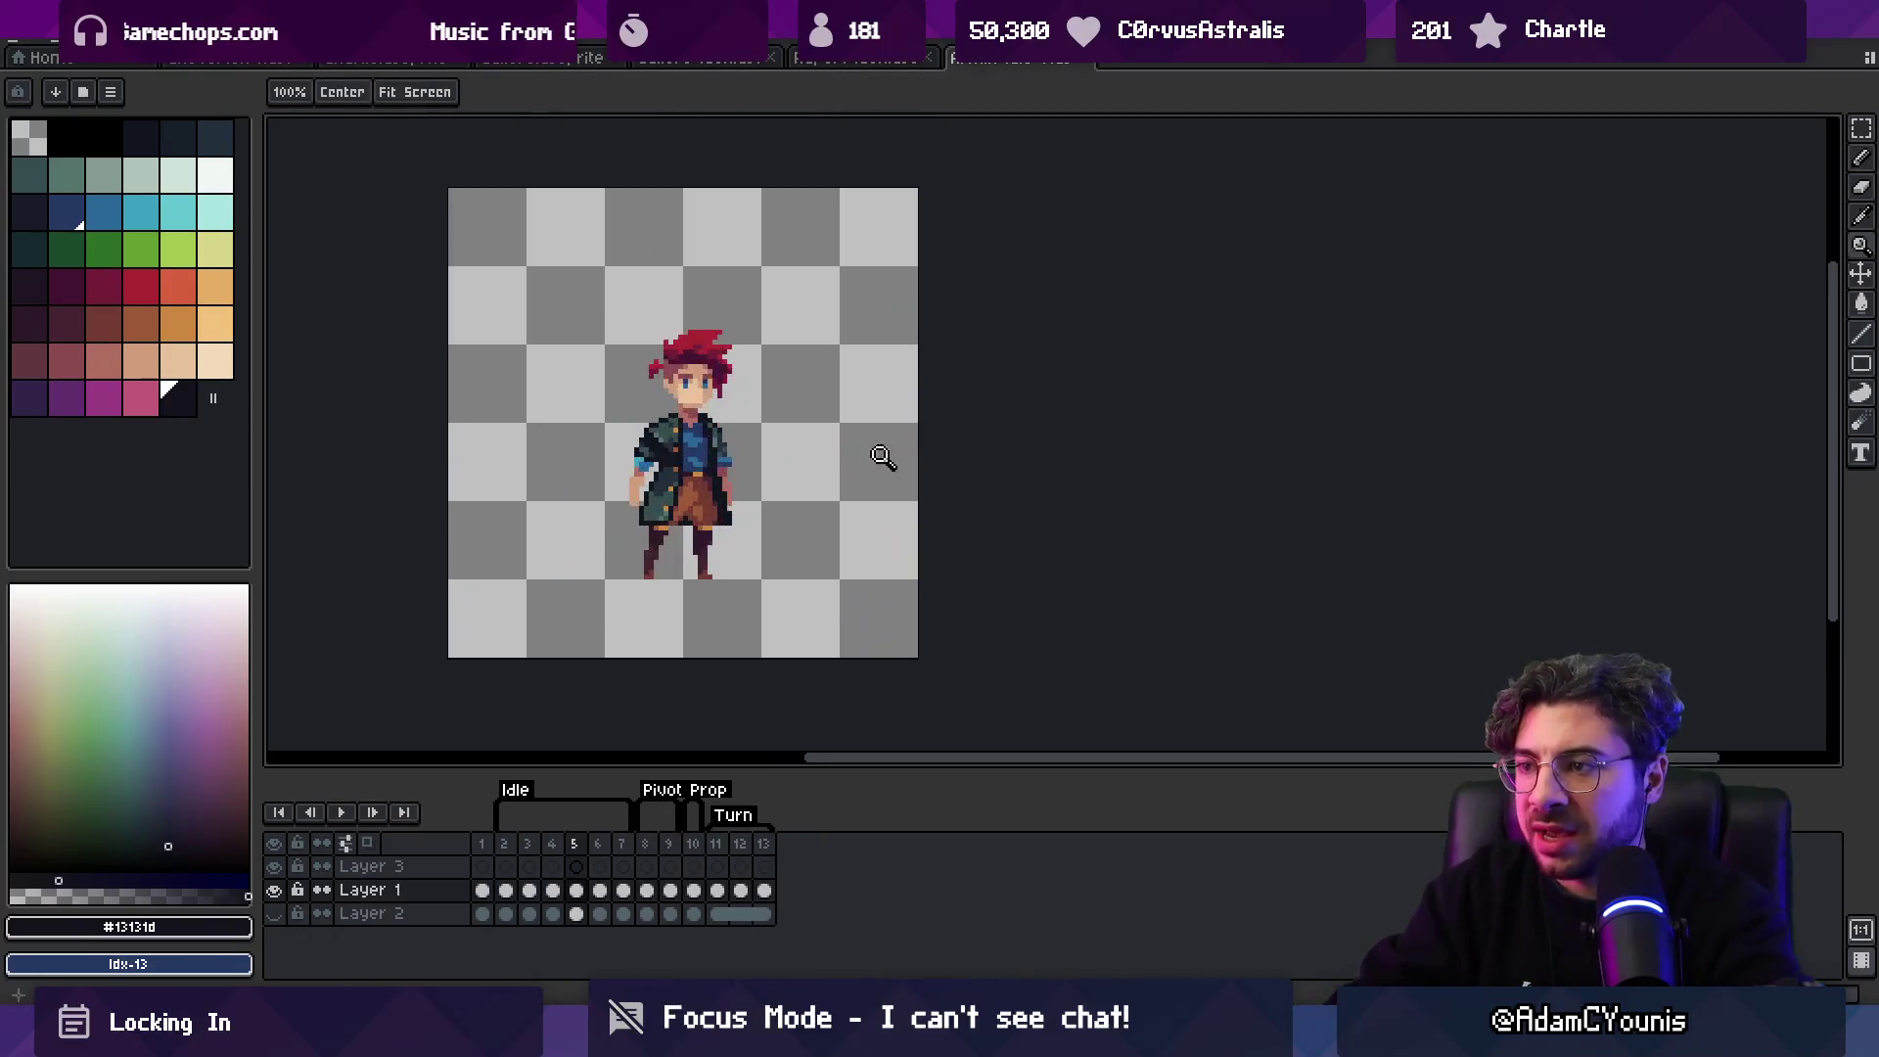
key(i)
click(698, 389)
alt+click(717, 370)
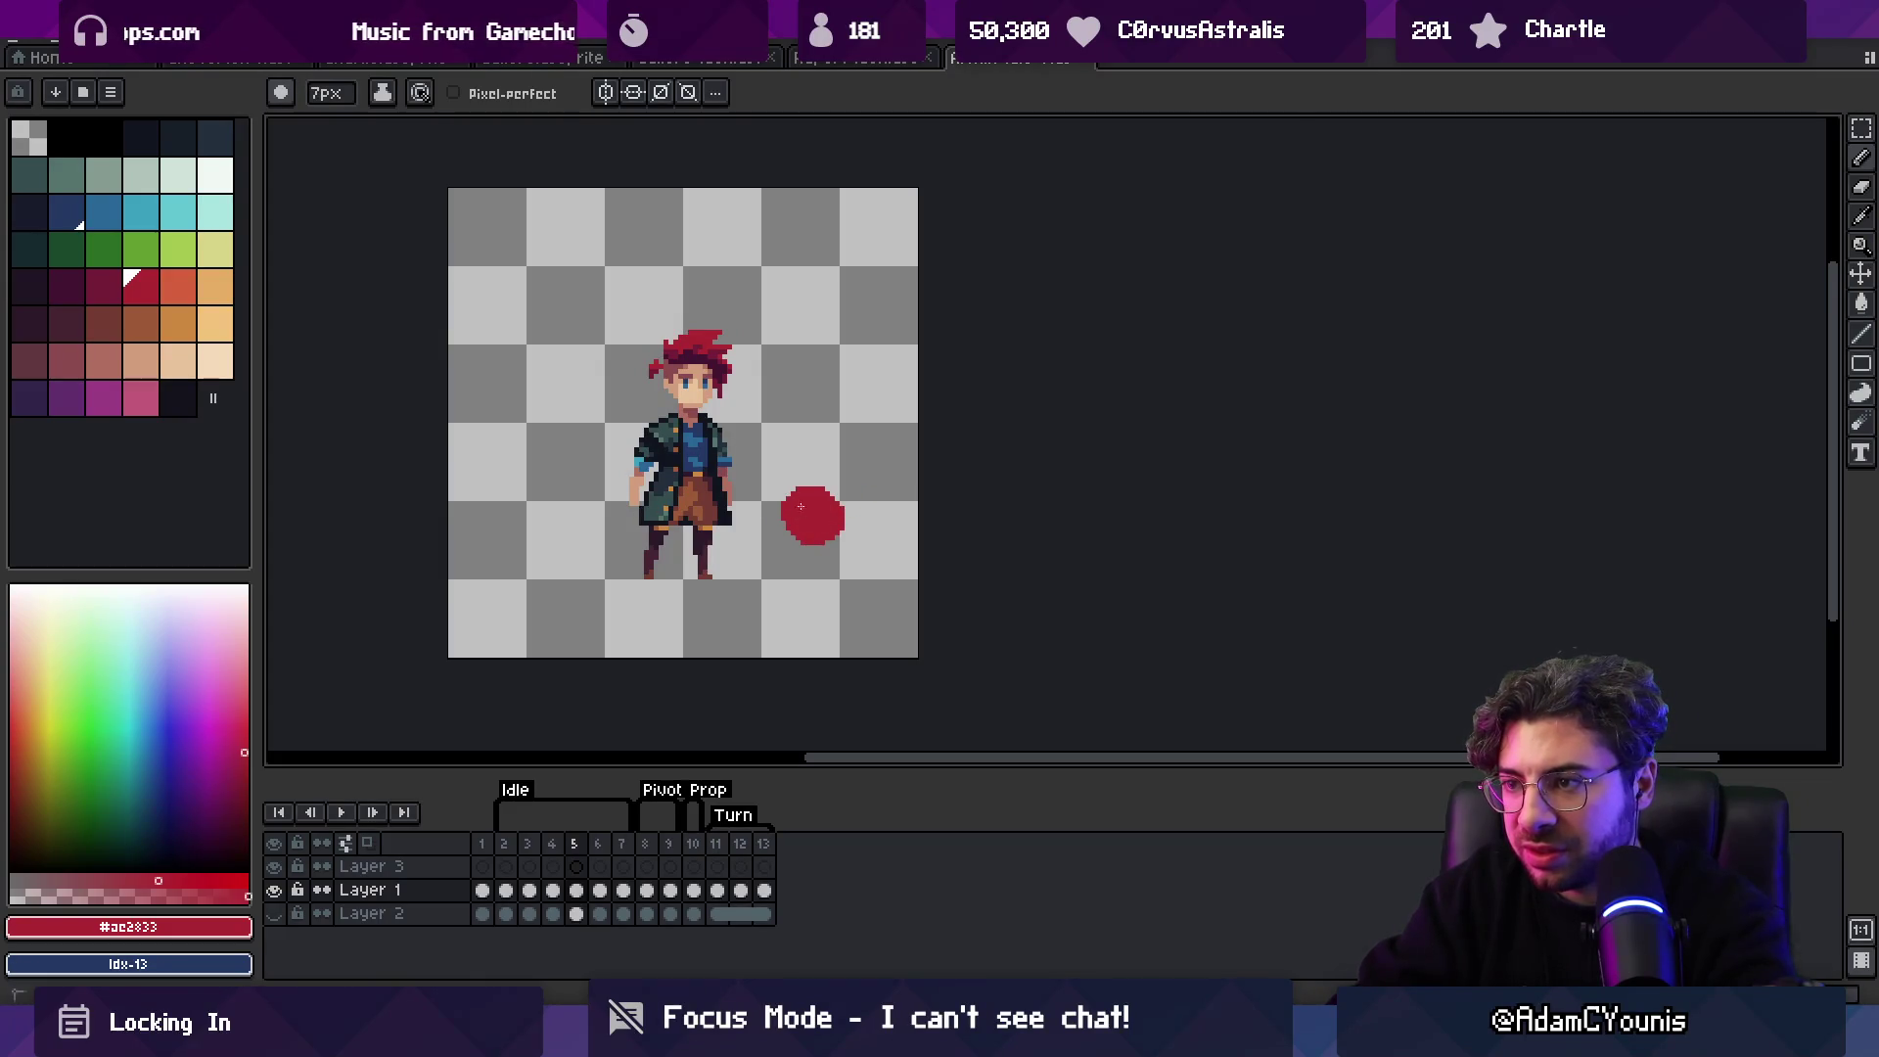
Undo the stray red blob and drag the test circle onto the character, then return to Unity.
scroll(881, 460, right, 2)
scroll(881, 460, down, 1)
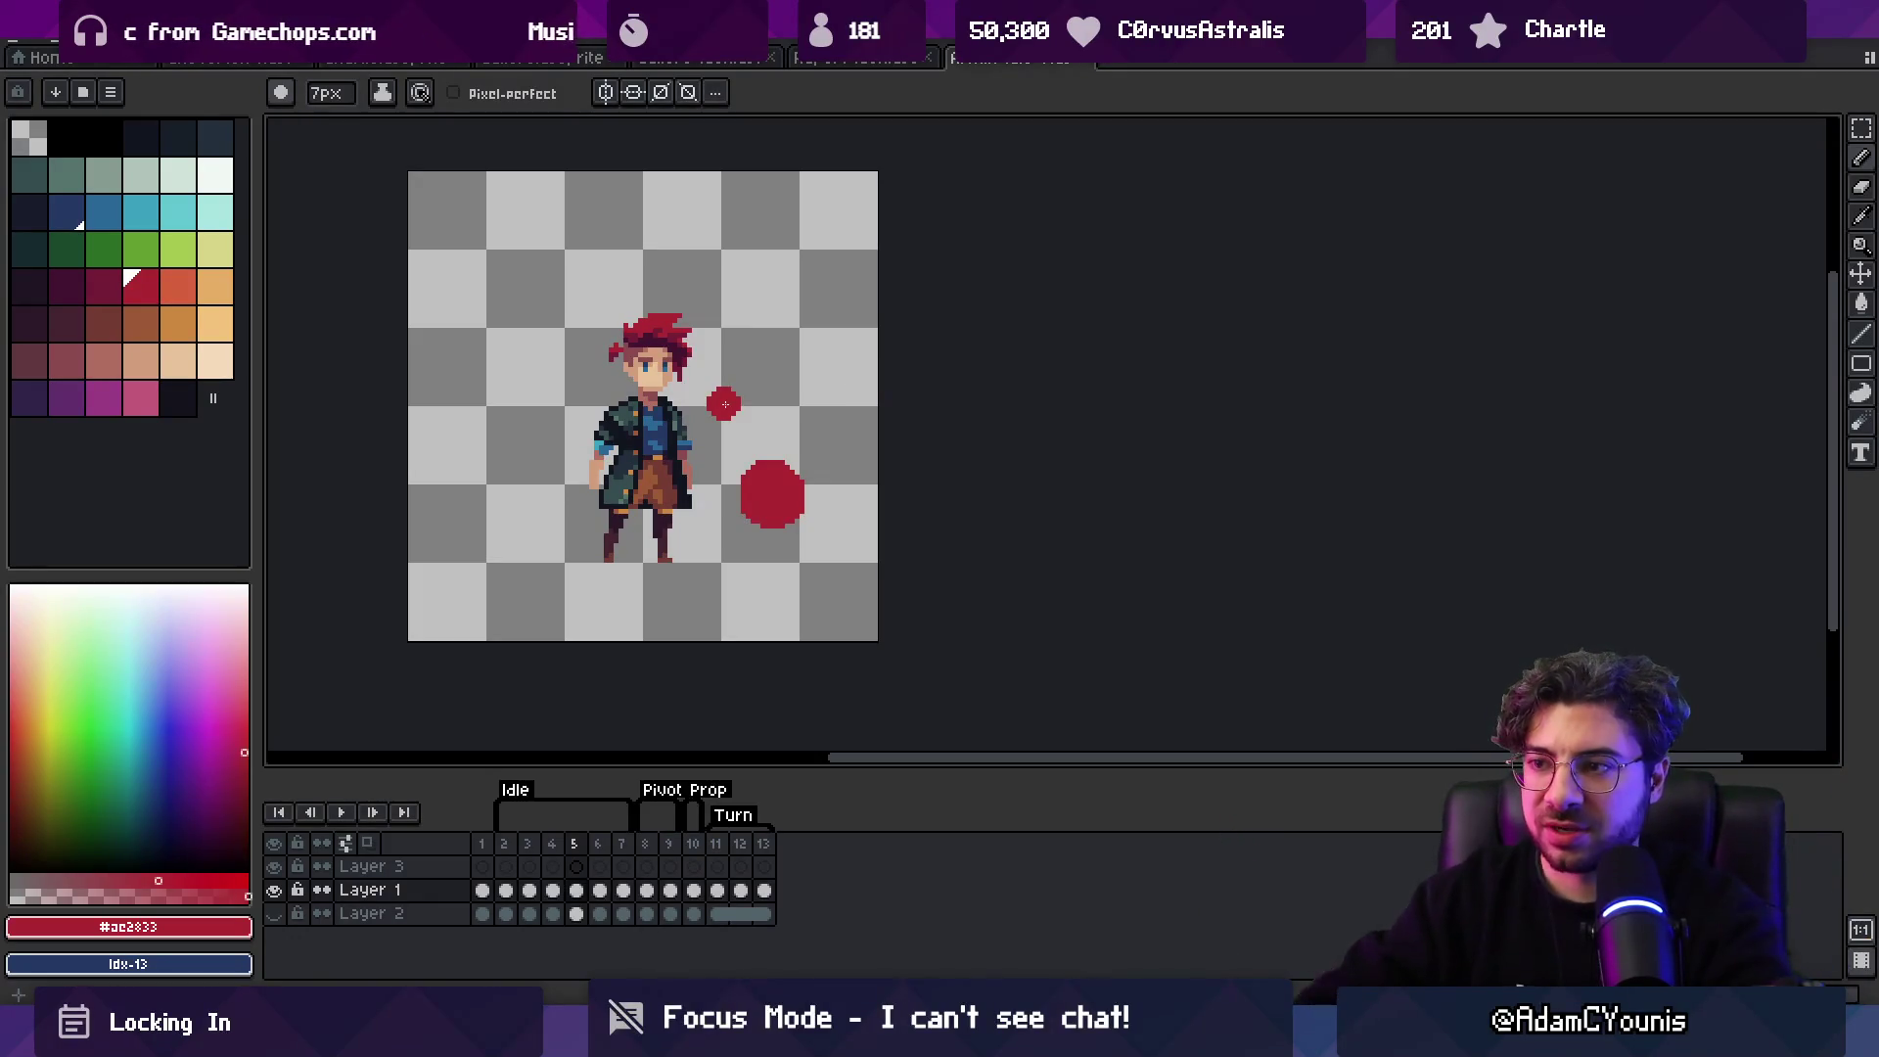
key(ctrl+z)
mouse_move(807, 522)
mouse_down()
mouse_move(836, 546)
mouse_move(776, 566)
mouse_move(674, 540)
mouse_move(642, 499)
mouse_move(839, 520)
mouse_move(835, 546)
mouse_move(877, 549)
mouse_move(851, 416)
mouse_move(672, 470)
mouse_move(839, 444)
mouse_move(736, 466)
mouse_move(818, 468)
mouse_up()
key(b)
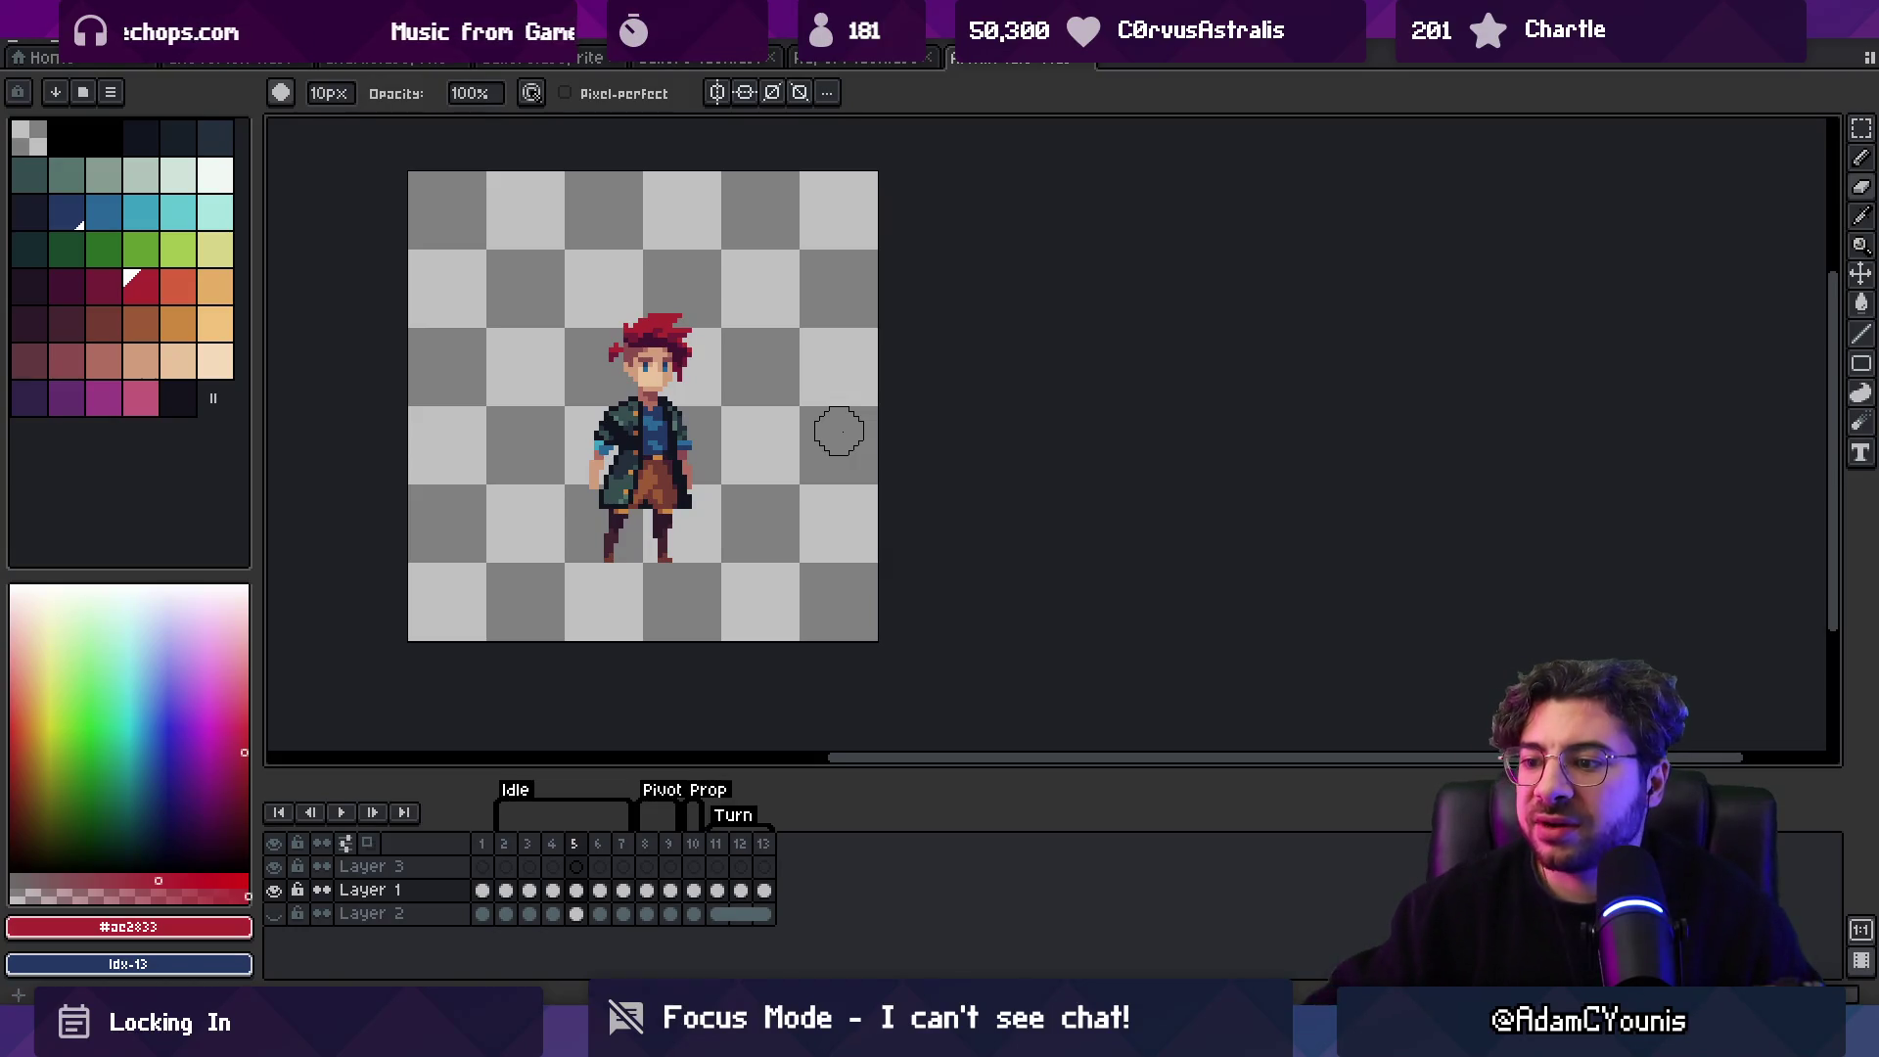
key(alt+Tab)
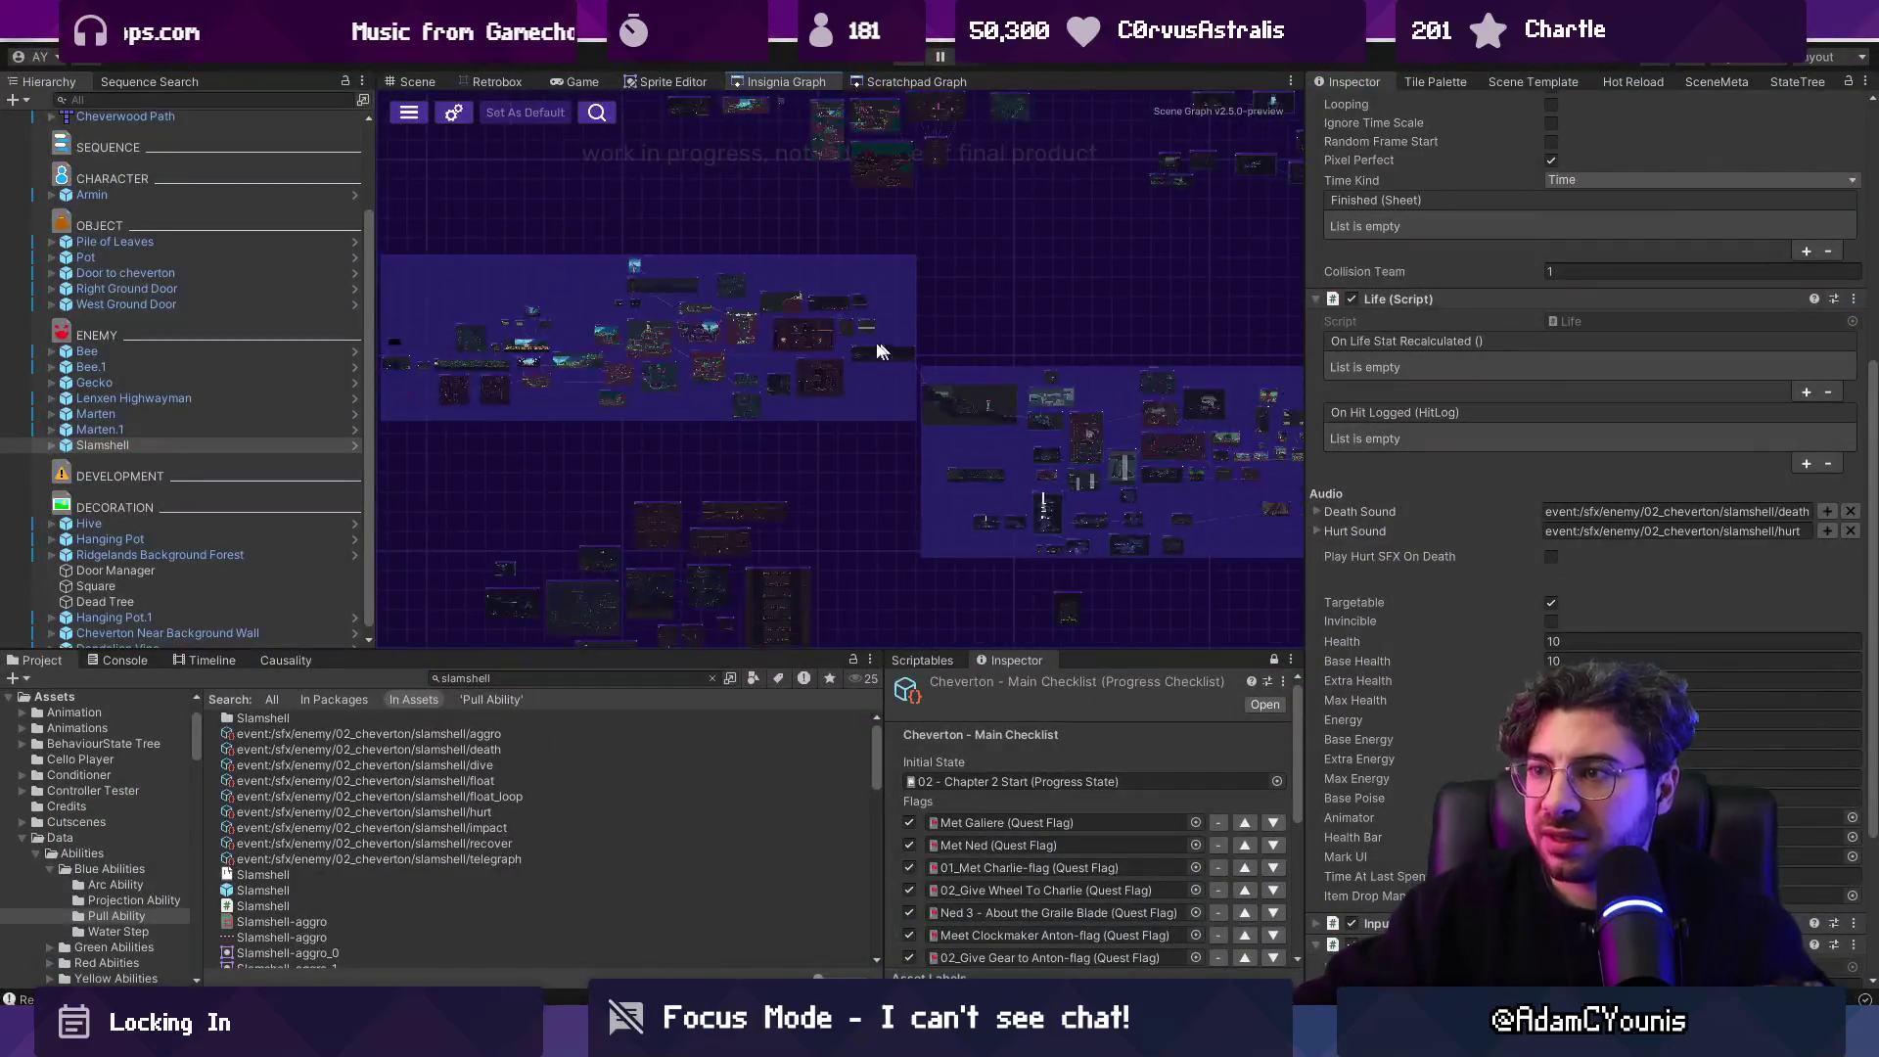
Pan the Insignia Graph and open the Ohrenstead Foothills node in the Scene view.
scroll(801, 354, up, 5)
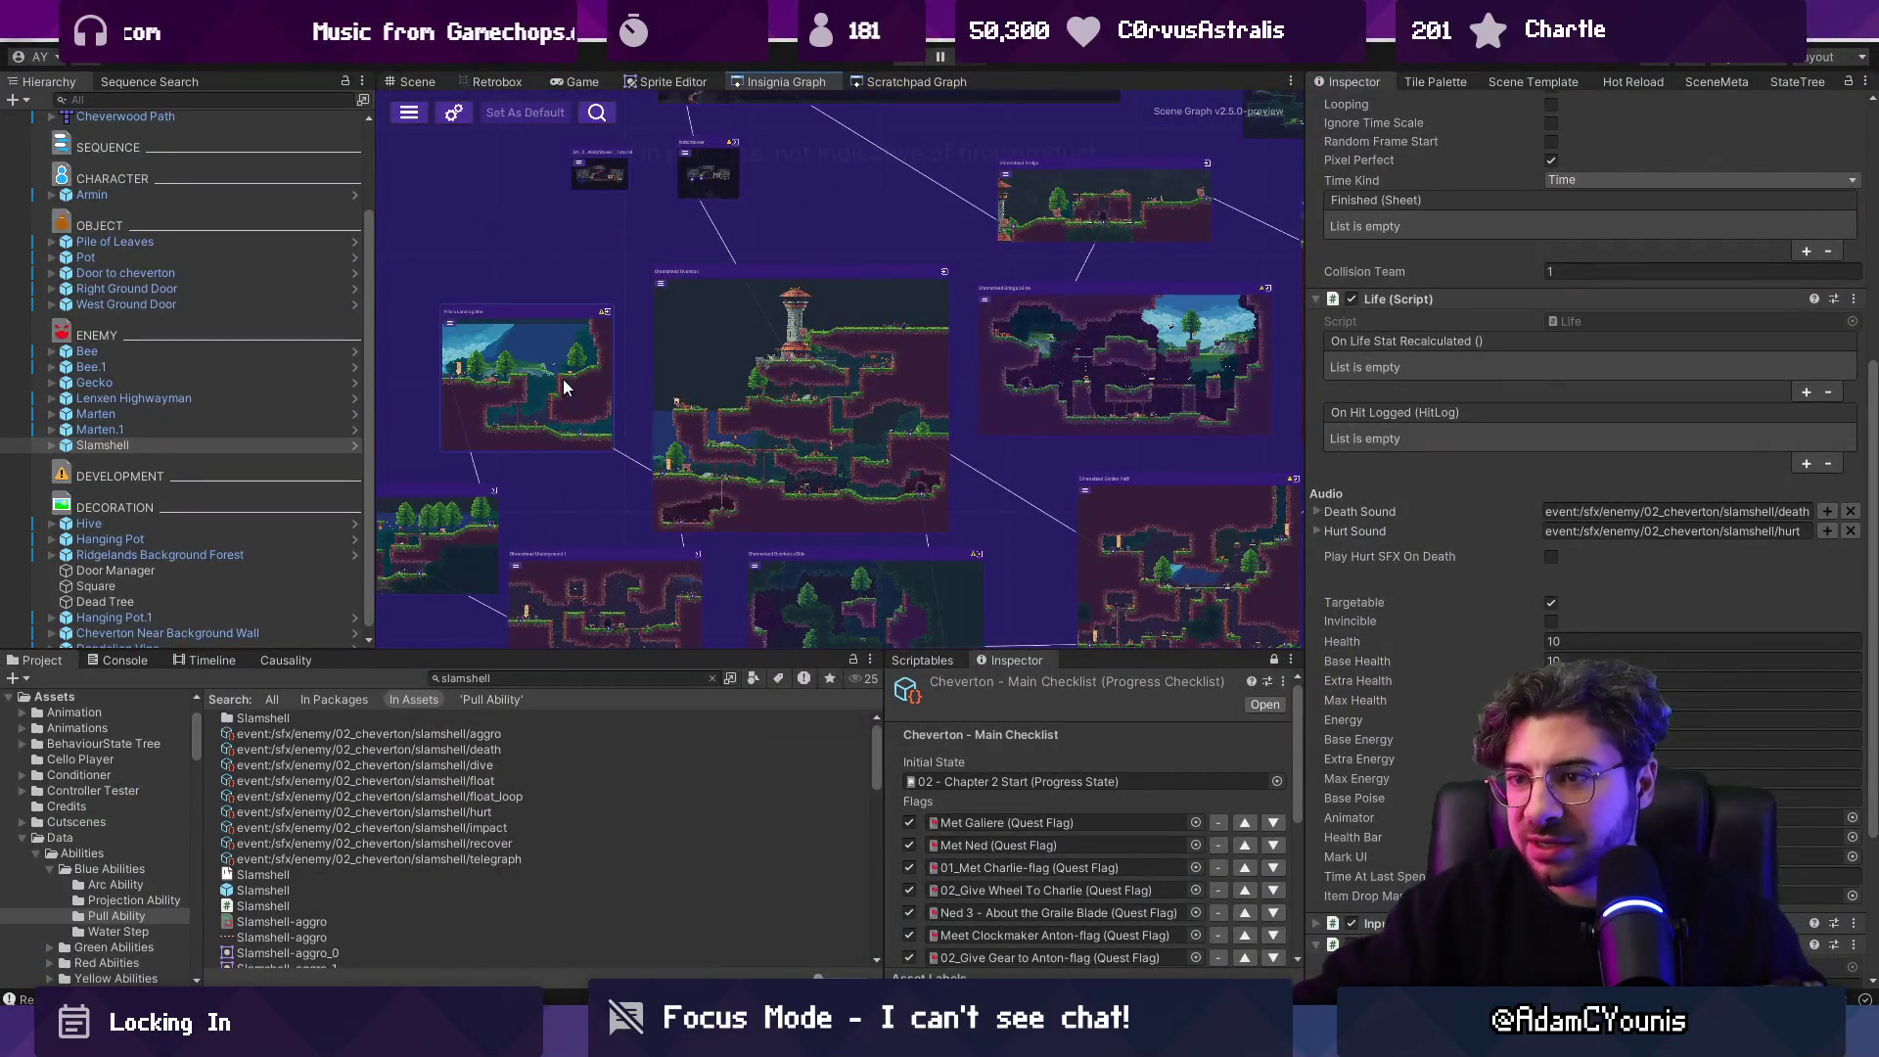
scroll(563, 386, left, 5)
scroll(858, 445, right, 6)
scroll(858, 445, down, 2)
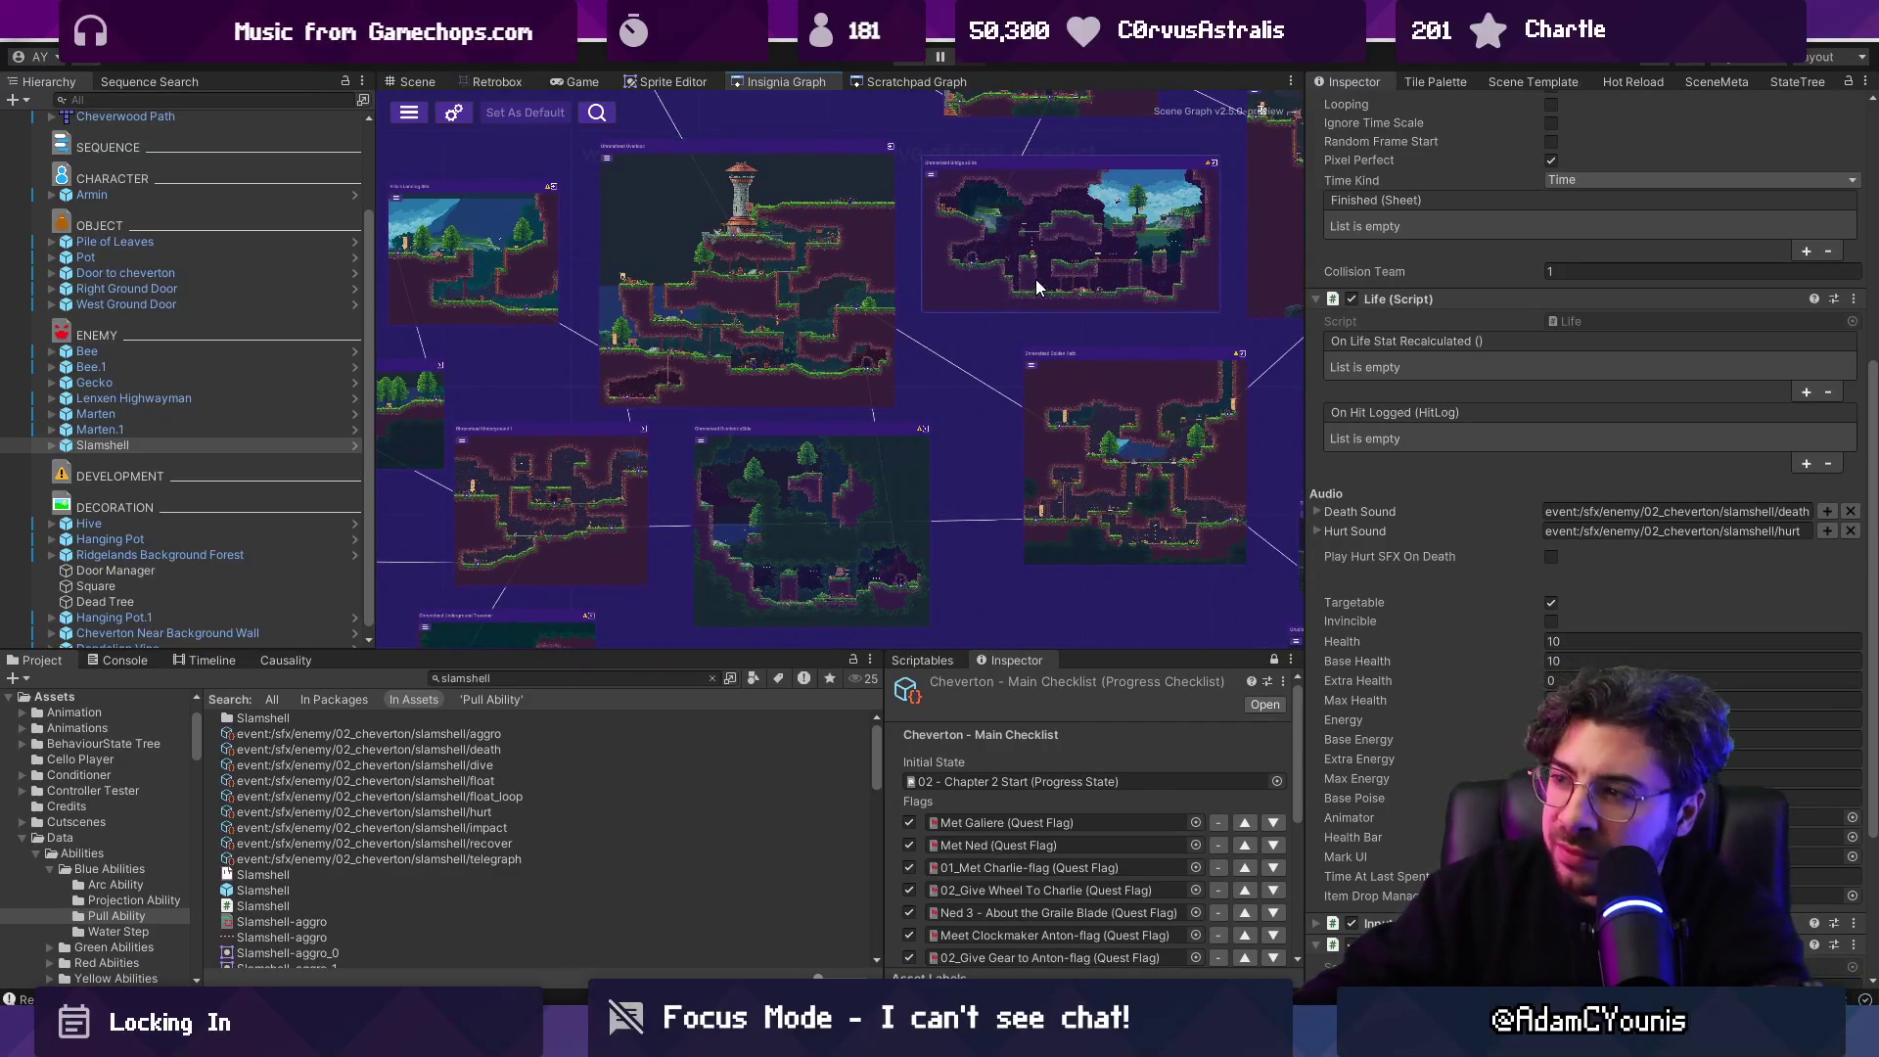
scroll(1035, 279, up, 2)
scroll(1035, 279, left, 2)
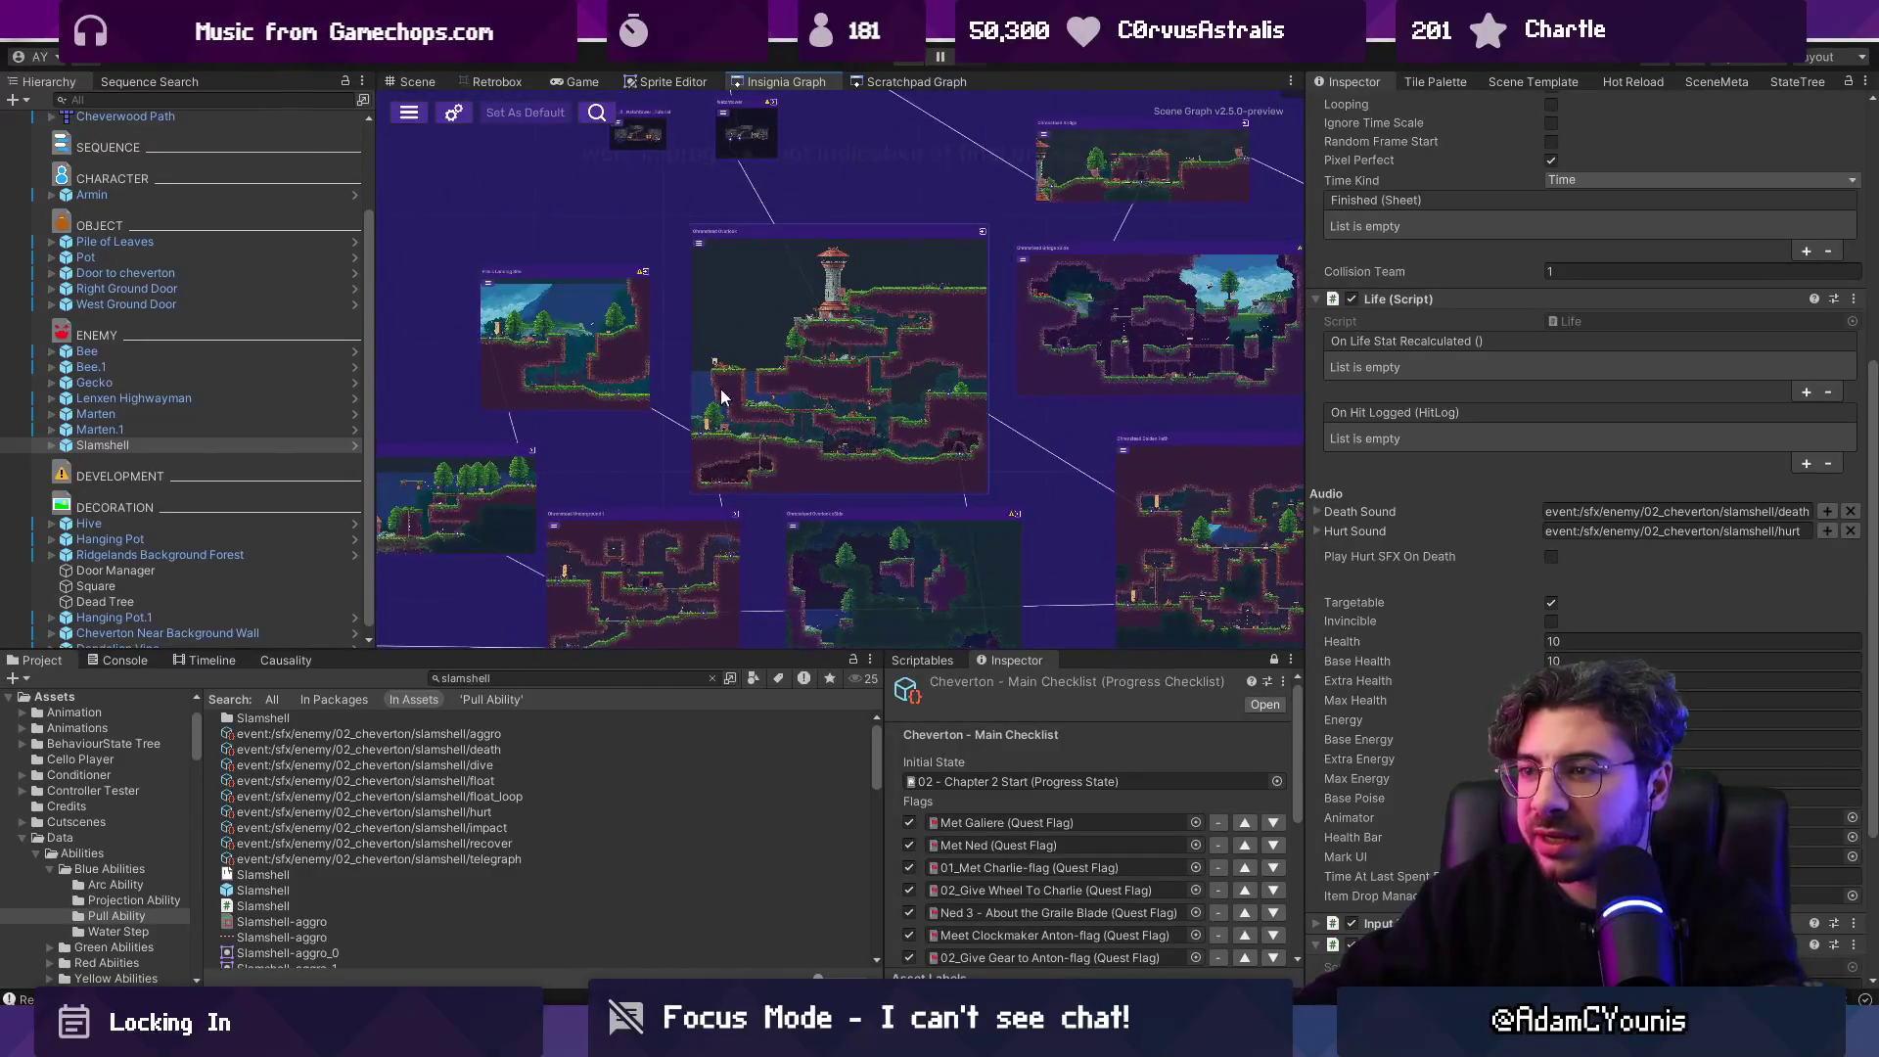
scroll(819, 392, left, 5)
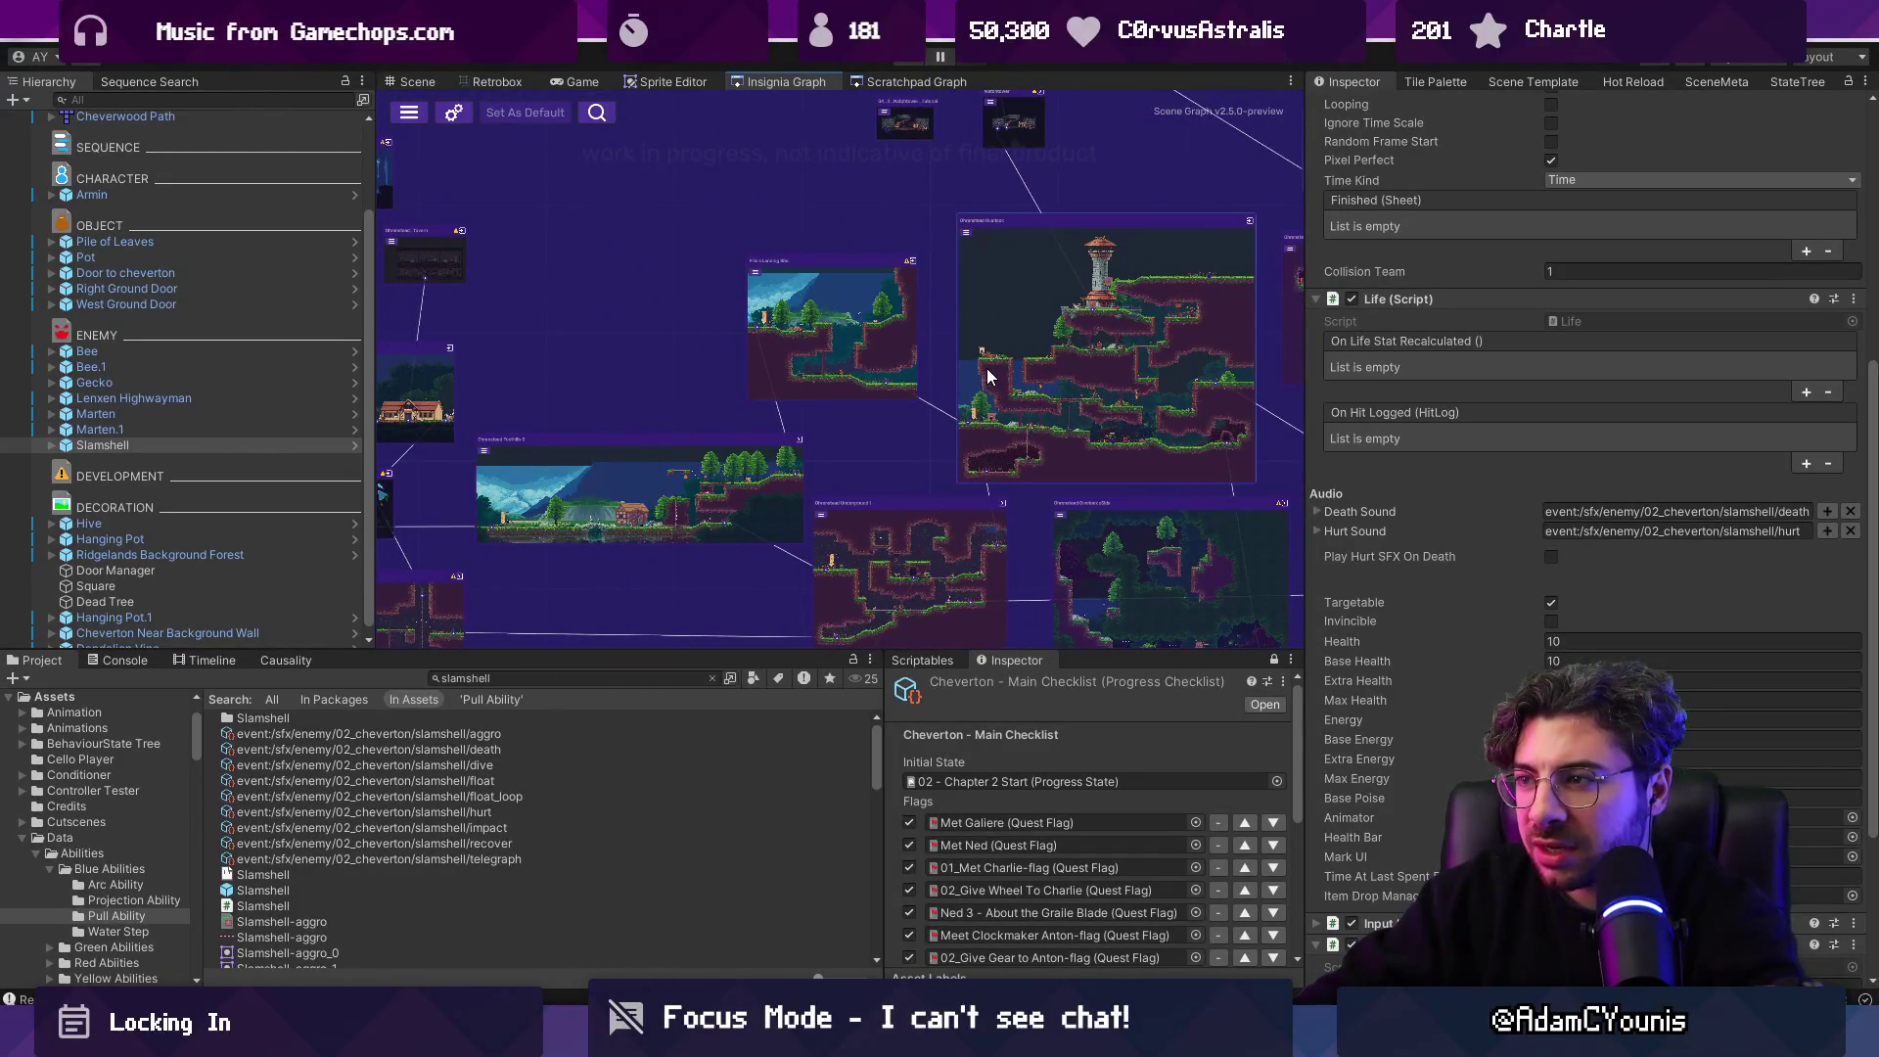
double_click(672, 475)
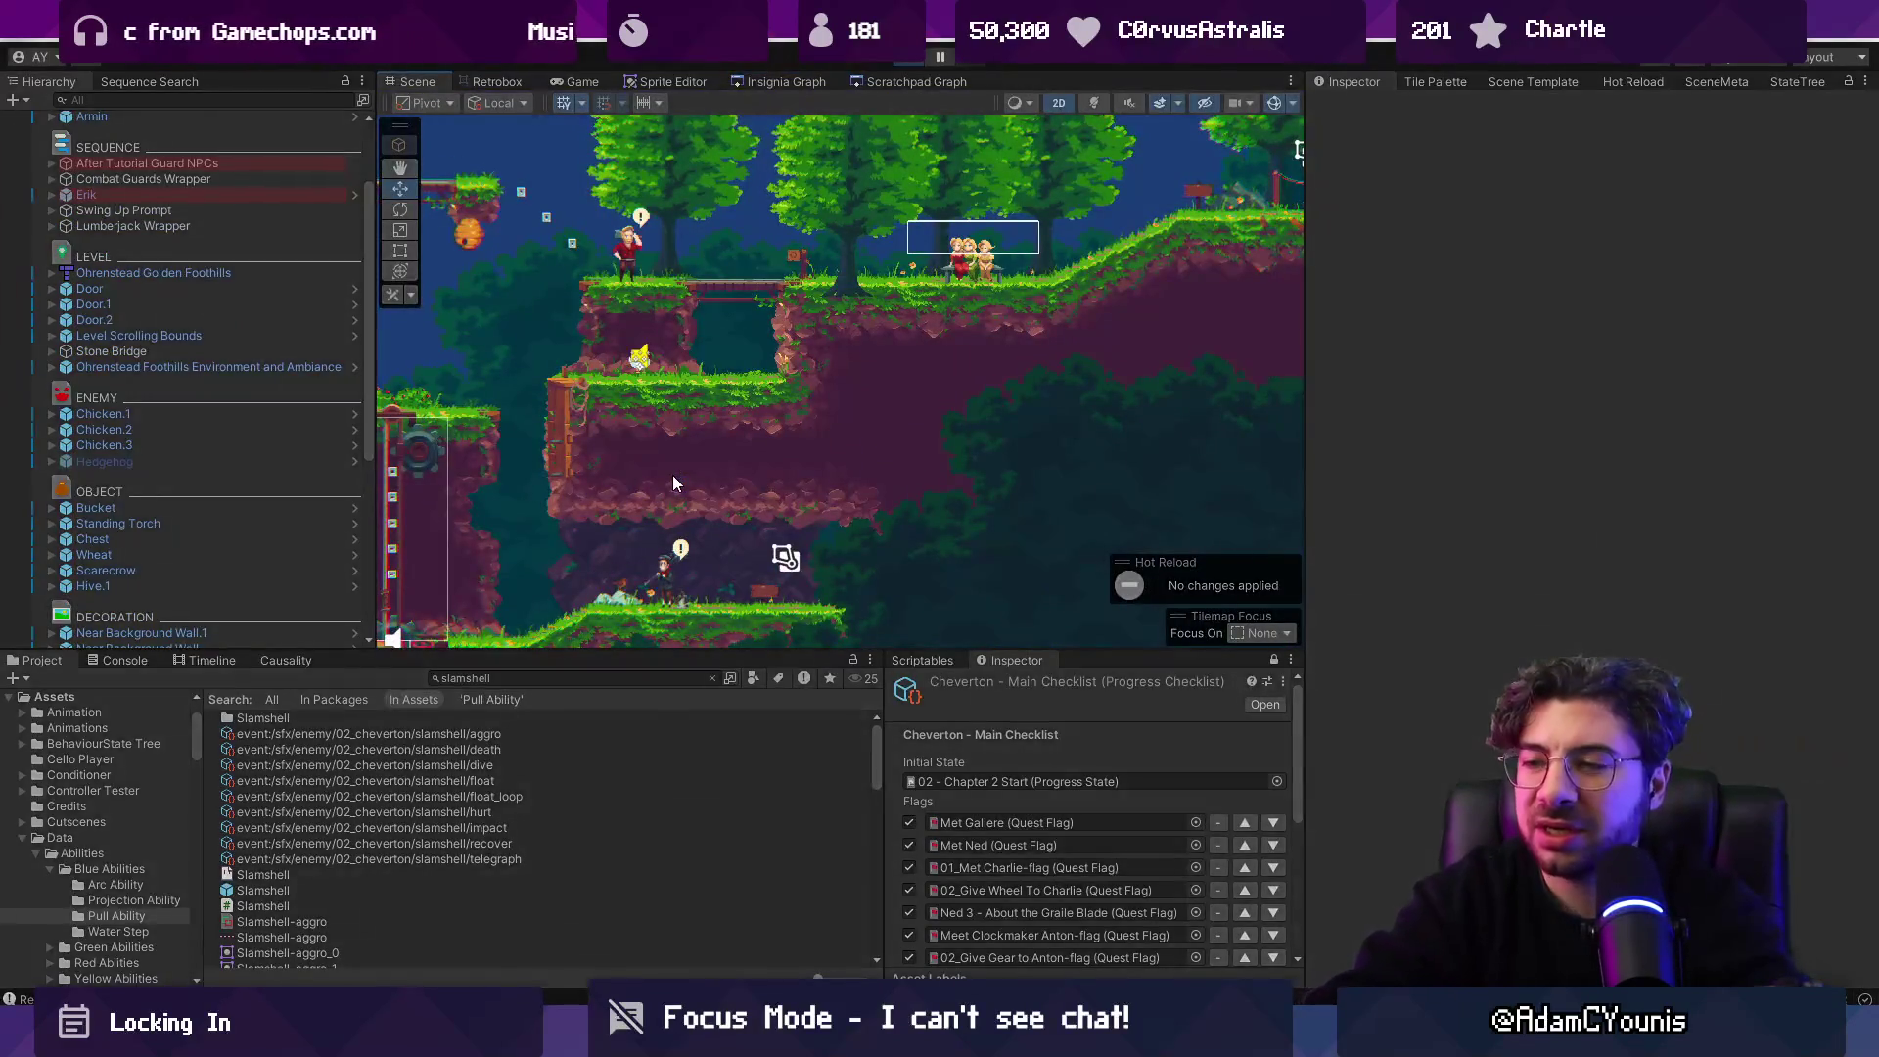
Start a fullscreen playtest and run Armin over the bridge, past the scarecrow, and up the cliff.
key(ctrl+p)
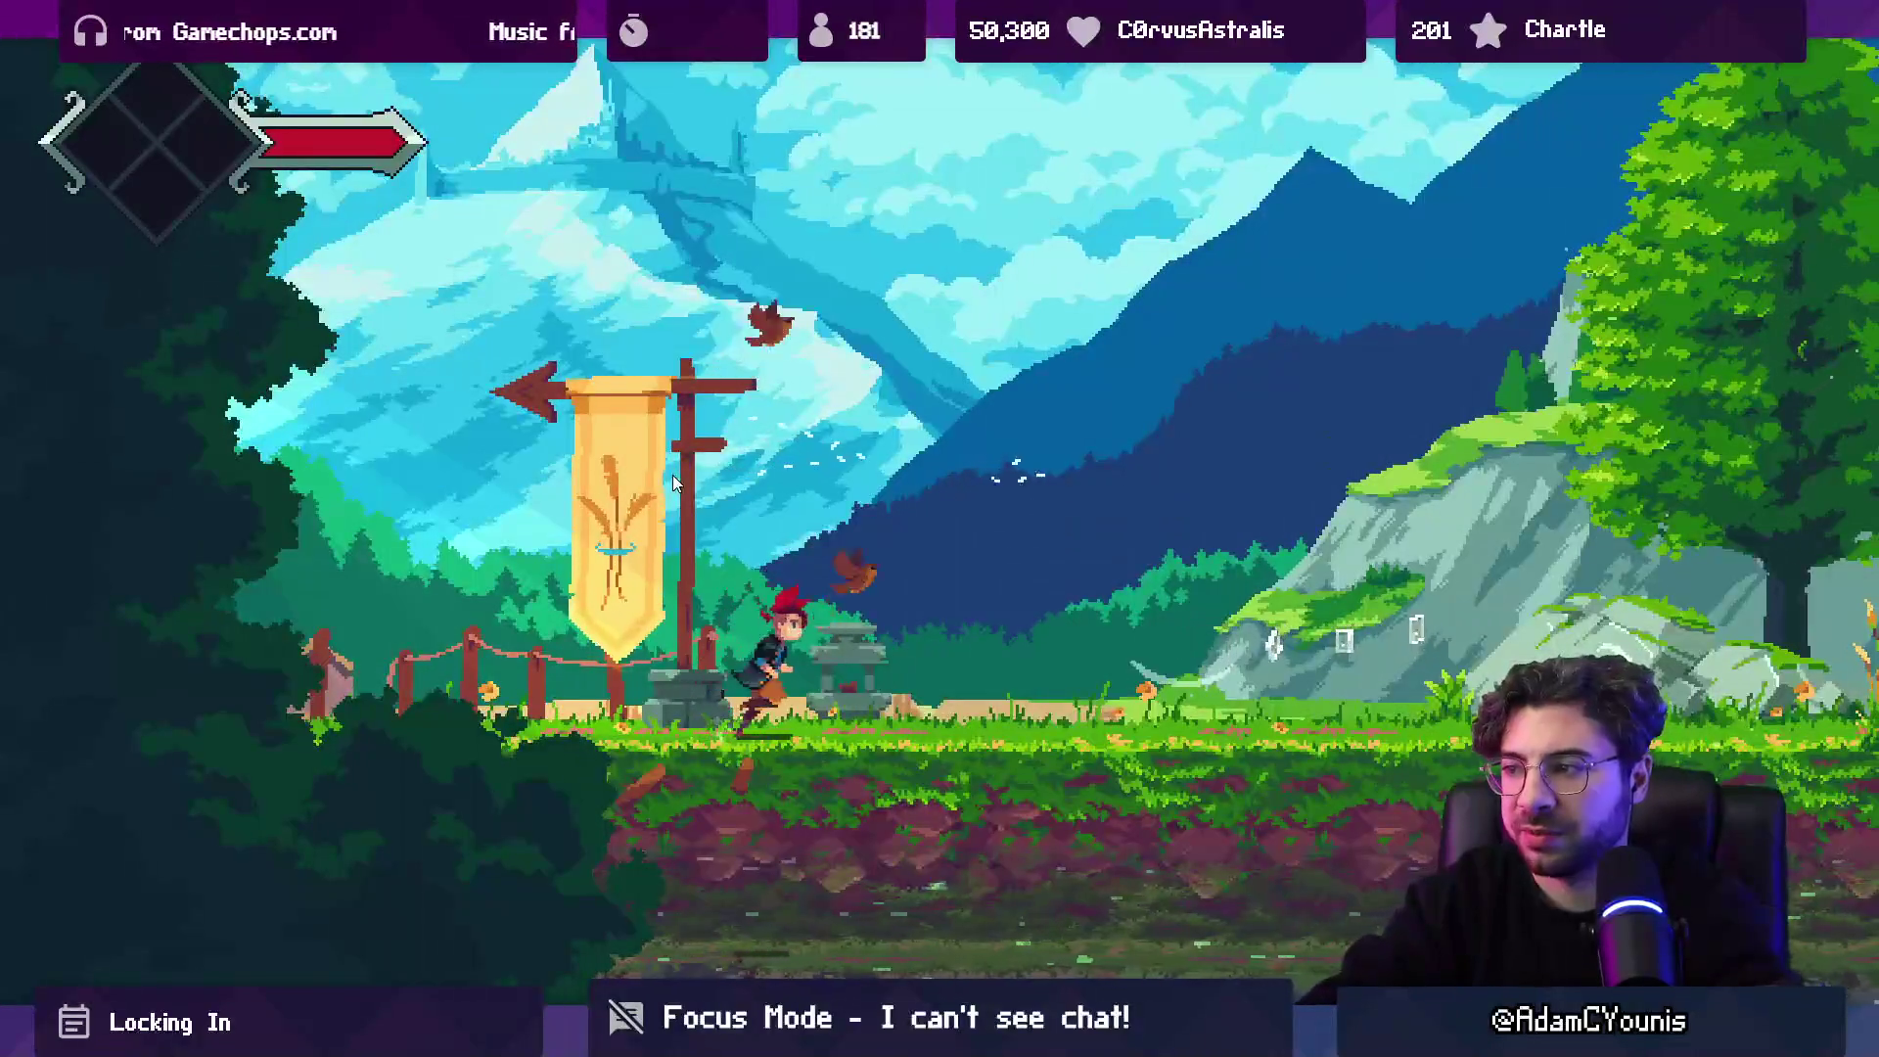
key(Right)
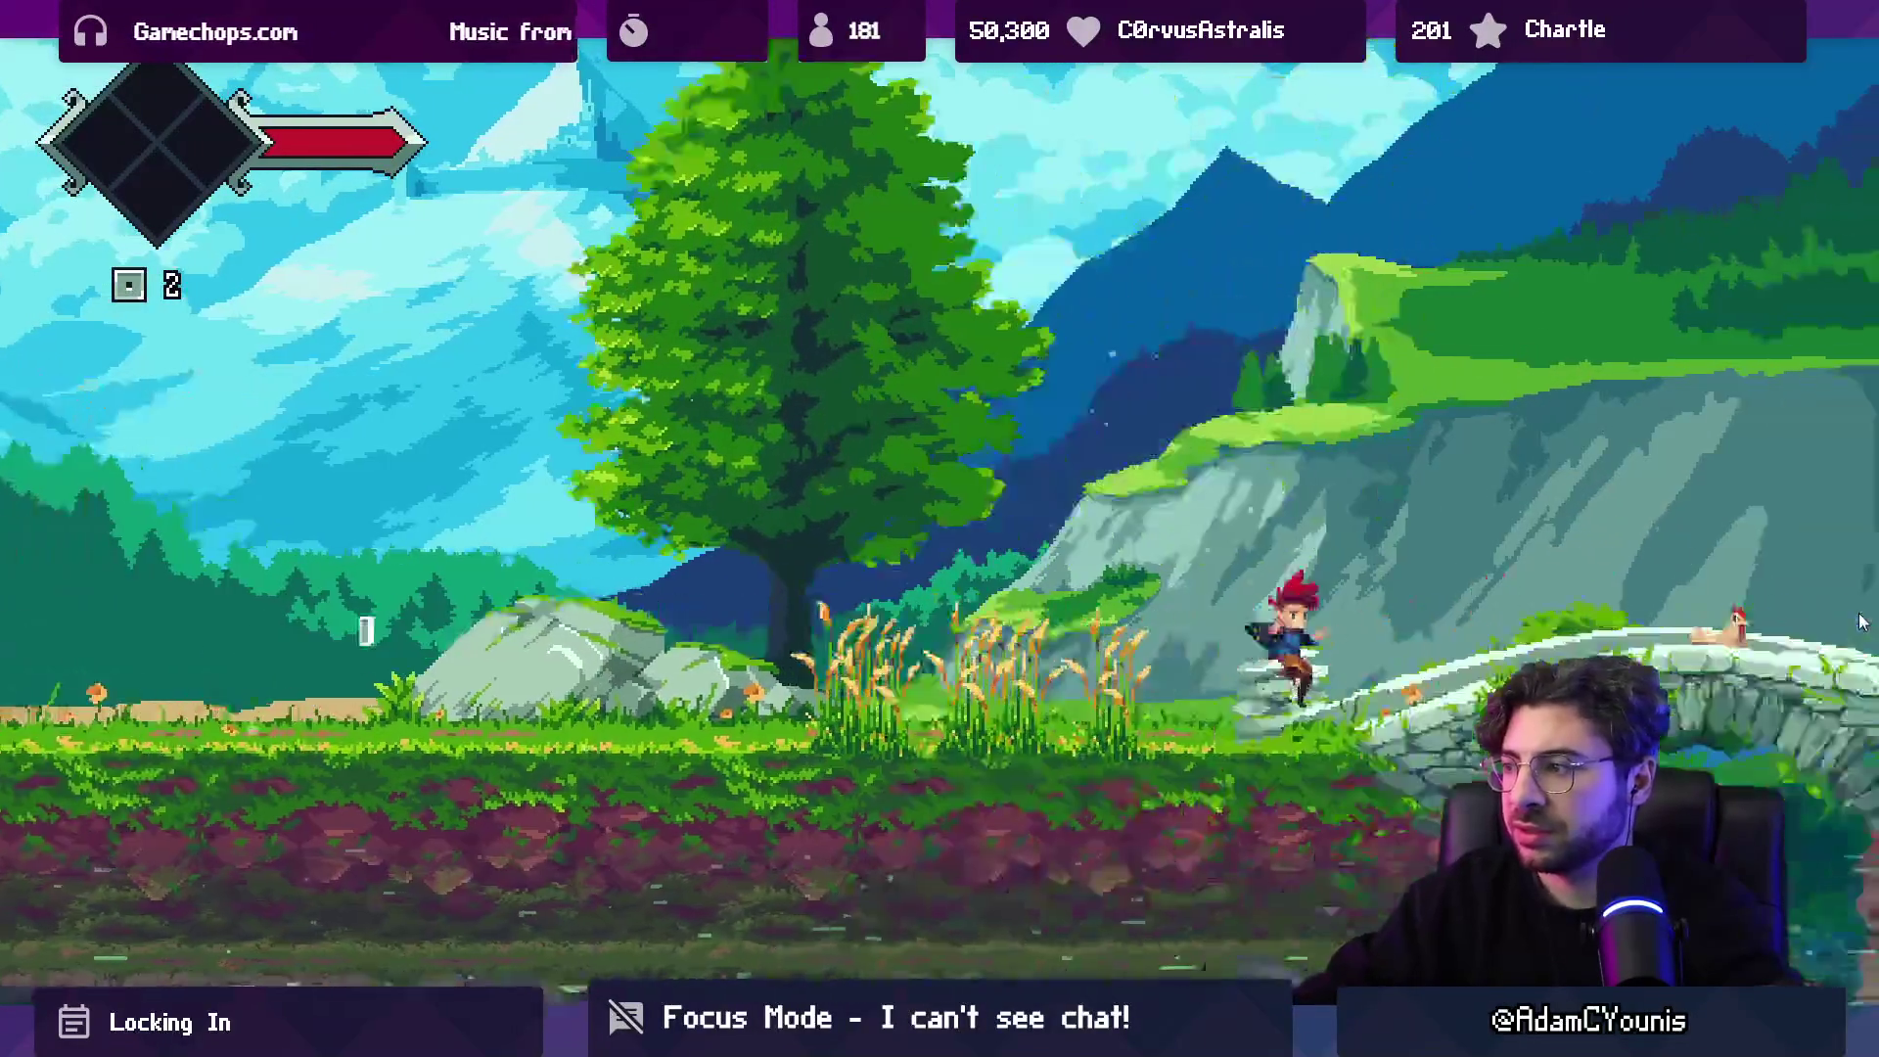
key(Right)
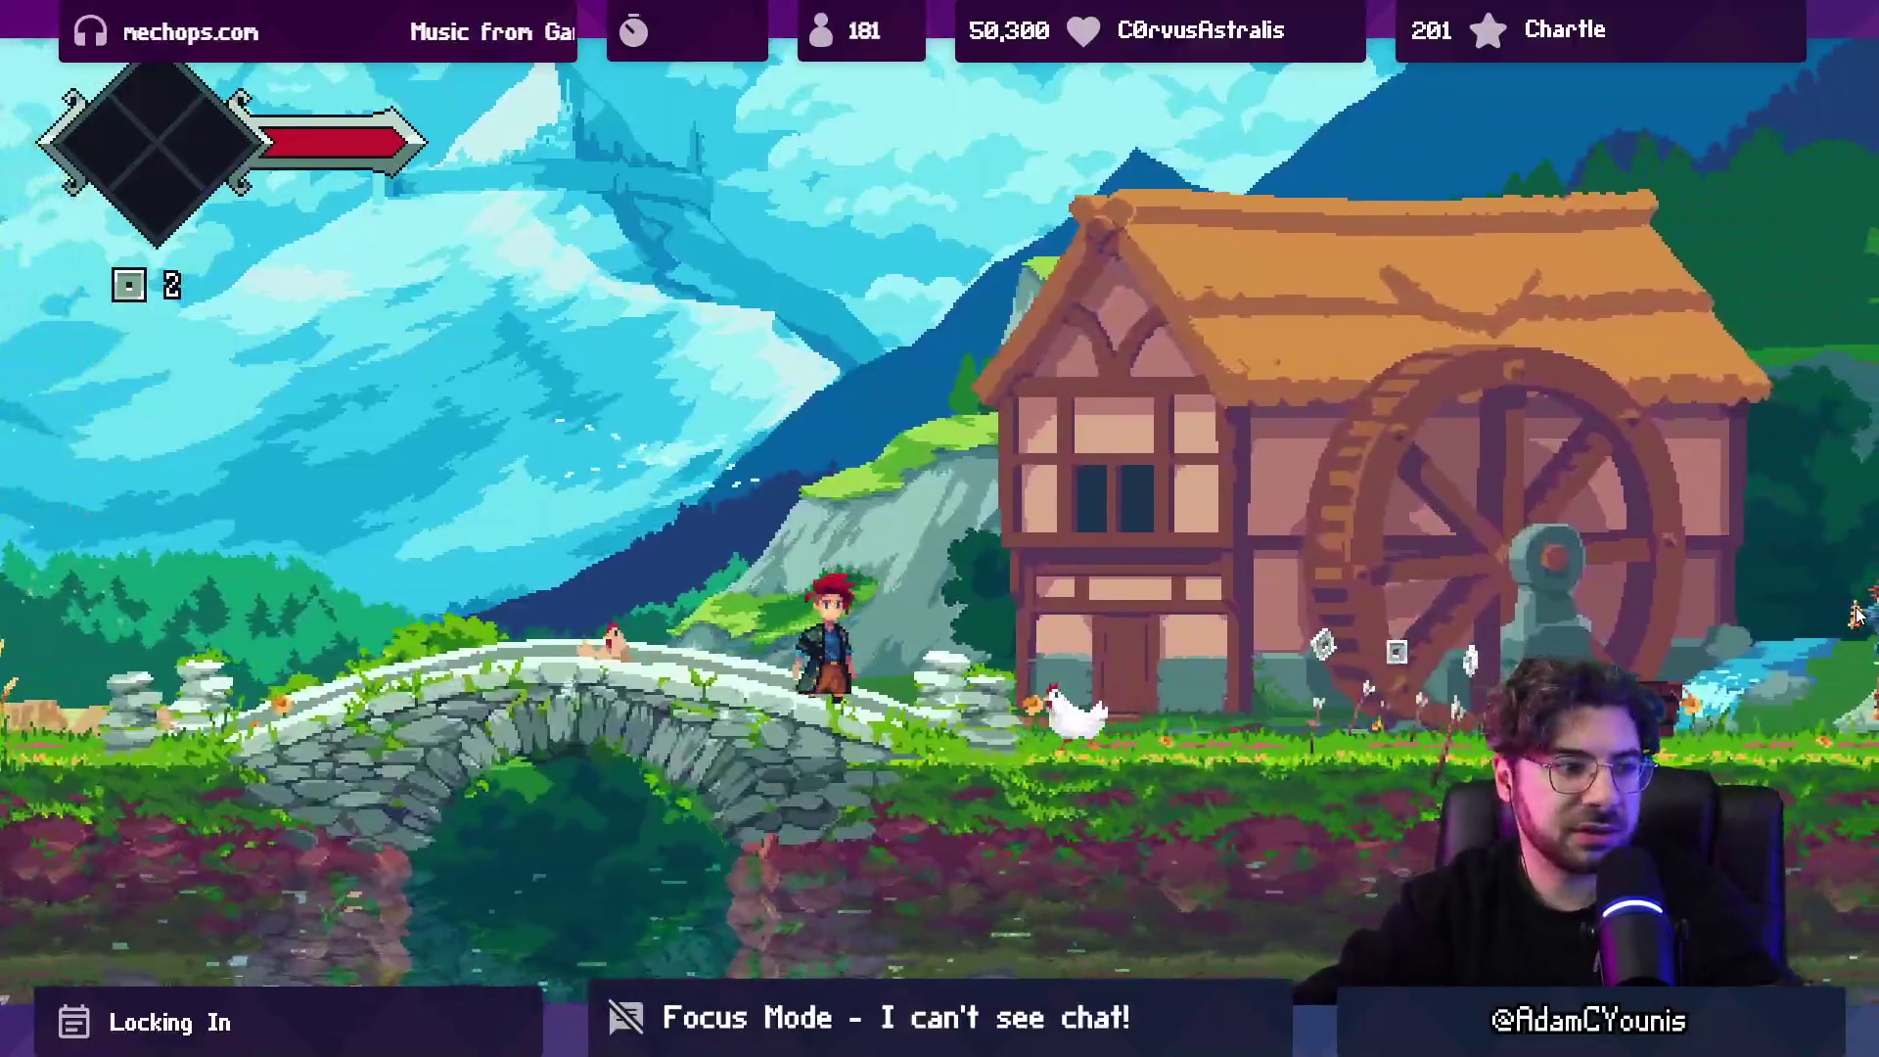
key(Right)
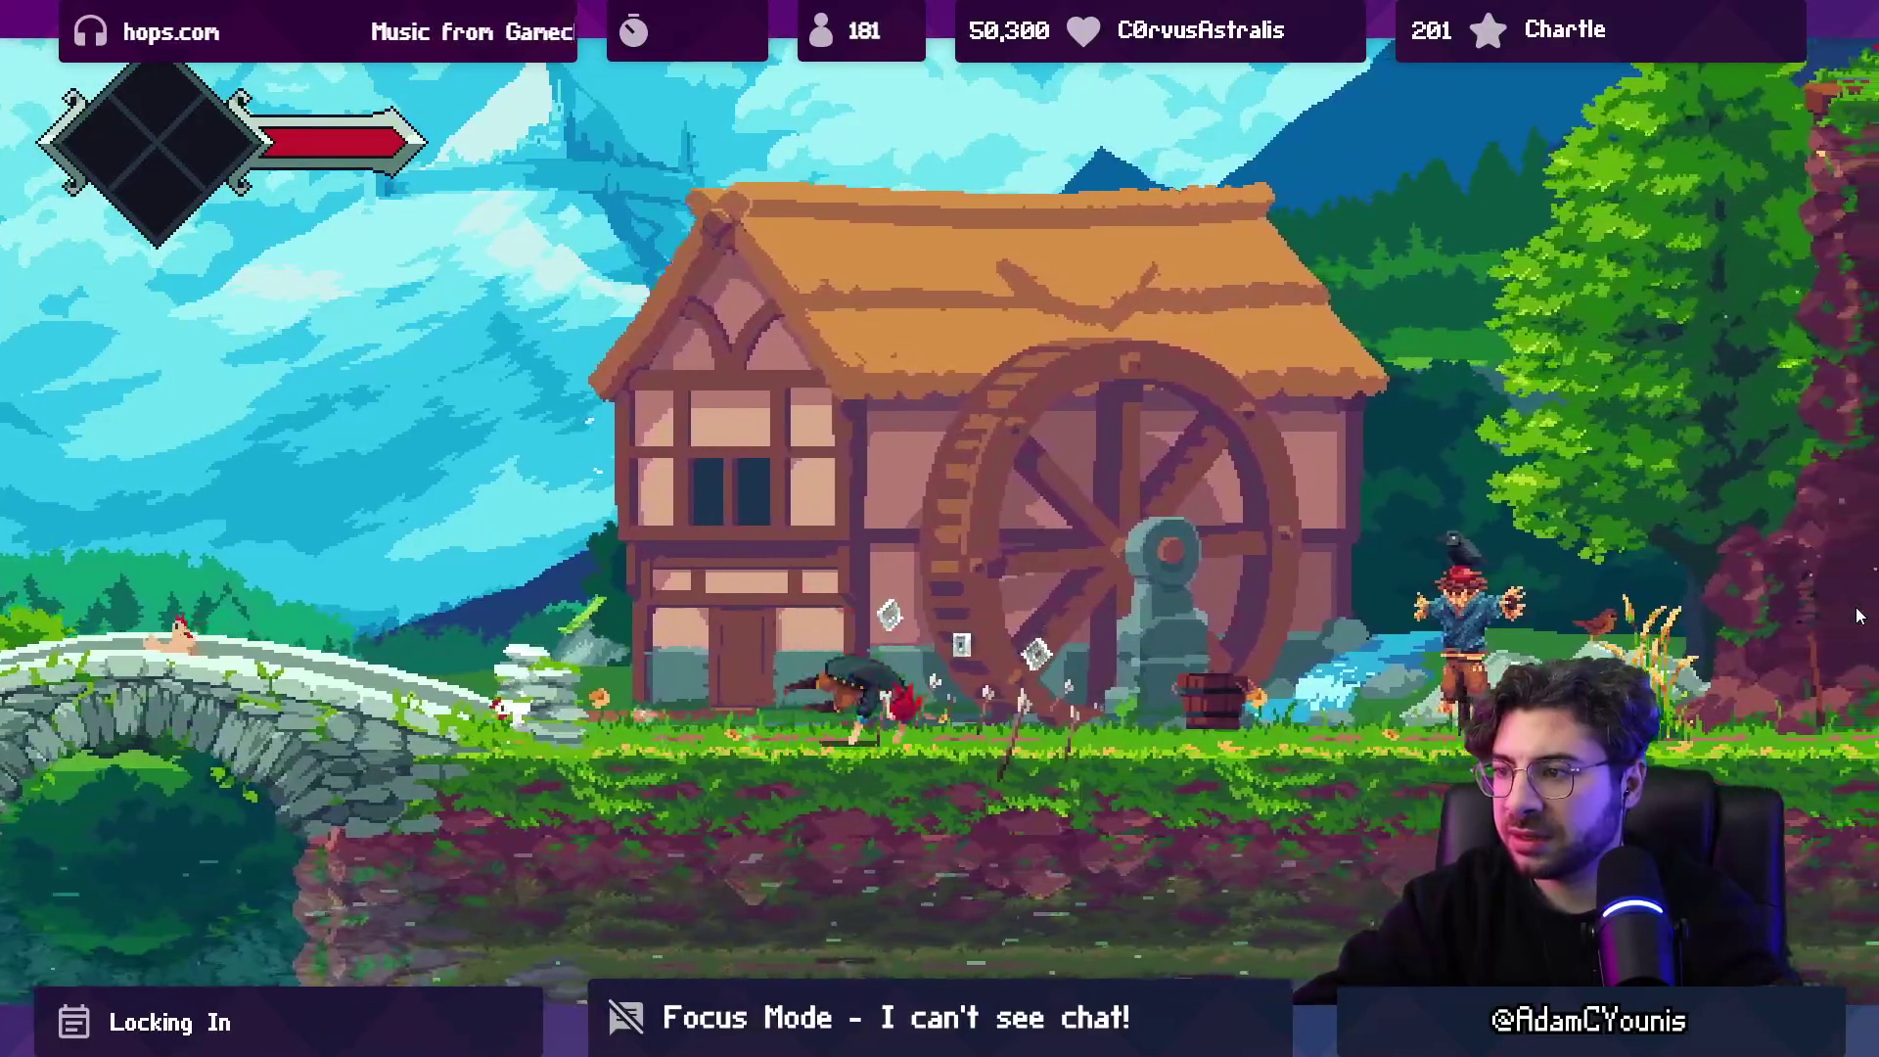
key(Right)
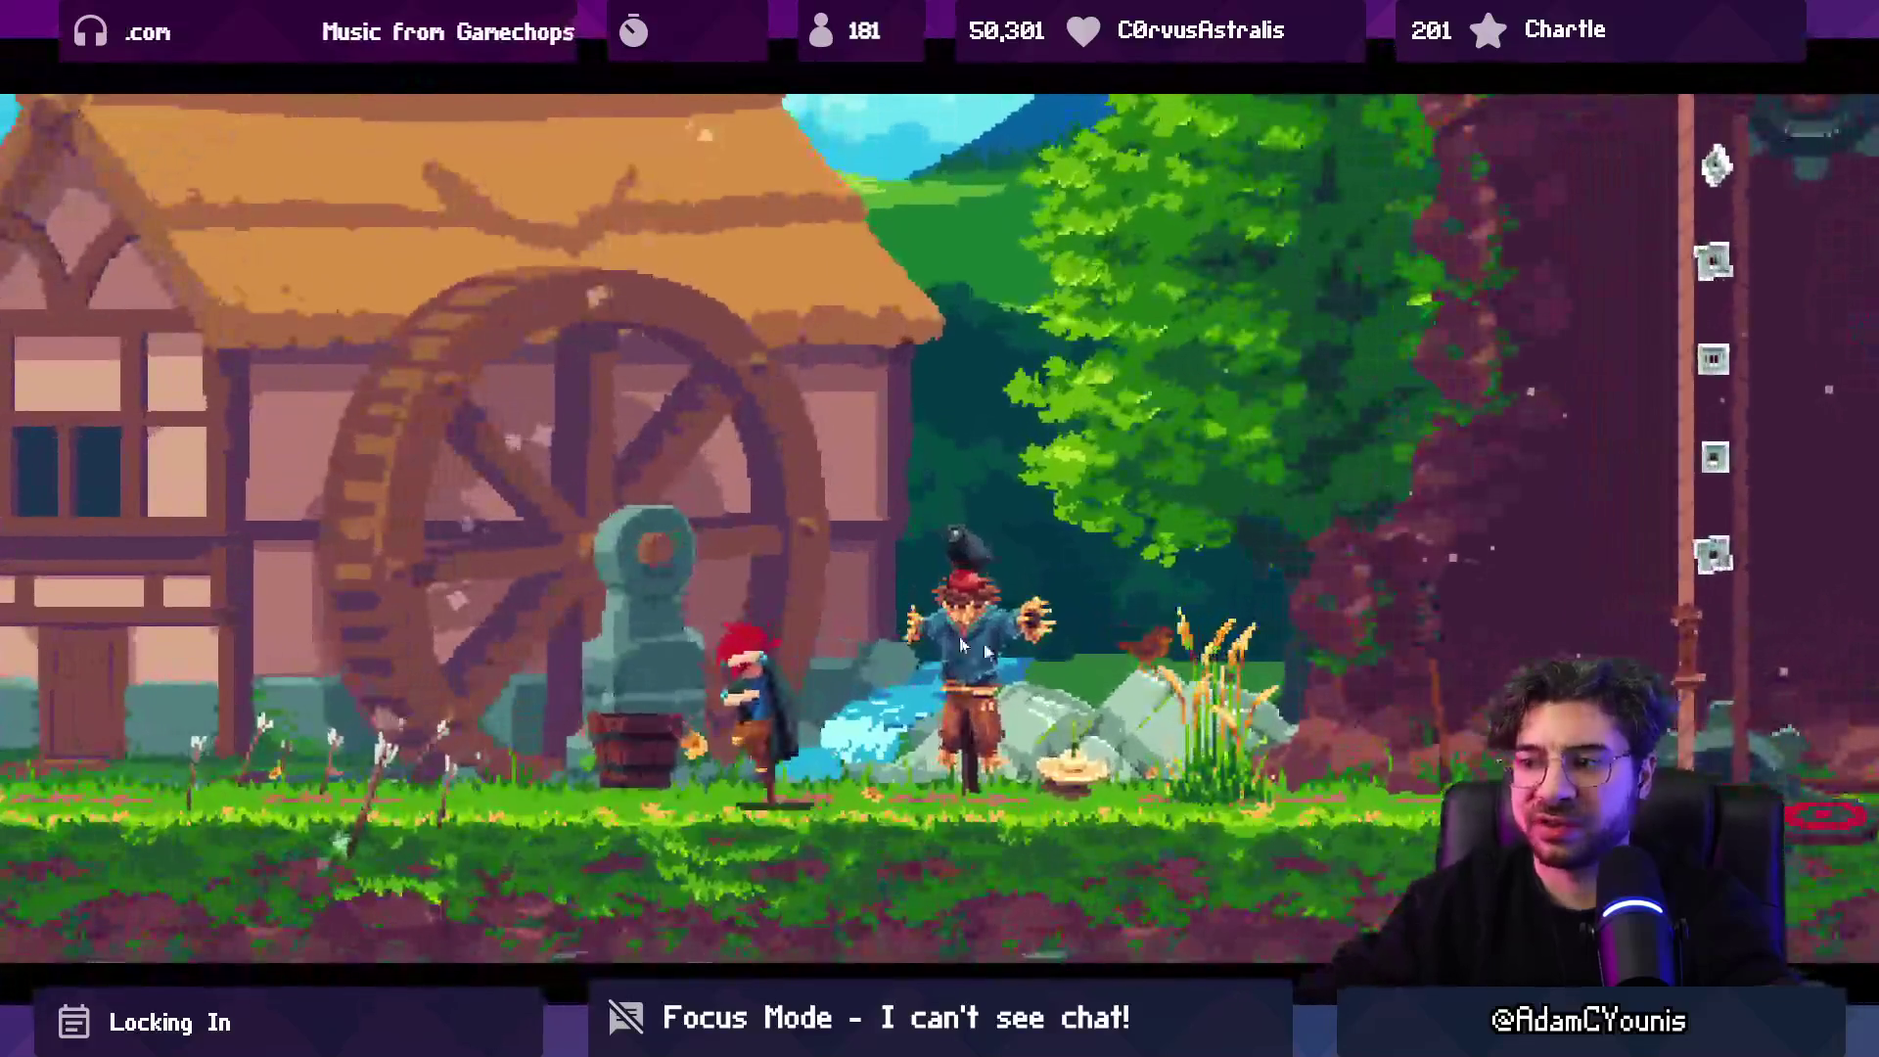
key(Right)
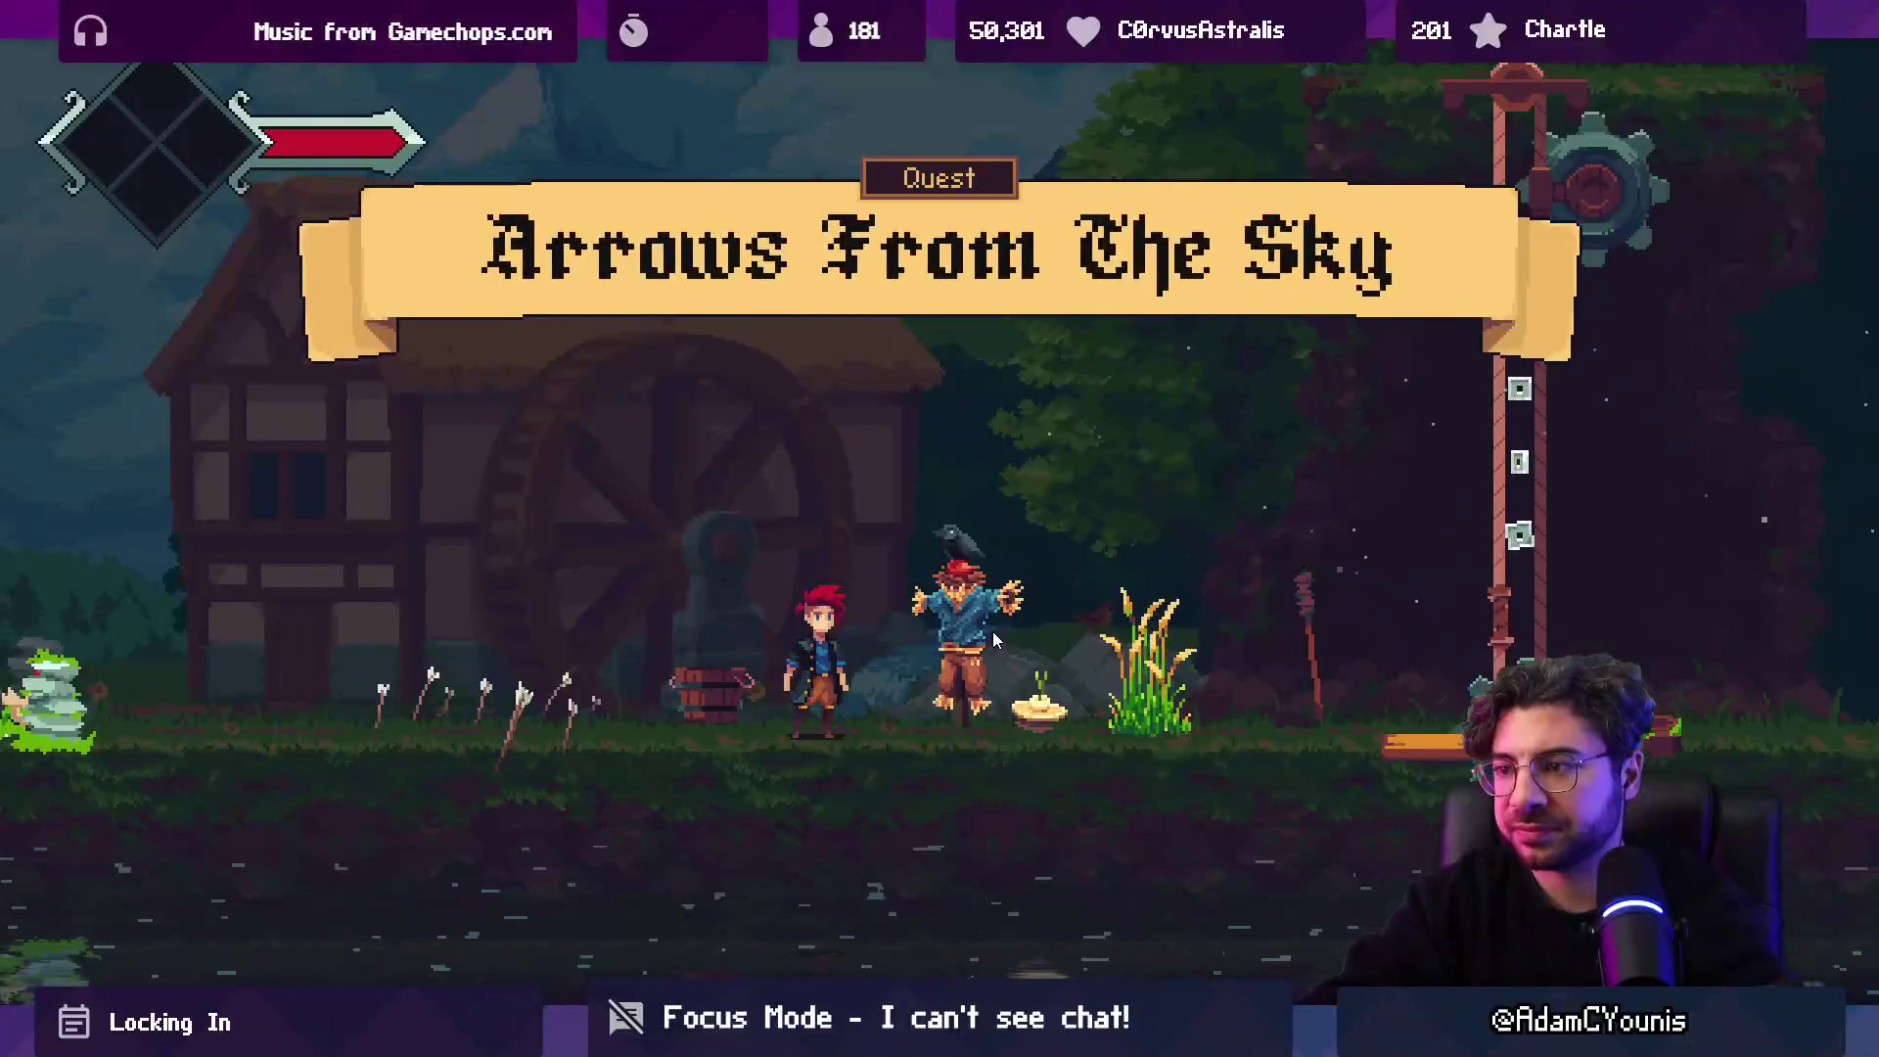
key(Right)
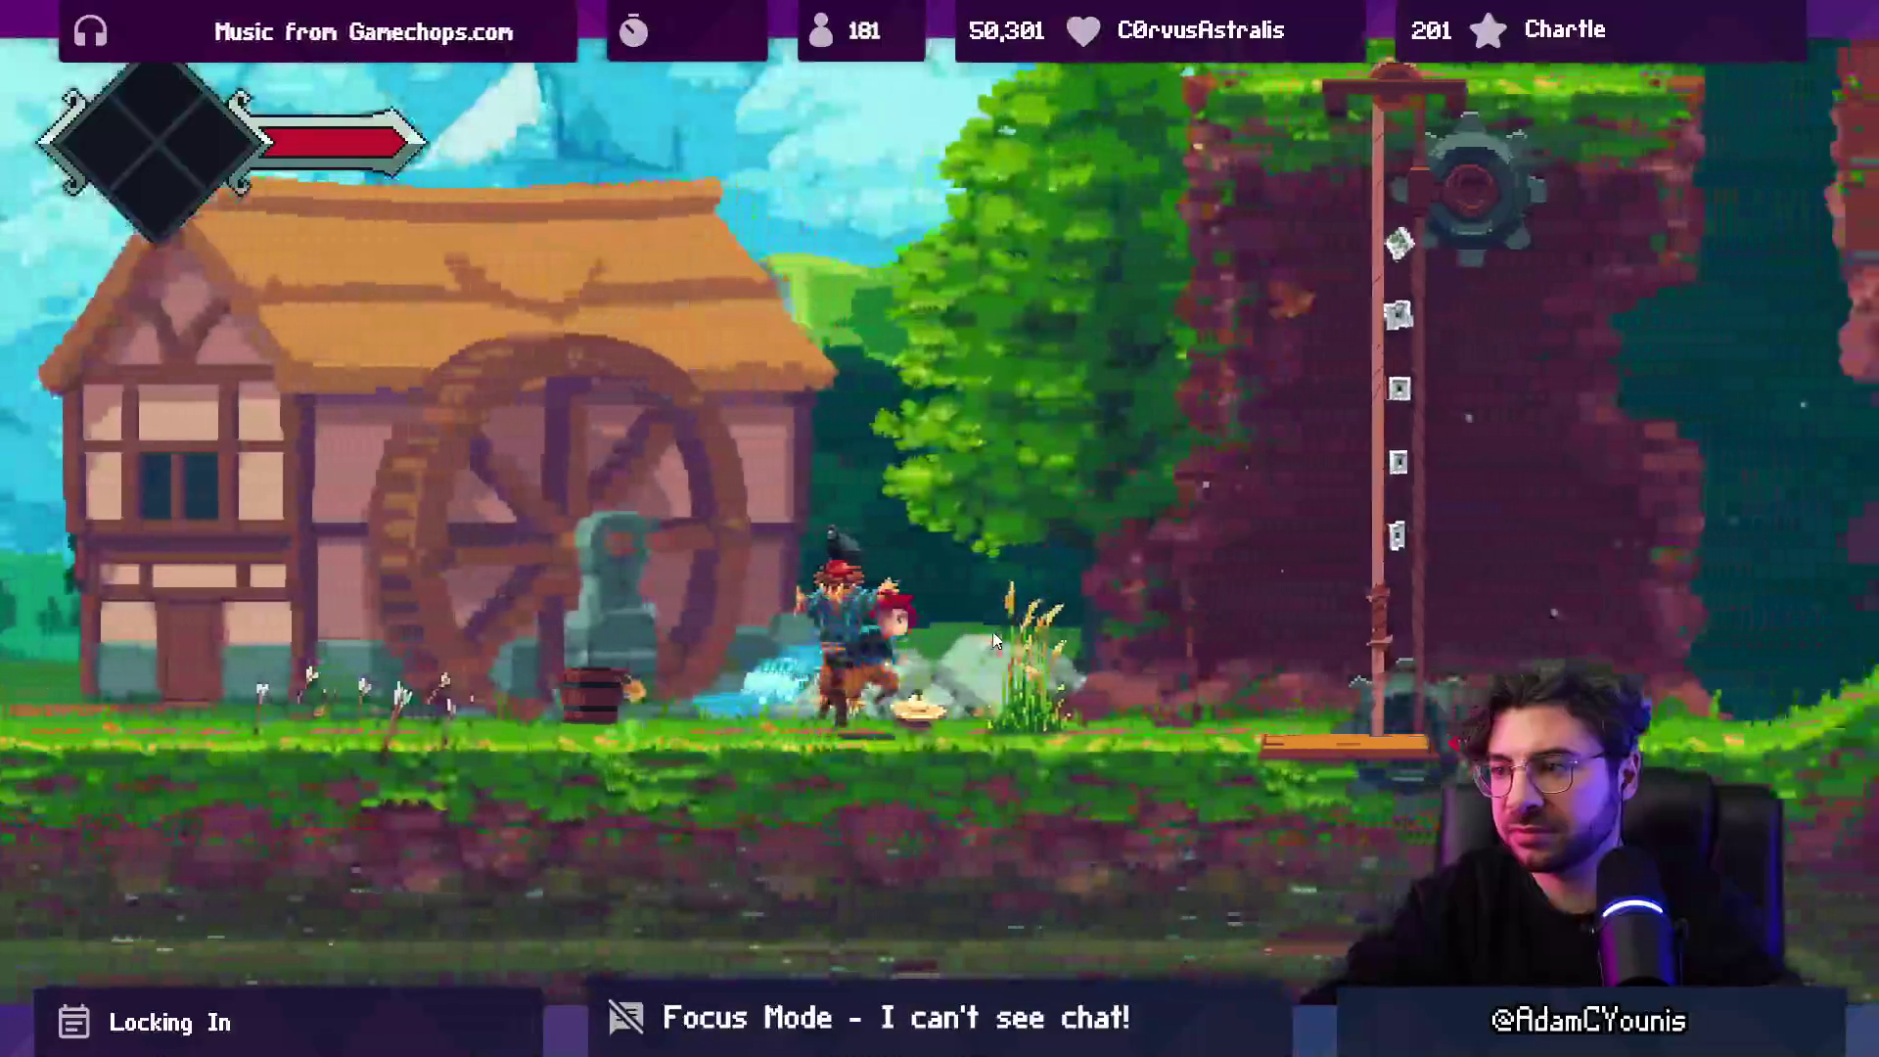
key(Right)
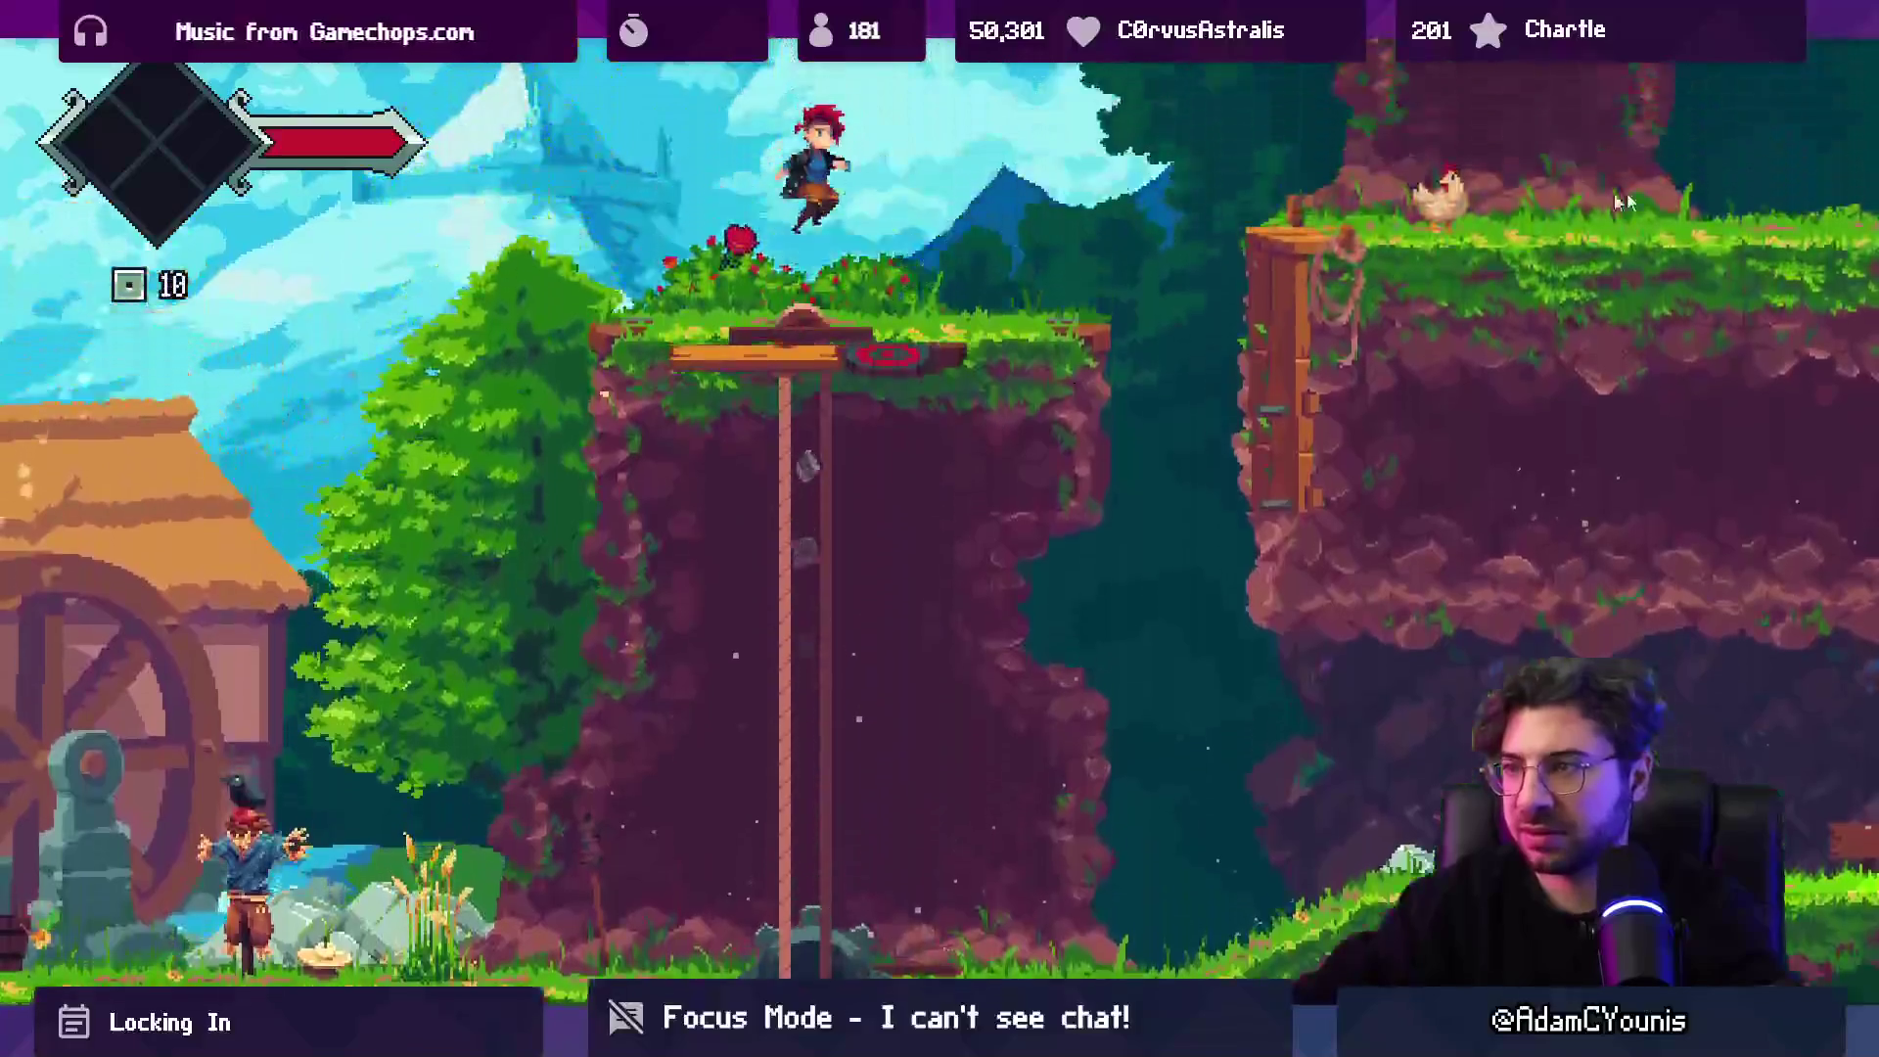
key(Right)
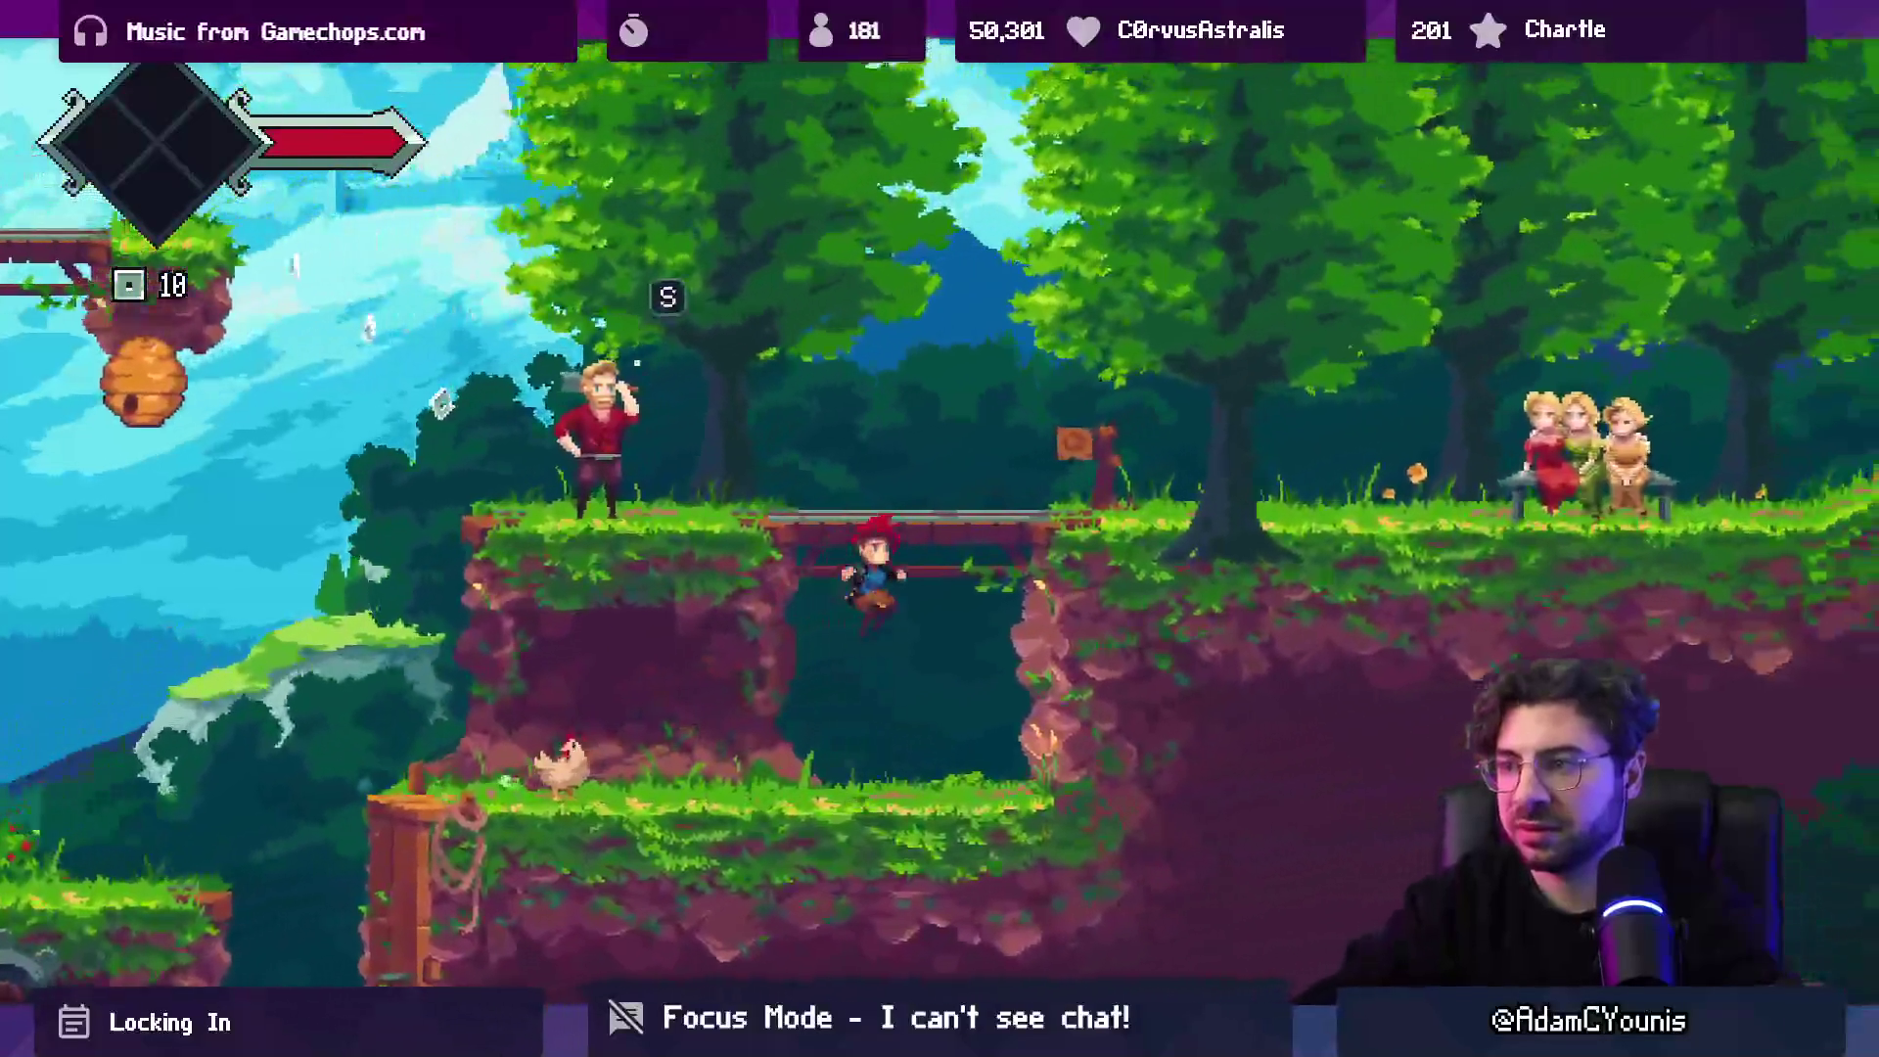
key(Right)
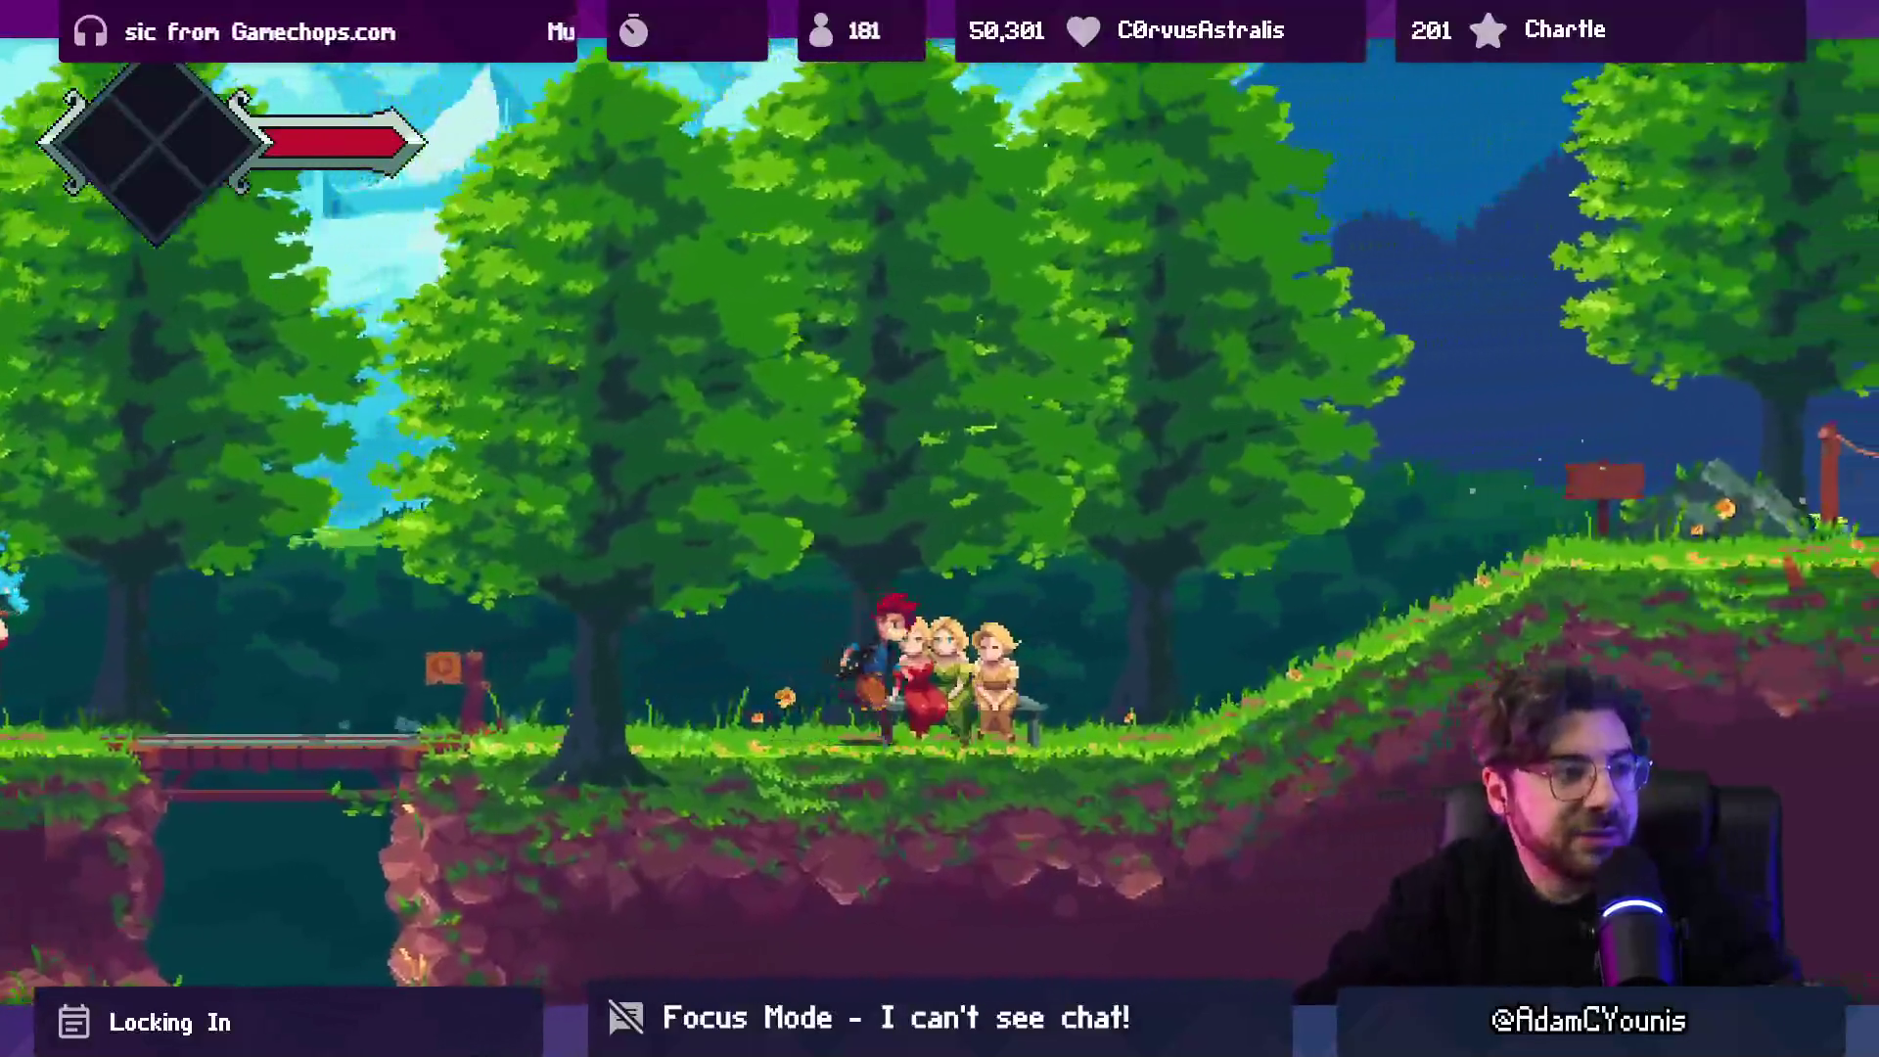
key(Right)
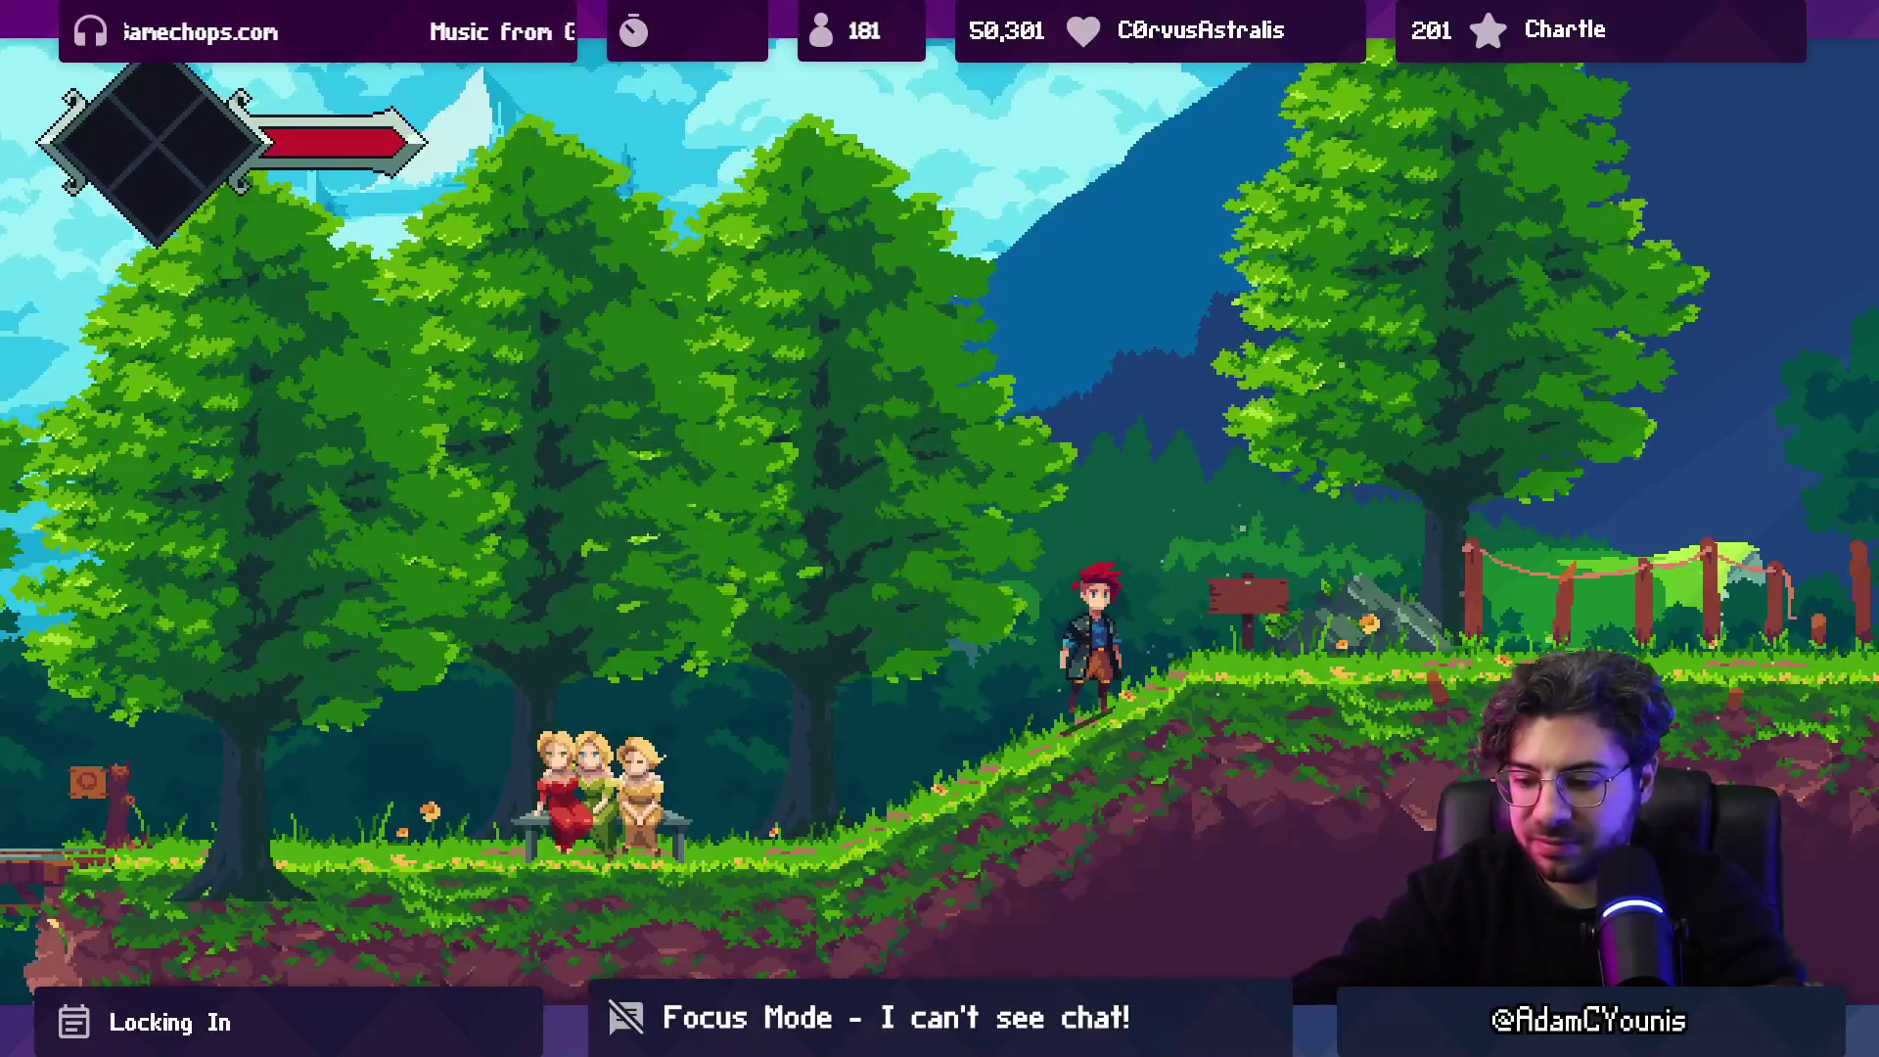
Lower the volume to 90, slash the forest enemy, then leave fullscreen for the editor layout.
key(XF86AudioLowerVolume)
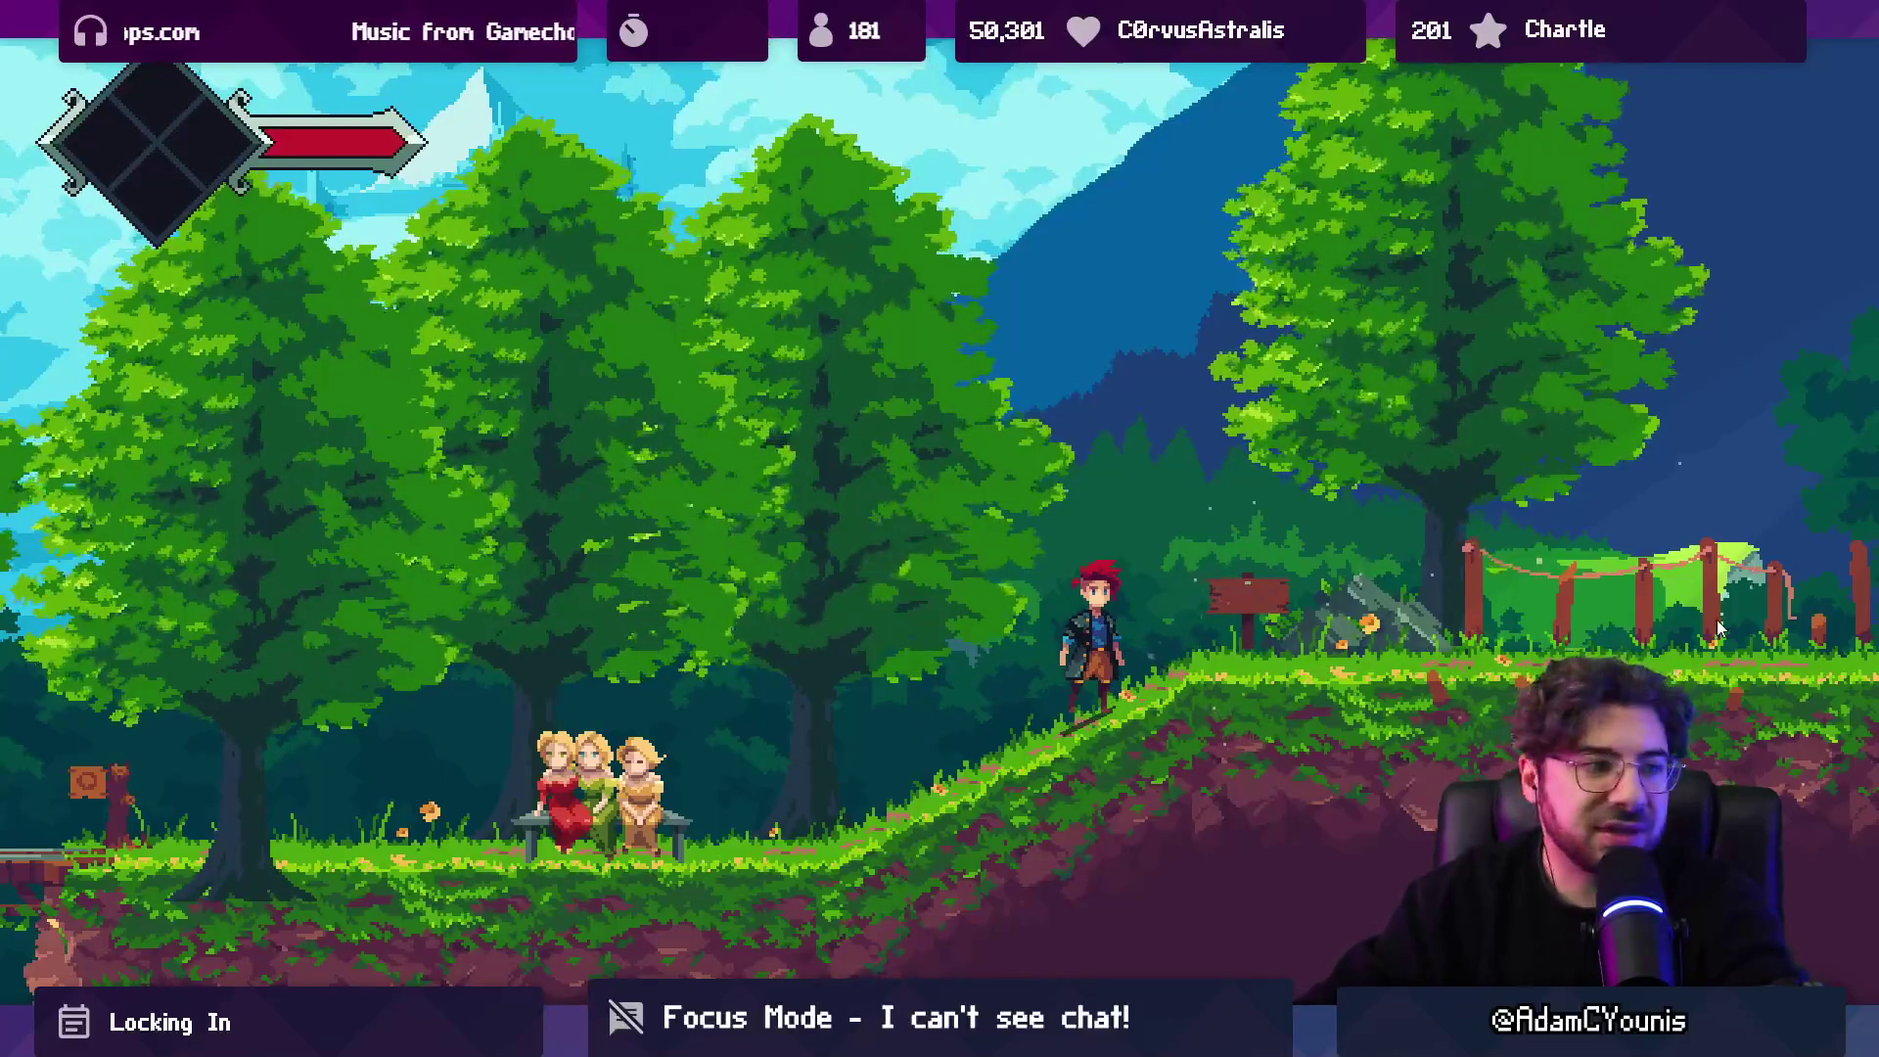
key(Right)
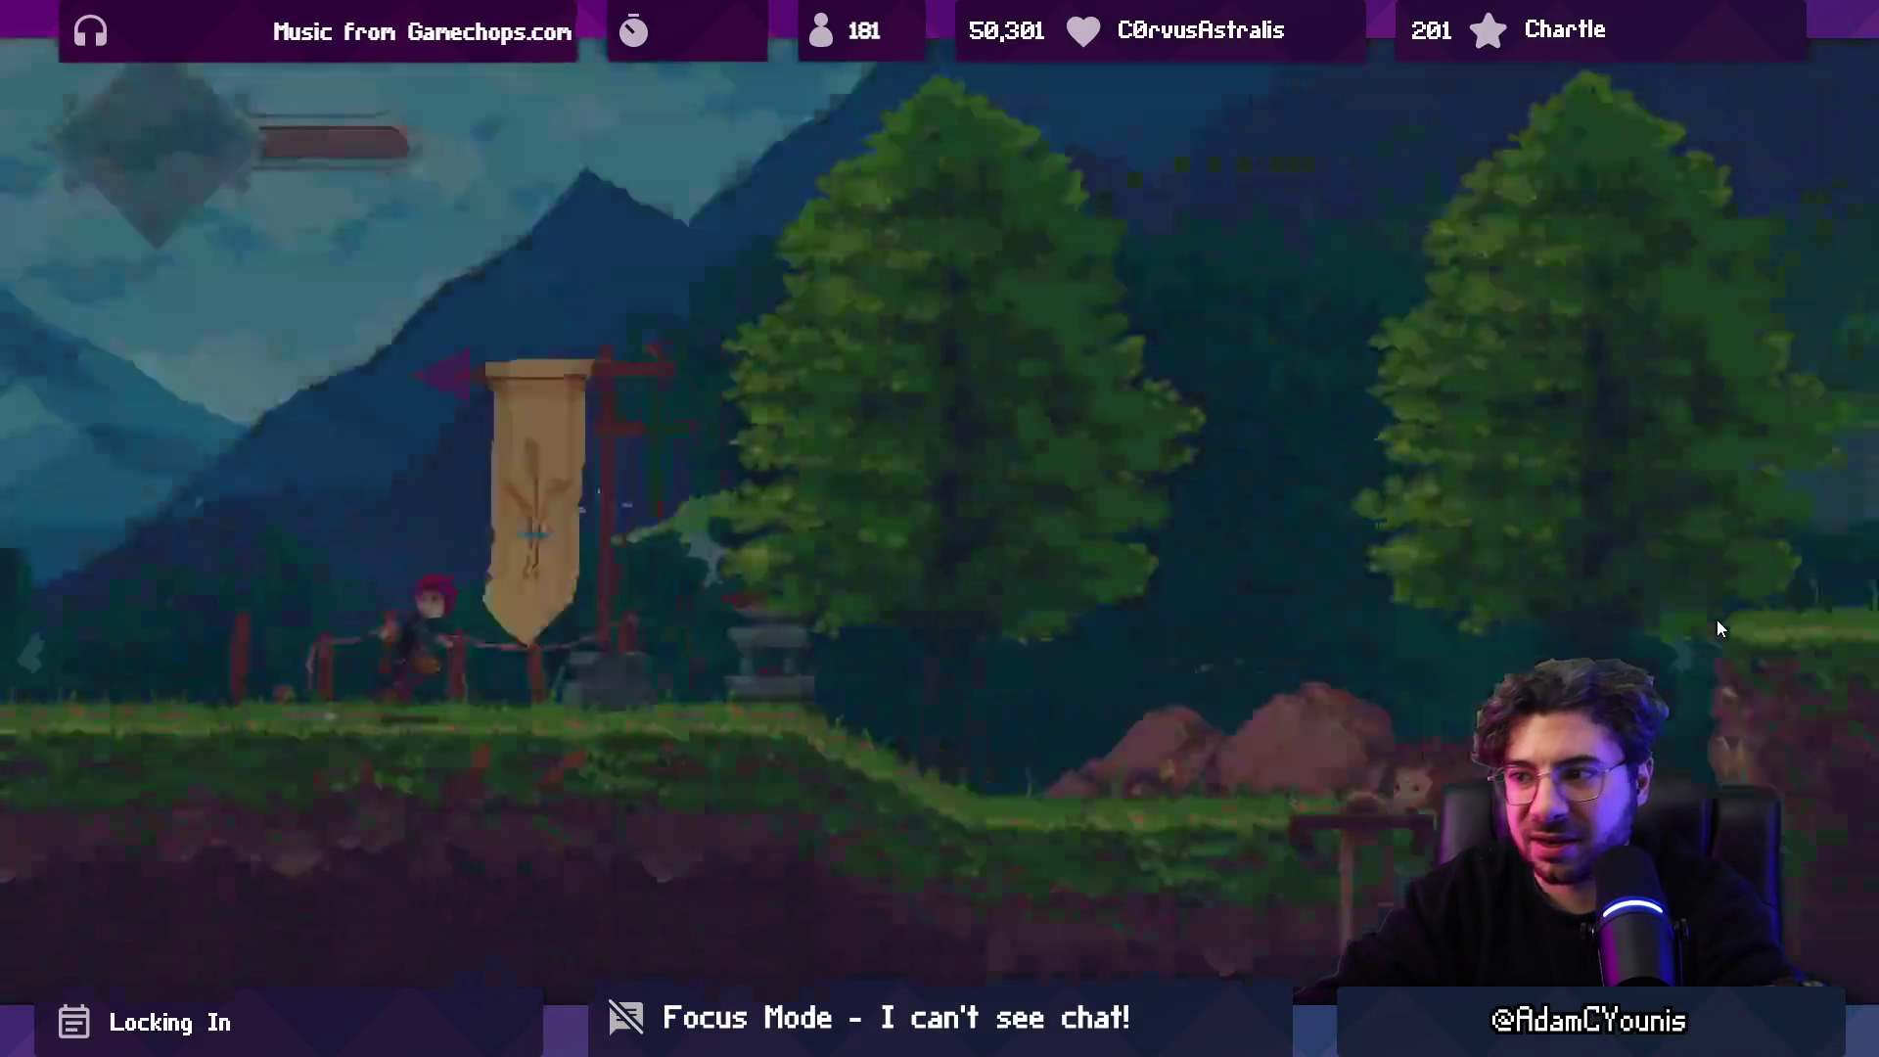
key(Right)
key(Right)
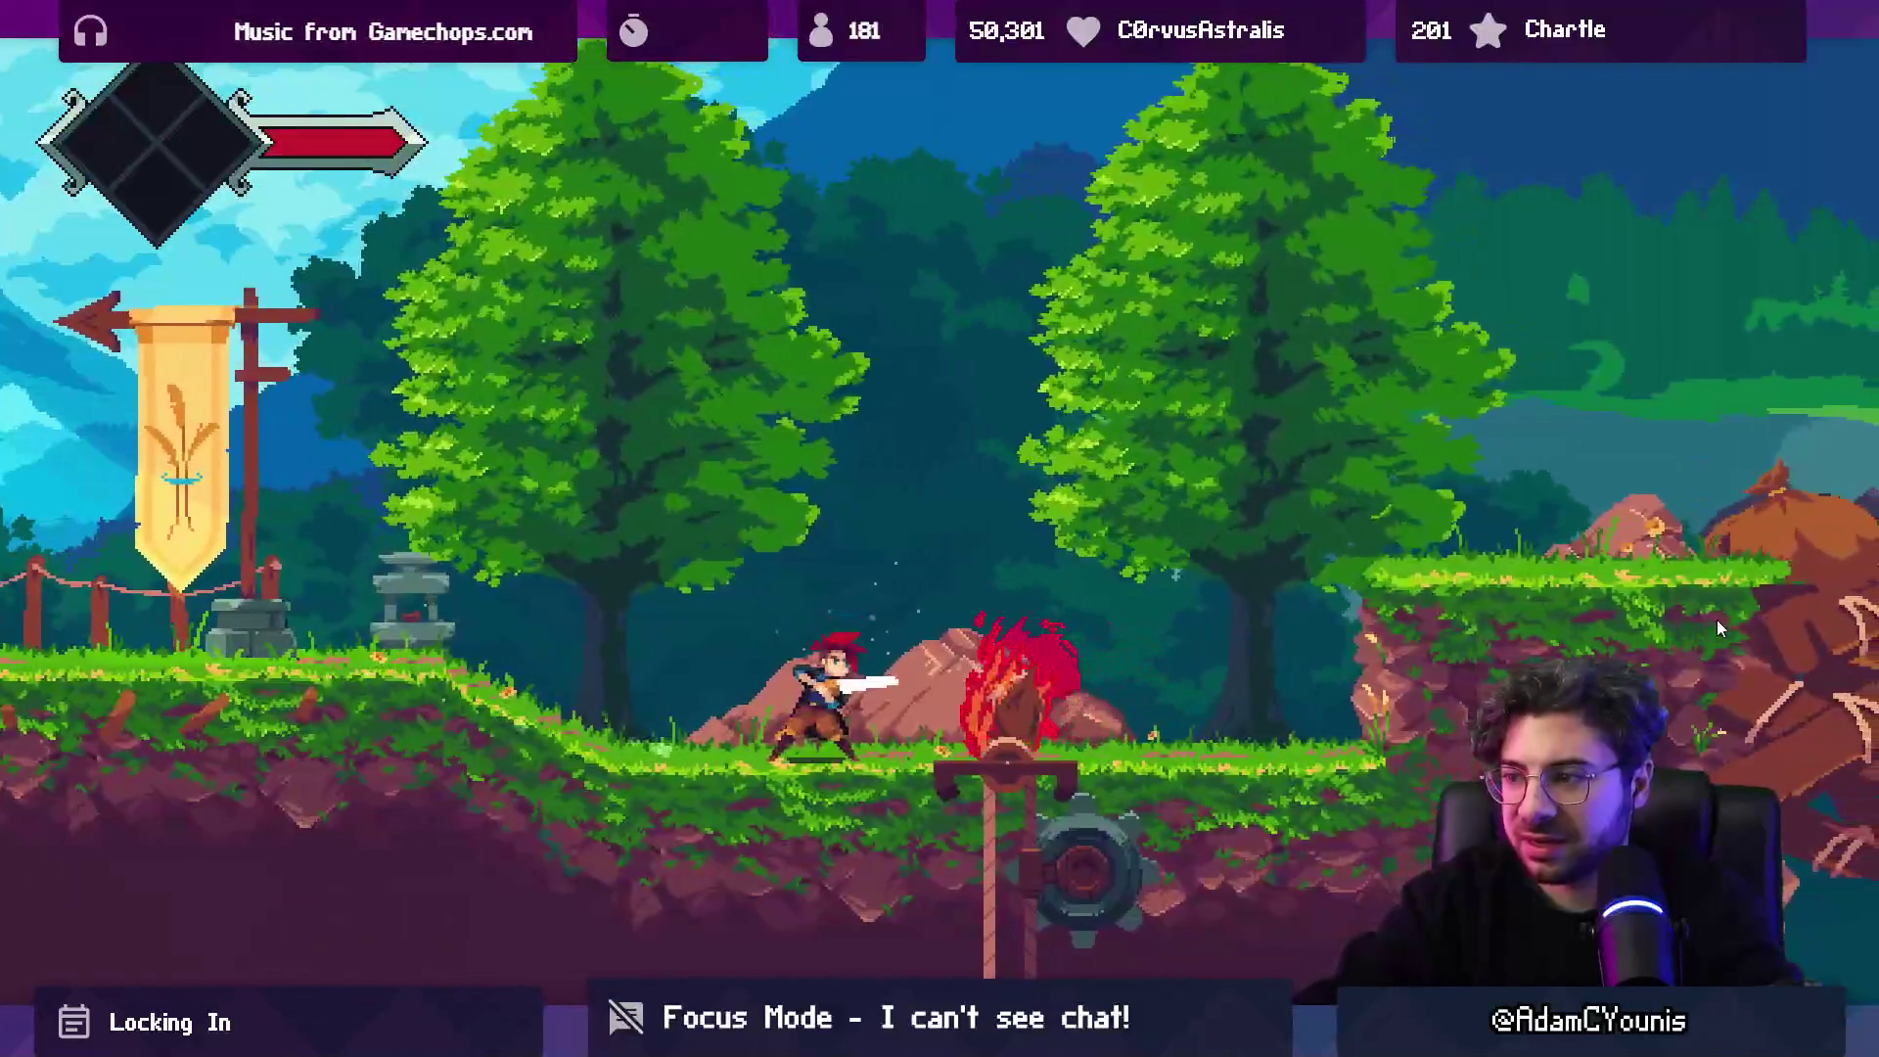
key(Right)
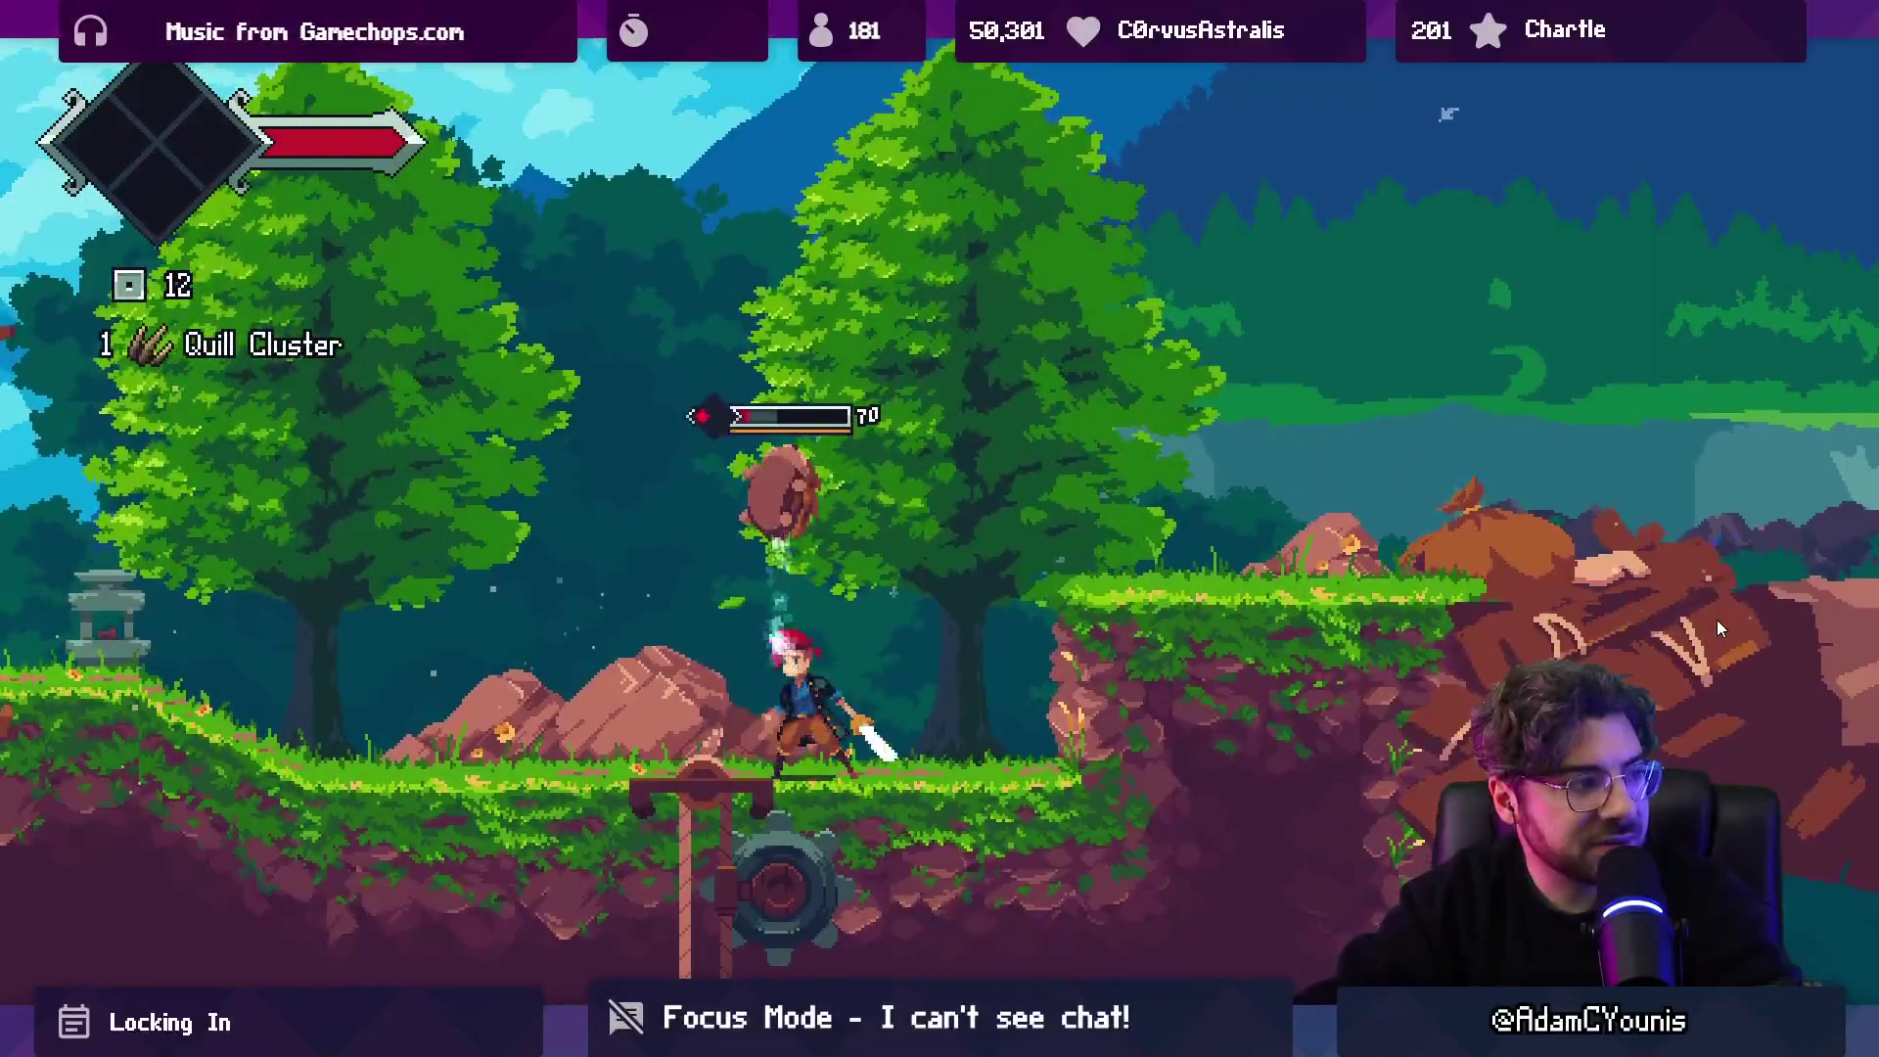
key(Right)
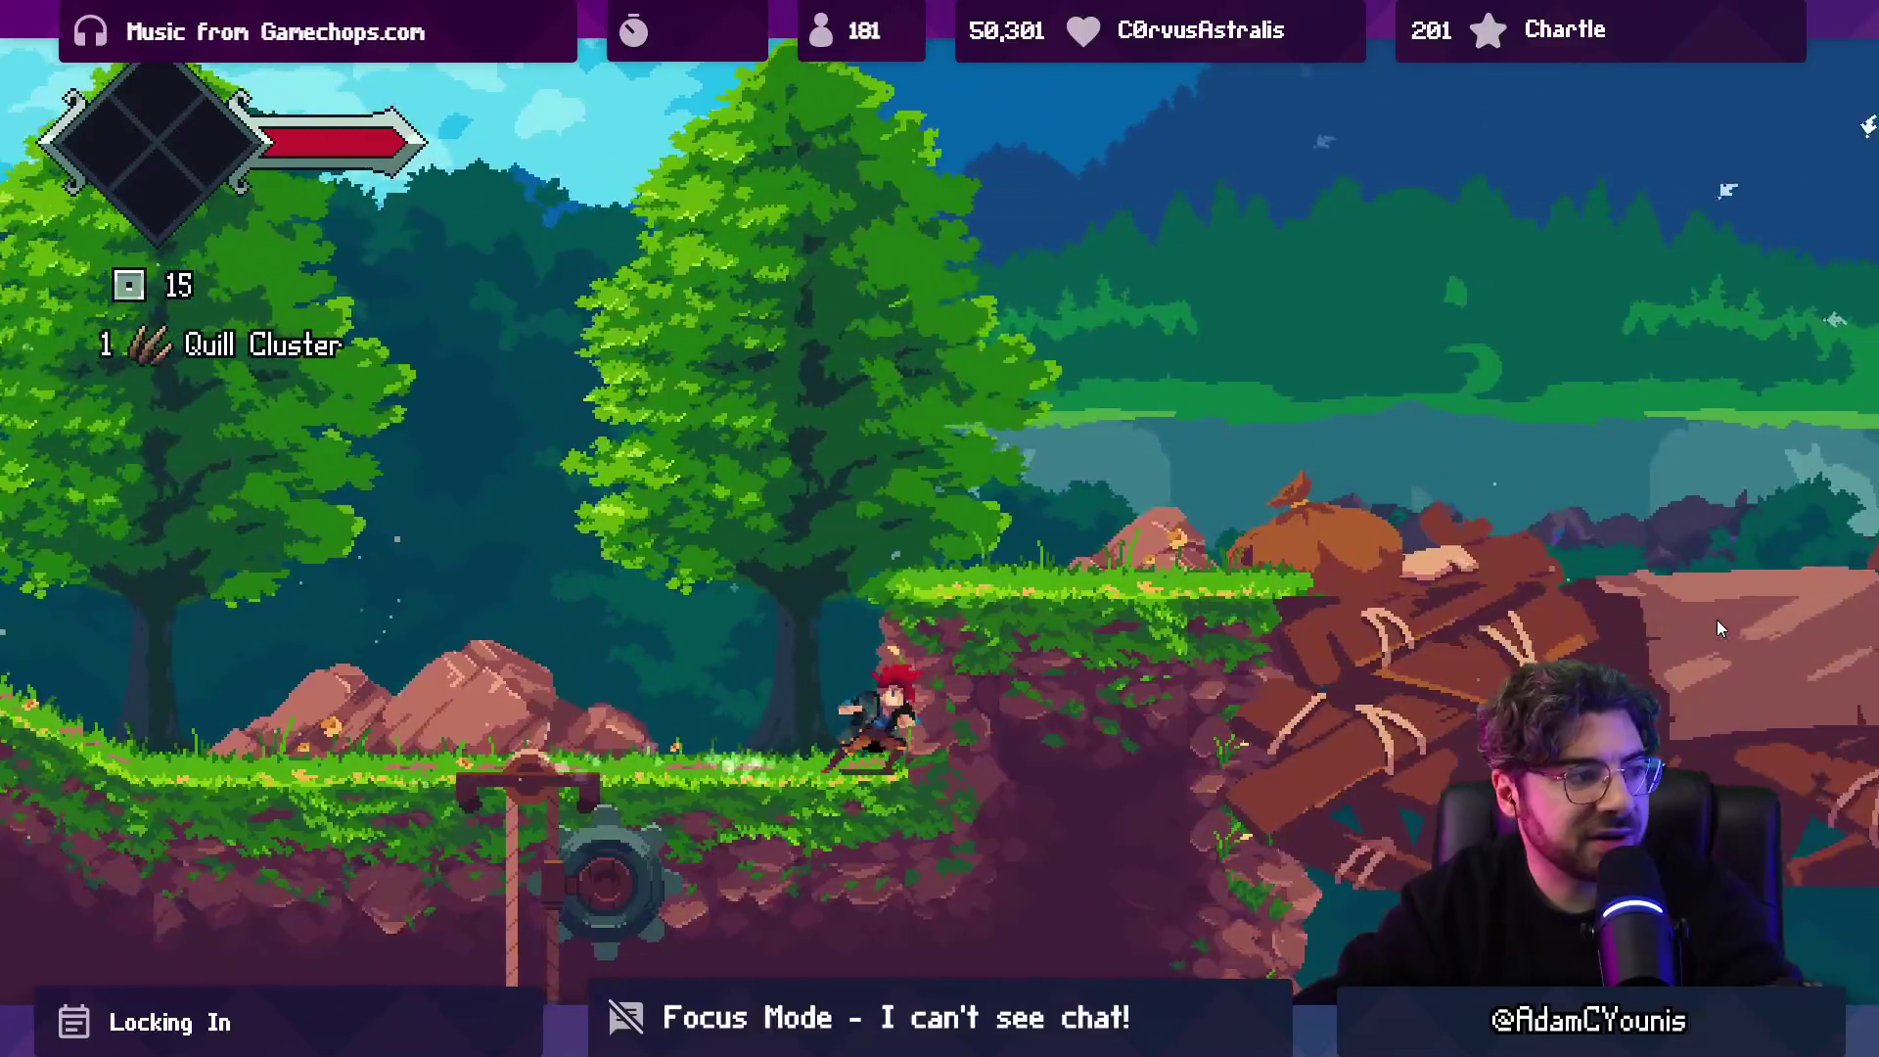
key(Left)
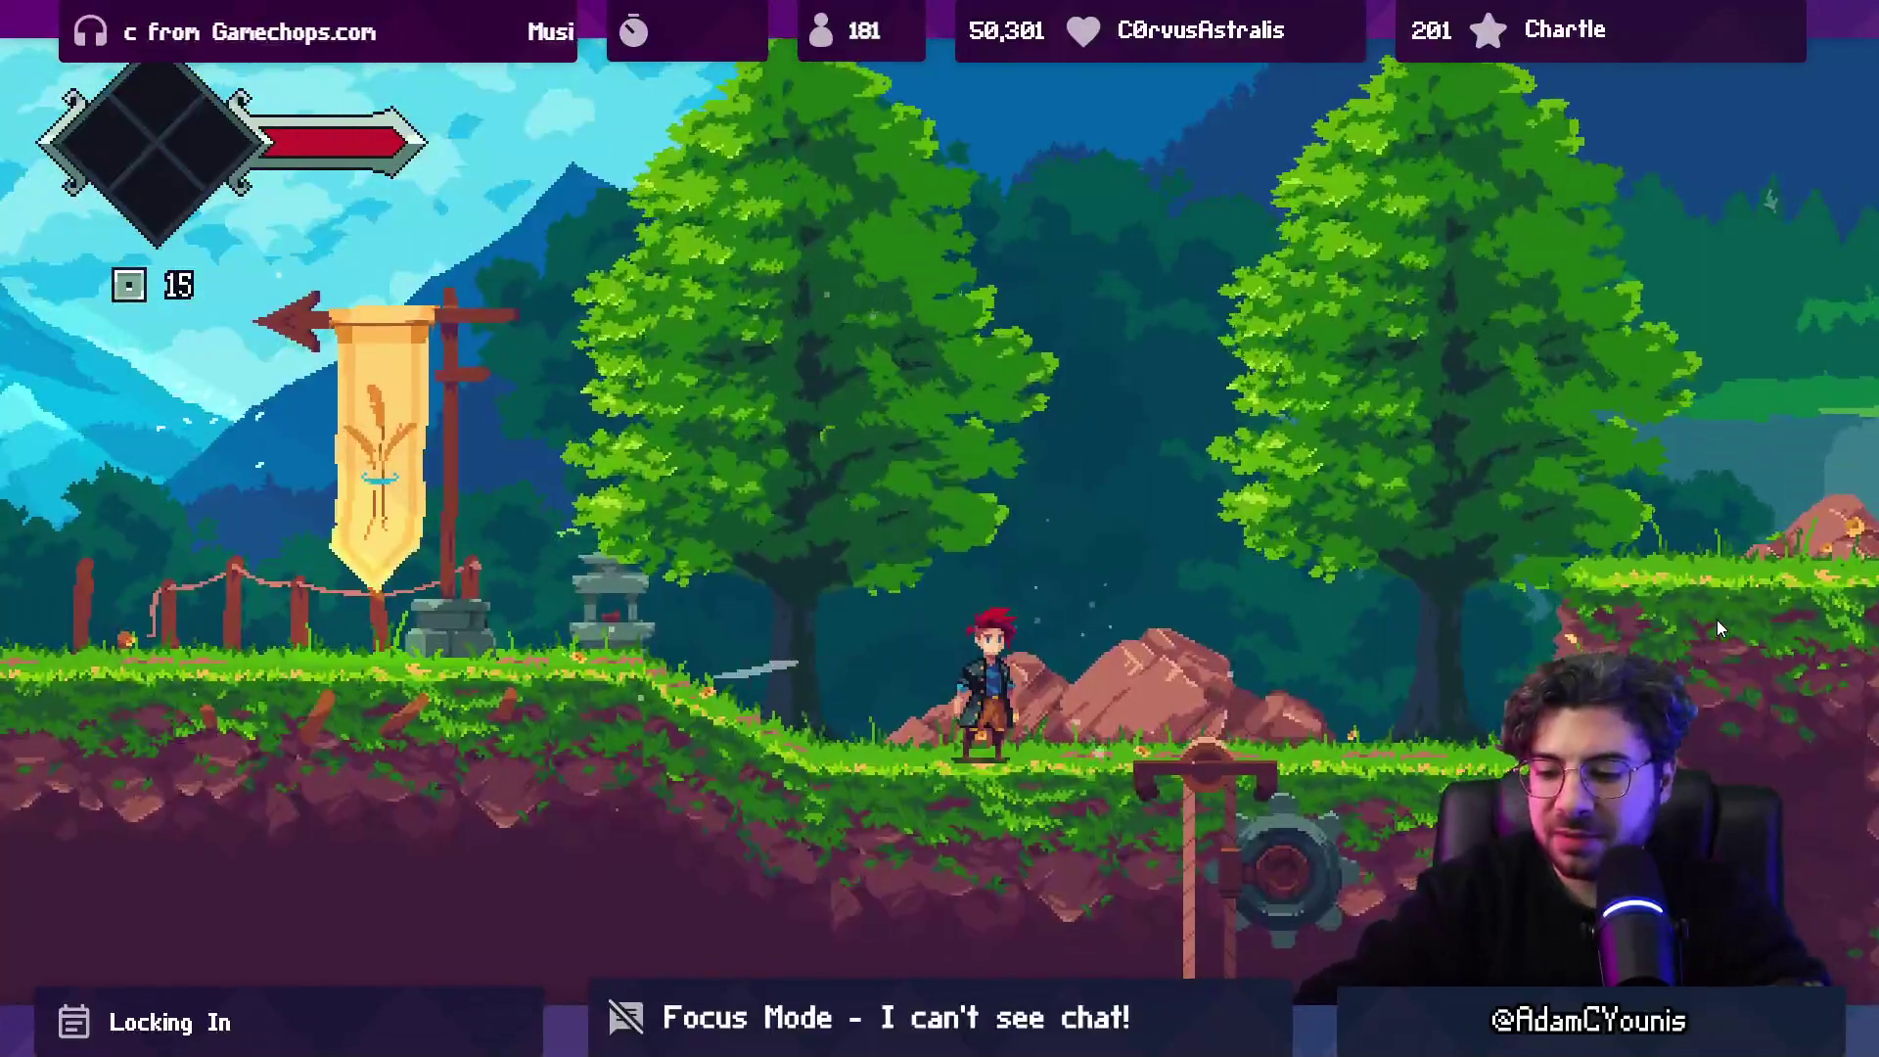
key(shift+space)
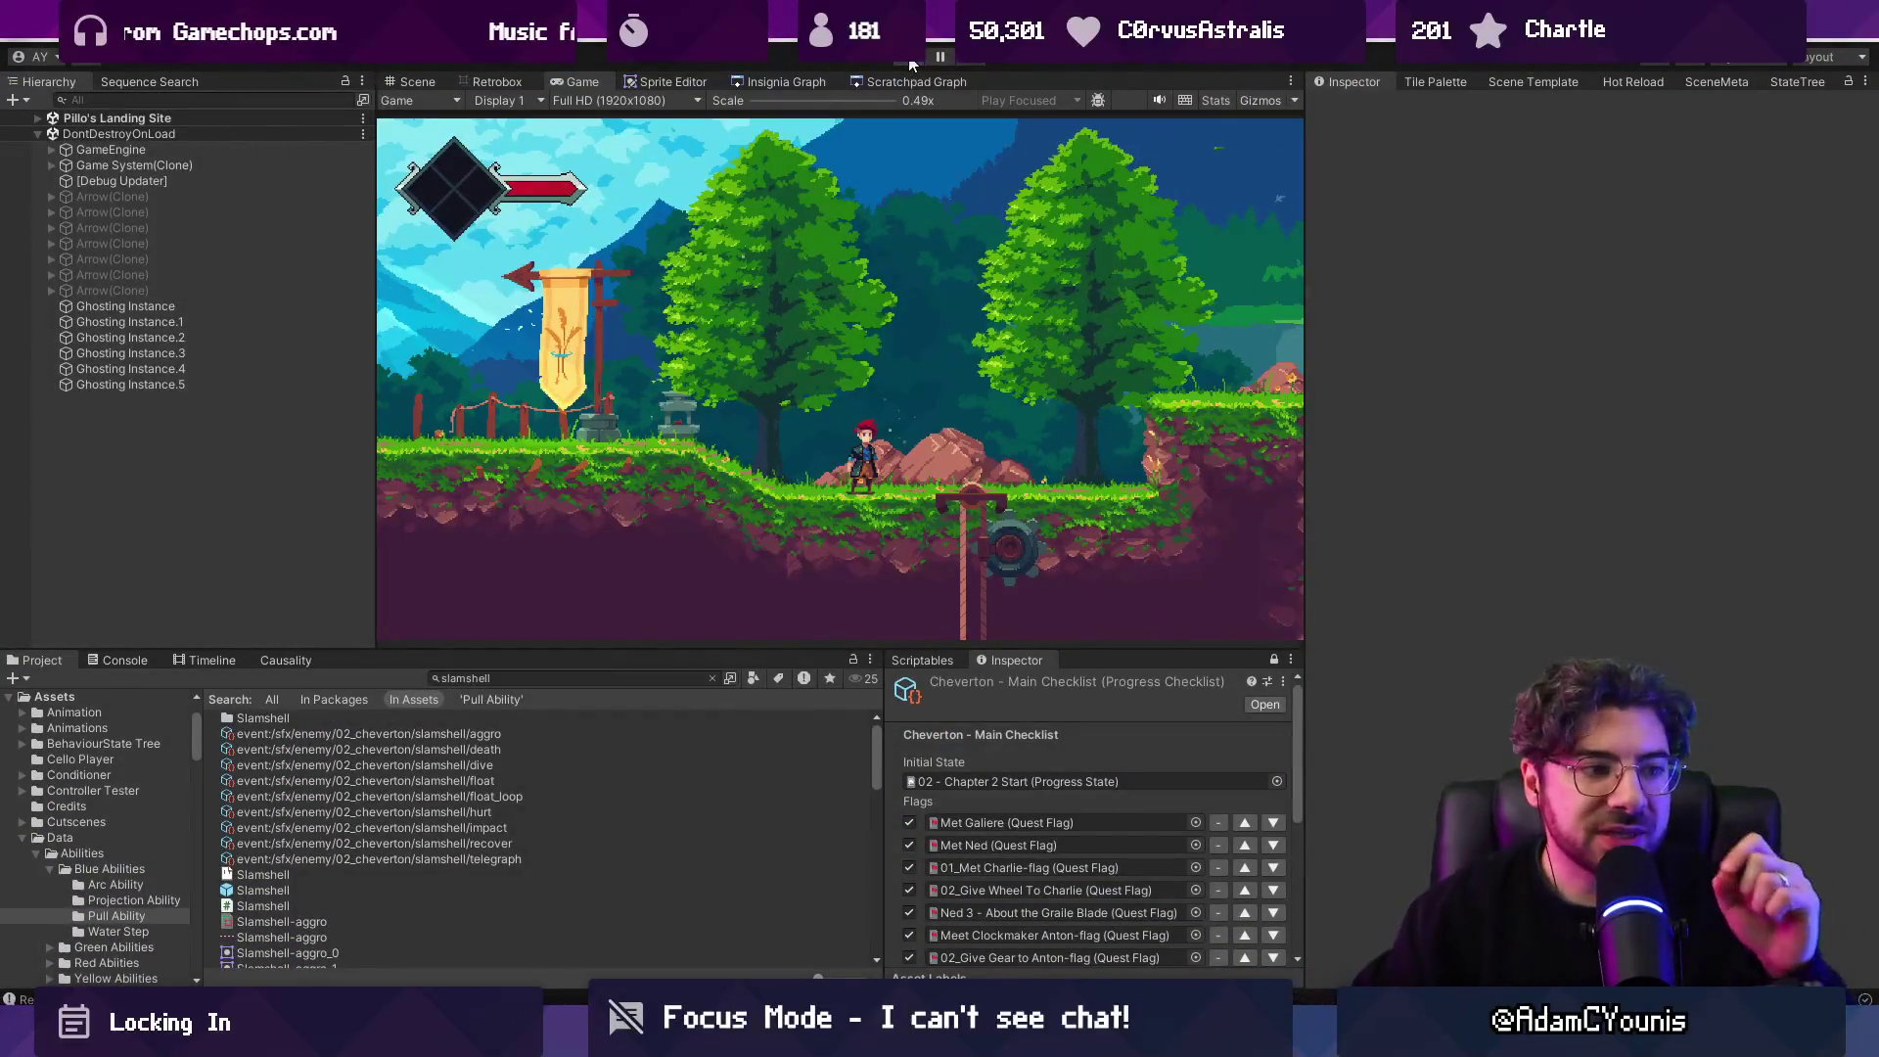
Restart the playtest and save the in-game audio settings.
click(910, 61)
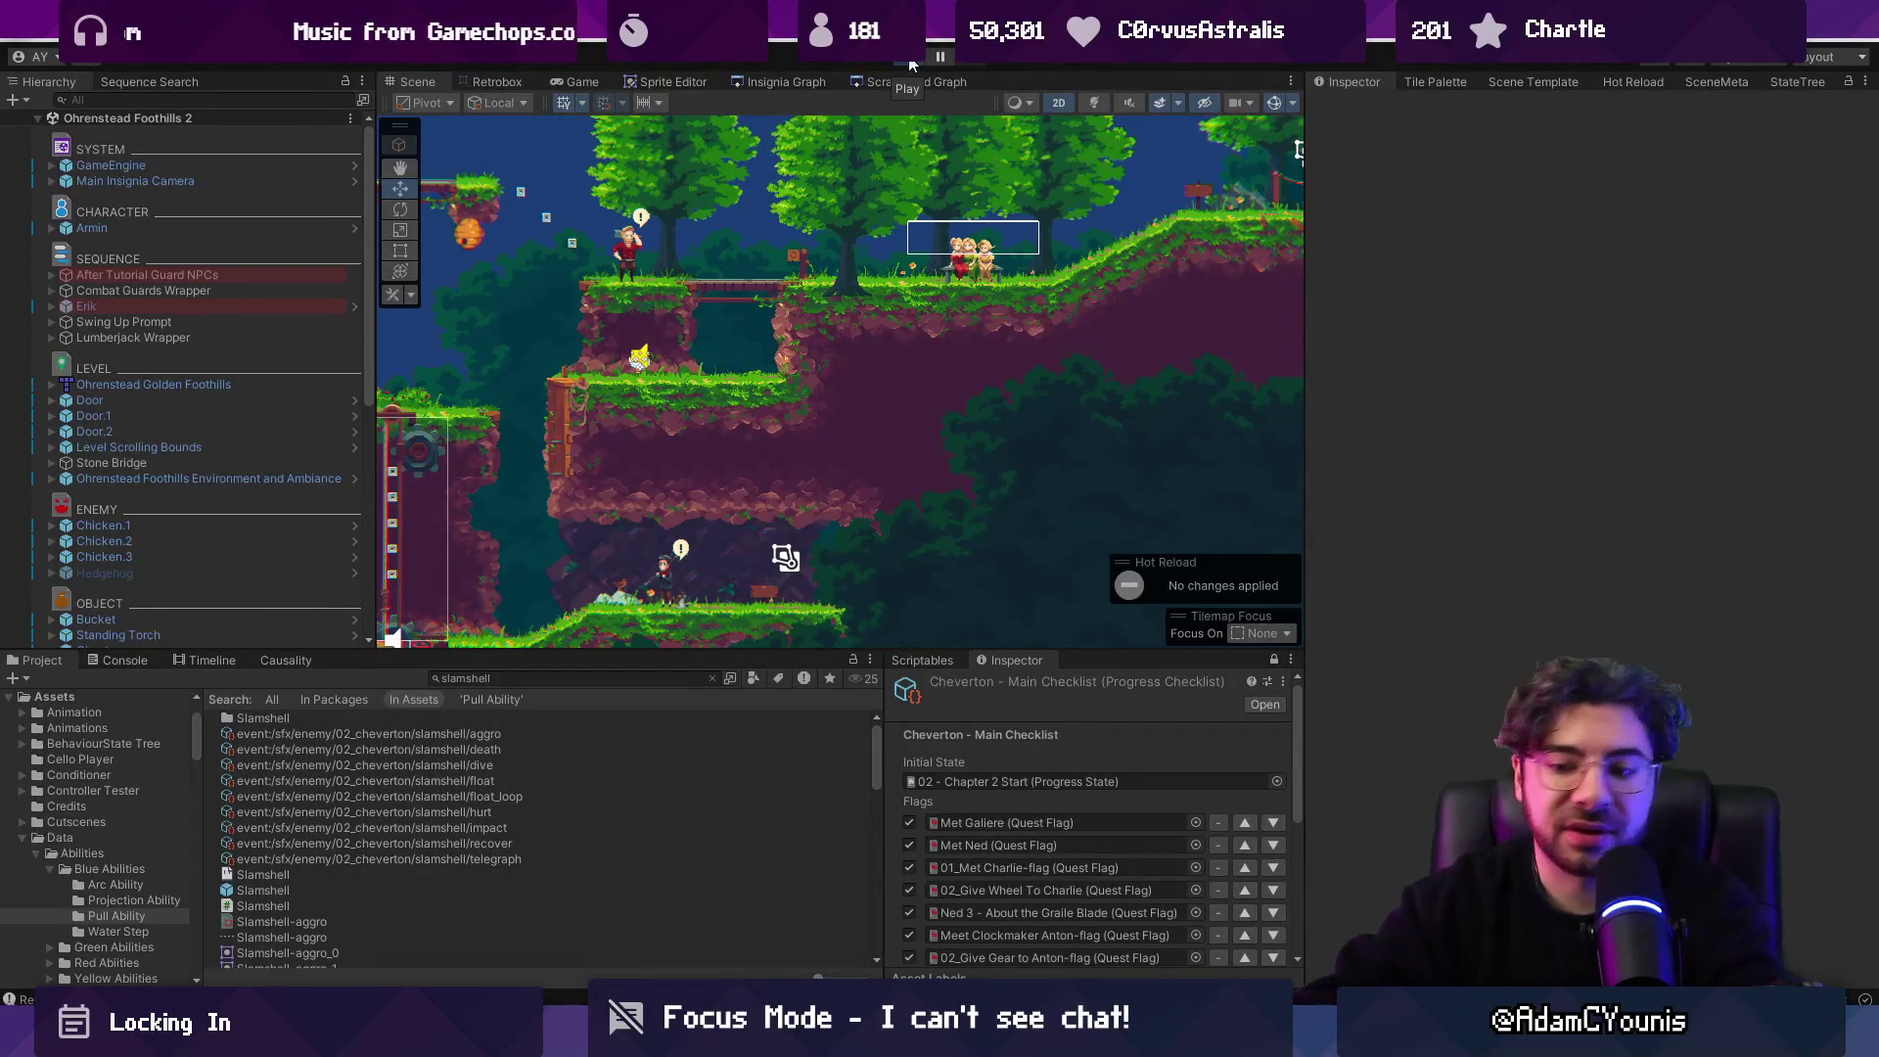
click(910, 63)
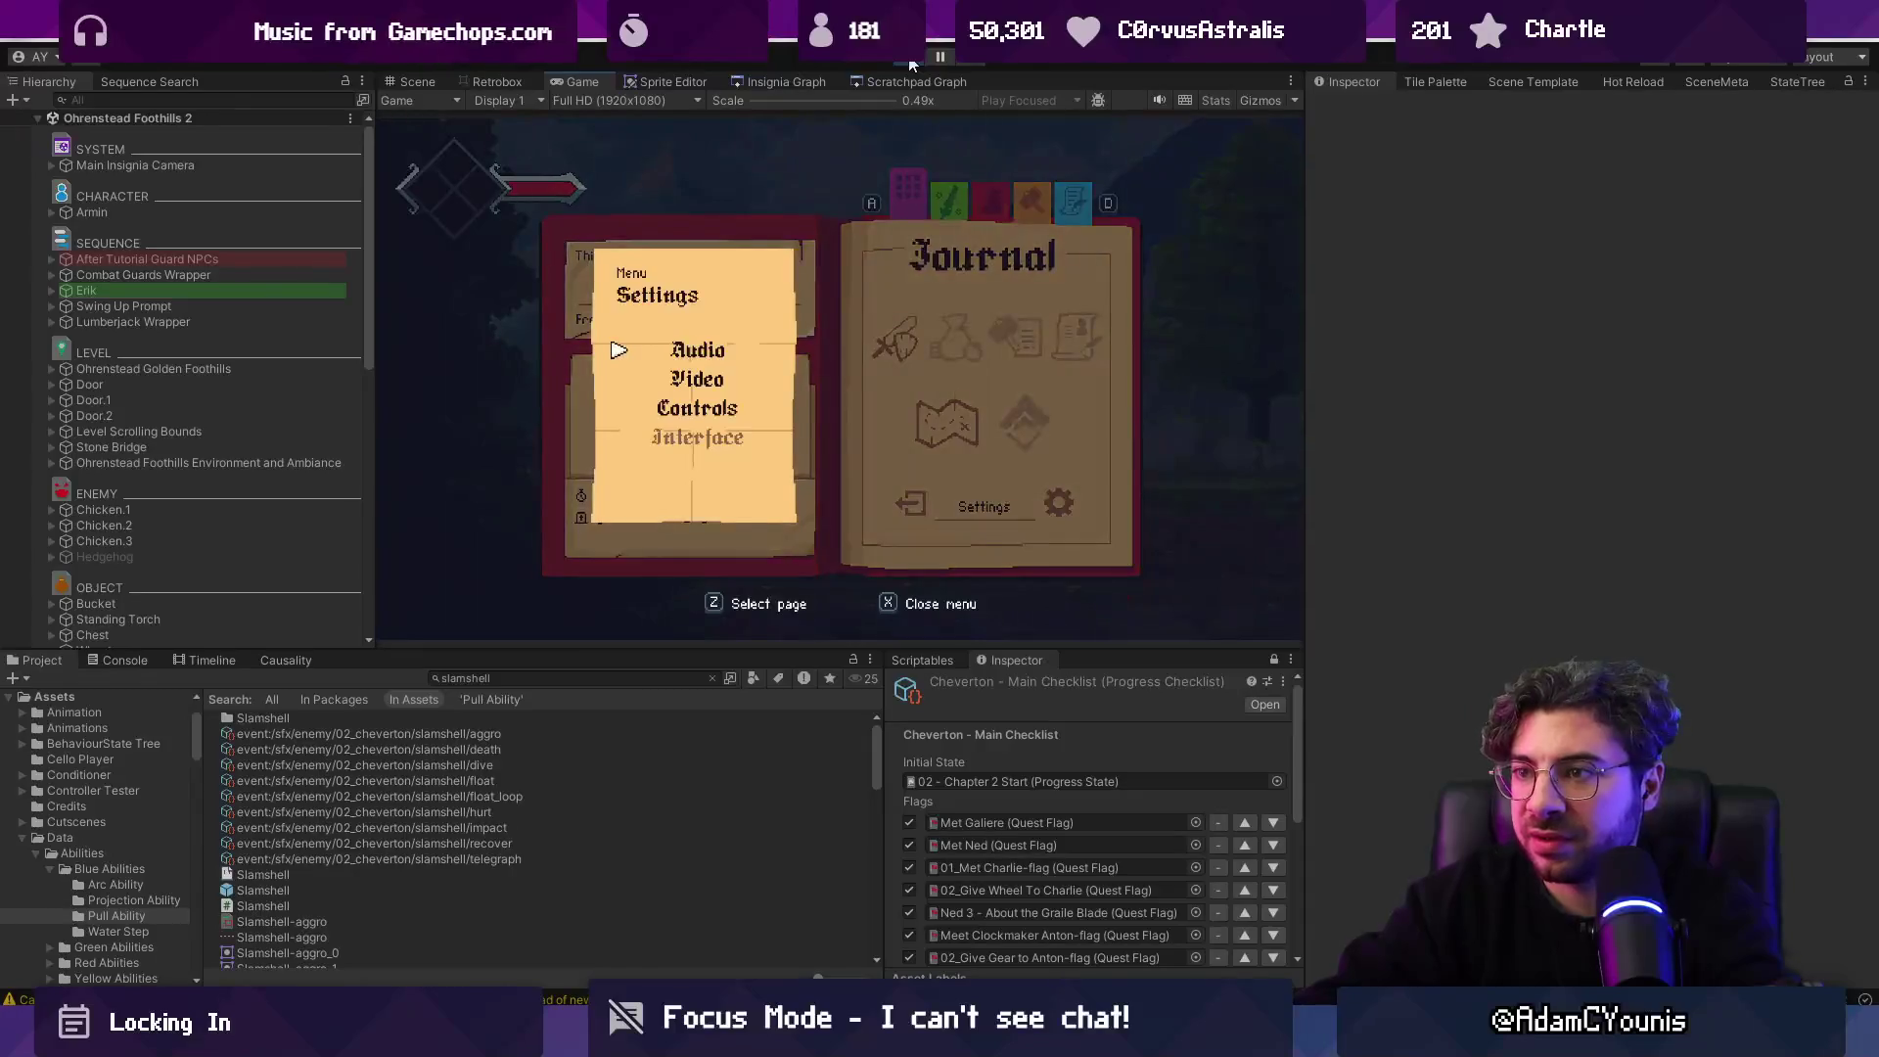
key(z)
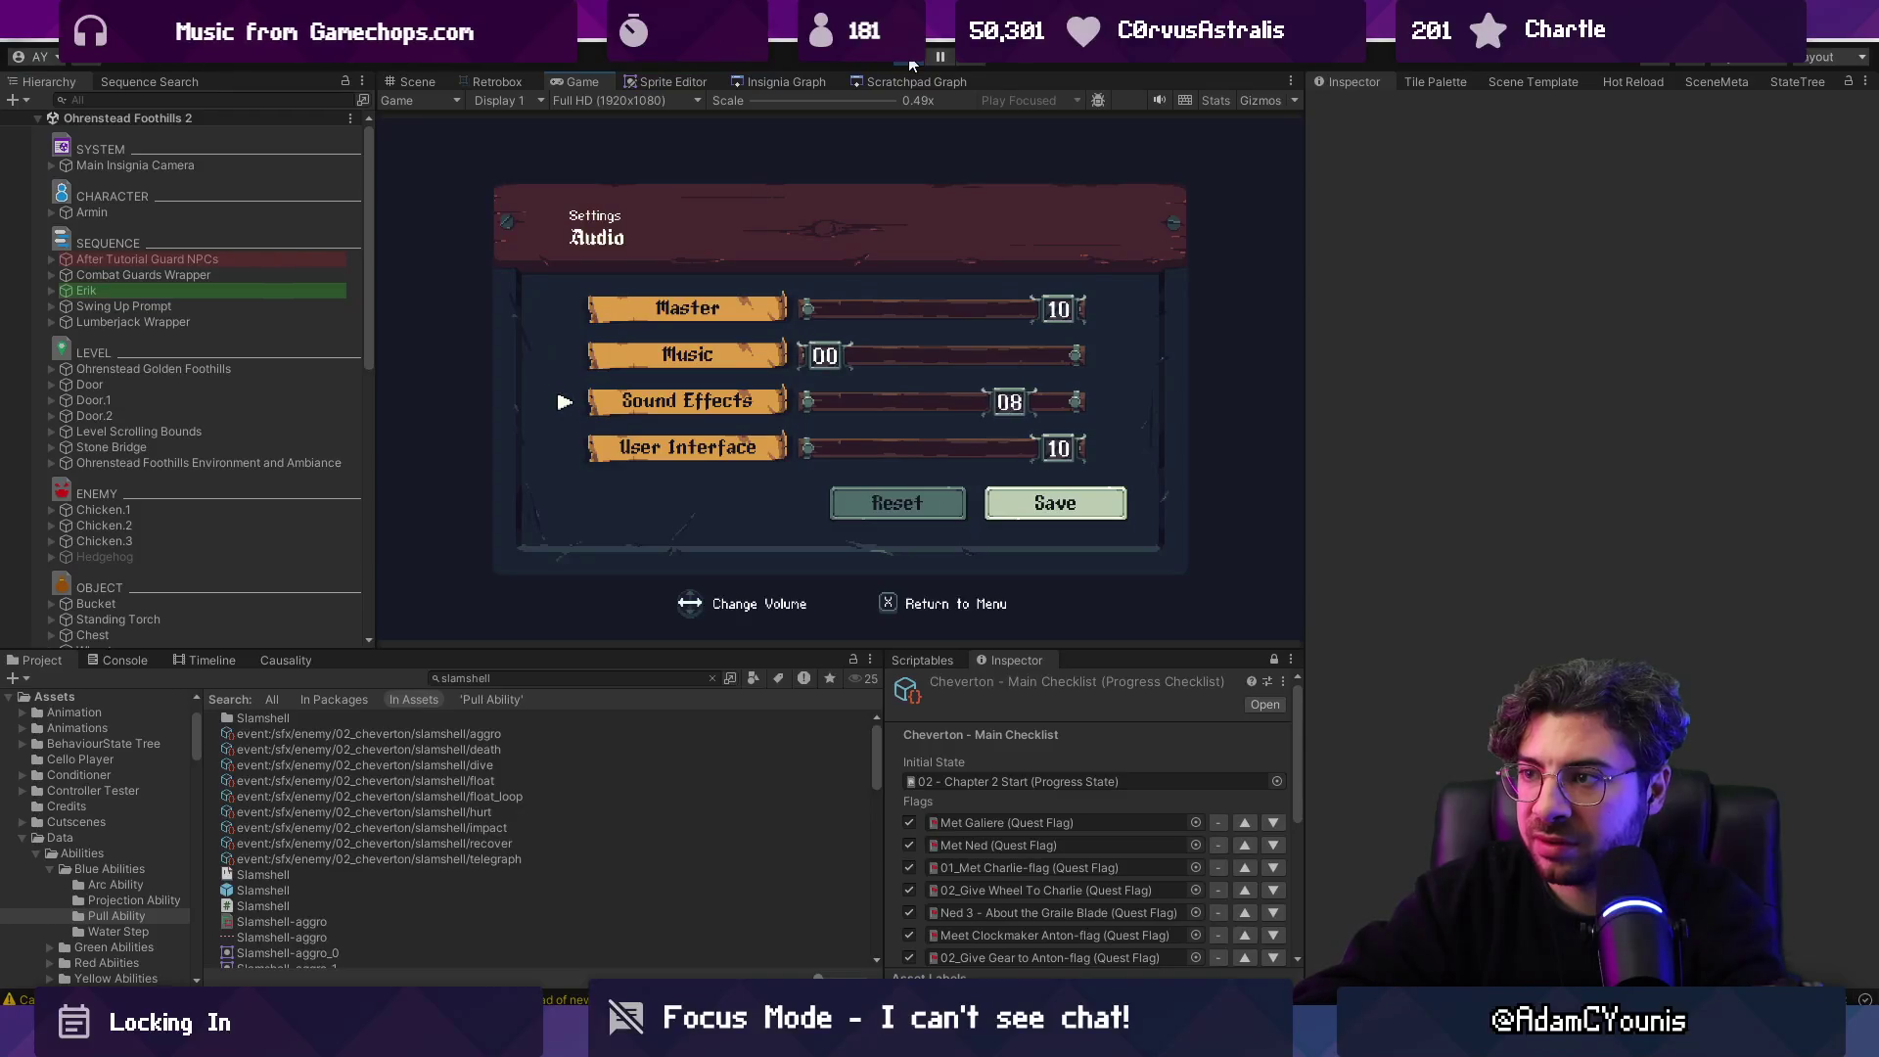
key(z)
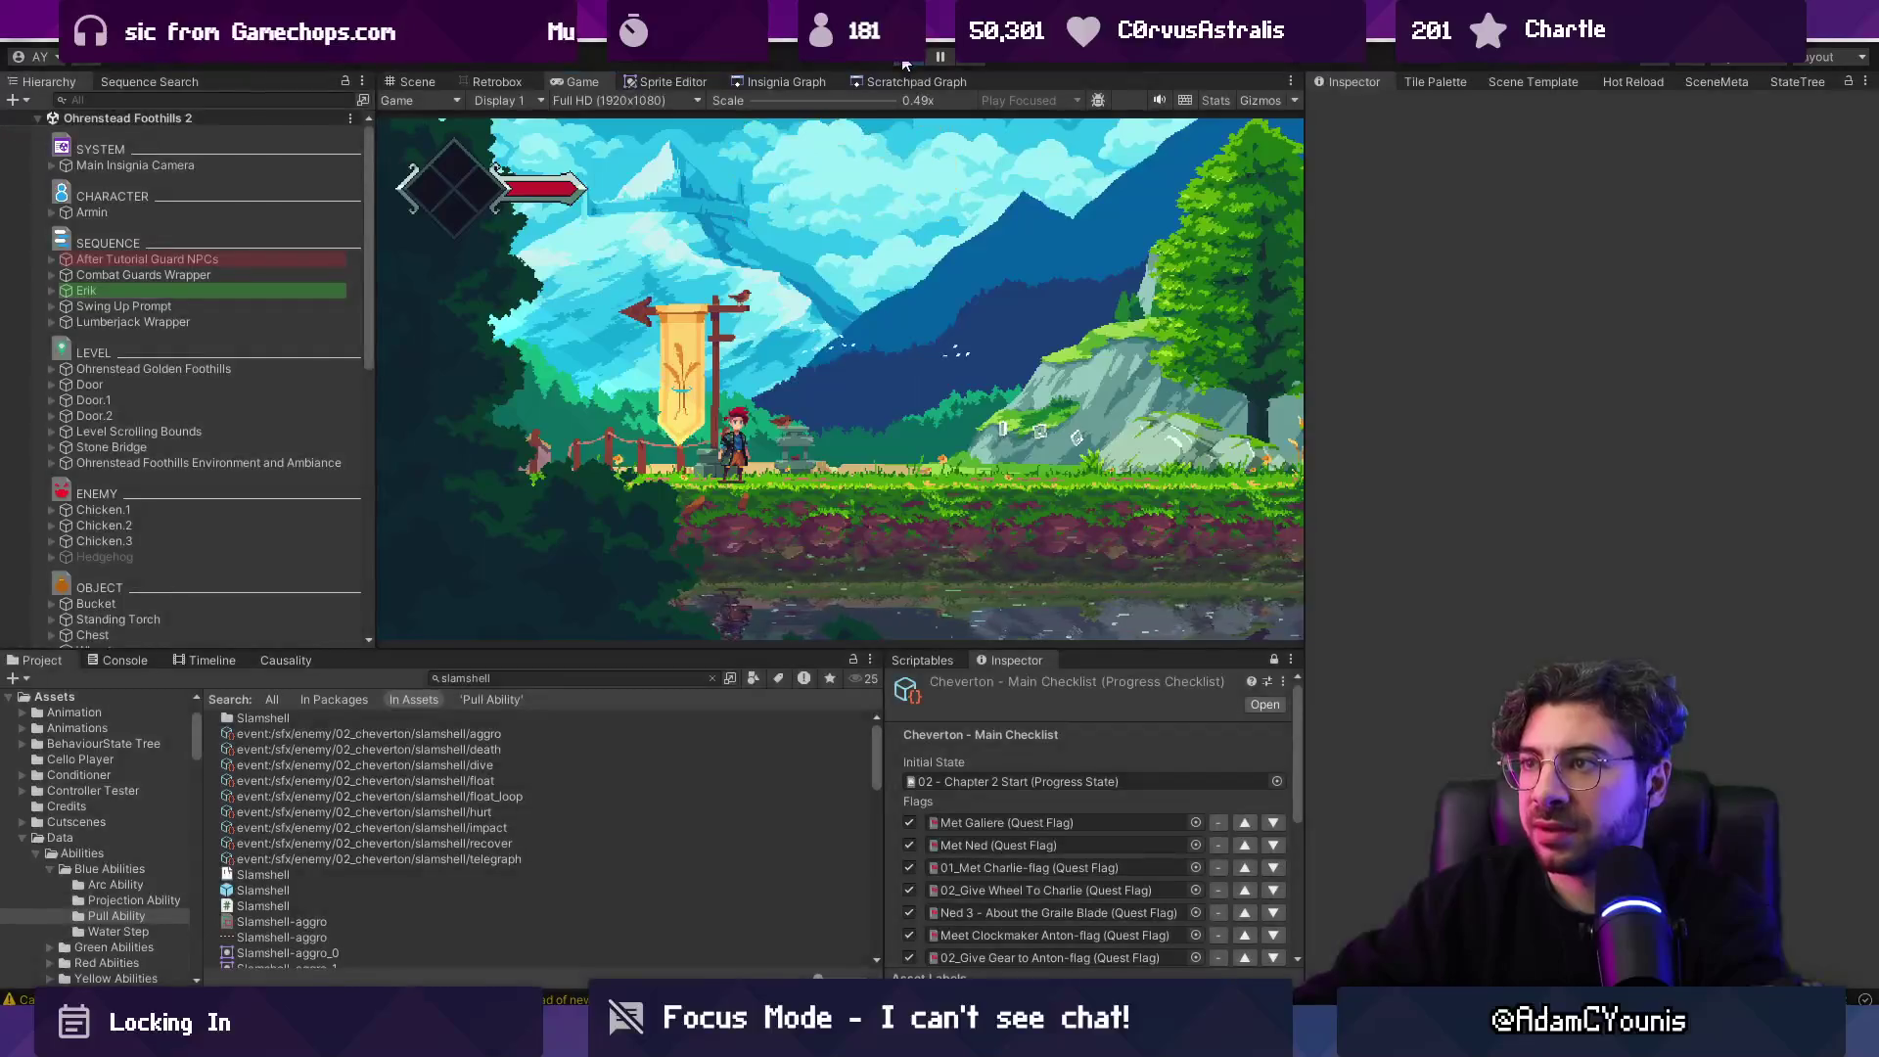
Launch Chrome from the system search.
key(super)
text(chrome)
key(Return)
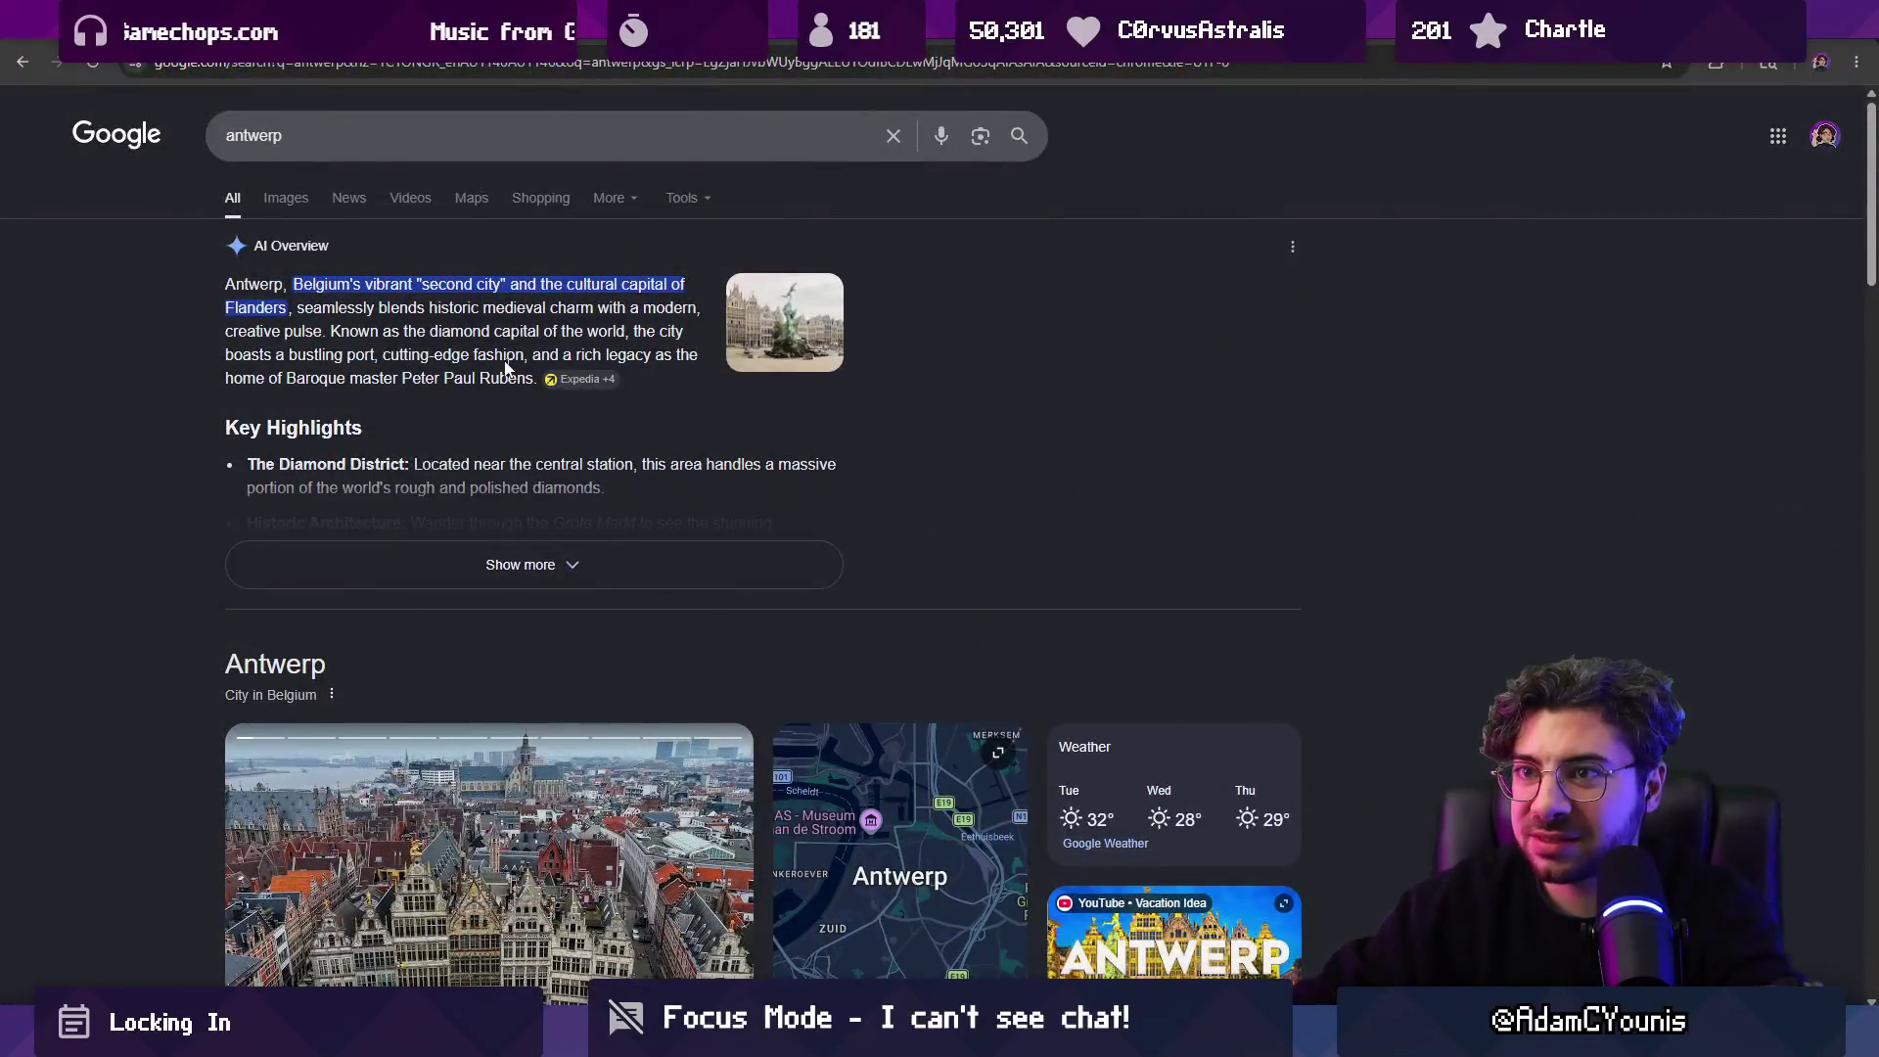
Show Google image results for 'antwerp', then search images for 'antwerp animal'.
click(306, 202)
scroll(600, 481, down, 10)
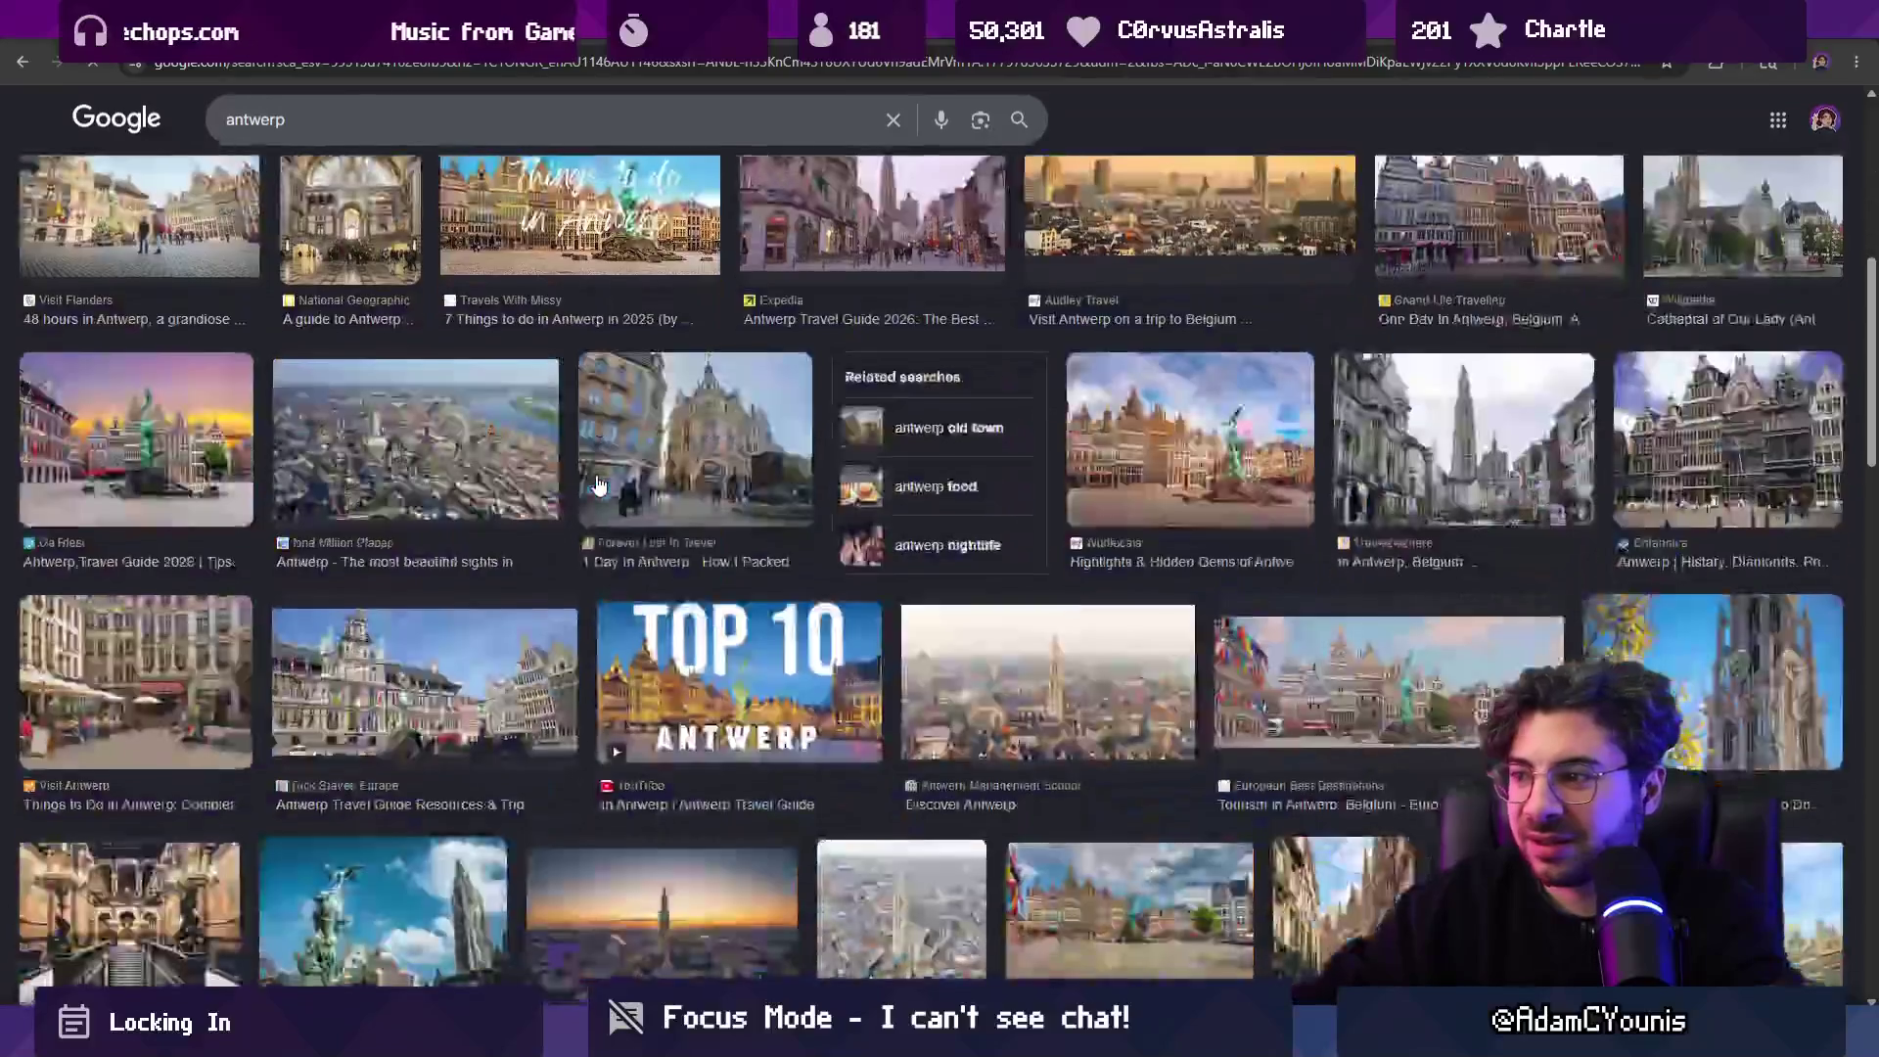
scroll(600, 481, up, 10)
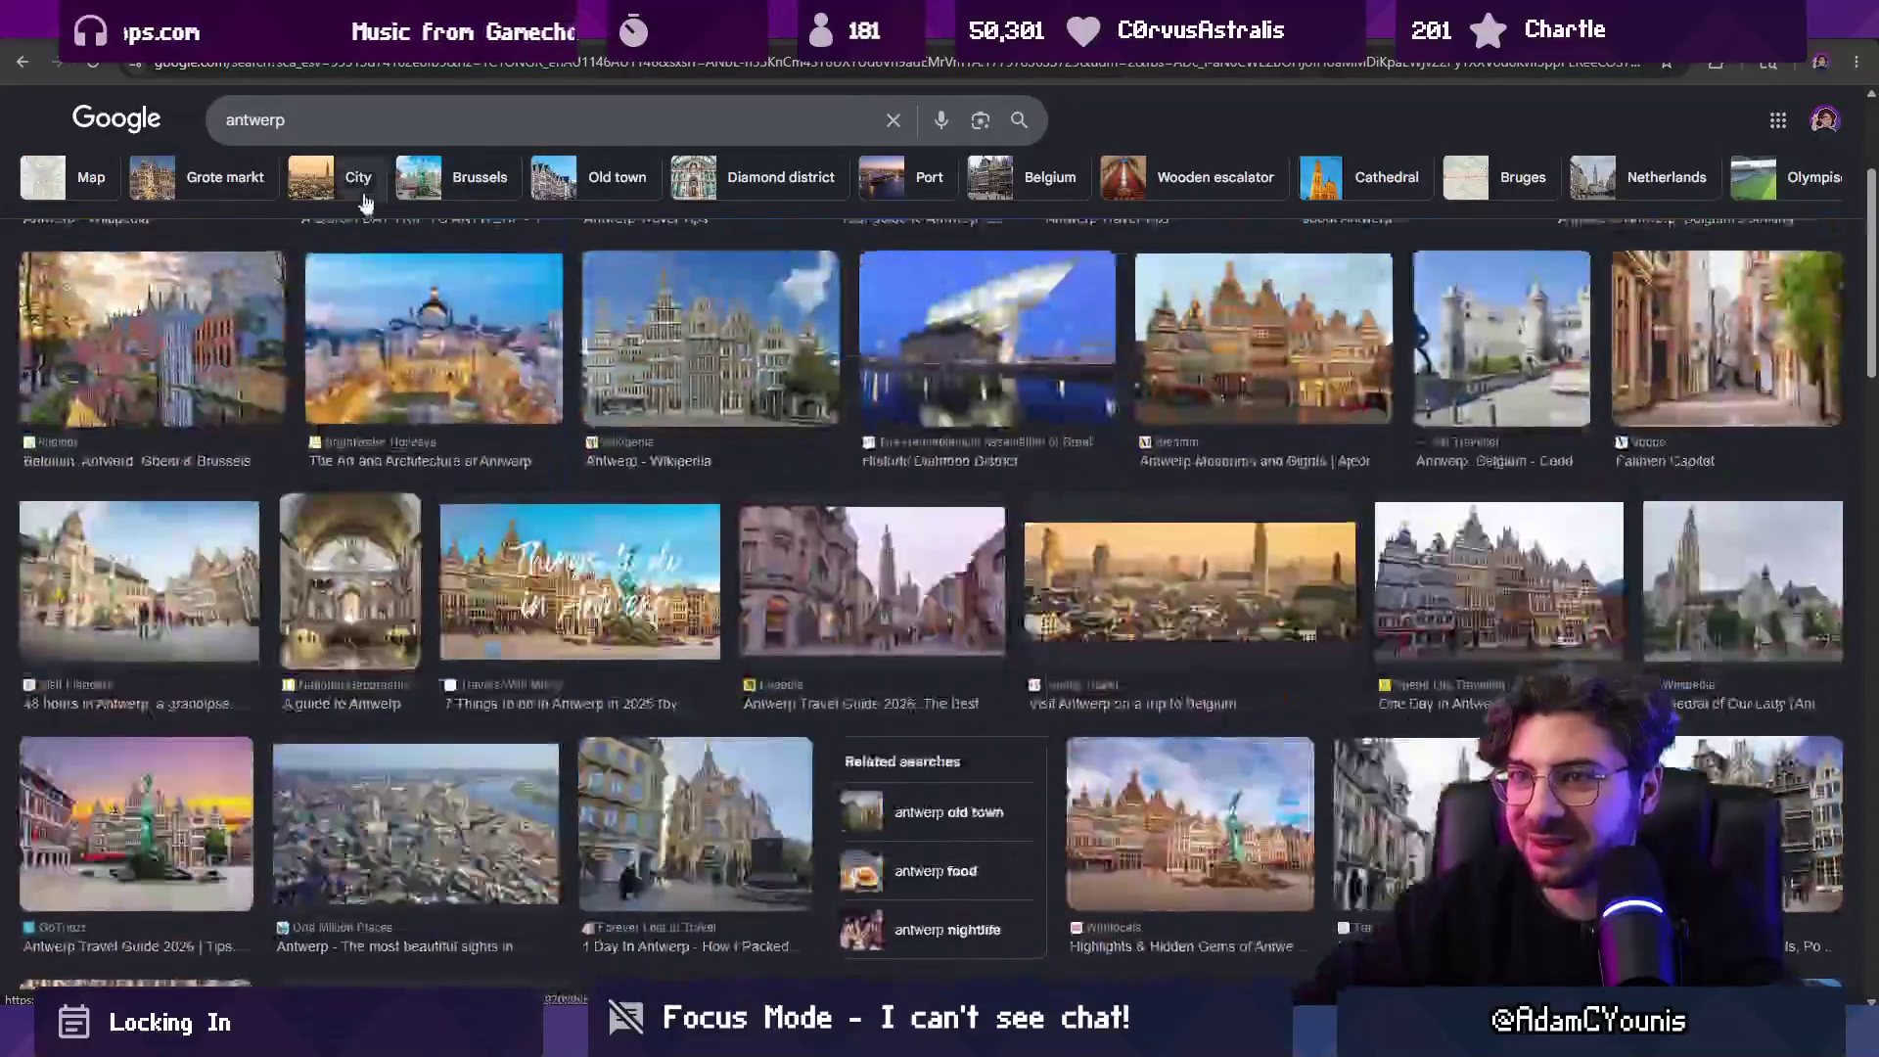
click(338, 124)
text(abunak)
key(Return)
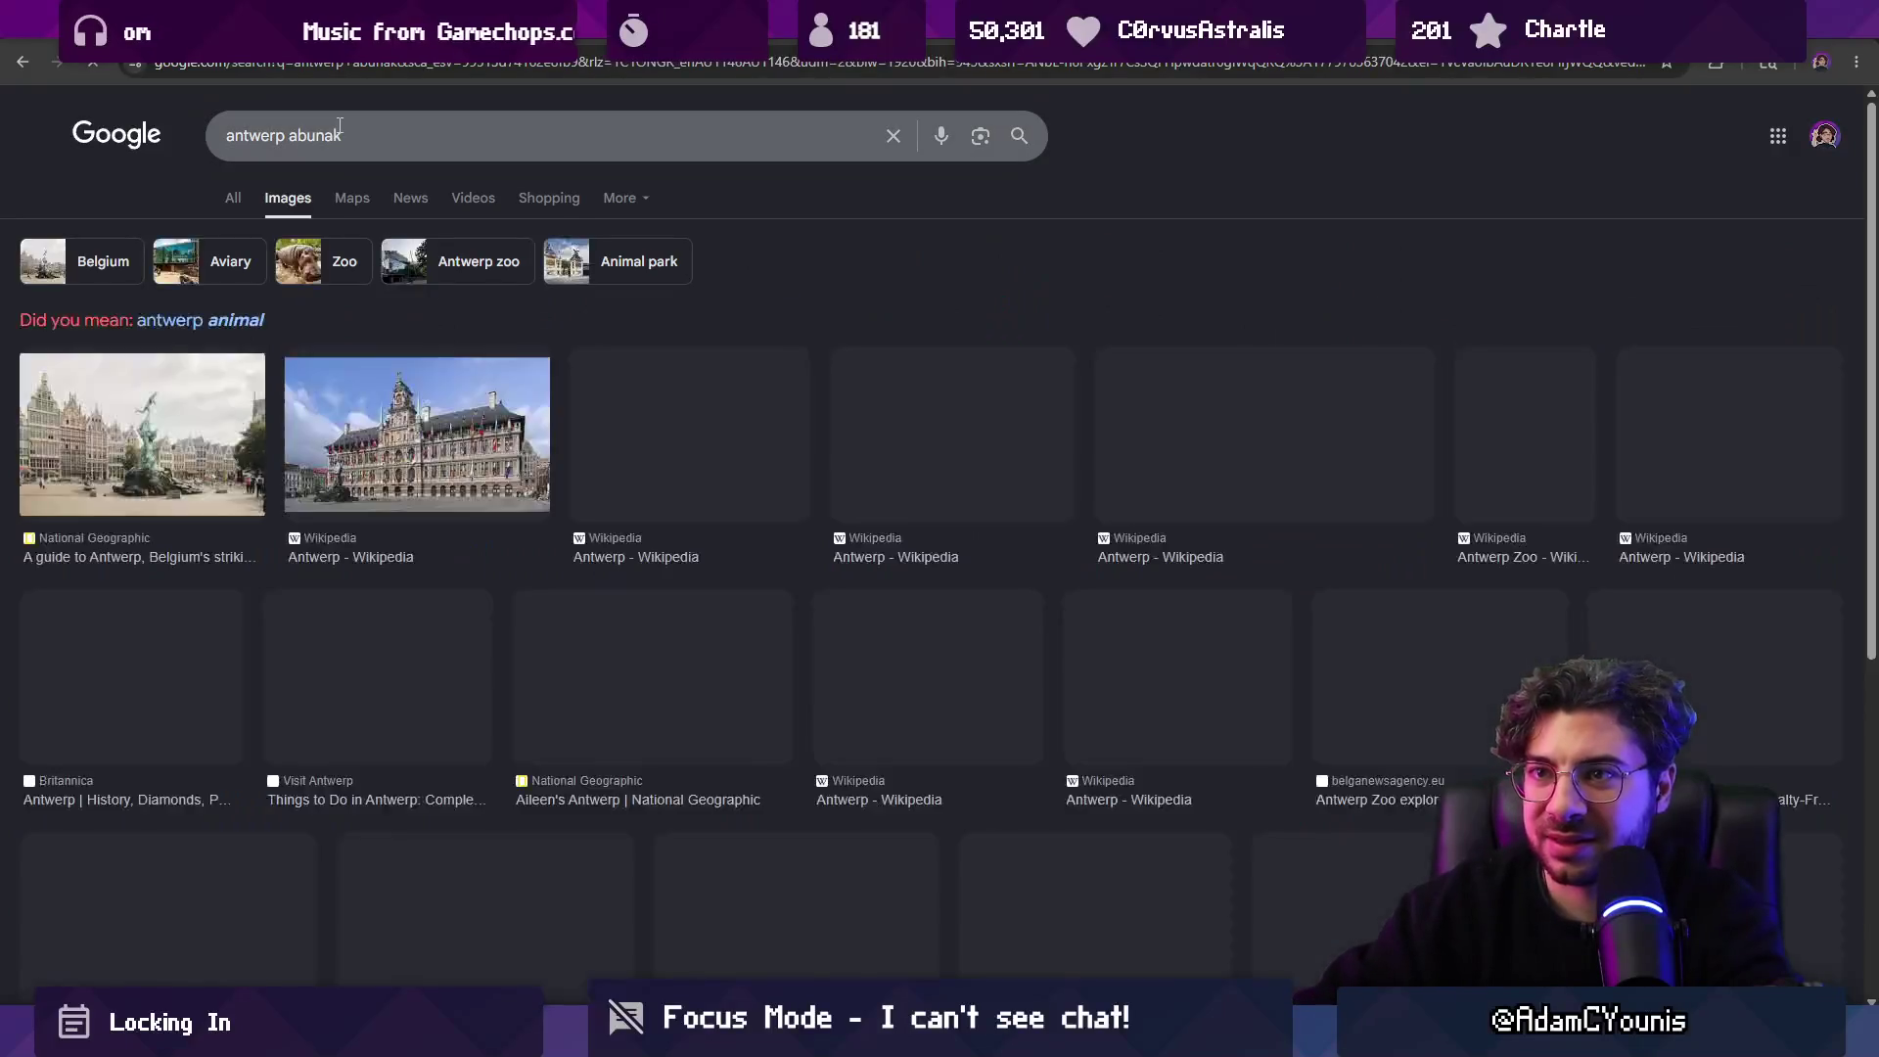
double_click(340, 124)
text(ani)
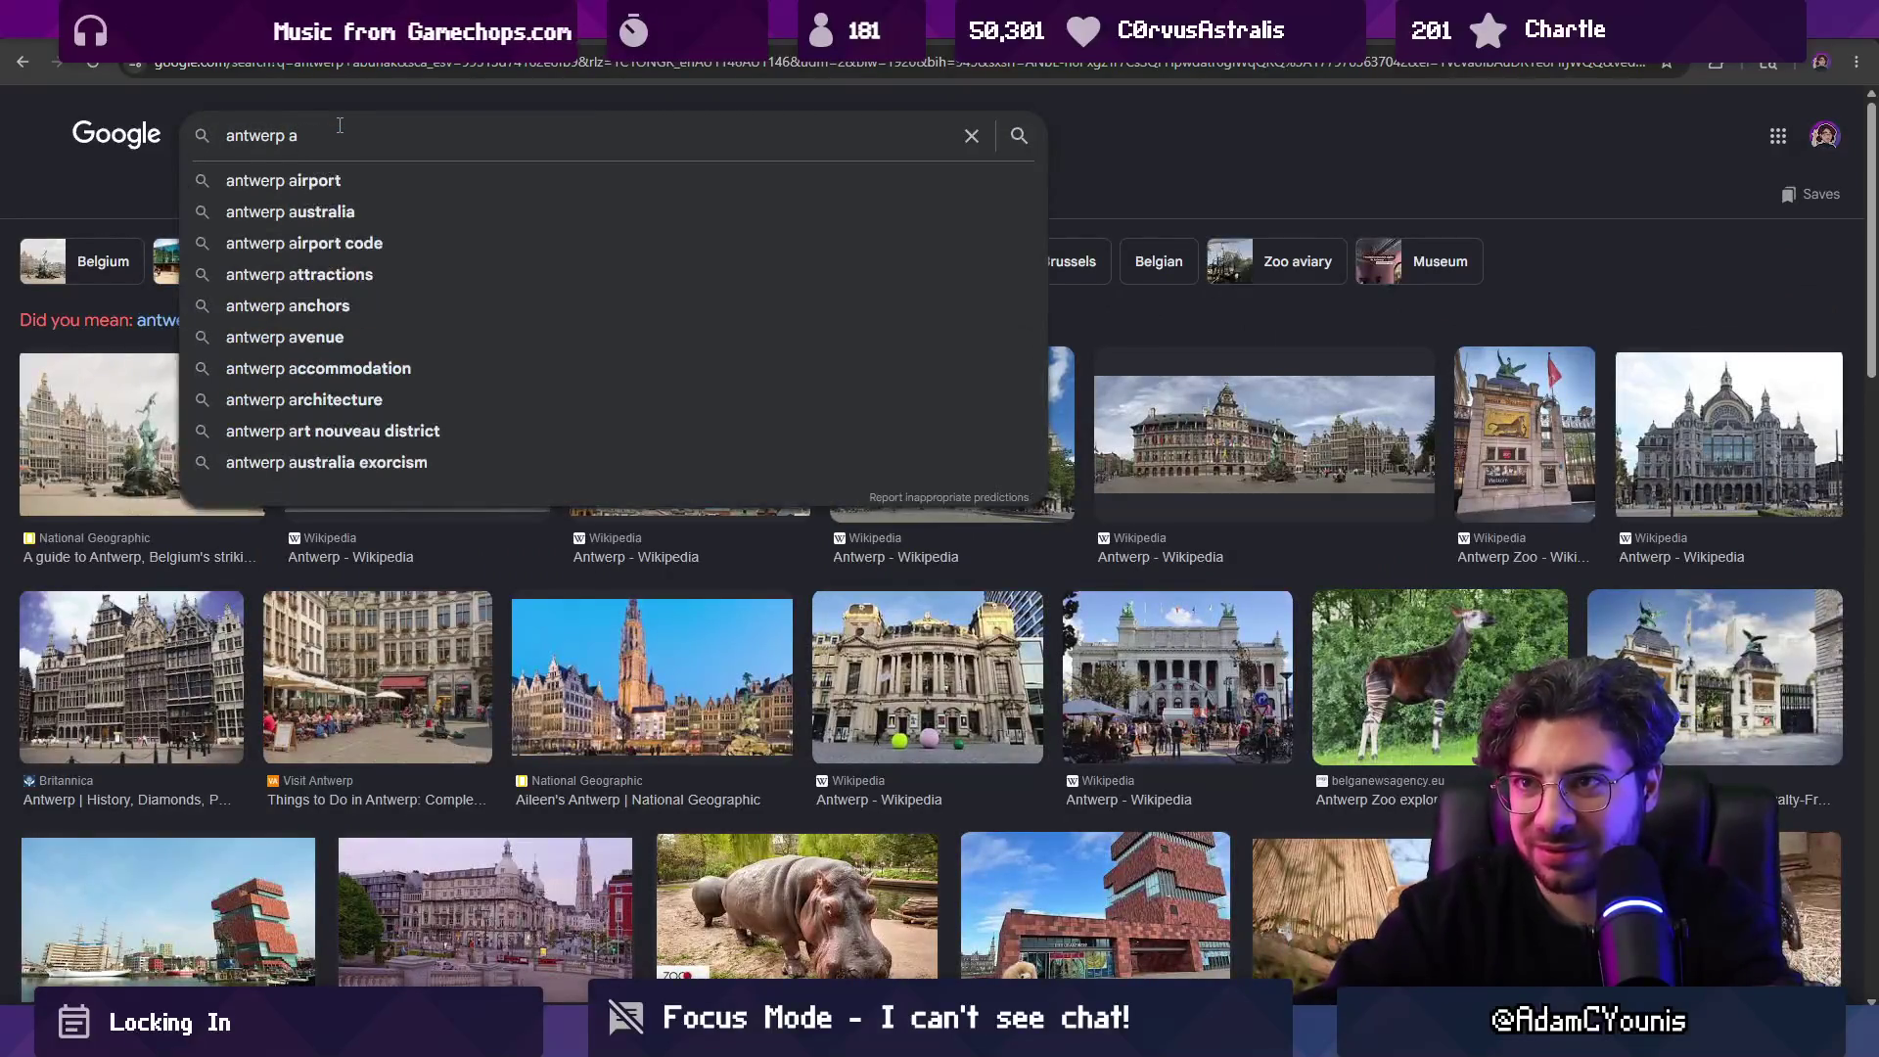
text(mal)
key(Return)
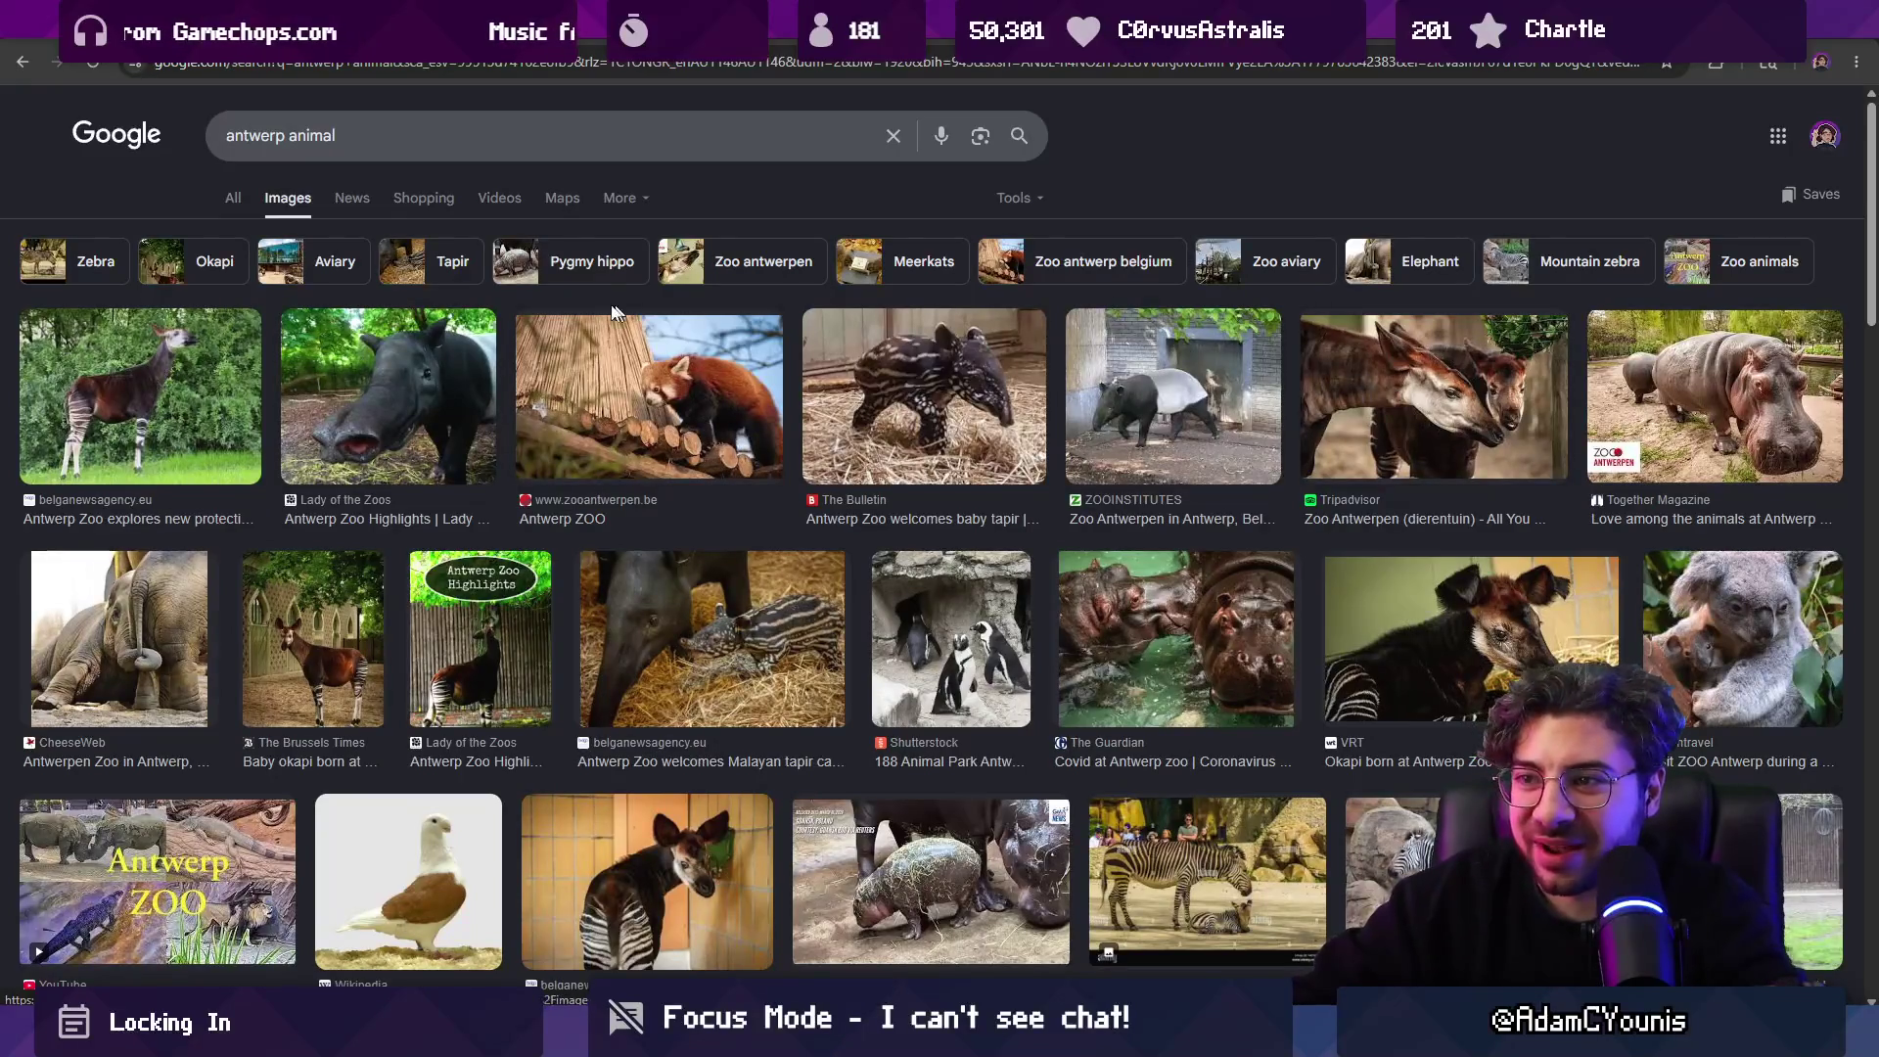
Return to the web results and search 'ant twerp', then switch back to Unity.
click(23, 62)
click(233, 197)
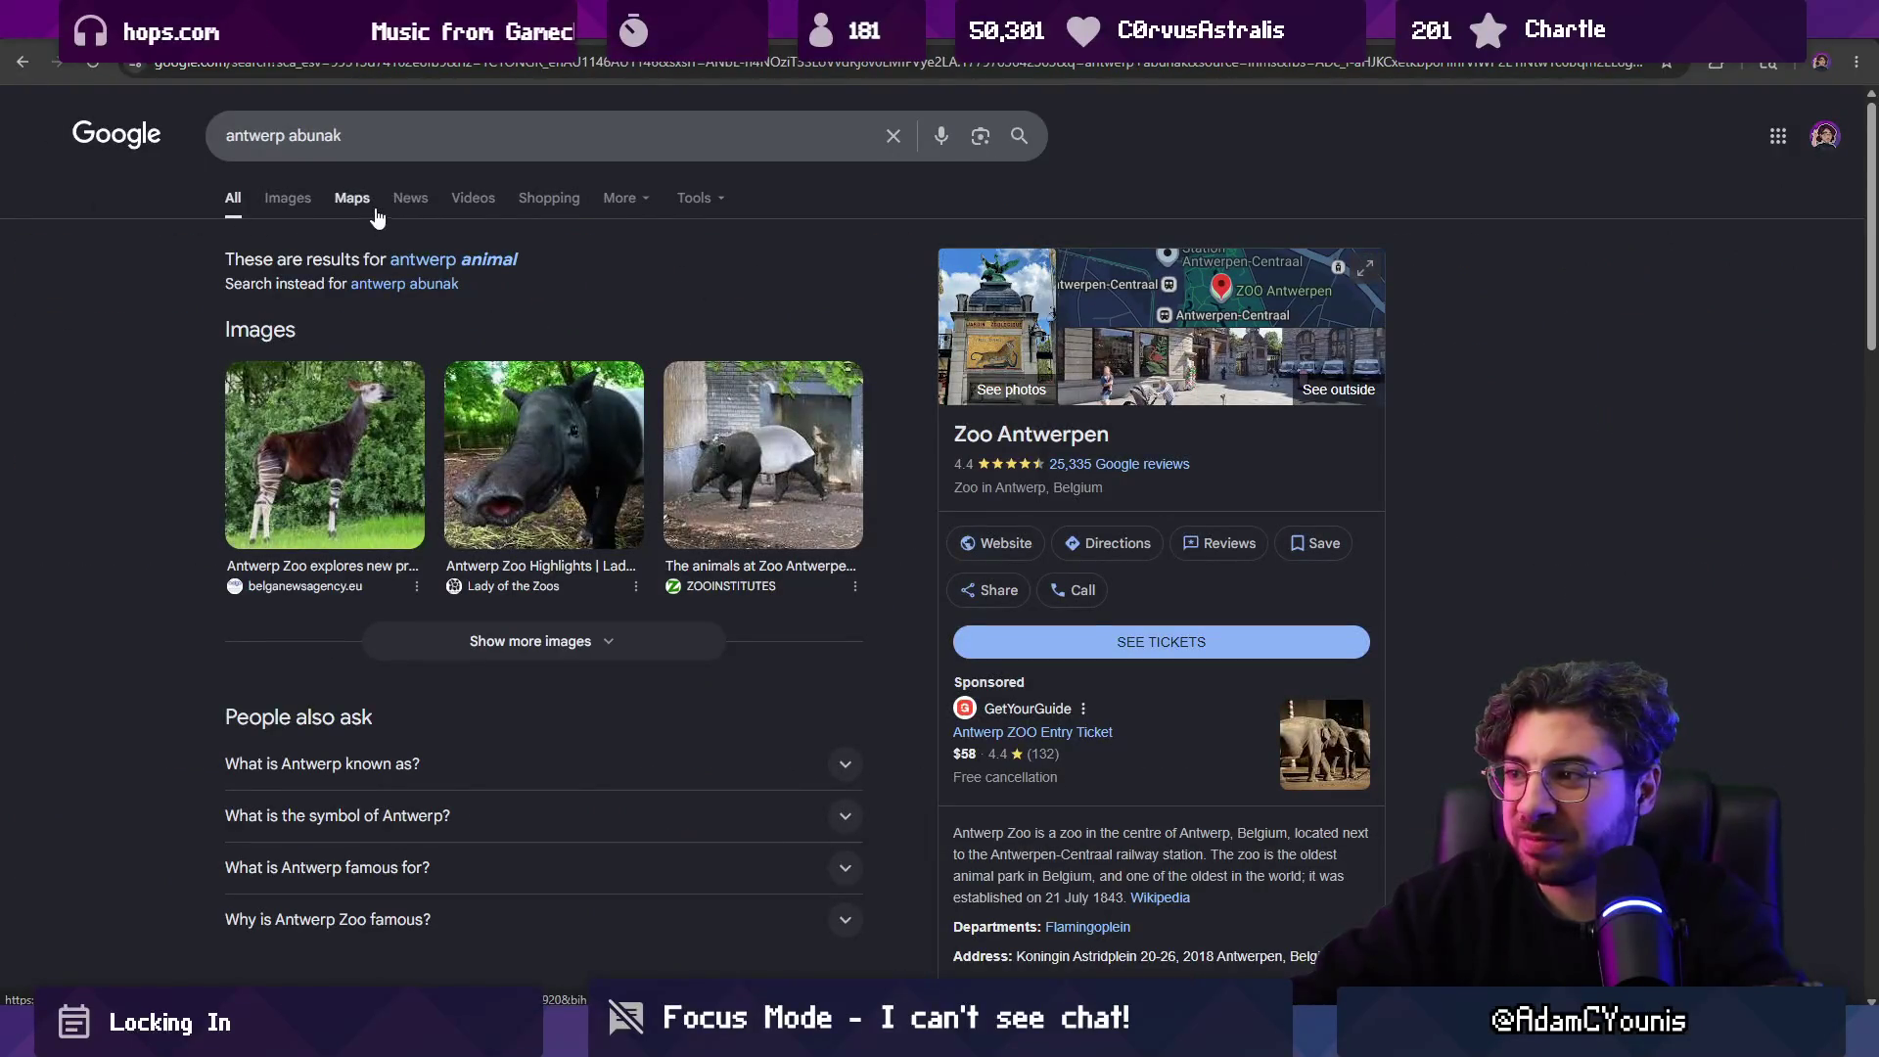
click(375, 139)
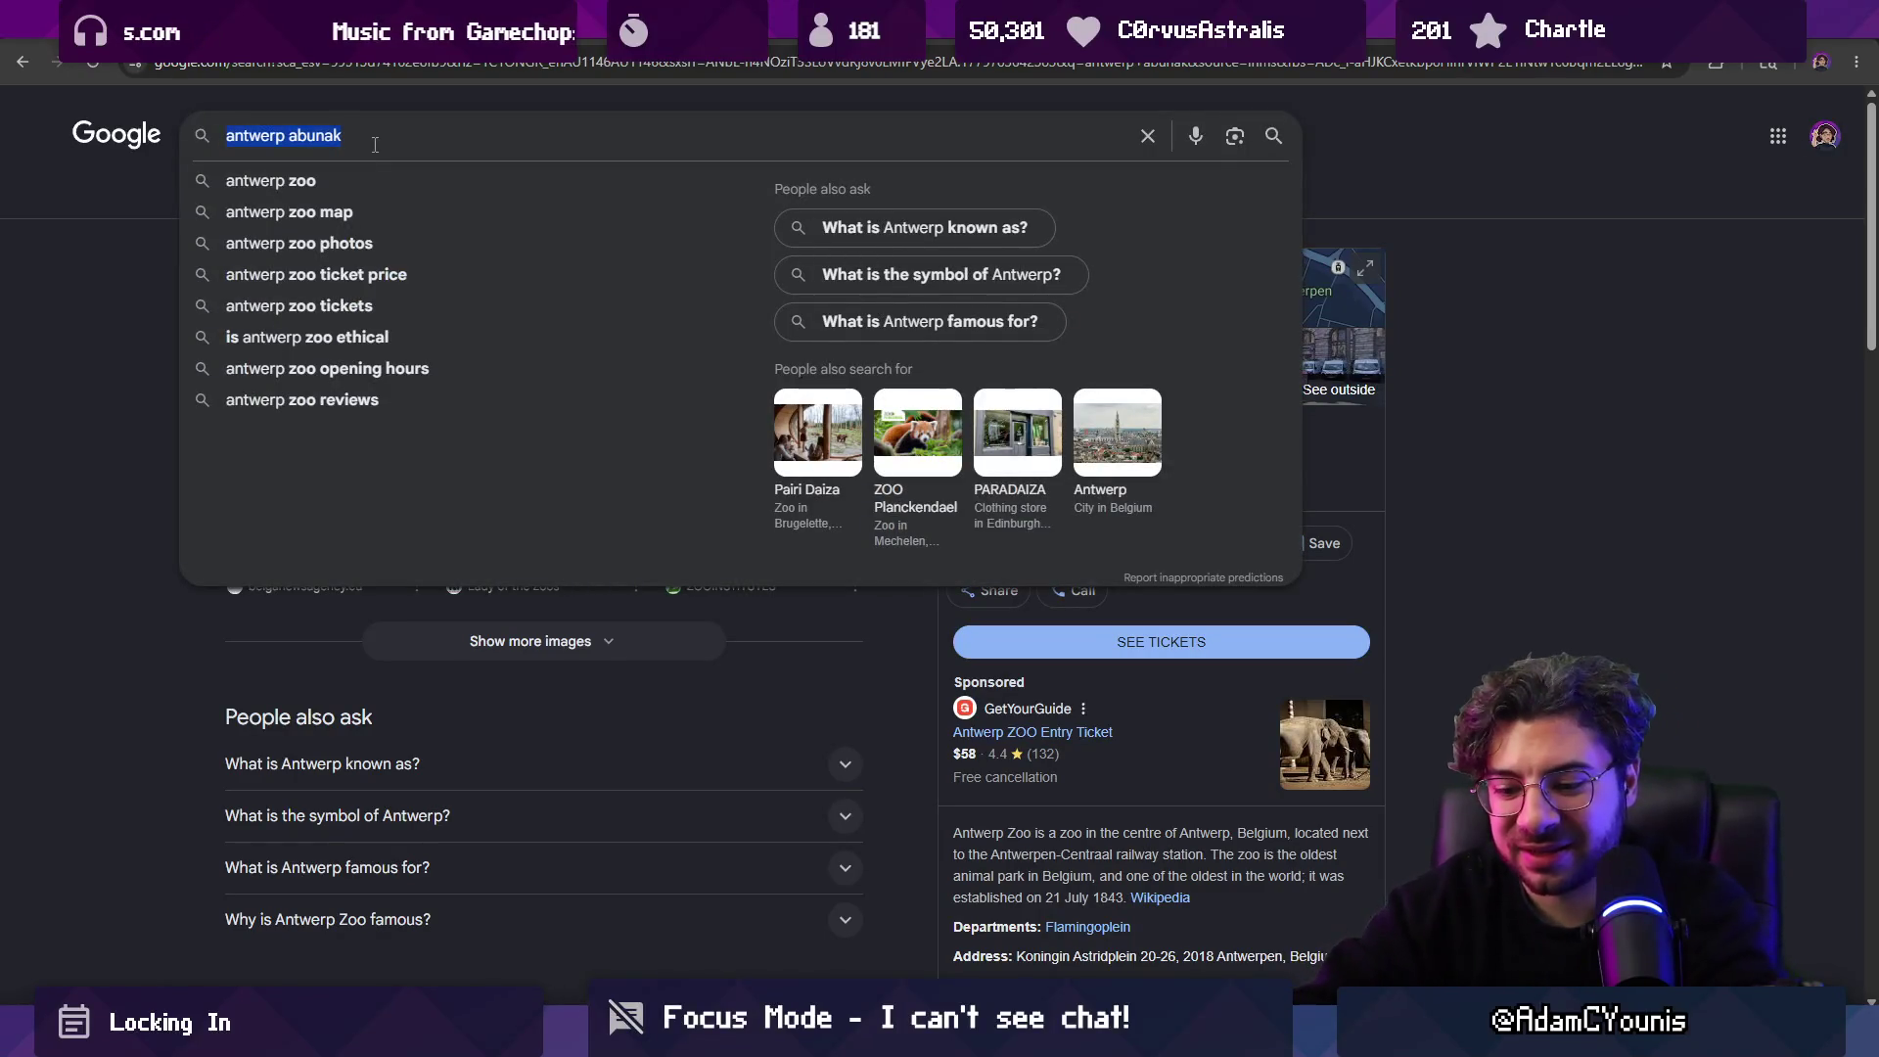
text(ant twerp)
key(Return)
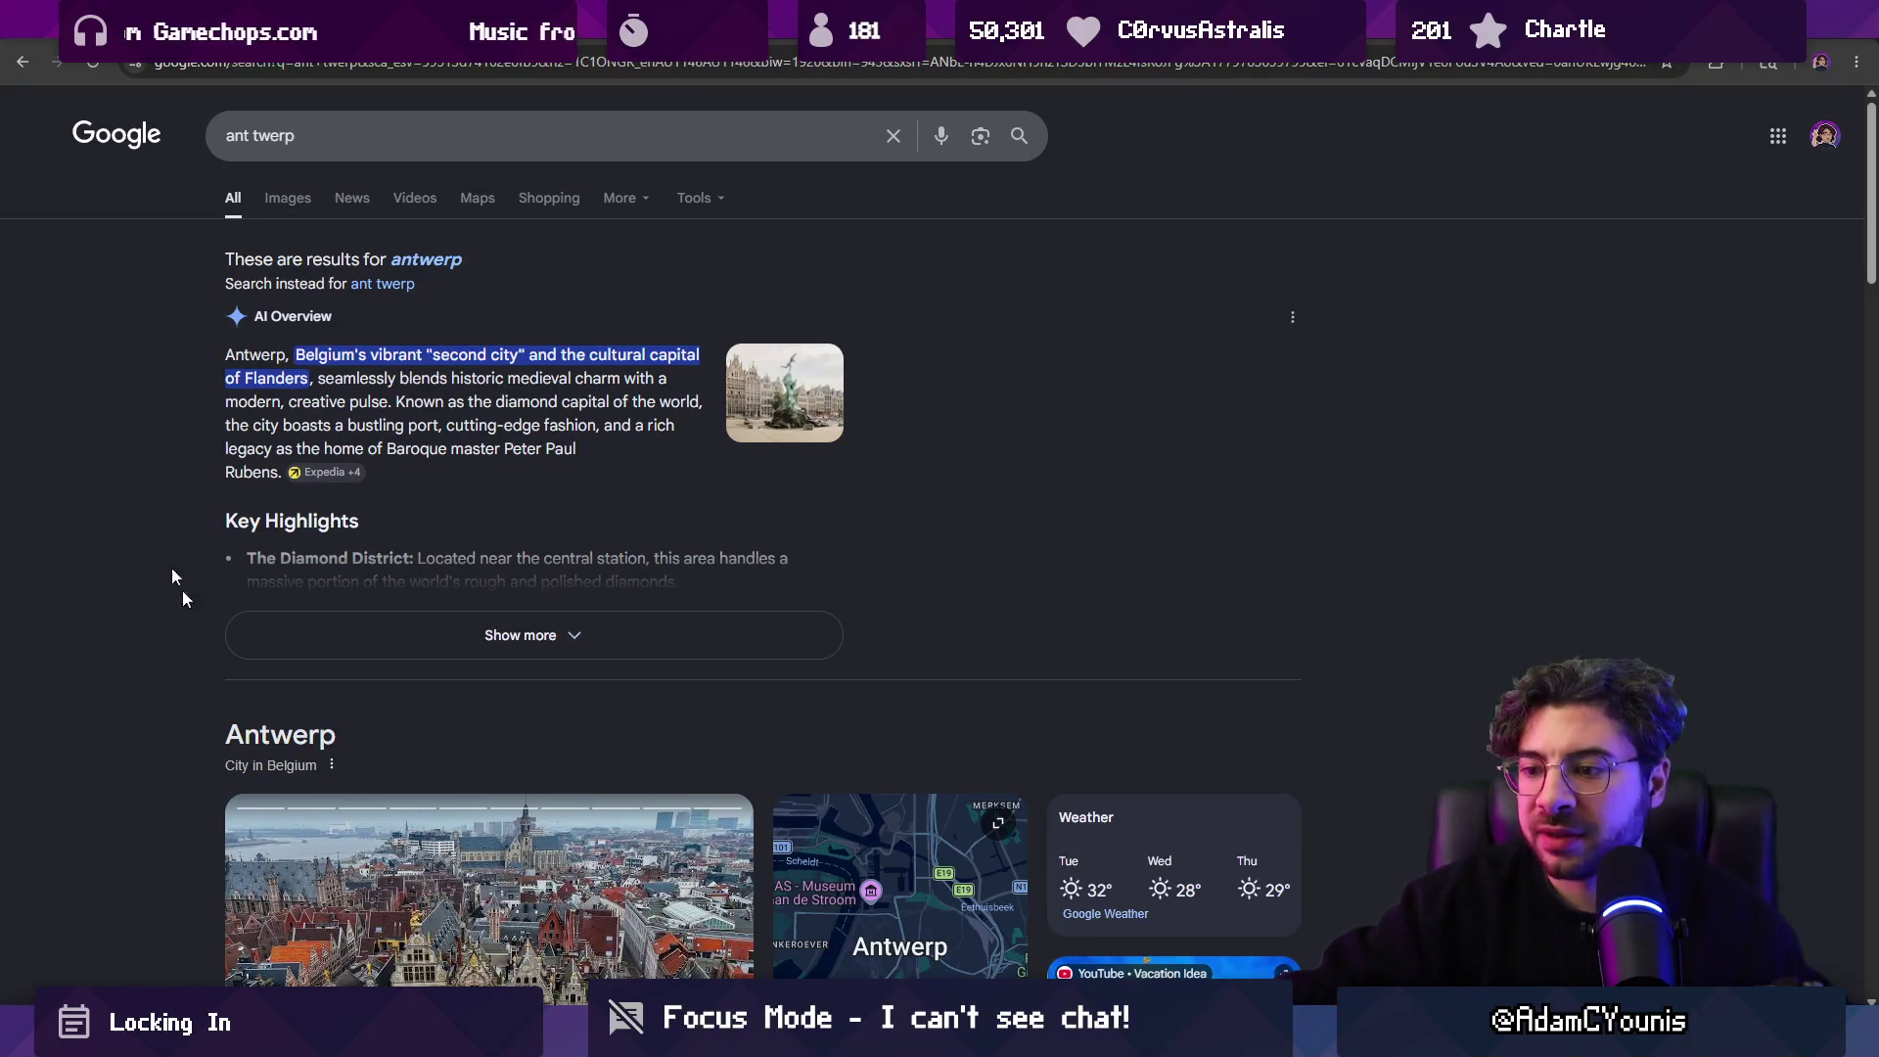
key(alt+Tab)
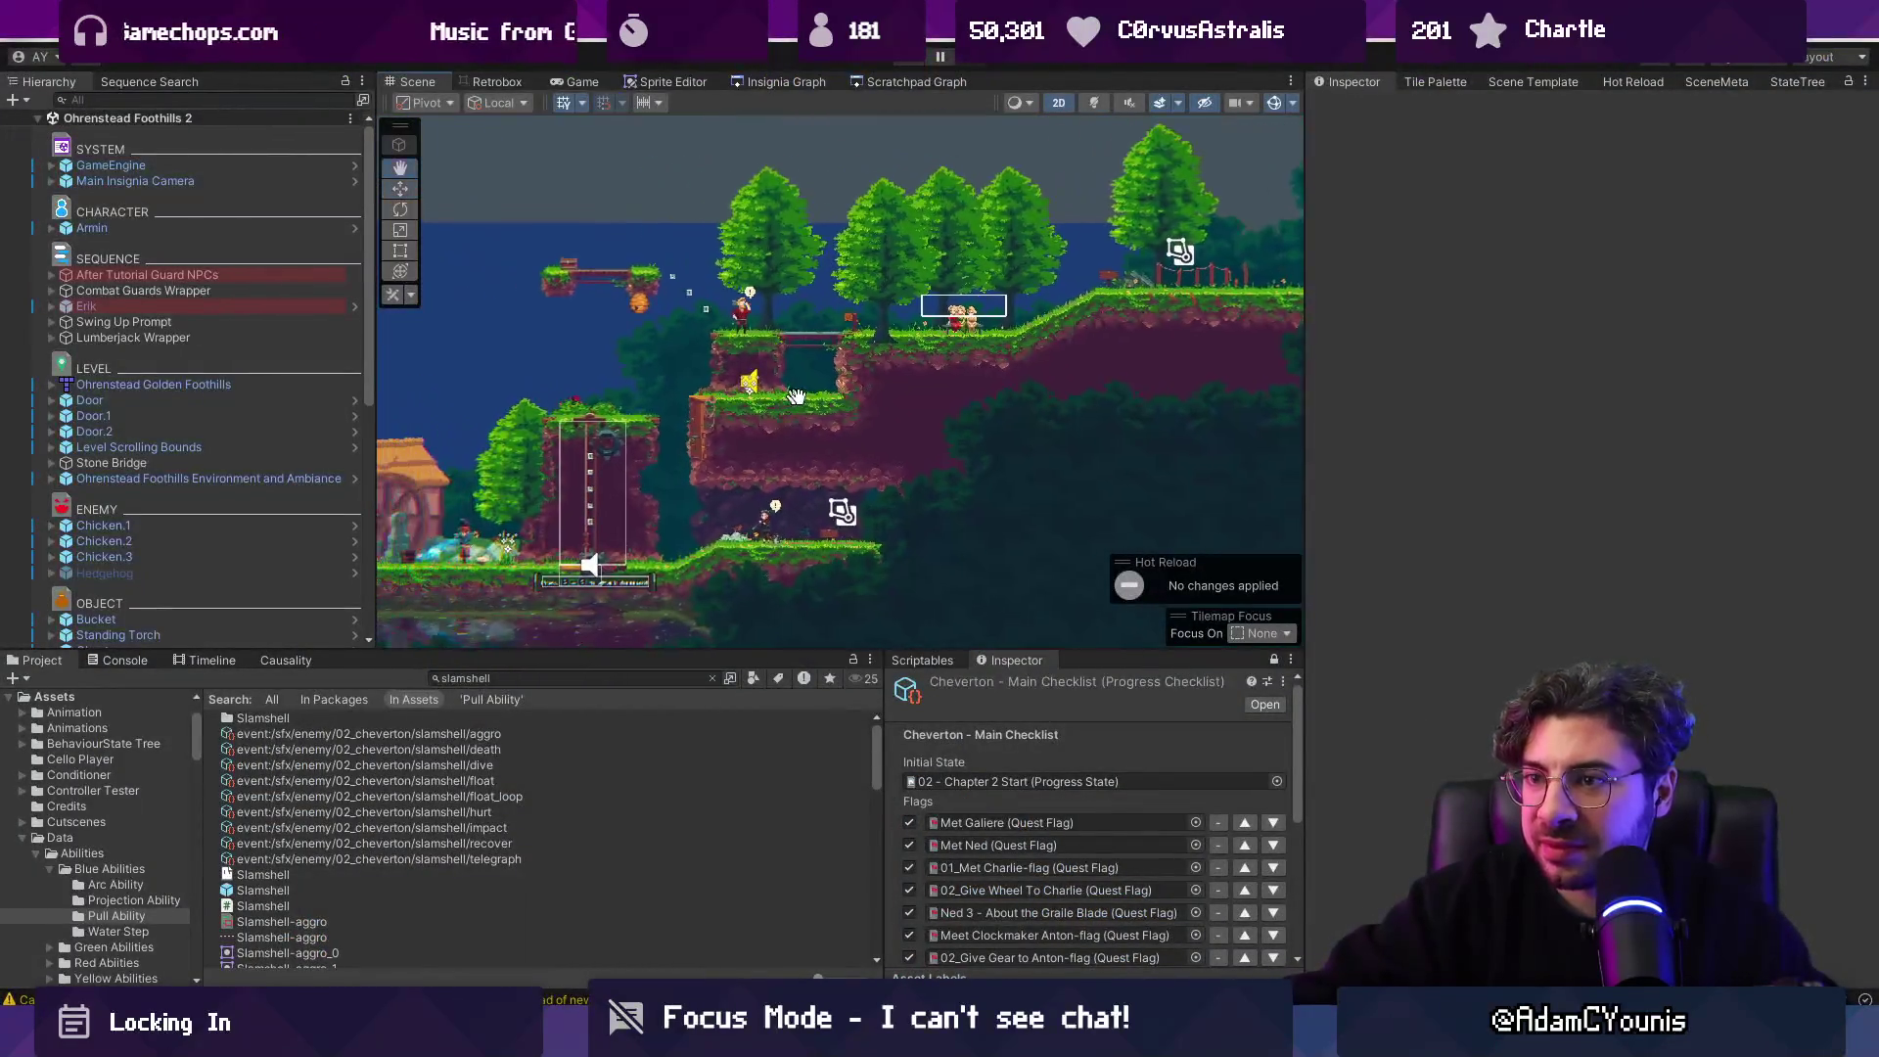
Show the Insignia Graph tab and zoom around the Ohrenstead Underground 1 node.
click(777, 85)
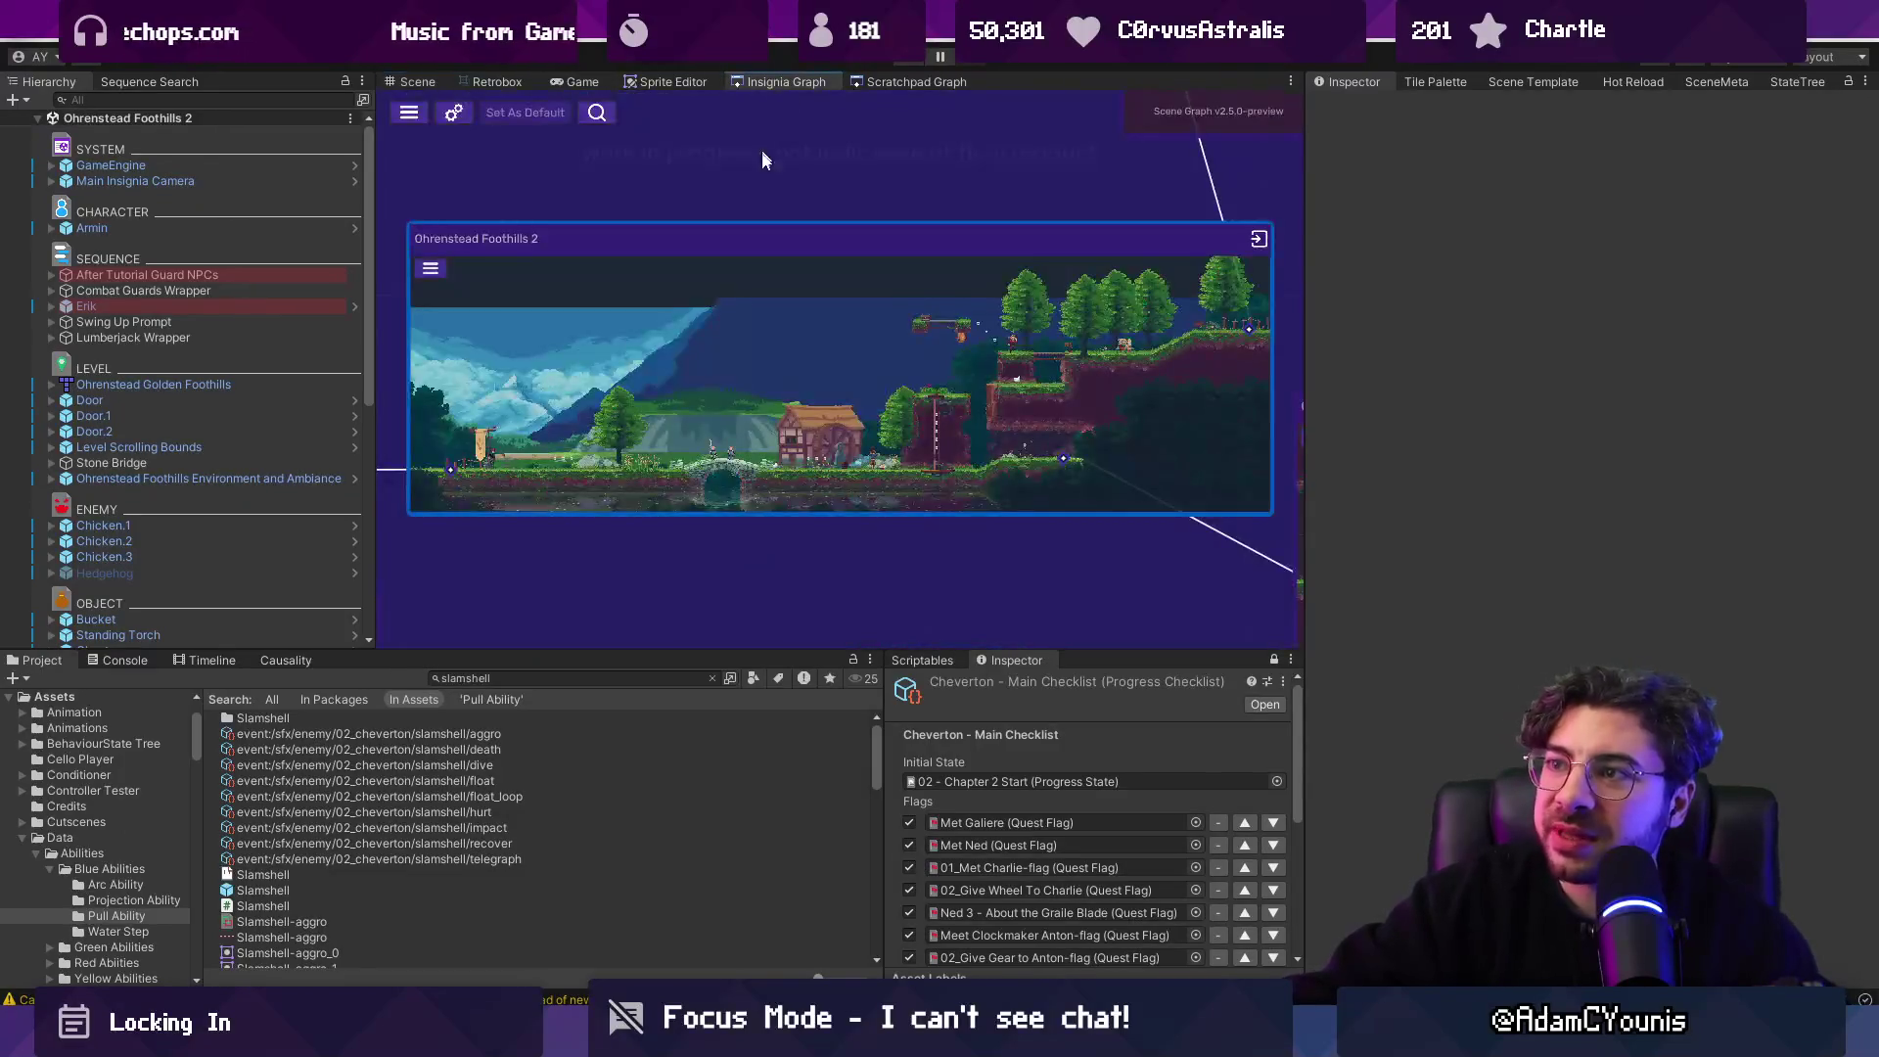
scroll(840, 485, up, 2)
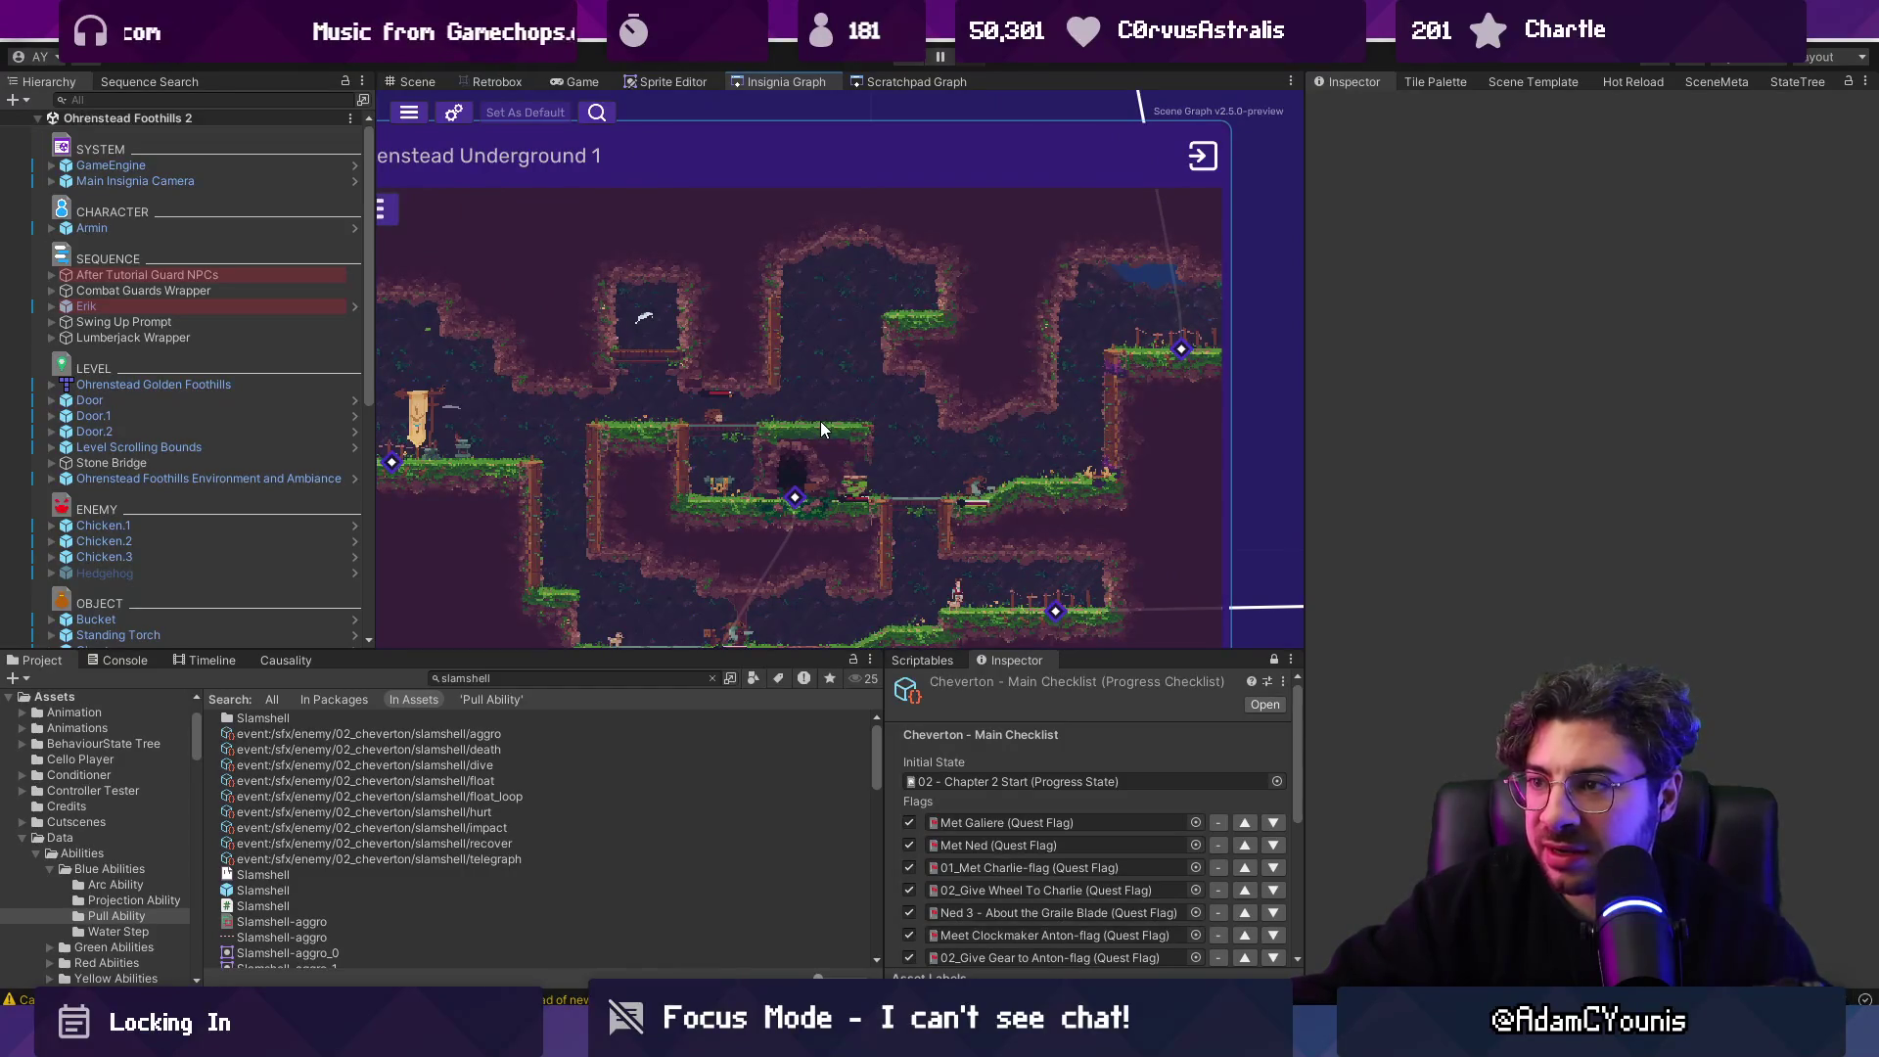
scroll(821, 421, down, 3)
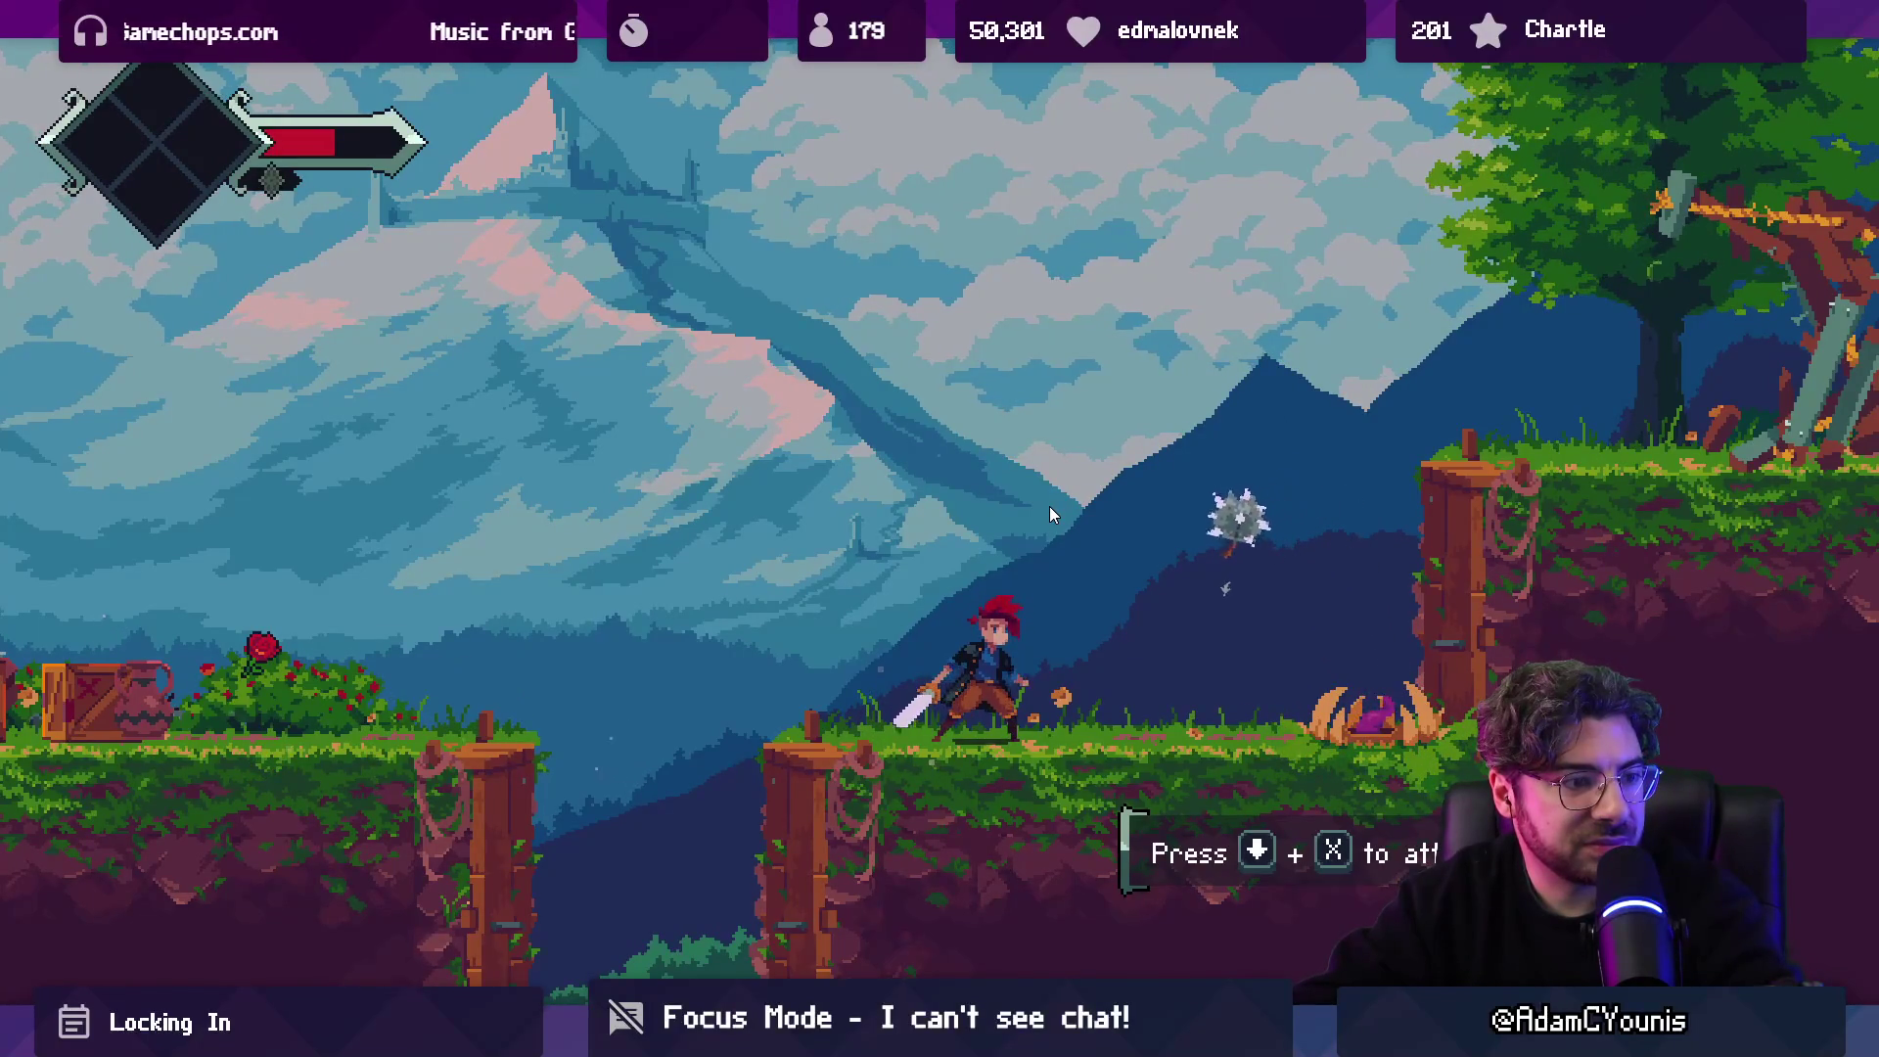
Destroy the spiked ball with a sword swing, stop Play mode, and zoom to the beehive tree.
key(x)
key(Right)
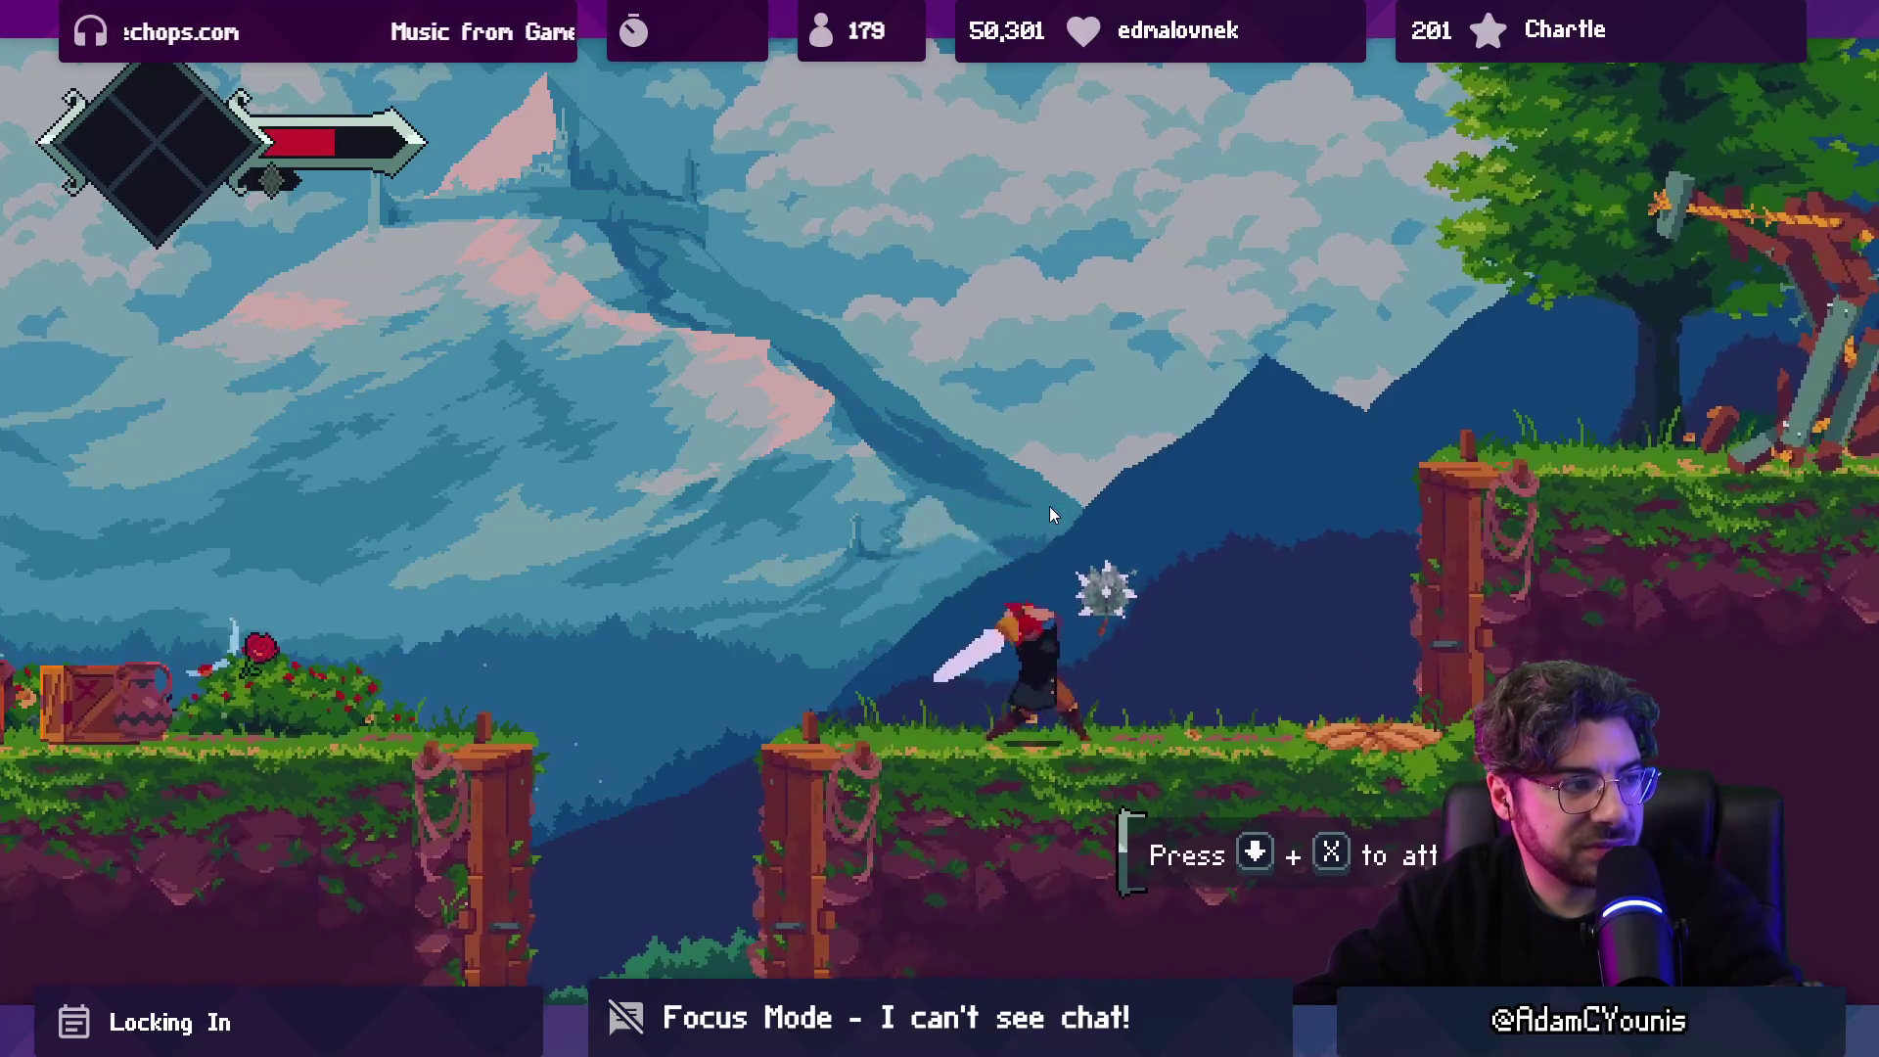
key(ctrl+shift+F7)
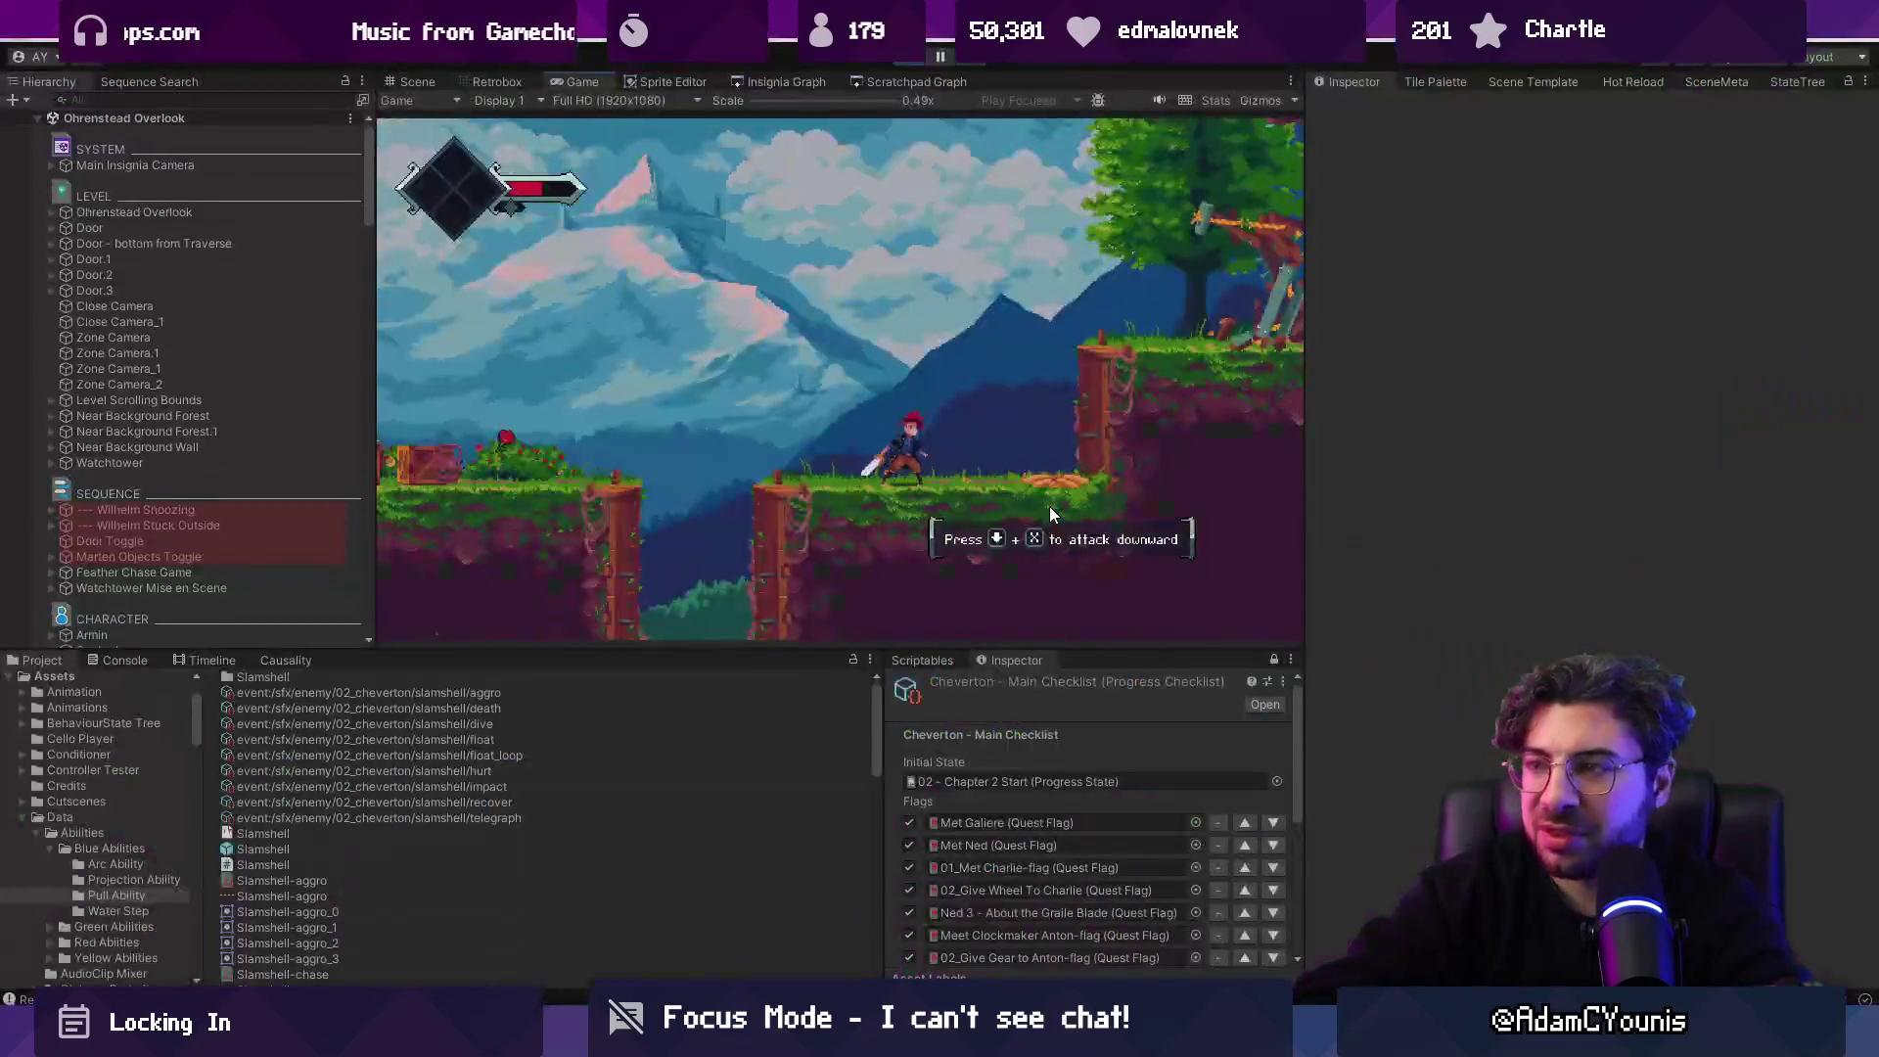
click(900, 63)
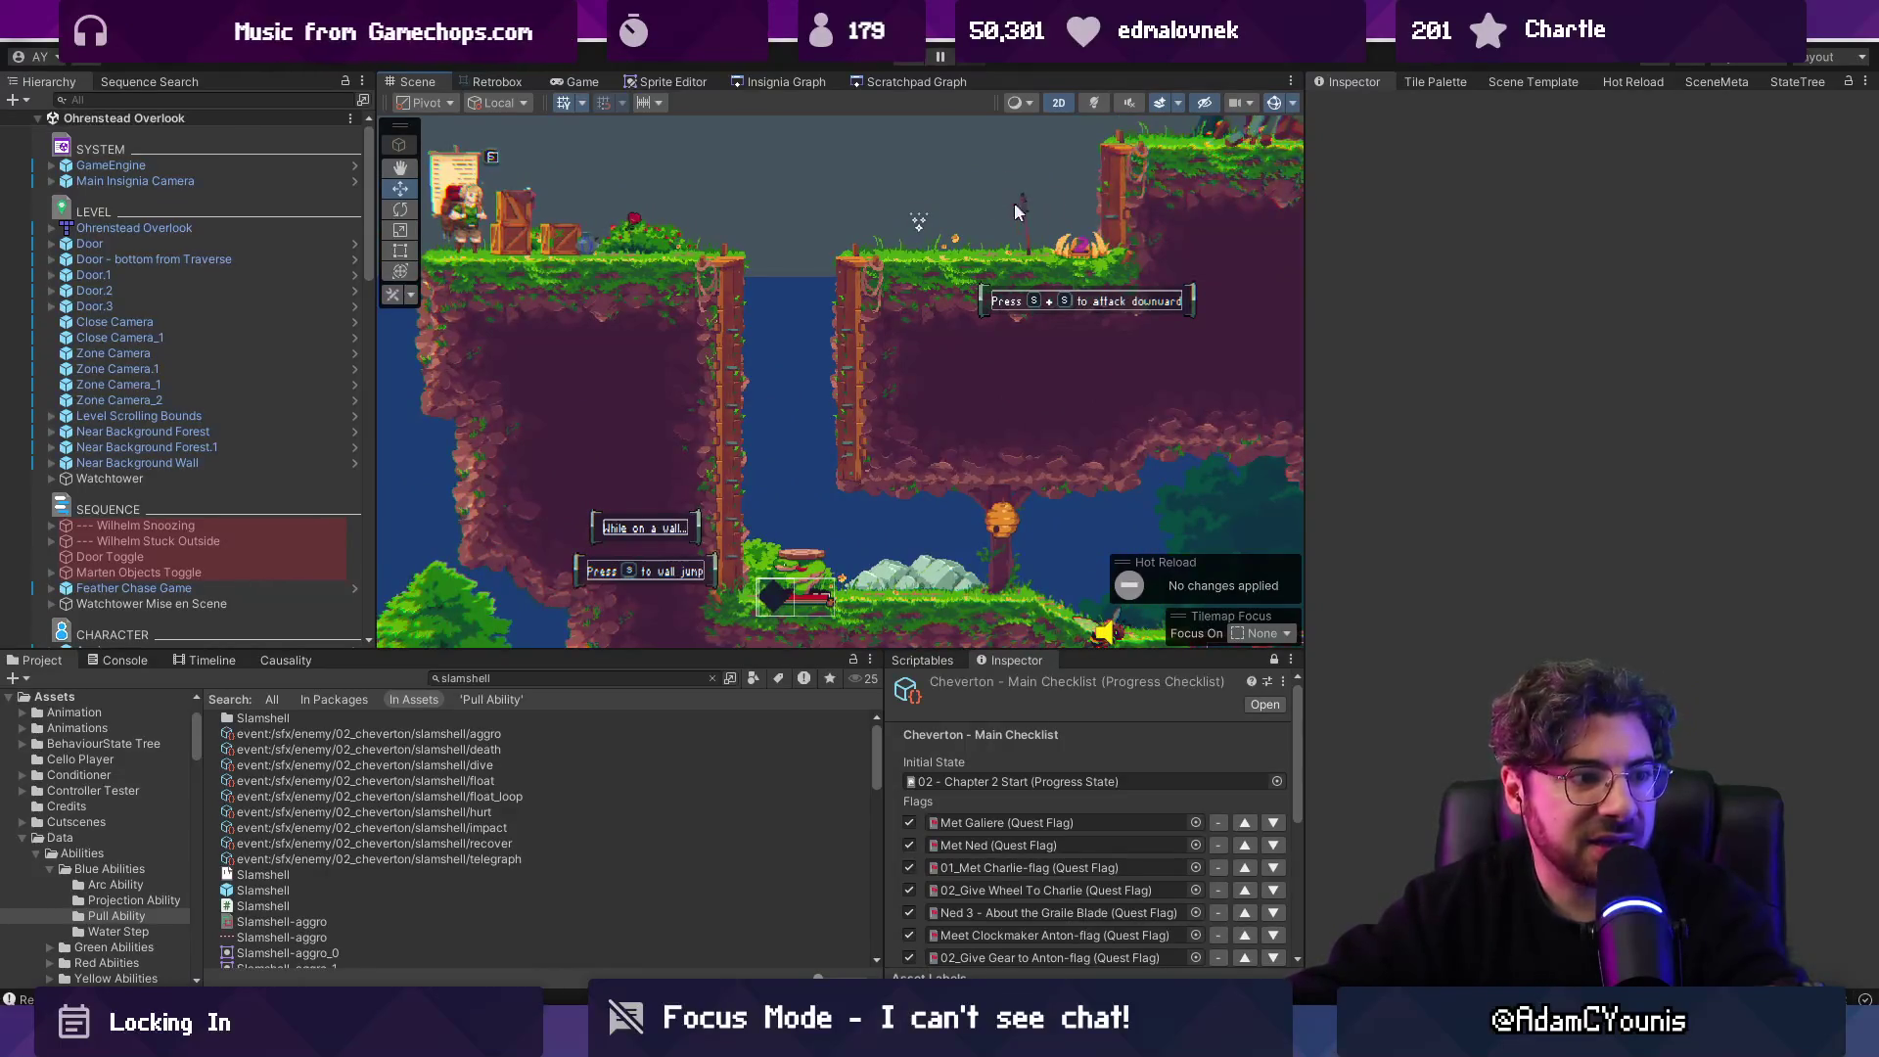
scroll(1015, 465, up, 3)
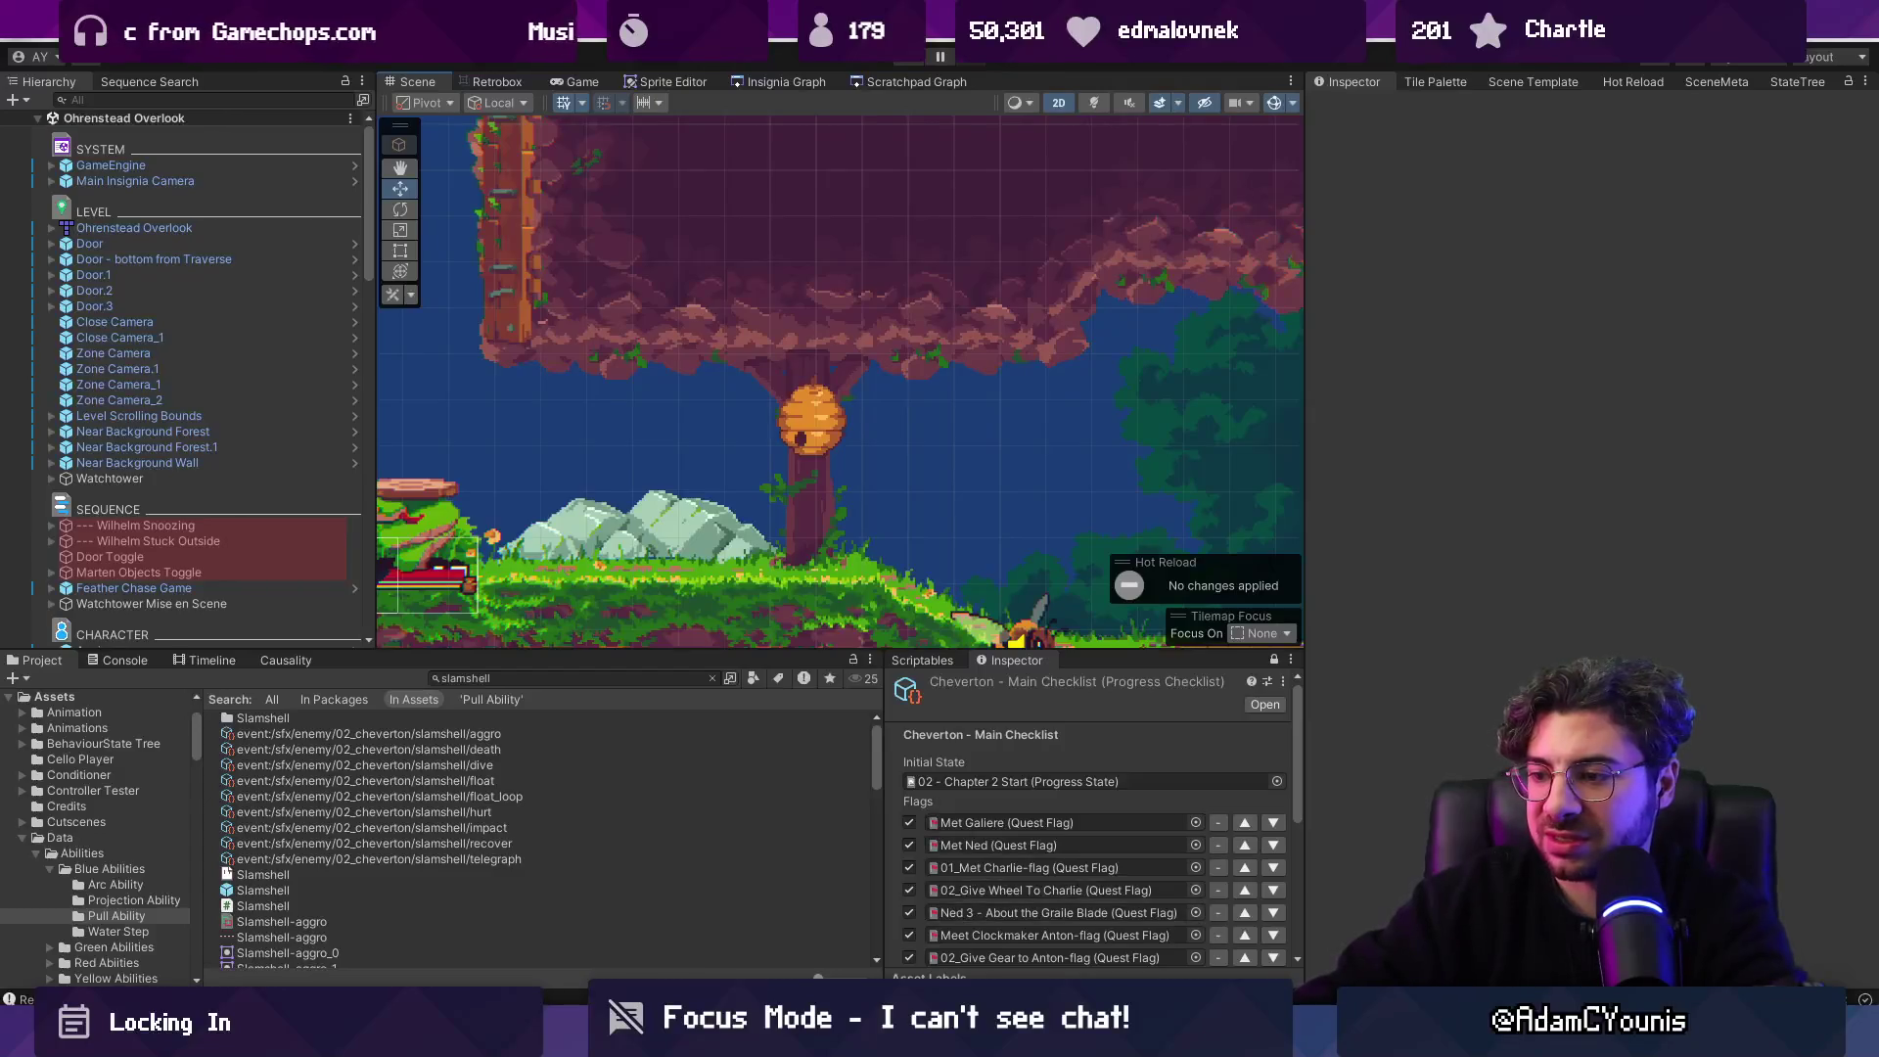
key(alt+Tab)
Select the Eraser tool on the Armin sprite, then return to Unity.
key(e)
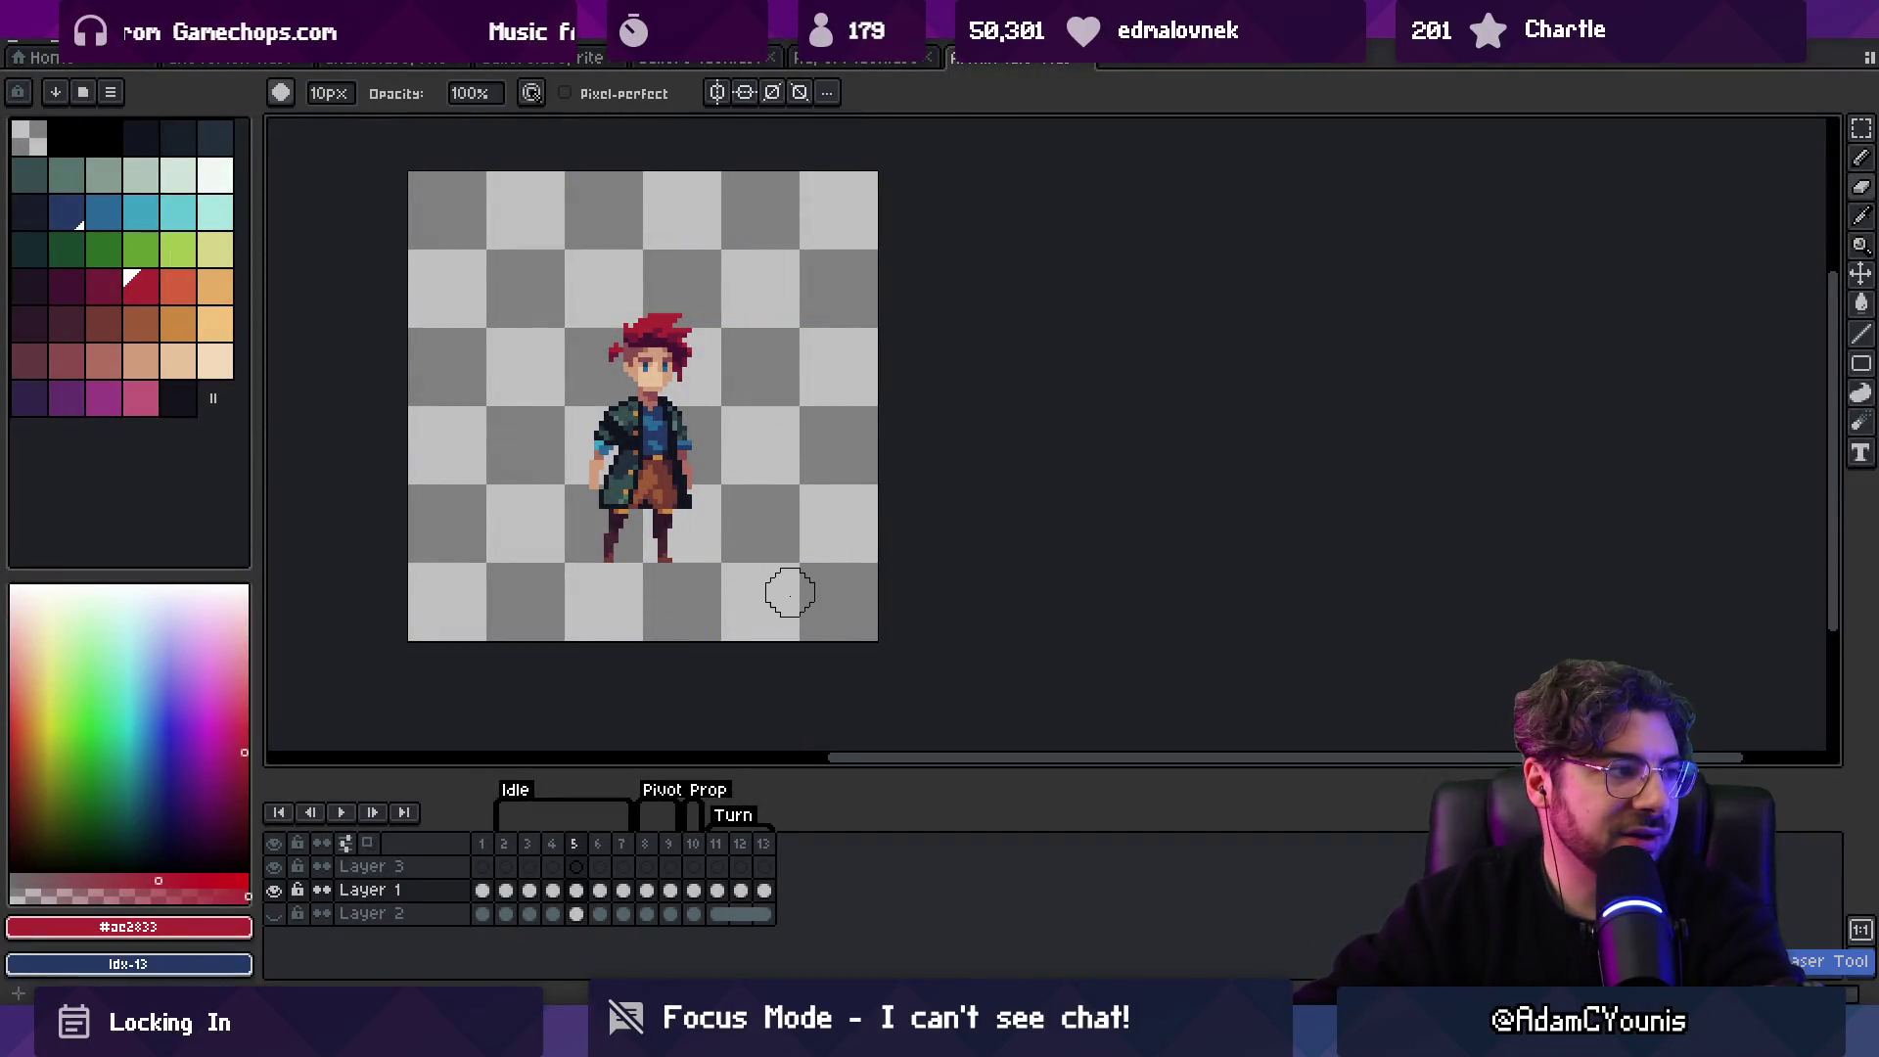
key(alt+Tab)
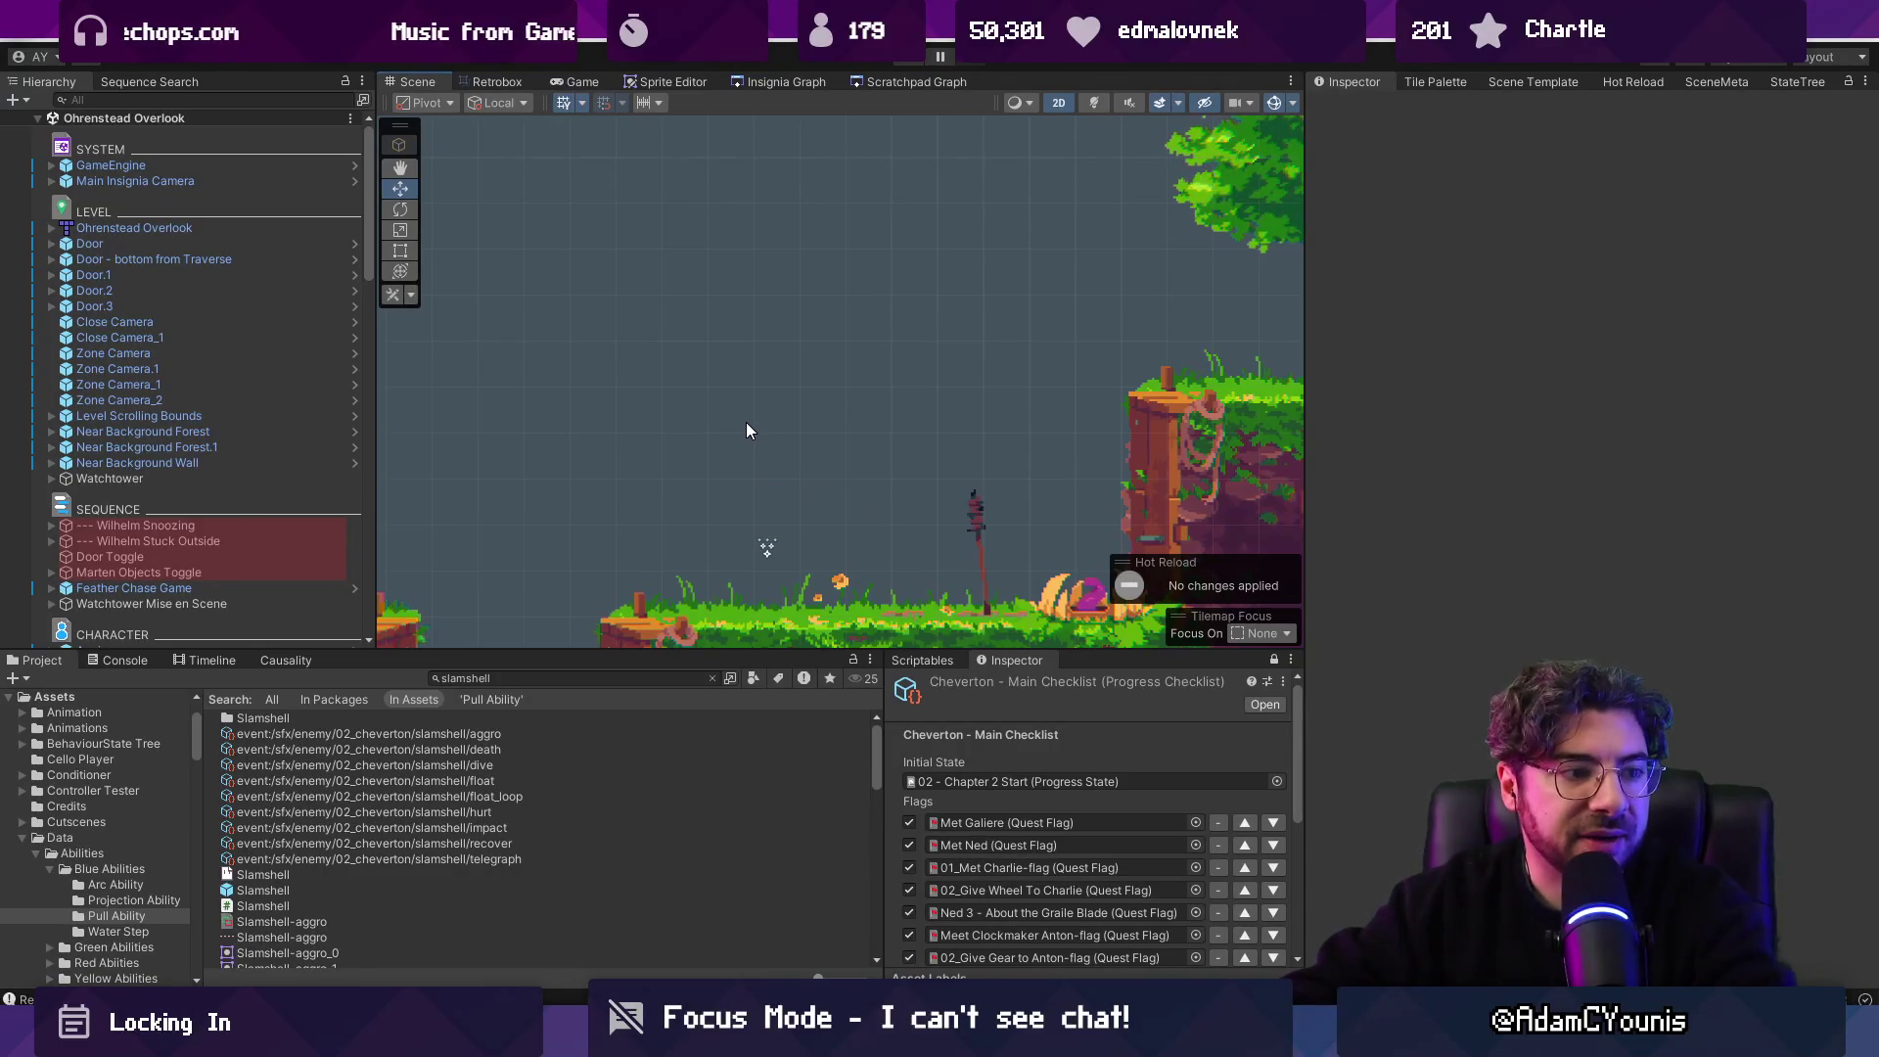
Zoom out and heighten the Scene view, and close the leftover 'ant twerp' Chrome window.
scroll(748, 428, down, 5)
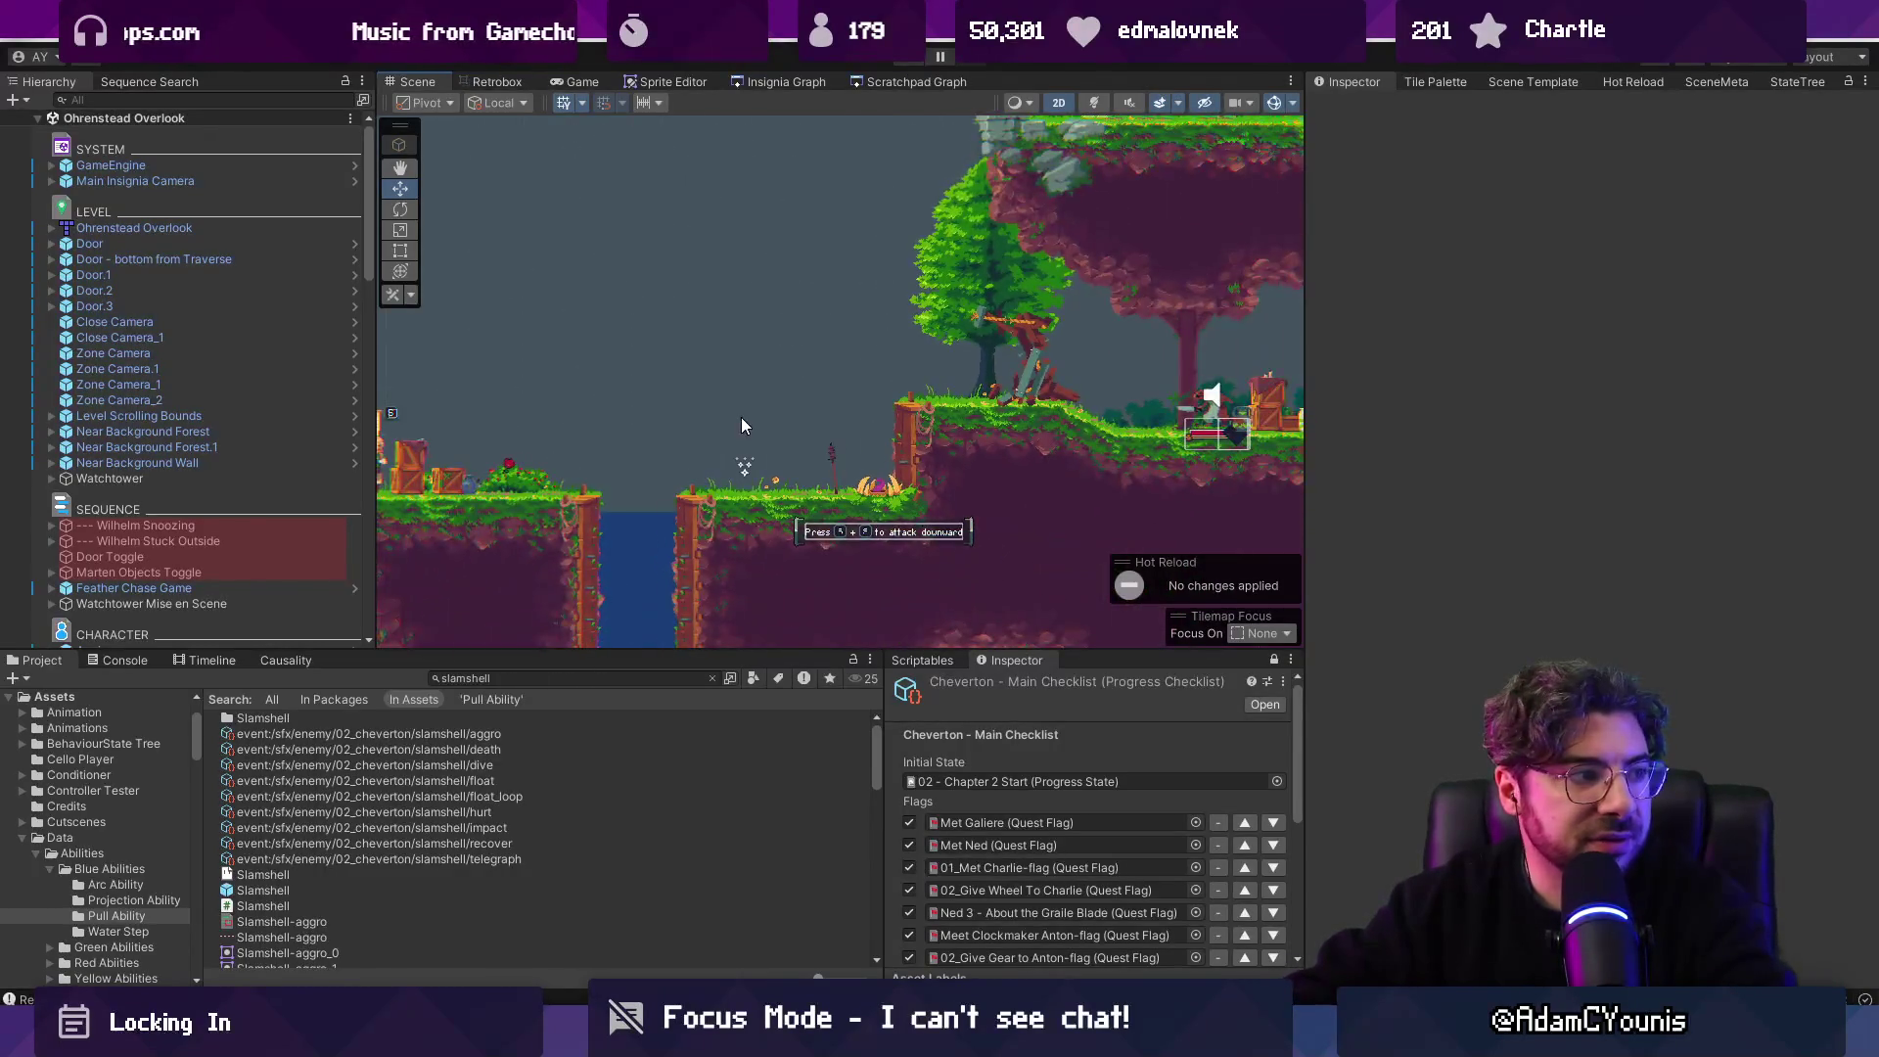
drag(766, 528, 881, 395)
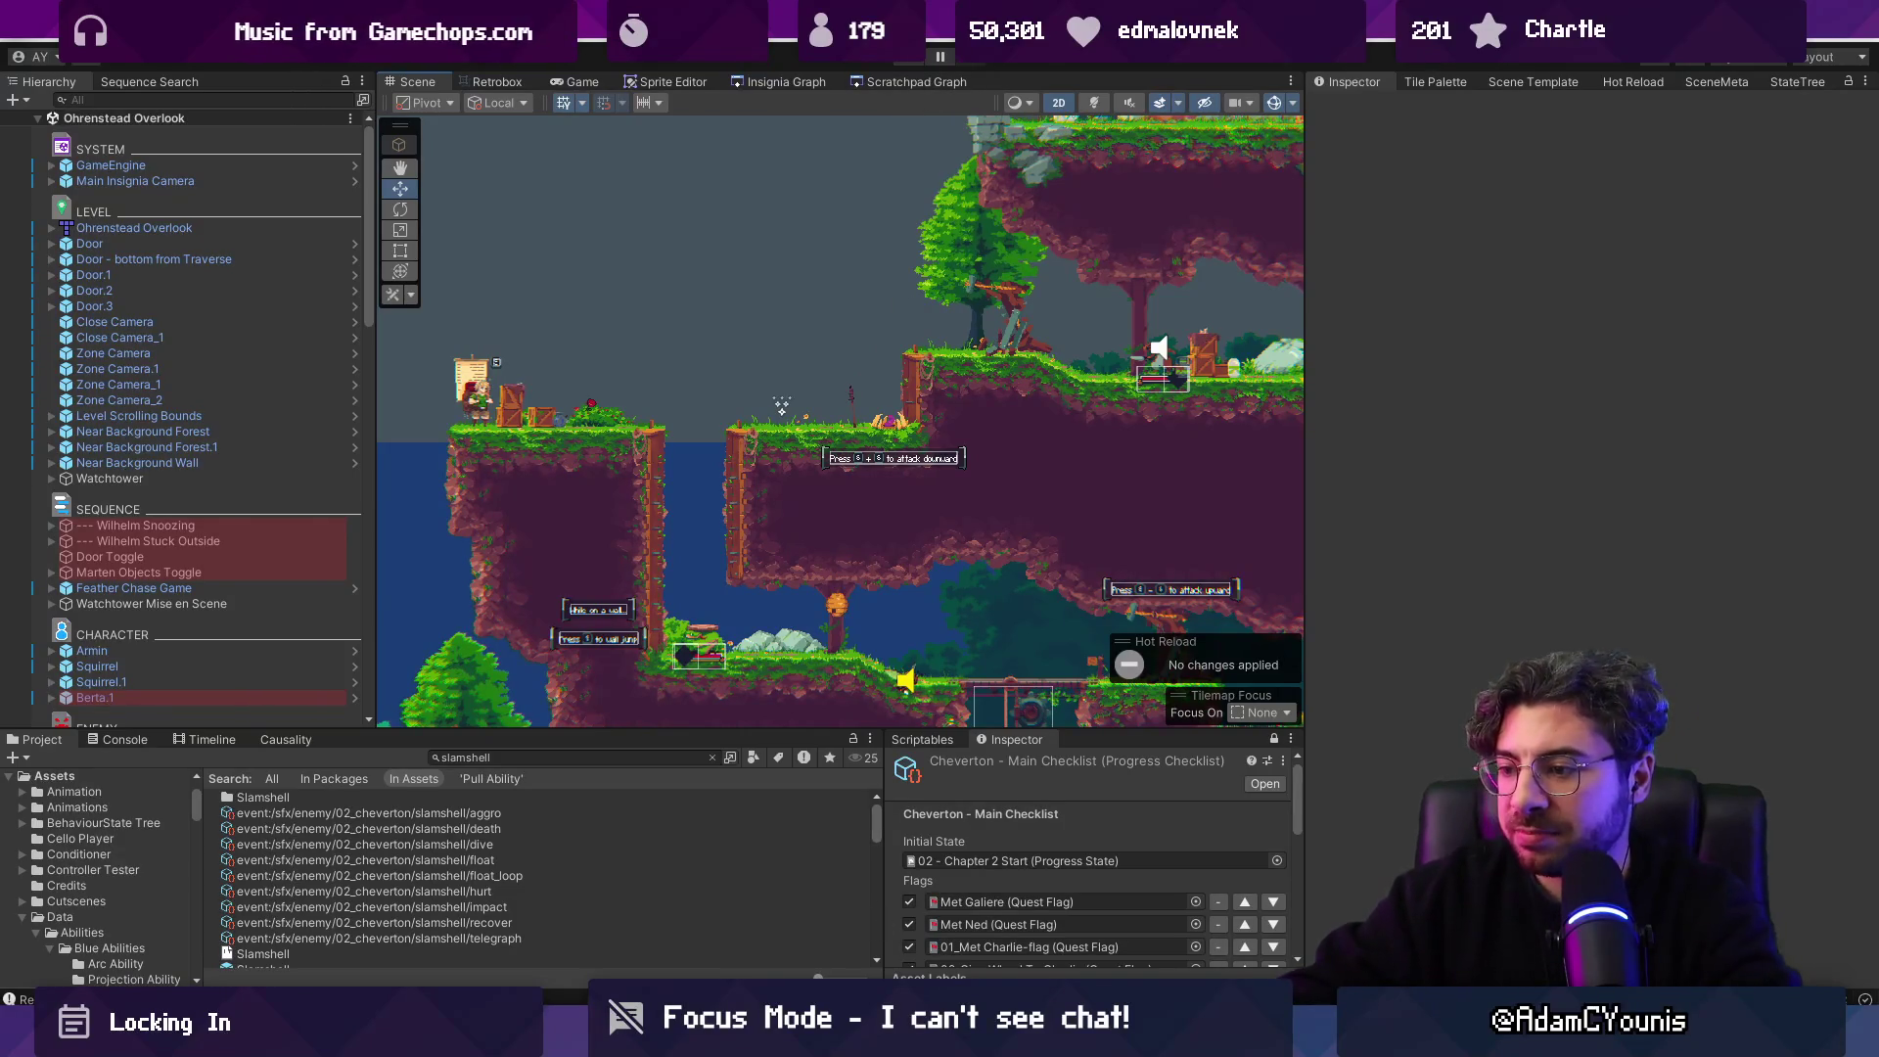
mouse_move(939, 1039)
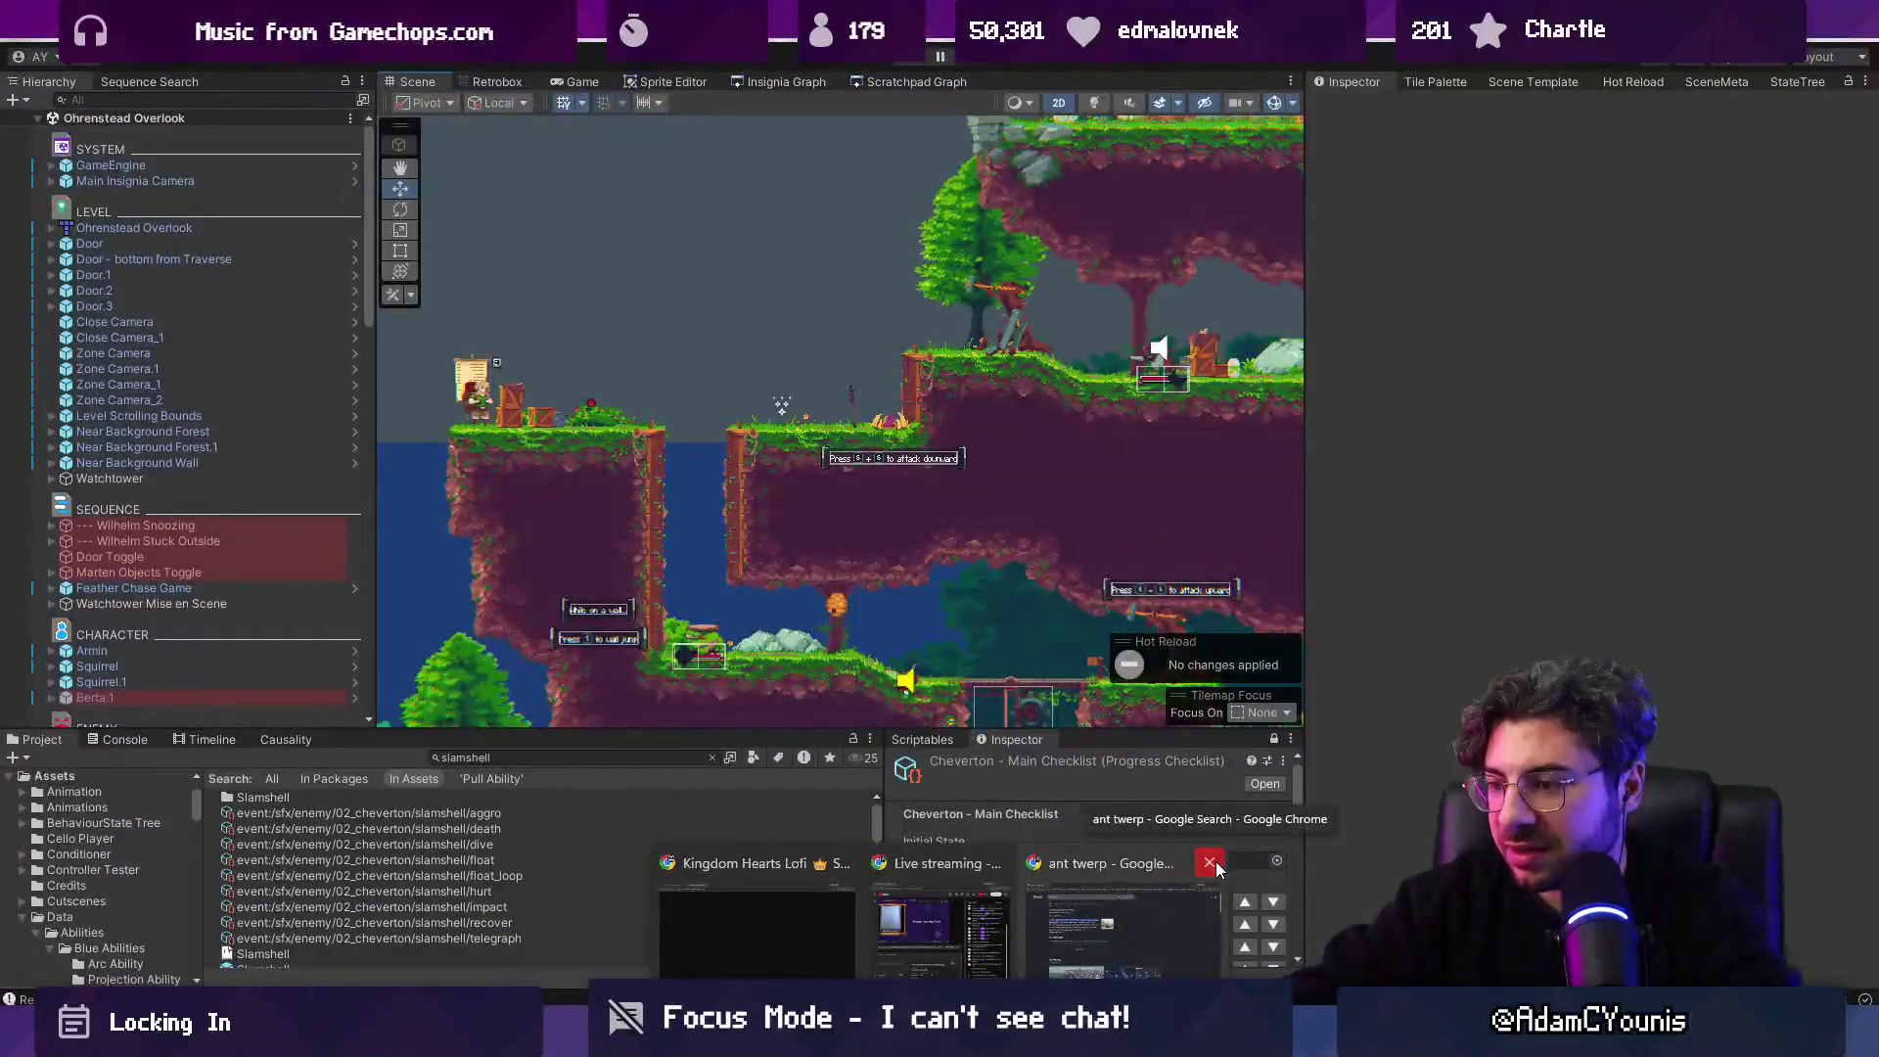
click(1210, 862)
Load Twitch's Software and Game Development directory and scroll through the live channels.
click(886, 955)
key(ctrl+l)
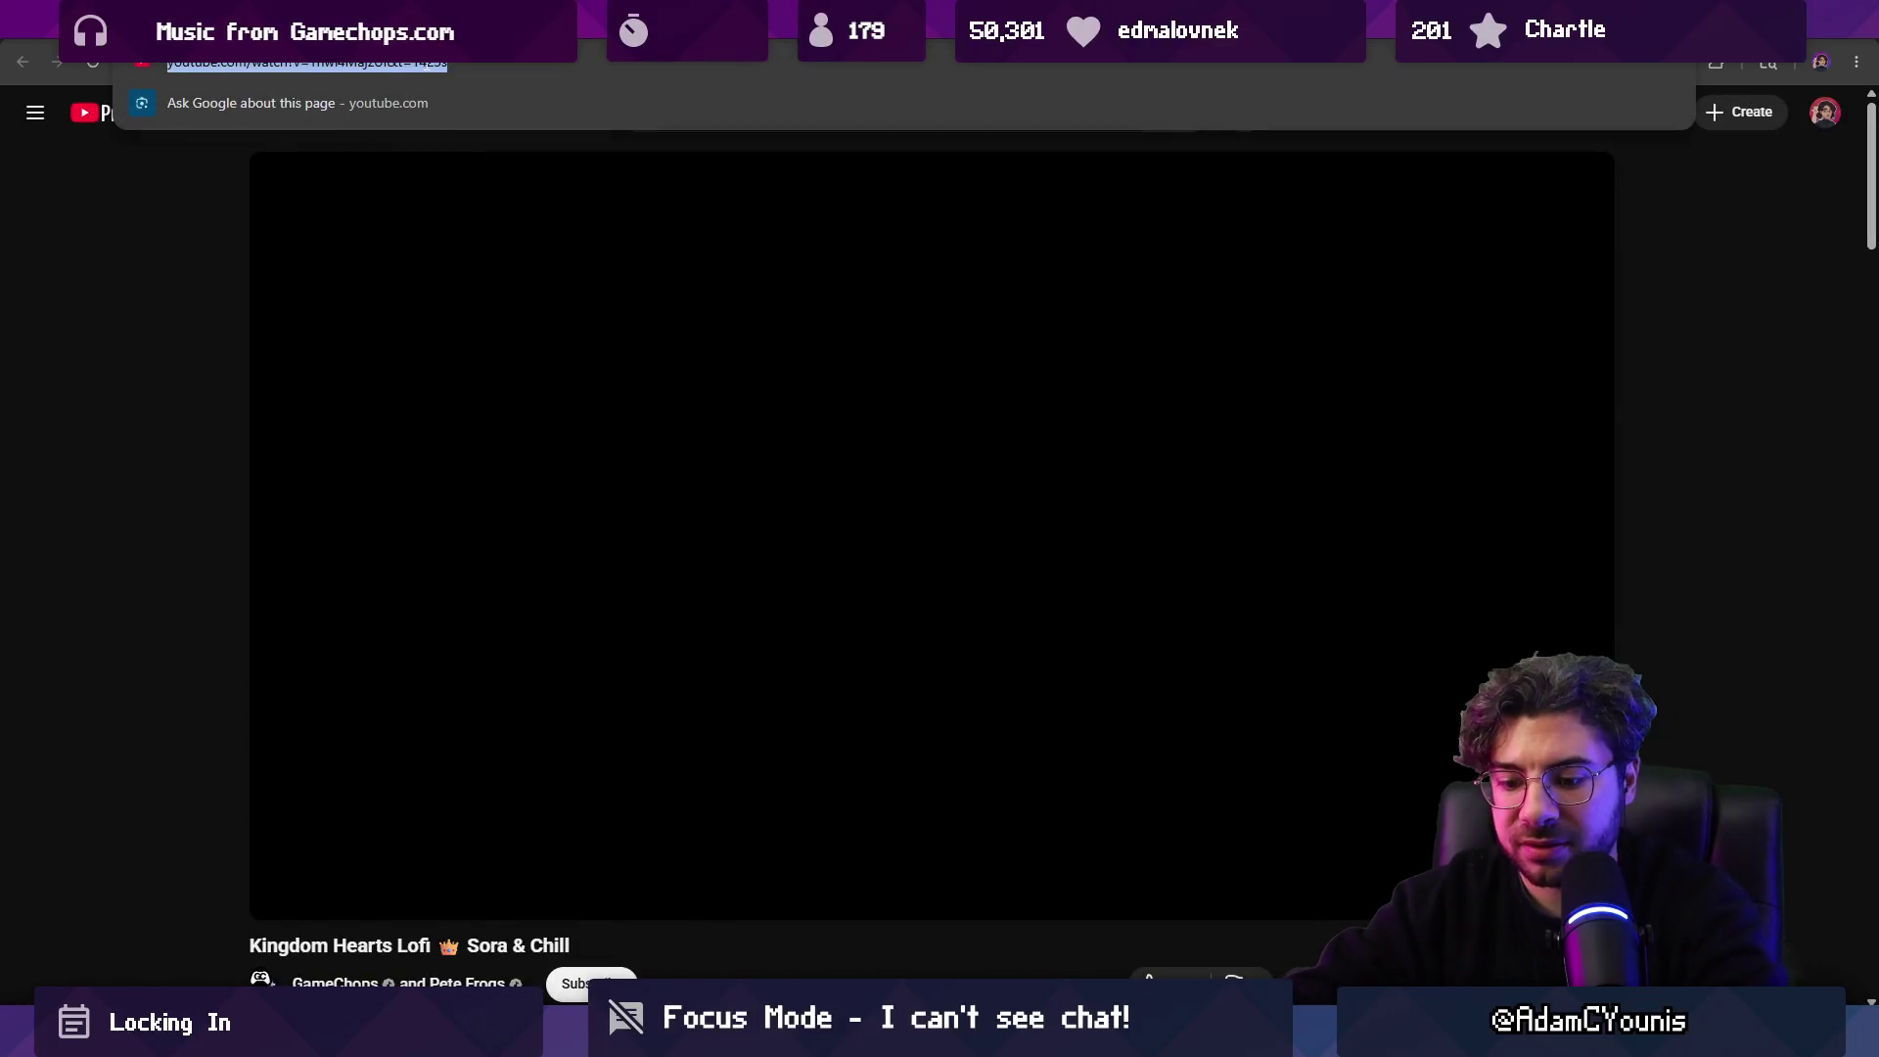
text(twitch)
key(Return)
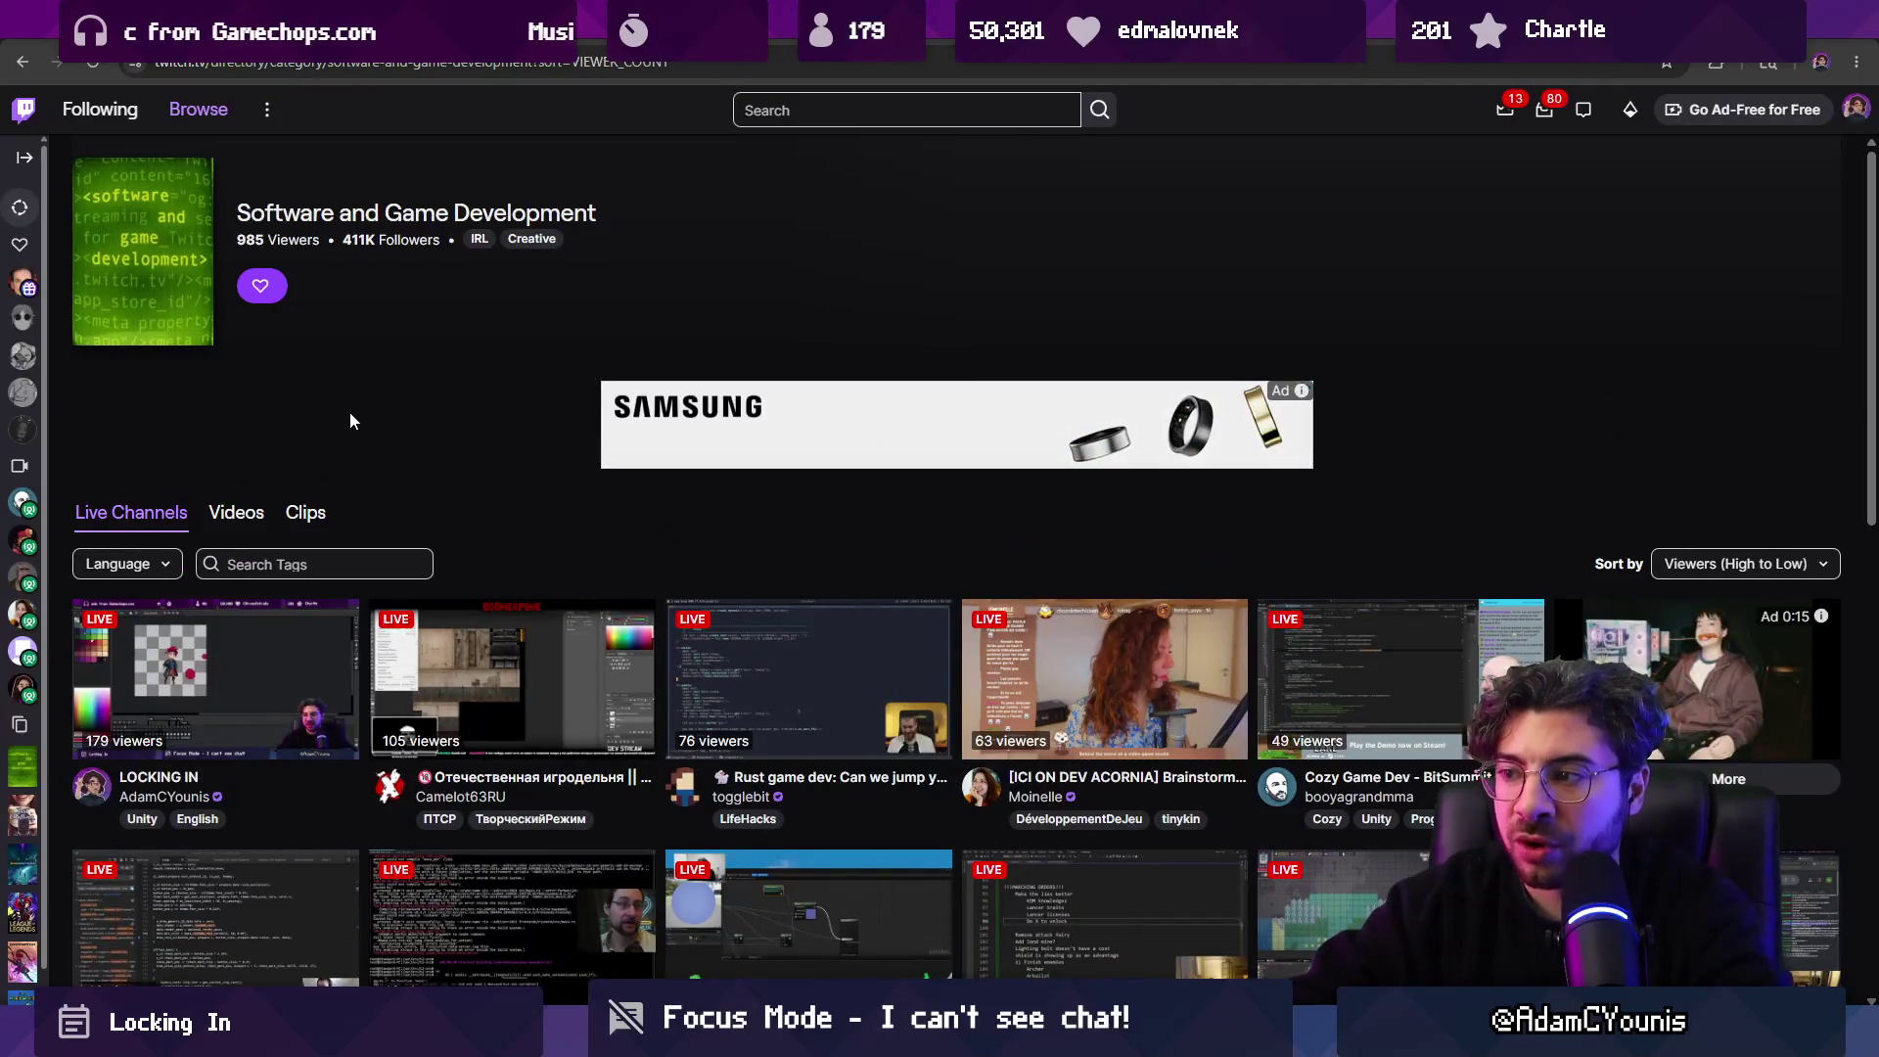
scroll(351, 420, down, 2)
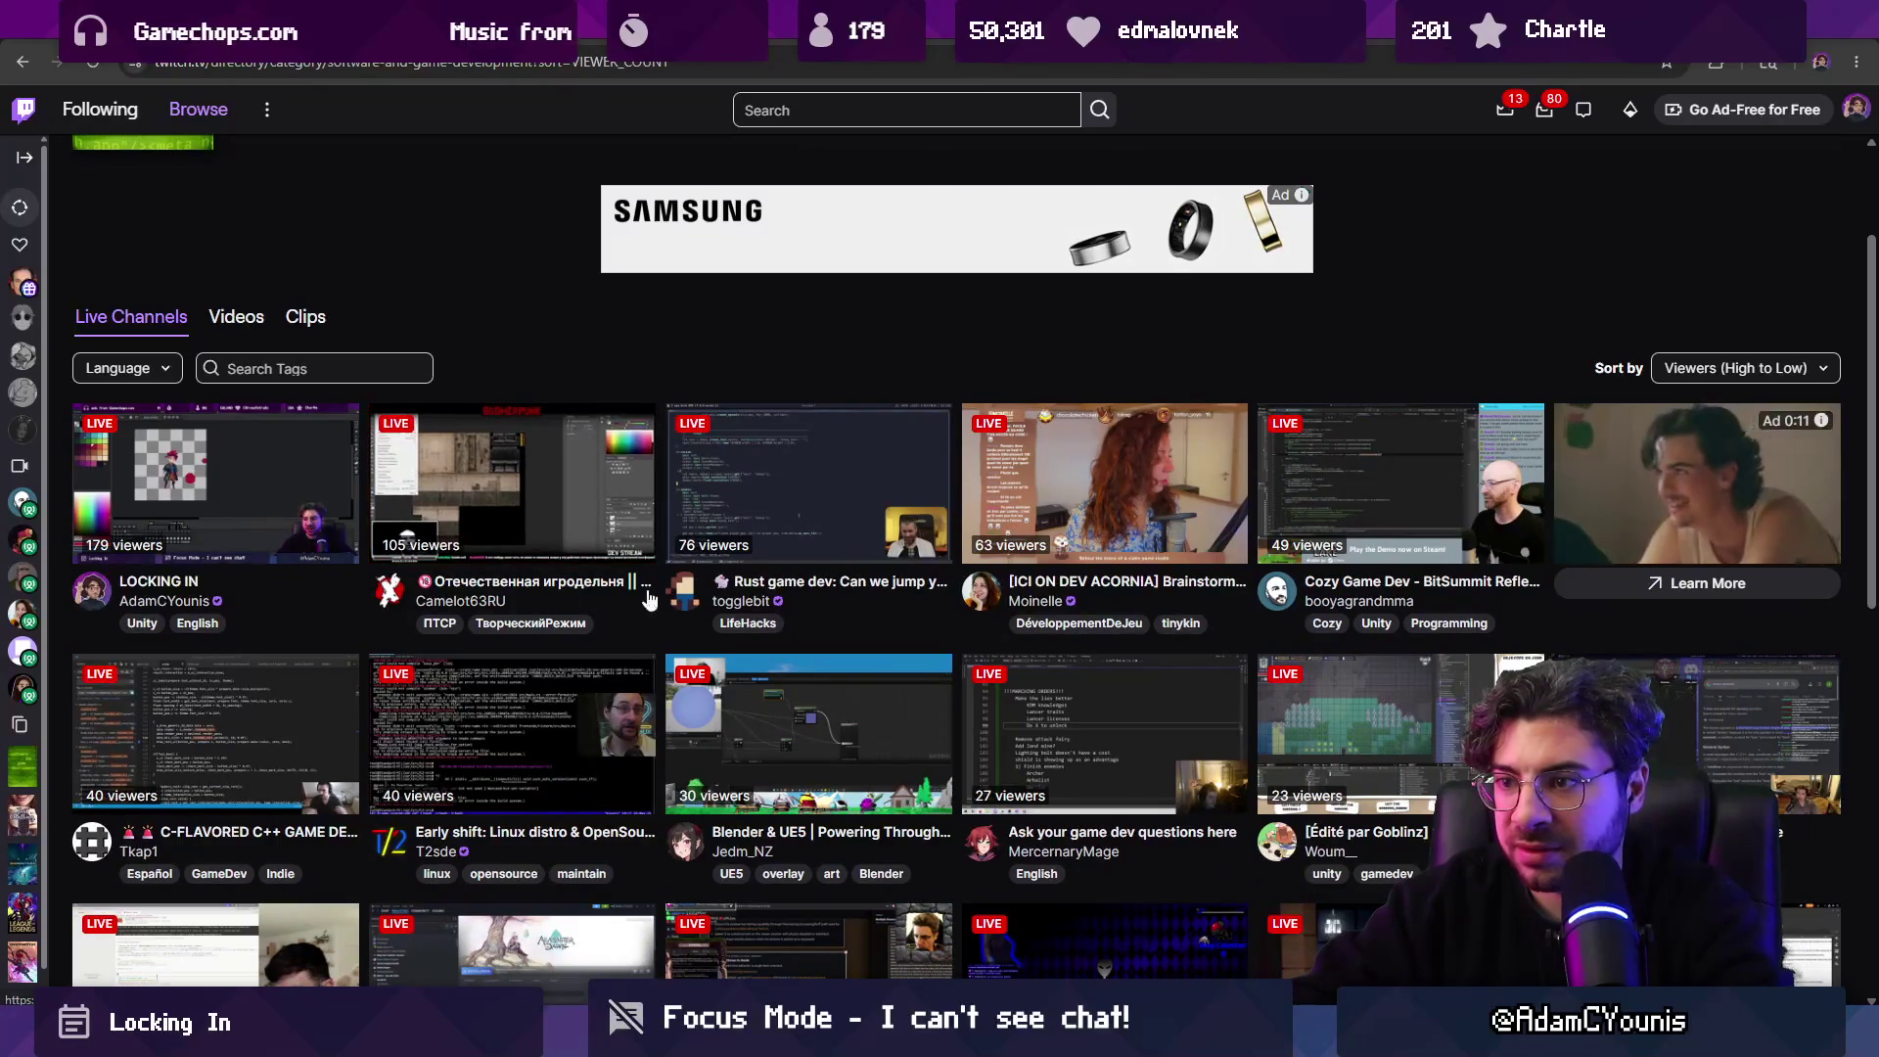
scroll(746, 609, down, 1)
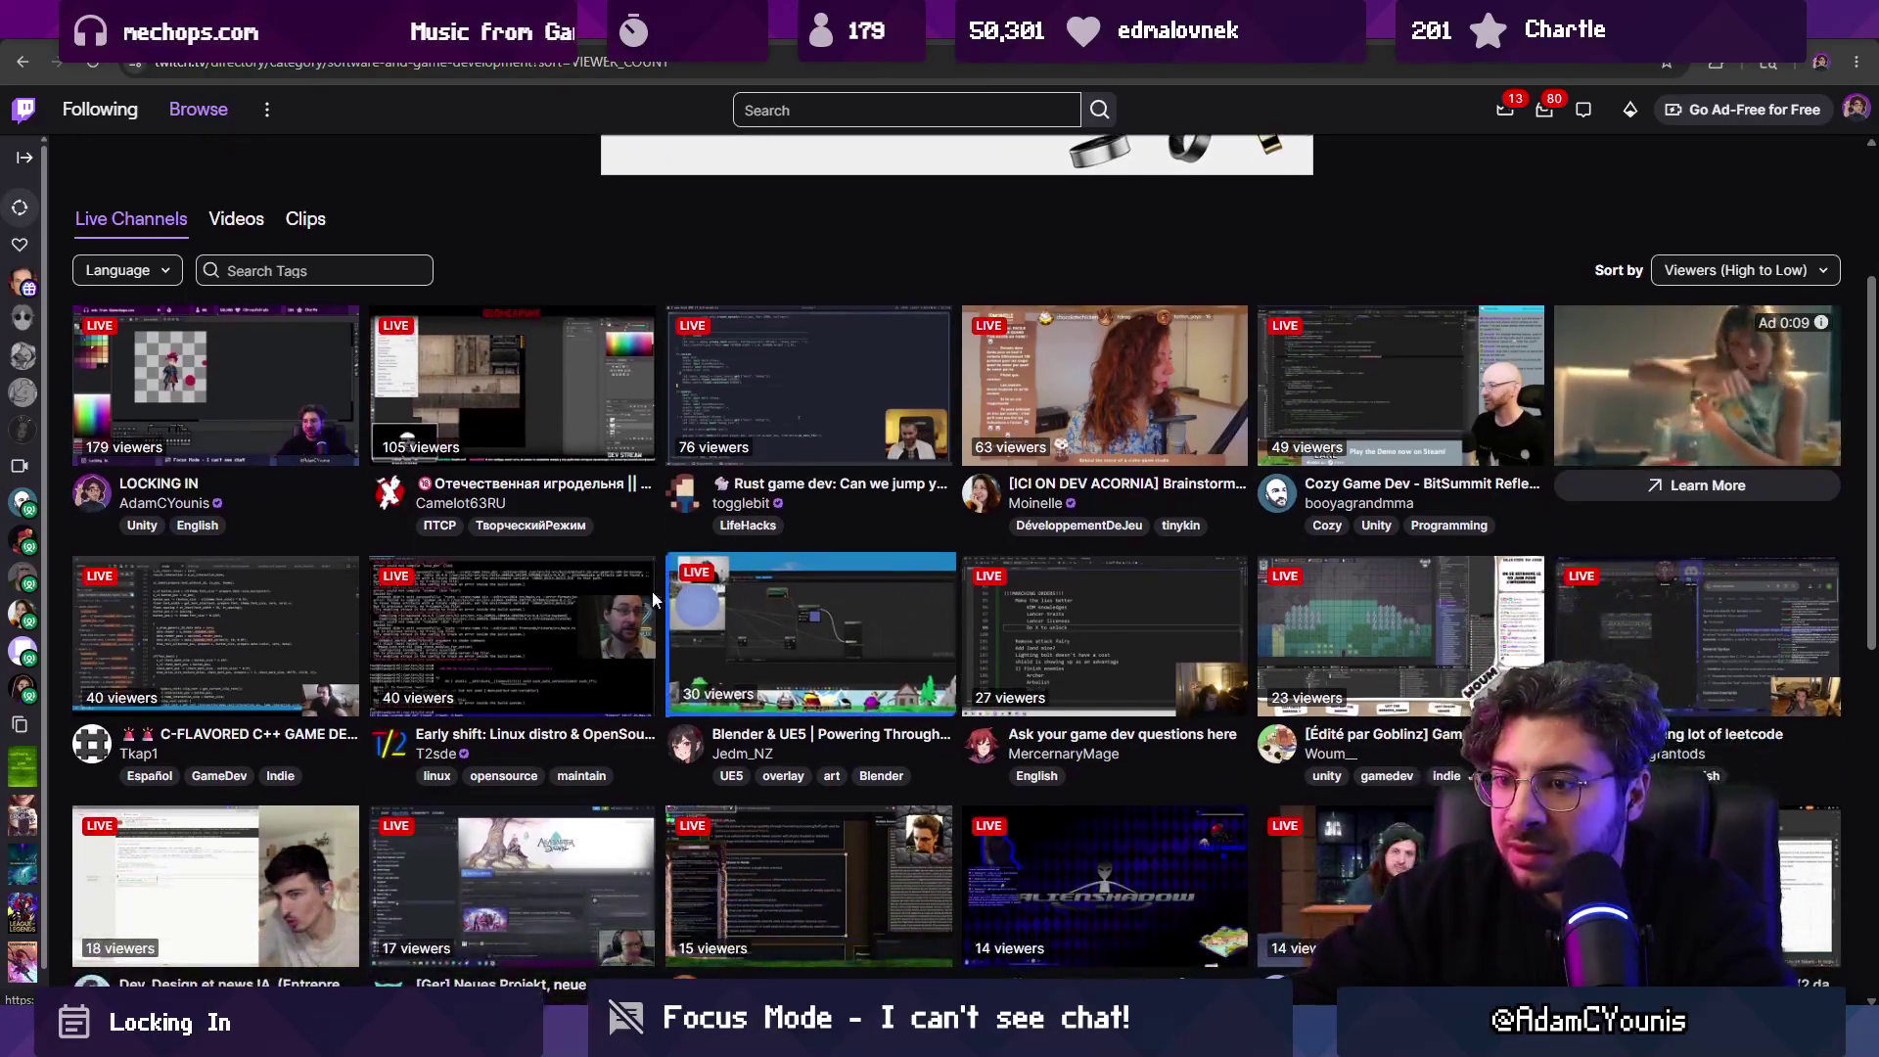